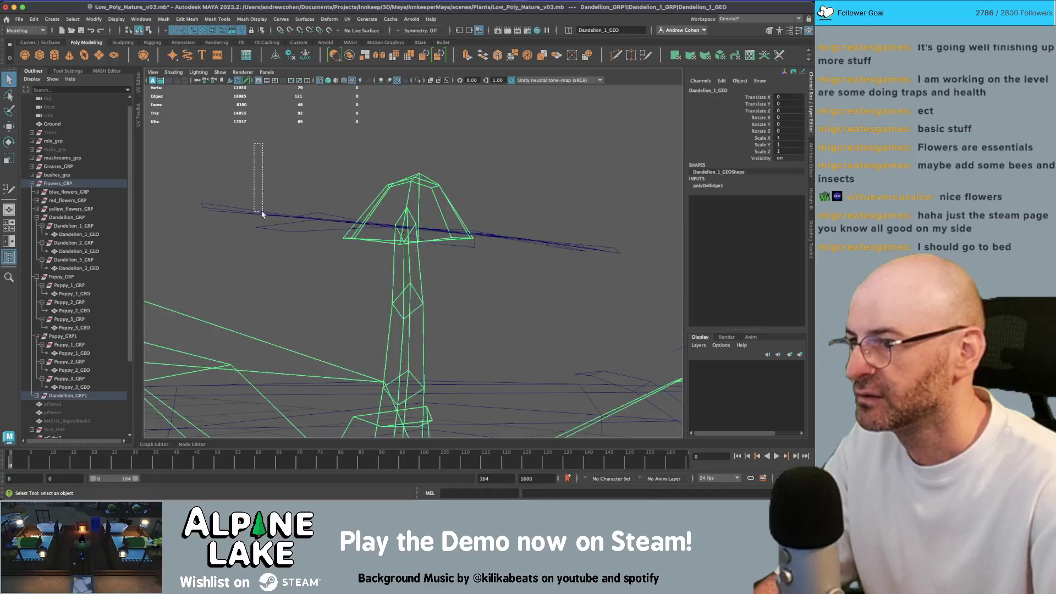
Nudge the star-shaped petal mesh pCylinder1 slightly higher on the dandelion head and show it shaded.
{"action": "mouse_move", "coordinate": [414, 229]}
{"action": "left_mouse_down"}
{"action": "mouse_move", "coordinate": [414, 220]}
{"action": "mouse_move", "coordinate": [395, 227]}
{"action": "left_mouse_up"}
{"action": "key", "text": "5"}
{"action": "key", "text": "q"}
{"action": "left_click", "coordinate": [394, 228]}
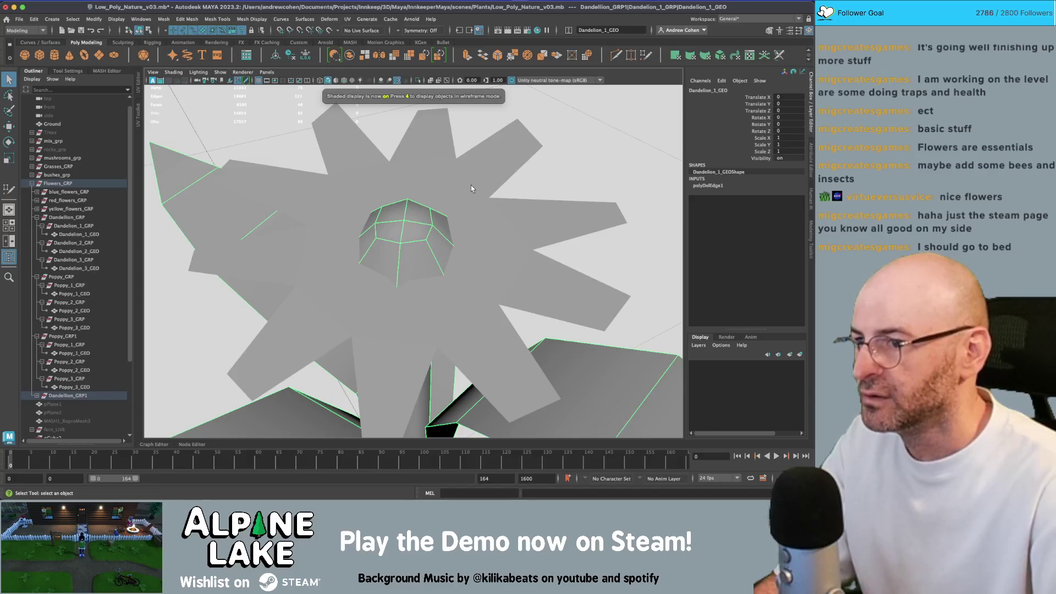
{"action": "left_click", "coordinate": [464, 191]}
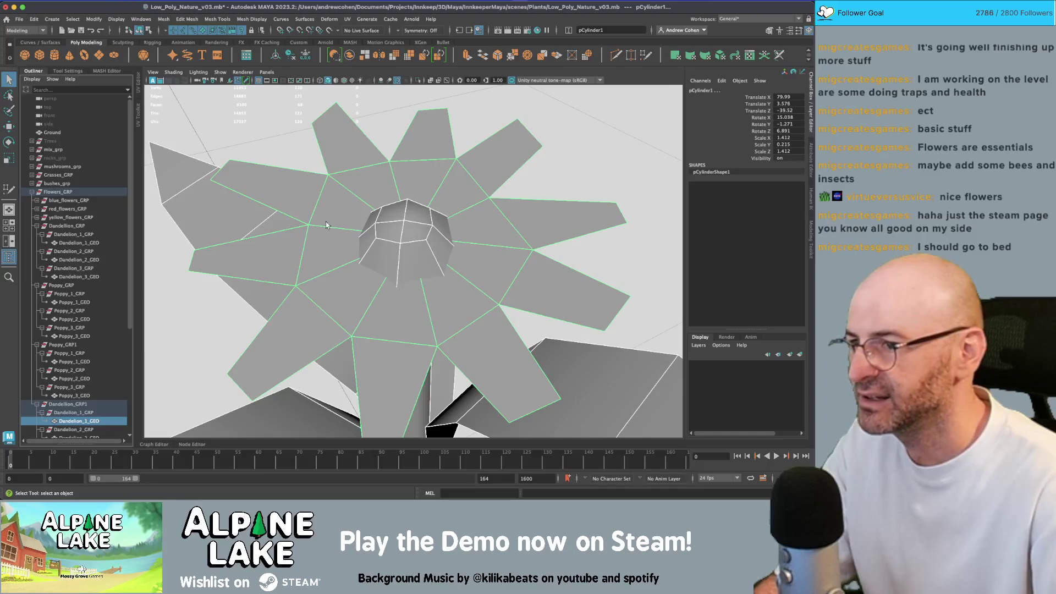
{"action": "left_click", "coordinate": [378, 196]}
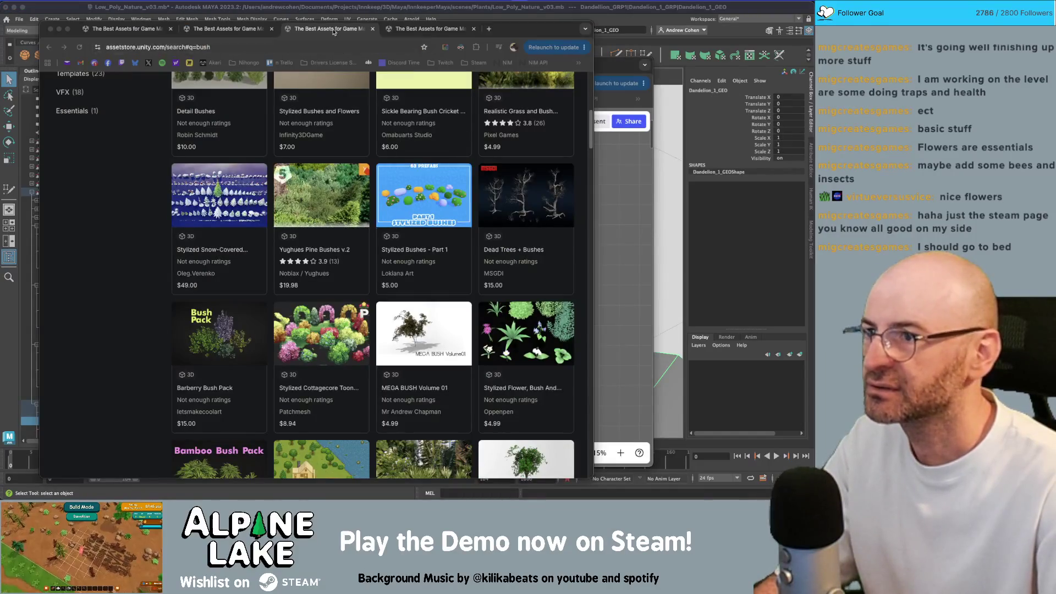
Close the two extra Asset Store tabs in Chrome and return to Maya.
{"action": "left_click", "coordinate": [323, 30]}
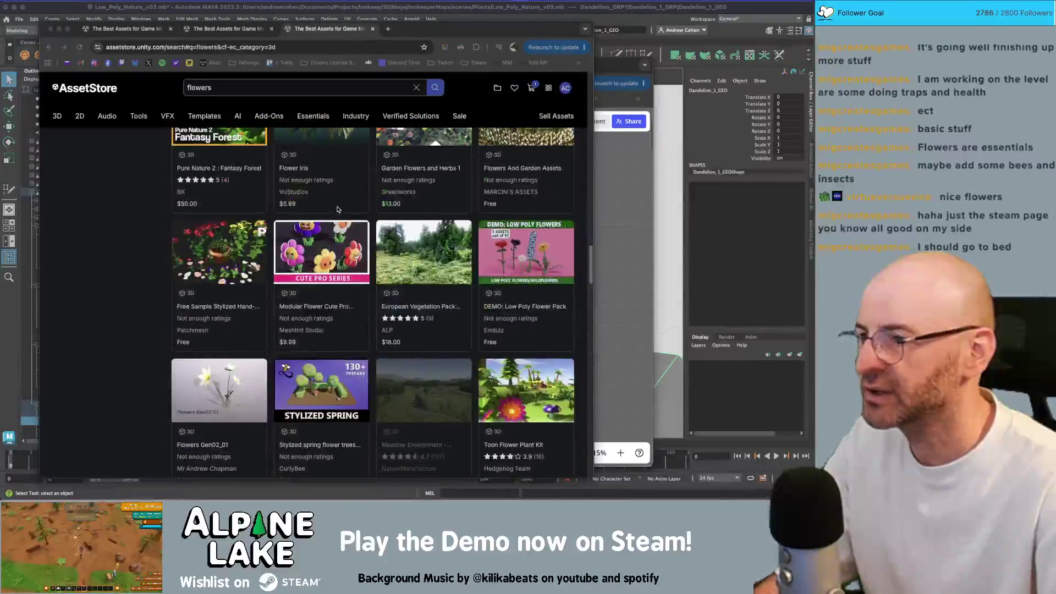
{"action": "key", "text": "ctrl+w"}
{"action": "key", "text": "ctrl+w"}
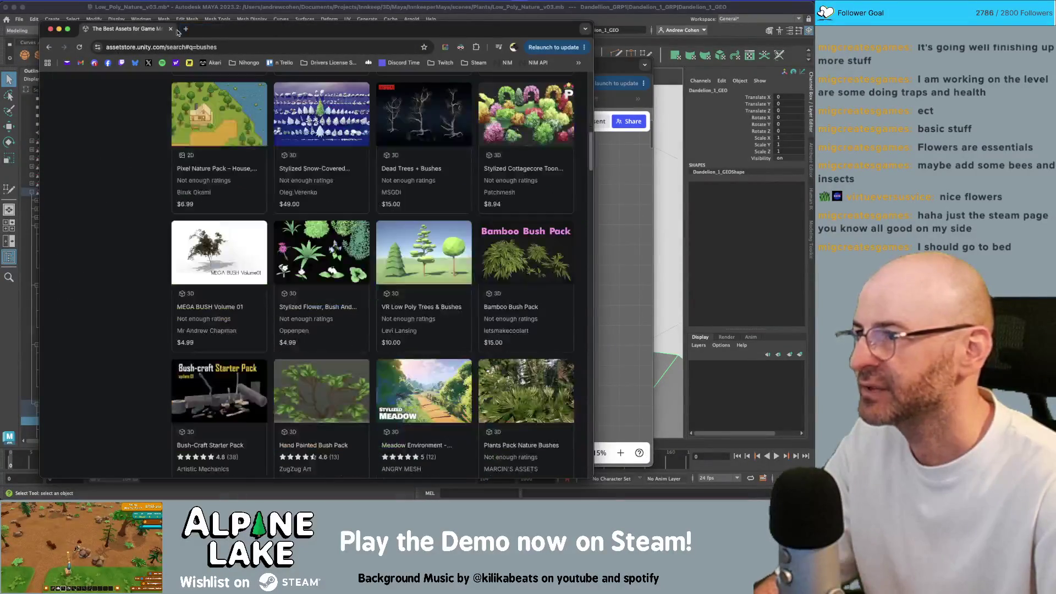
{"action": "key", "text": "ctrl+w"}
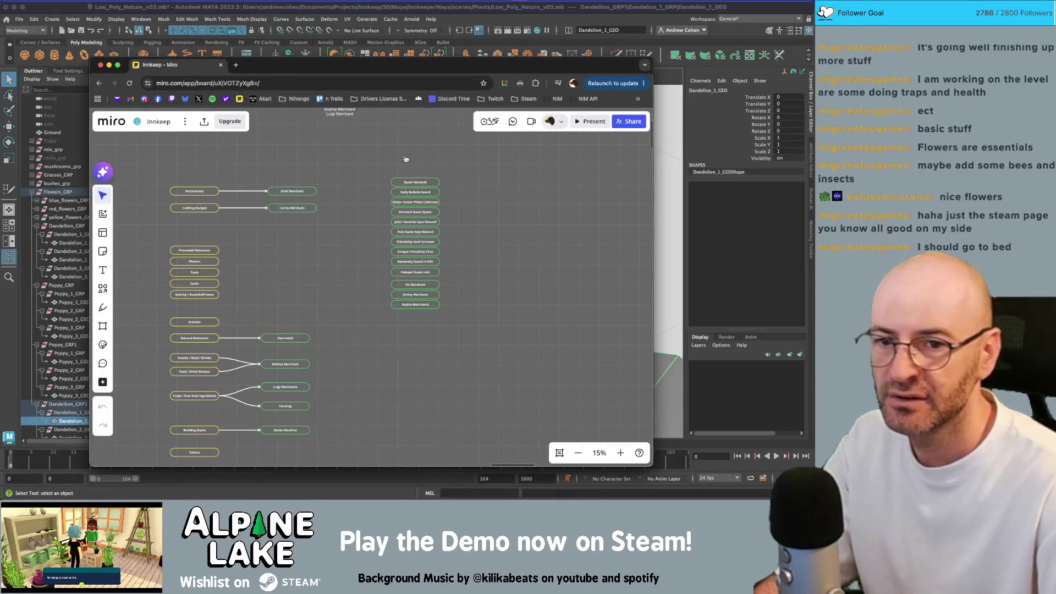
{"action": "key", "text": "super+Tab"}
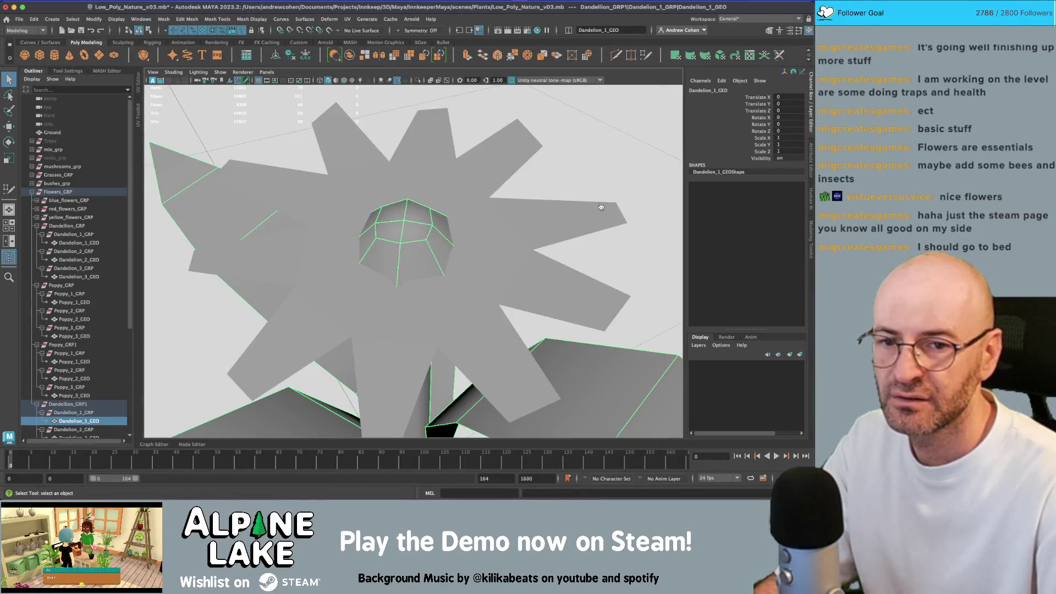
Back in Maya, select the dandelion flower mesh and rename Dandelion_GRP1 to Daisy_GRP.
{"action": "key", "text": "super+Tab"}
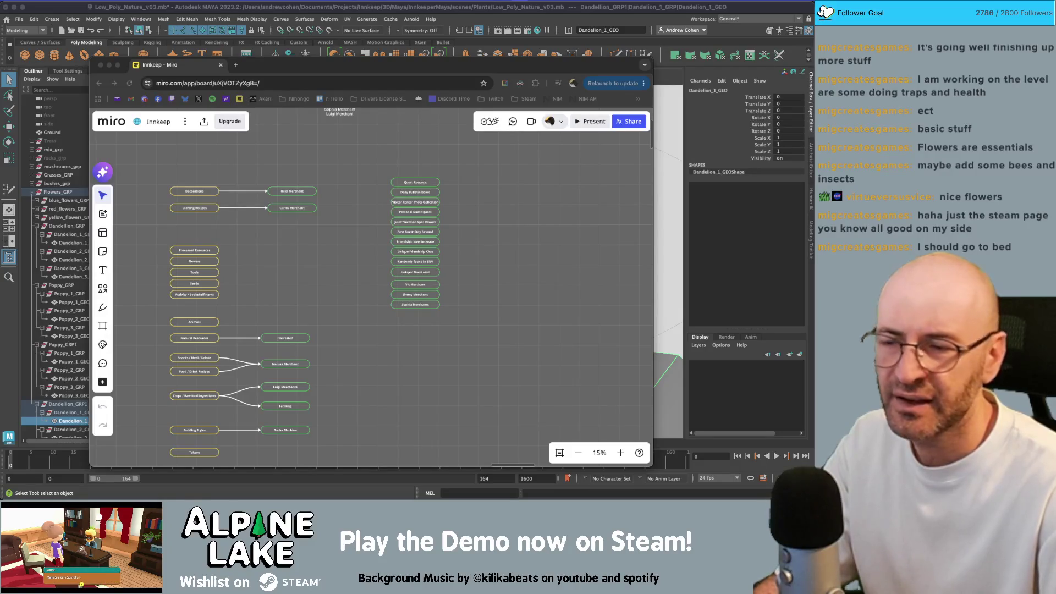
{"action": "left_click", "coordinate": [505, 19]}
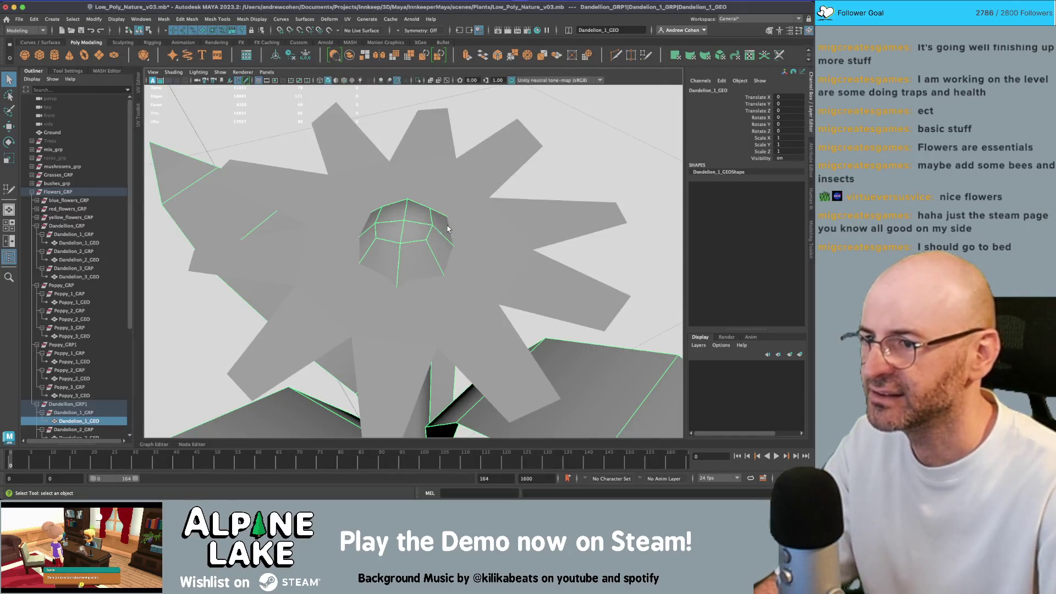
{"action": "left_click", "coordinate": [312, 304]}
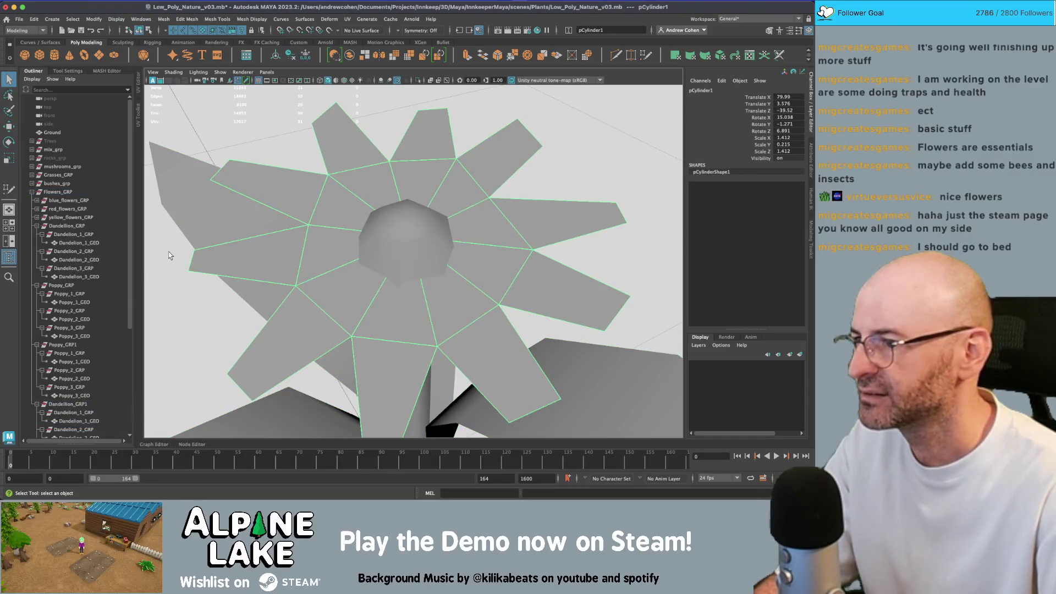
{"action": "scroll", "coordinate": [110, 303], "scroll_direction": "down", "scroll_amount": 10}
{"action": "mouse_move", "coordinate": [318, 272]}
{"action": "left_mouse_down", "text": "alt"}
{"action": "mouse_move", "coordinate": [360, 242]}
{"action": "mouse_move", "coordinate": [373, 246]}
{"action": "left_mouse_up", "text": "alt"}
{"action": "left_click", "coordinate": [373, 247]}
{"action": "double_click", "coordinate": [49, 253]}
{"action": "type", "text": "Daisy_GRP"}
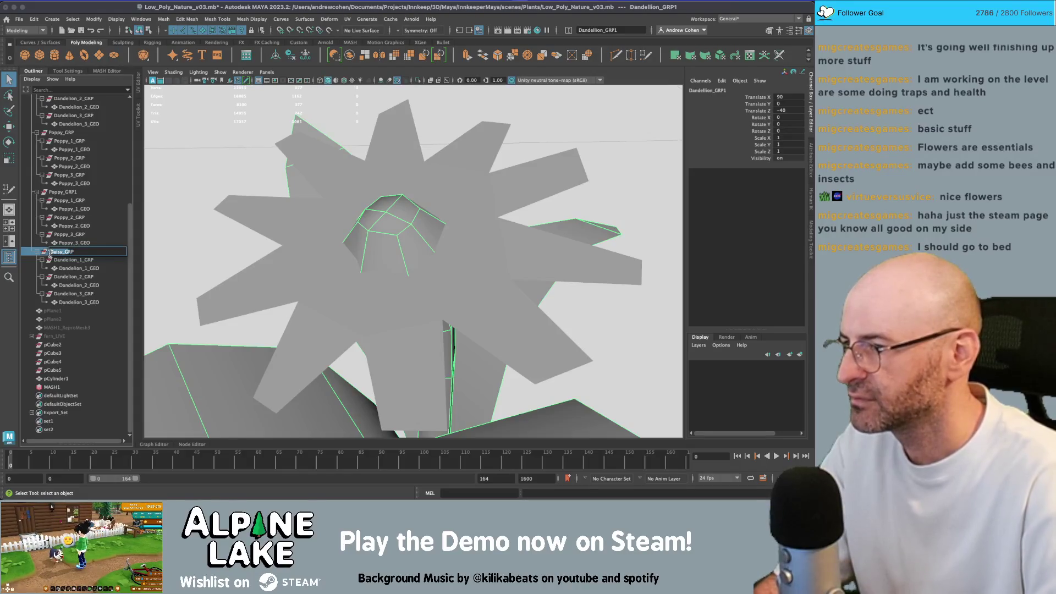
{"action": "key", "text": "Return"}
Rename the sub-group to Daisy_1_GRP and the flower mesh to Daisy_1_GEO.
{"action": "double_click", "coordinate": [82, 259]}
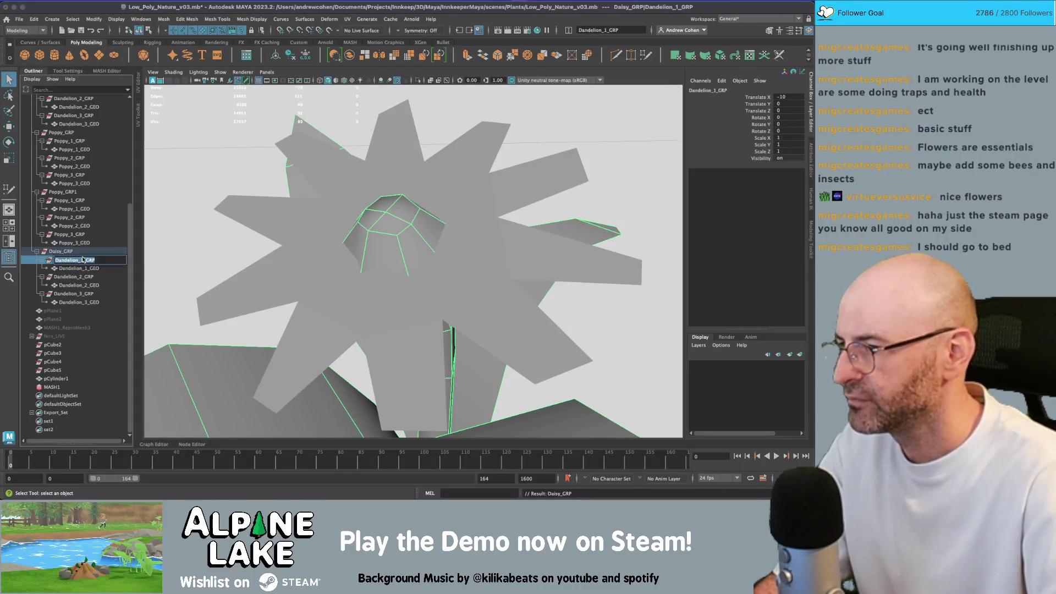
{"action": "type", "text": "Daisy_1_GRP"}
{"action": "key", "text": "Return"}
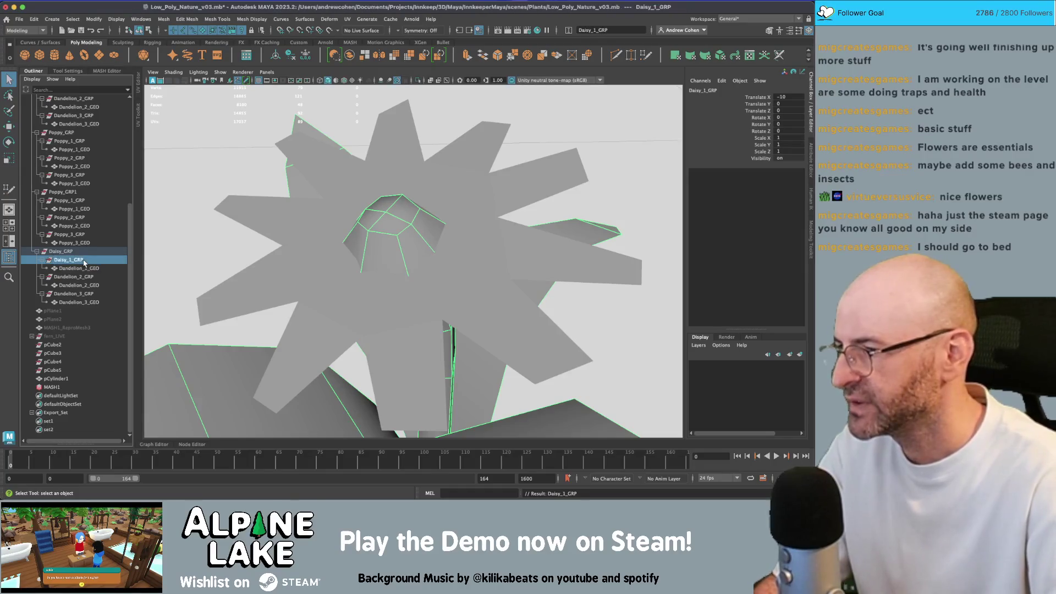
{"action": "double_click", "coordinate": [85, 268]}
{"action": "type", "text": "Daisy_1_GEO"}
{"action": "key", "text": "Return"}
Combine petals and flower into one mesh, move it into Daisy_1_GRP, and name it Daisy_1_GEO.
{"action": "left_click", "coordinate": [322, 236], "text": "shift"}
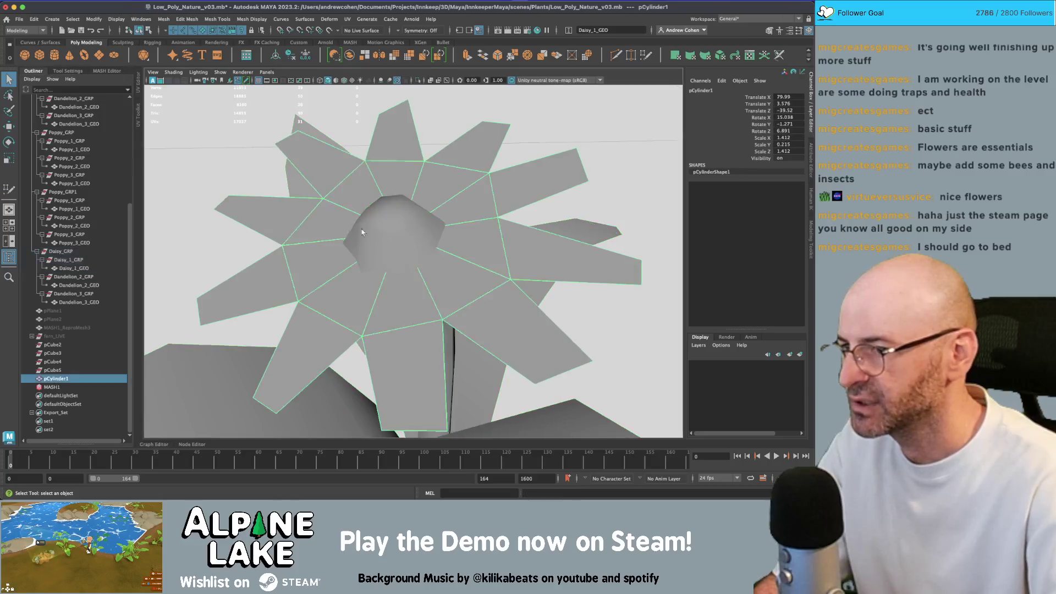
{"action": "left_click", "coordinate": [349, 55]}
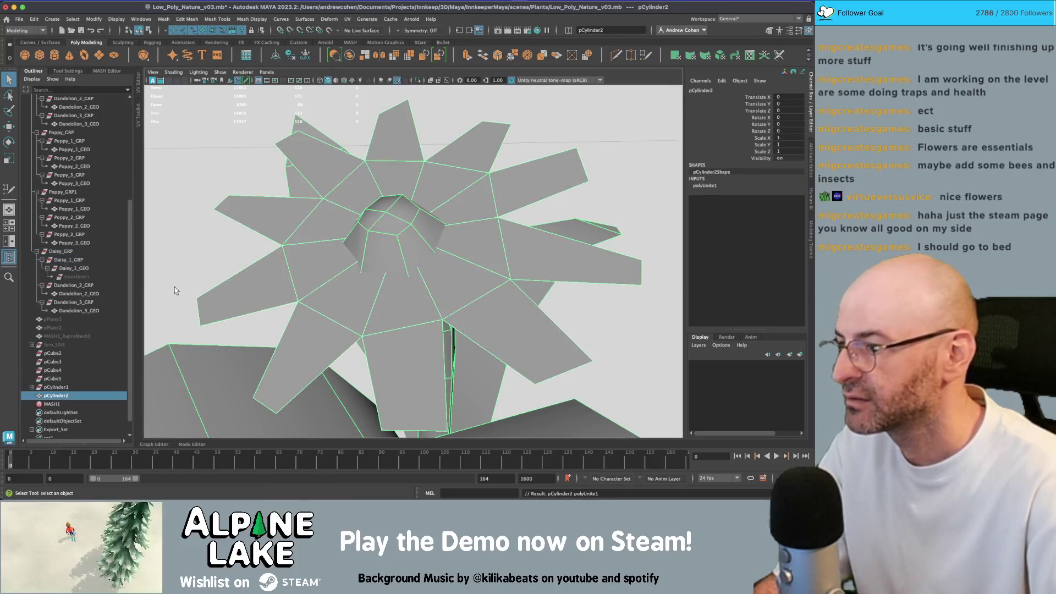
{"action": "mouse_move", "coordinate": [55, 397]}
{"action": "left_mouse_down"}
{"action": "mouse_move", "coordinate": [59, 253]}
{"action": "mouse_move", "coordinate": [83, 268]}
{"action": "left_mouse_up"}
{"action": "double_click", "coordinate": [72, 276]}
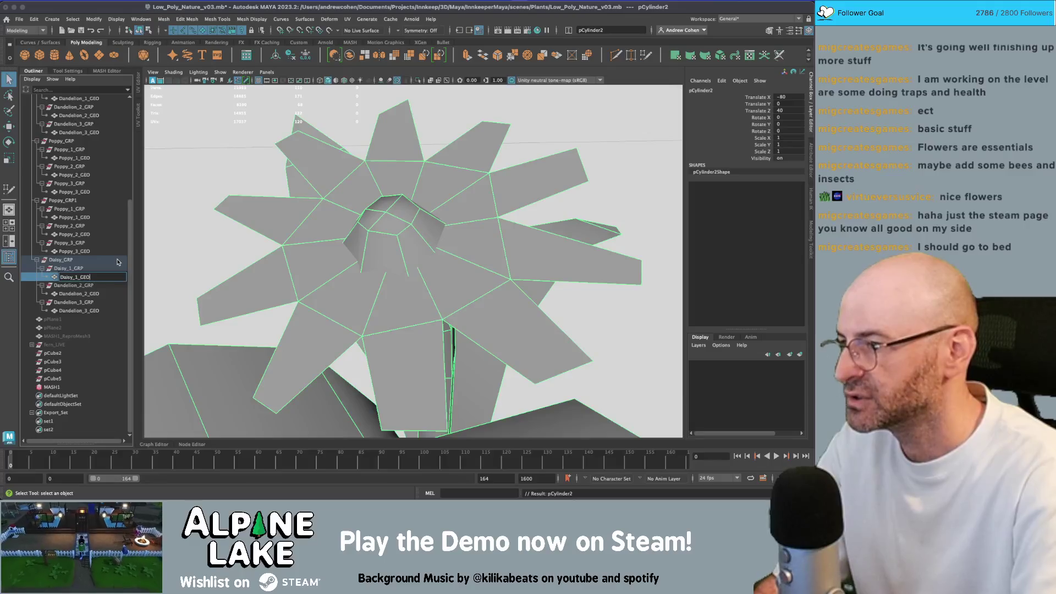
{"action": "key", "text": "Return"}
{"action": "key", "text": "f"}
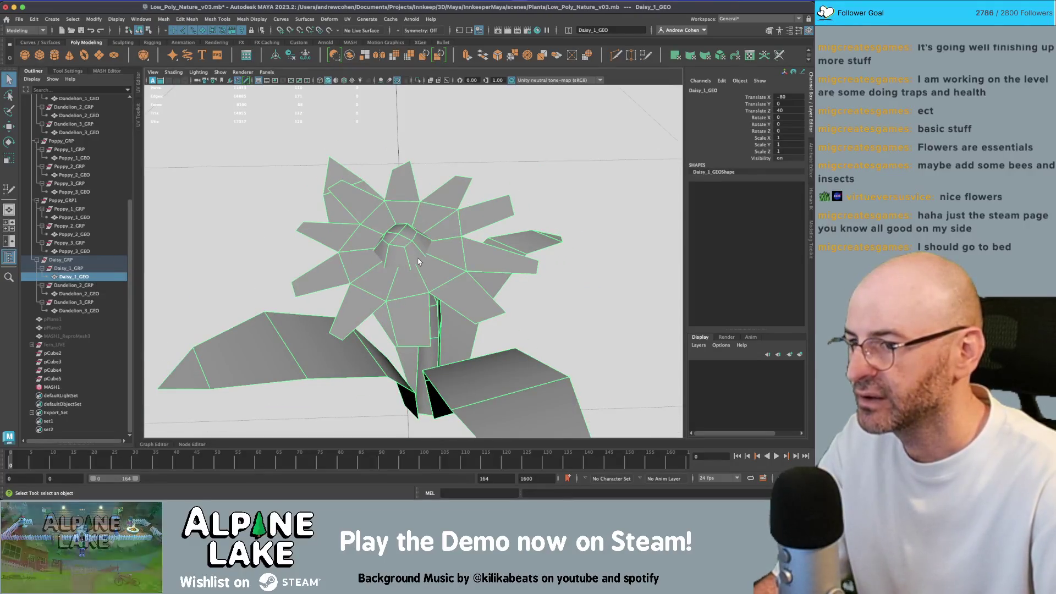
{"action": "left_click_drag", "start_coordinate": [418, 262], "coordinate": [404, 236]}
{"action": "right_click", "coordinate": [405, 236]}
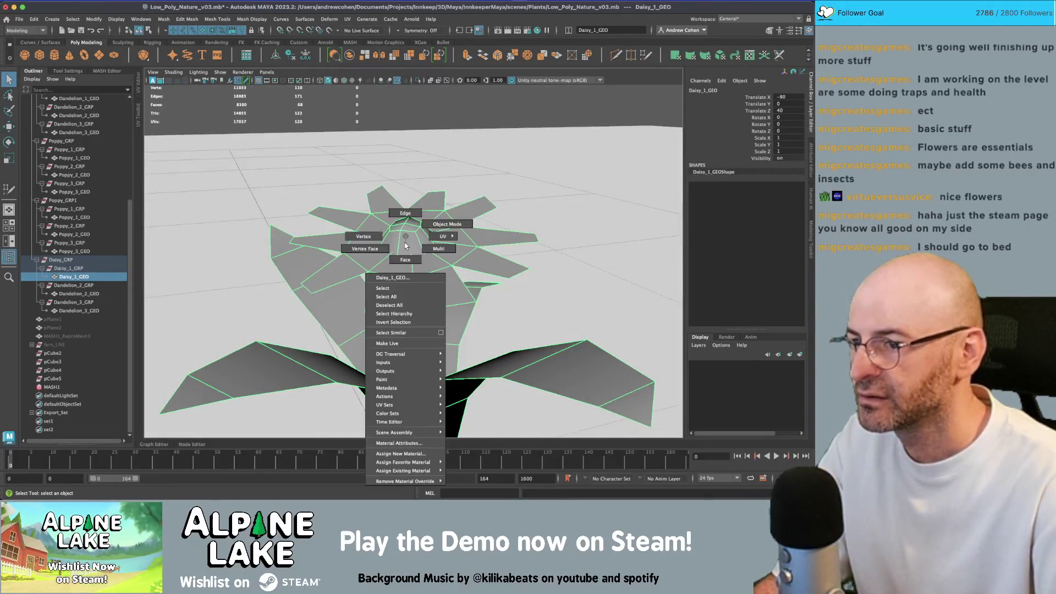
Assign gradiant_atlas_mat to the daisy and show it textured with grey petals and an orange centre.
{"action": "mouse_move", "coordinate": [415, 470]}
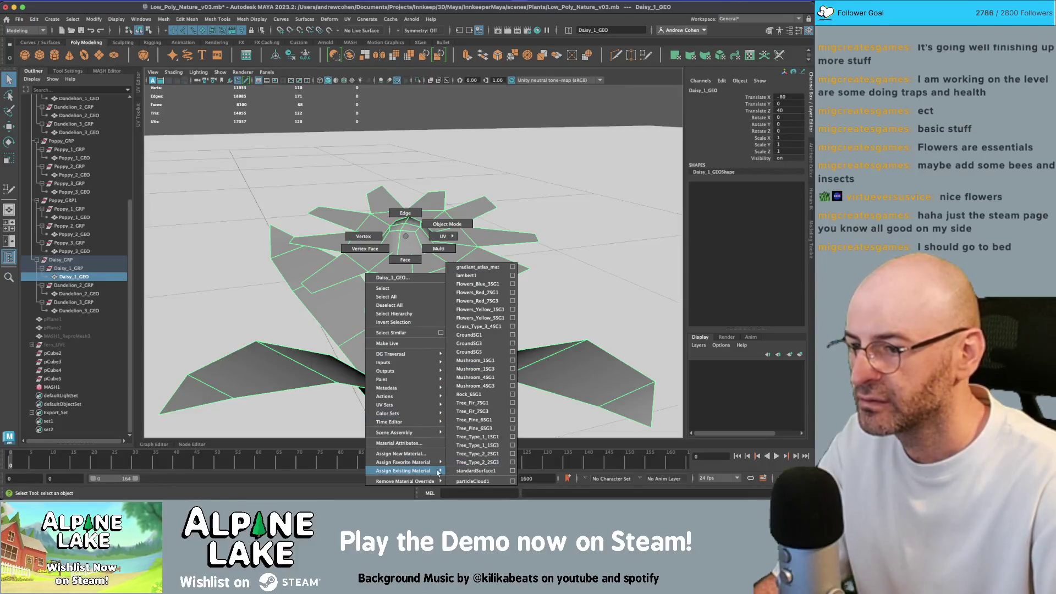
{"action": "left_click", "coordinate": [482, 267]}
{"action": "key", "text": "4"}
{"action": "key", "text": "6"}
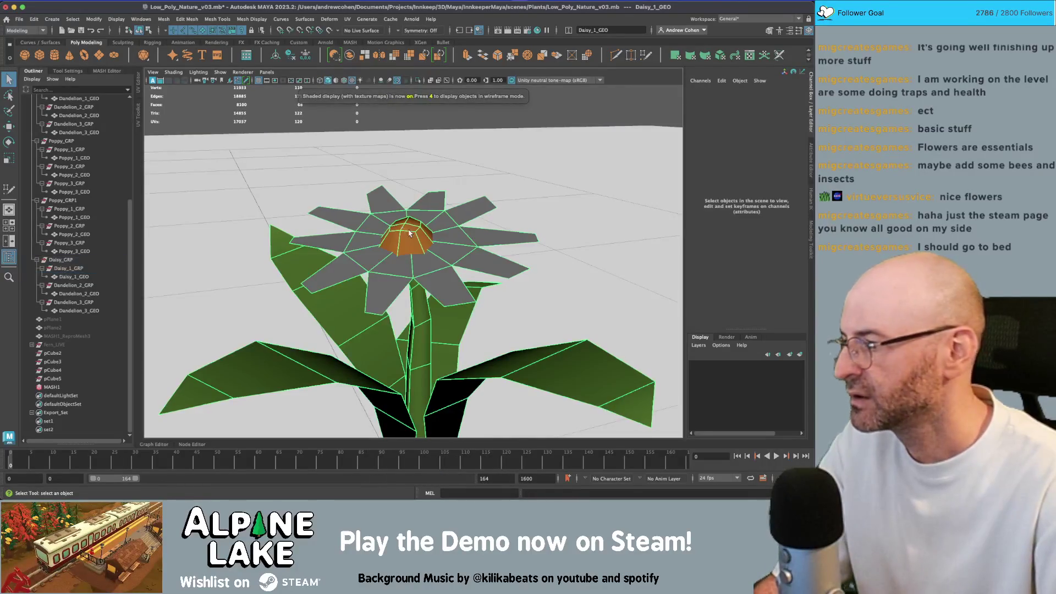
{"action": "left_click", "coordinate": [352, 229]}
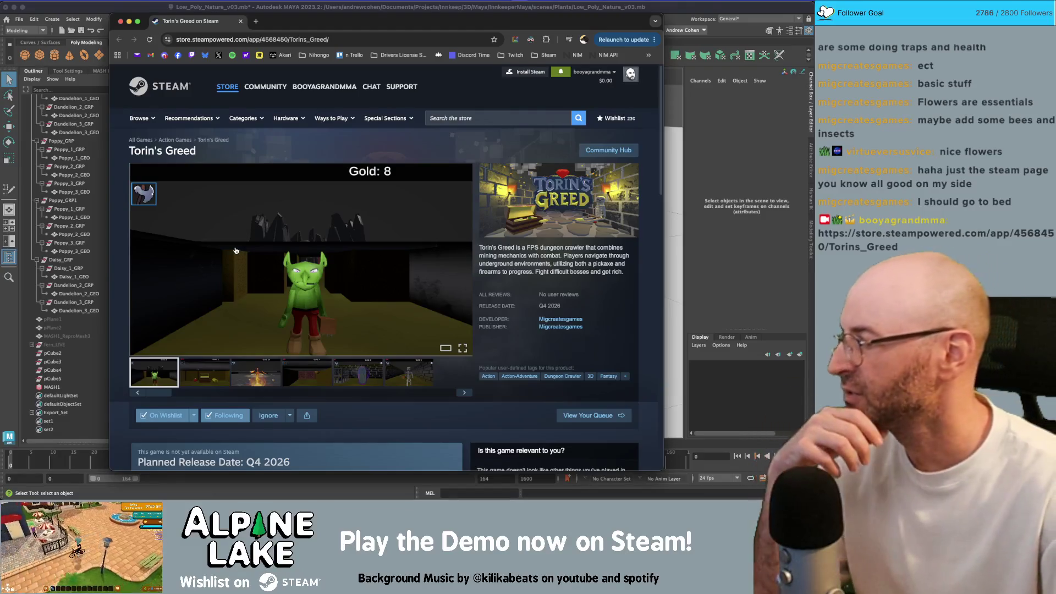
Reposition and widen the Steam window on Torin's Greed, scroll the page, then return to Maya.
{"action": "left_click_drag", "start_coordinate": [280, 22], "coordinate": [259, 21]}
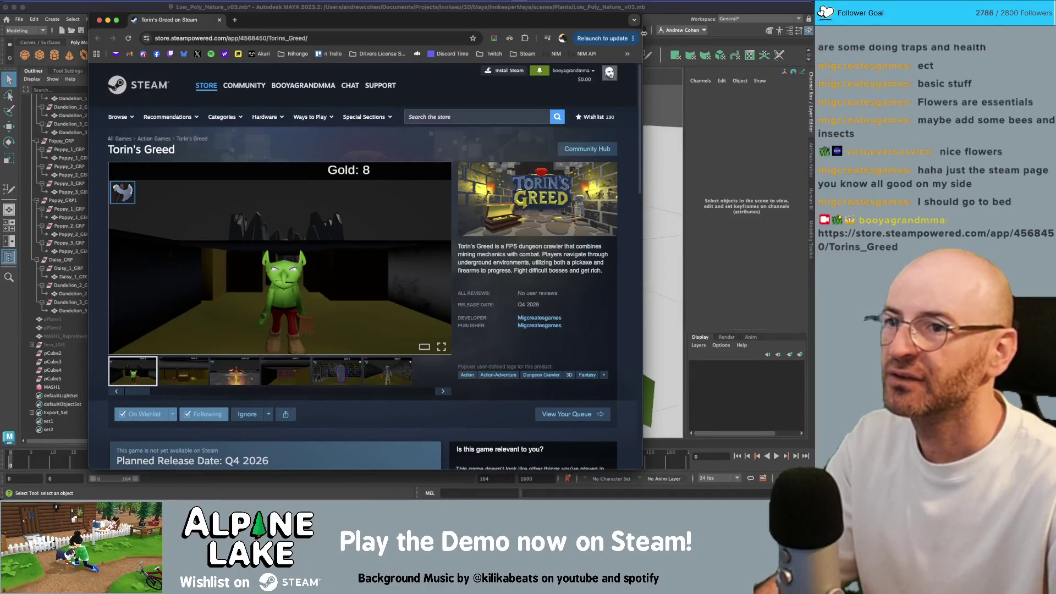
{"action": "left_click_drag", "start_coordinate": [644, 34], "coordinate": [660, 33]}
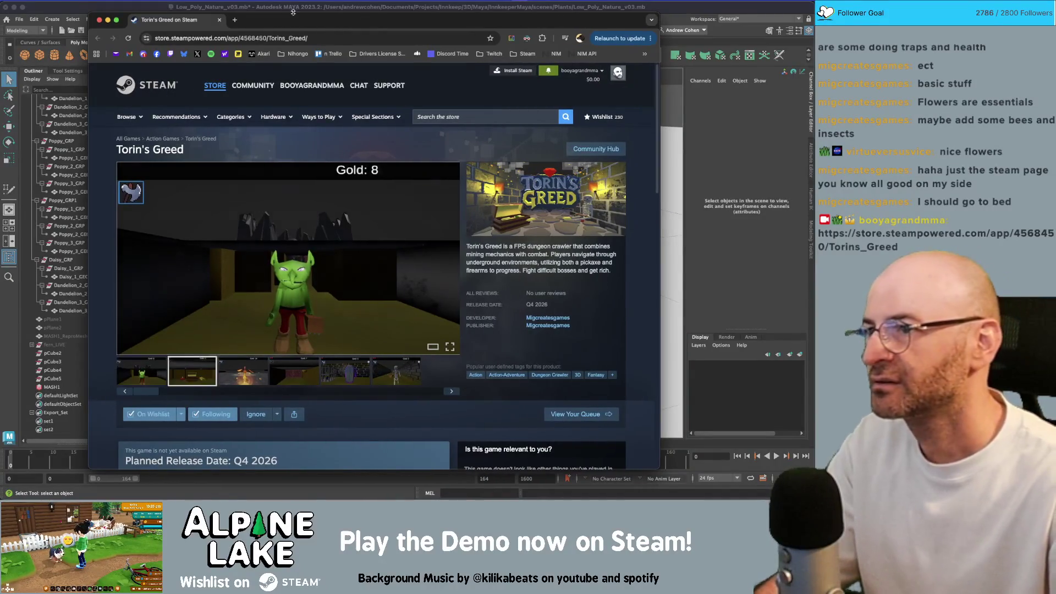
{"action": "left_click_drag", "start_coordinate": [293, 12], "coordinate": [309, 10]}
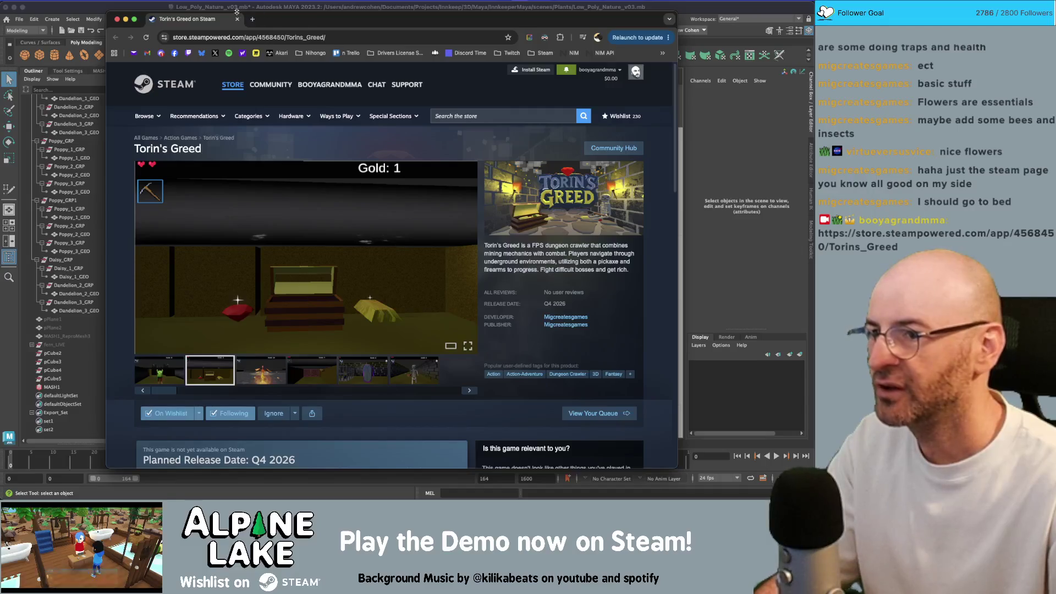
{"action": "scroll", "coordinate": [256, 226], "scroll_direction": "down", "scroll_amount": 5}
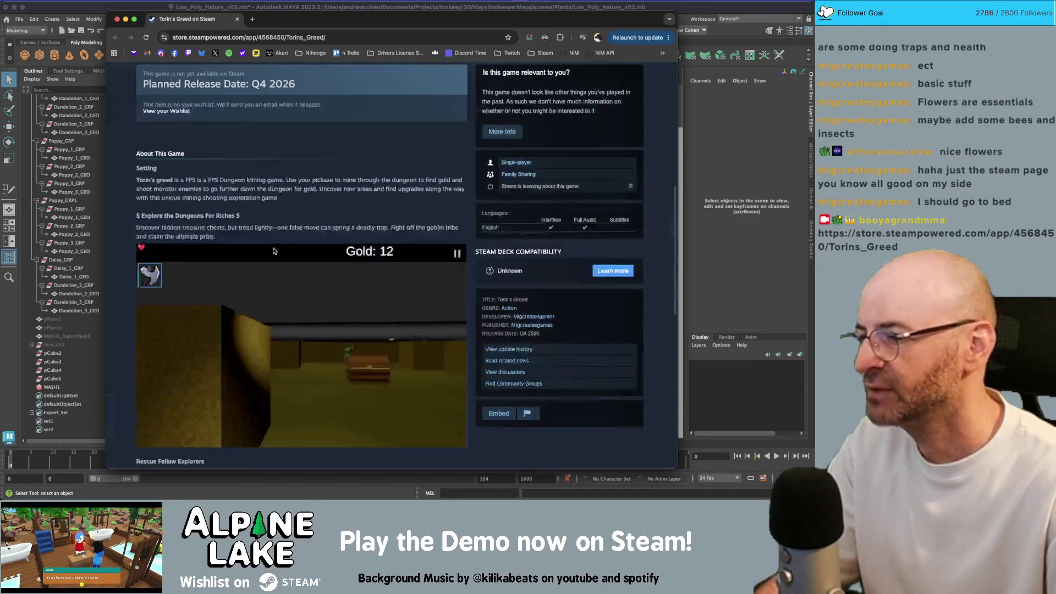
{"action": "scroll", "coordinate": [255, 226], "scroll_direction": "up", "scroll_amount": 5}
{"action": "key", "text": "super+grave"}
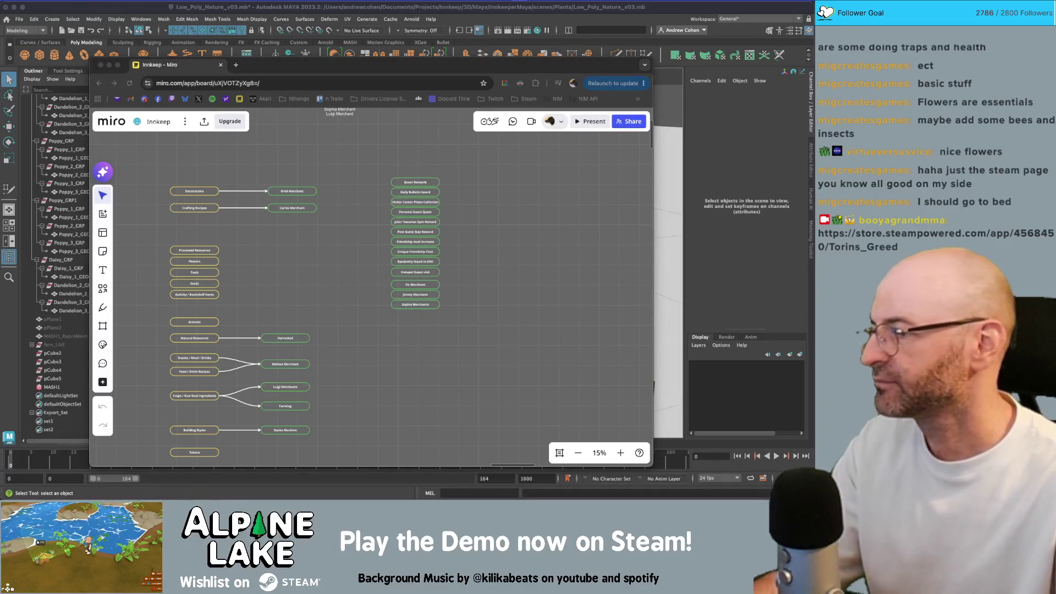
{"action": "left_click", "coordinate": [303, 16]}
{"action": "scroll", "coordinate": [374, 202], "scroll_direction": "down", "scroll_amount": 2}
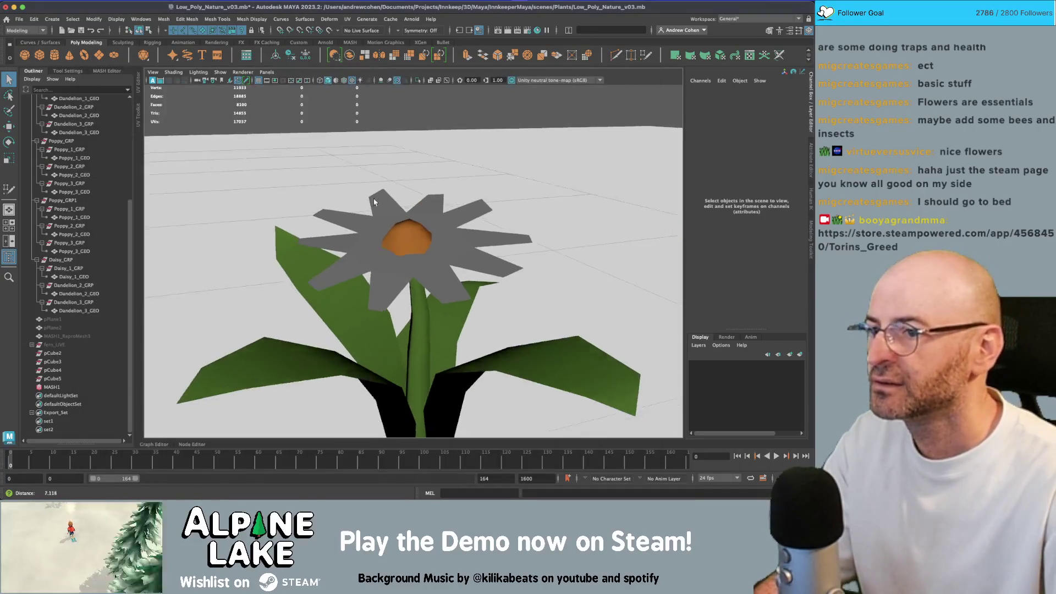
Get a low, angled close view of the daisy and select it.
{"action": "left_click", "coordinate": [418, 234]}
{"action": "scroll", "coordinate": [431, 217], "scroll_direction": "down", "scroll_amount": 5}
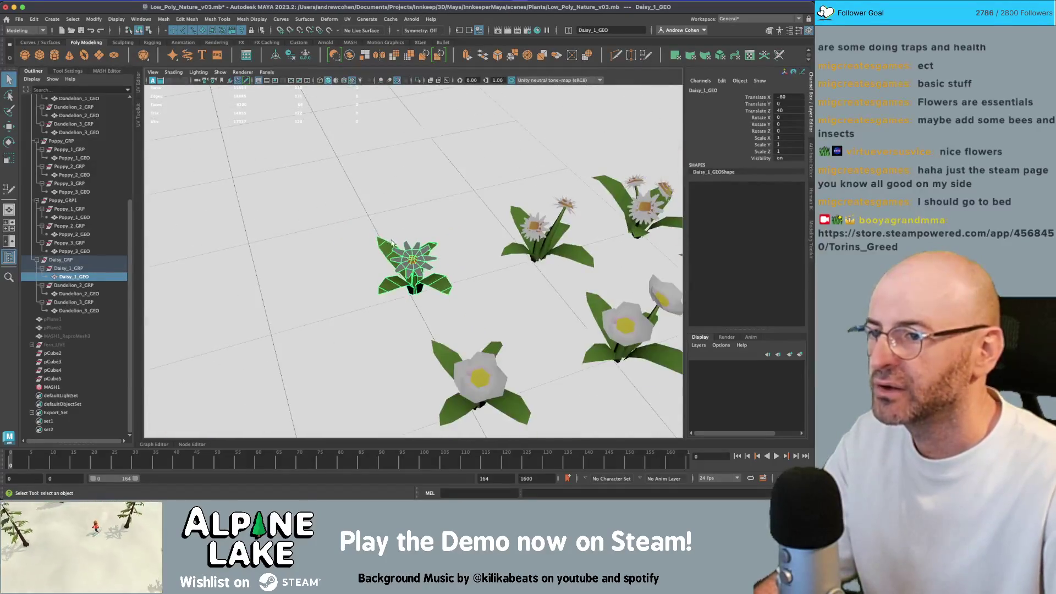
{"action": "mouse_move", "coordinate": [407, 227]}
{"action": "left_mouse_down"}
{"action": "mouse_move", "coordinate": [438, 176]}
{"action": "mouse_move", "coordinate": [344, 206]}
{"action": "left_mouse_up"}
{"action": "left_click", "coordinate": [344, 205]}
{"action": "scroll", "coordinate": [431, 268], "scroll_direction": "up", "scroll_amount": 8}
{"action": "left_click_drag", "start_coordinate": [431, 268], "coordinate": [497, 267]}
{"action": "left_click", "coordinate": [447, 234]}
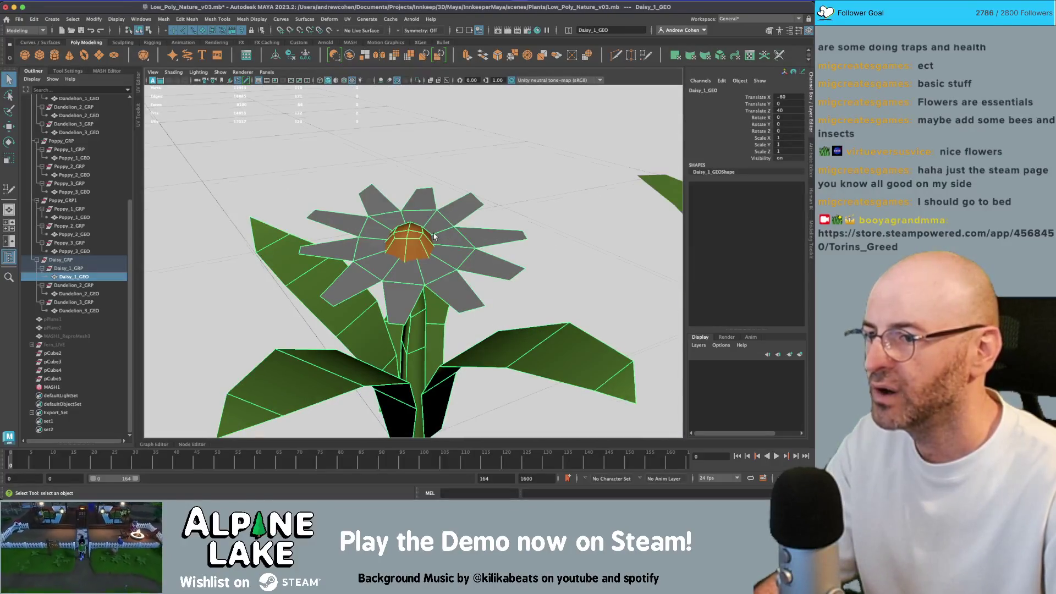
{"action": "left_click_drag", "start_coordinate": [434, 236], "coordinate": [421, 236]}
Select the daisy centre's faces for moving, then return to whole-object selection and clear it.
{"action": "right_click", "coordinate": [422, 236]}
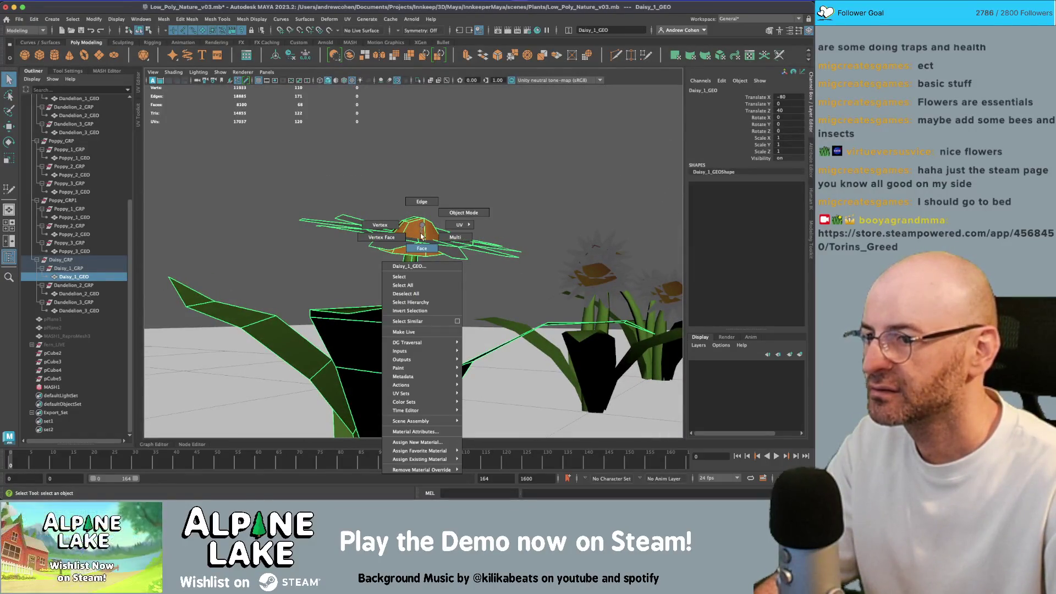
{"action": "left_click", "coordinate": [422, 248]}
{"action": "left_click", "coordinate": [418, 226]}
{"action": "key", "text": "w"}
{"action": "left_click", "coordinate": [423, 220], "text": "shift"}
{"action": "mouse_move", "coordinate": [418, 231]}
{"action": "left_mouse_down"}
{"action": "mouse_move", "coordinate": [422, 216]}
{"action": "mouse_move", "coordinate": [407, 258]}
{"action": "mouse_move", "coordinate": [418, 220]}
{"action": "left_mouse_up"}
{"action": "key", "text": "q"}
{"action": "key", "text": "F8"}
{"action": "left_click", "coordinate": [316, 212]}
Pull the daisy centre's top vertices down, flattening the pointed cone into a cap.
{"action": "scroll", "coordinate": [317, 211], "scroll_direction": "down", "scroll_amount": 10}
{"action": "left_click", "coordinate": [74, 277]}
{"action": "key", "text": "f"}
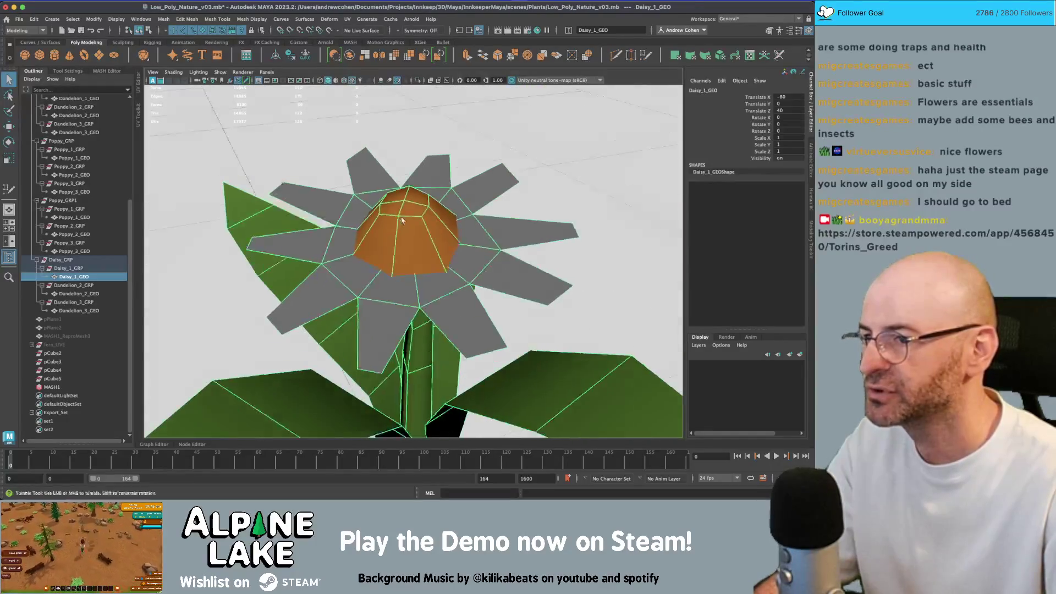
{"action": "left_click_drag", "start_coordinate": [401, 220], "coordinate": [409, 231]}
{"action": "right_click", "coordinate": [410, 231]}
{"action": "left_click_drag", "start_coordinate": [366, 161], "coordinate": [450, 195]}
{"action": "key", "text": "w"}
{"action": "mouse_move", "coordinate": [414, 165]}
{"action": "left_mouse_down"}
{"action": "mouse_move", "coordinate": [414, 181]}
{"action": "mouse_move", "coordinate": [432, 192]}
{"action": "mouse_move", "coordinate": [377, 244]}
{"action": "left_mouse_up"}
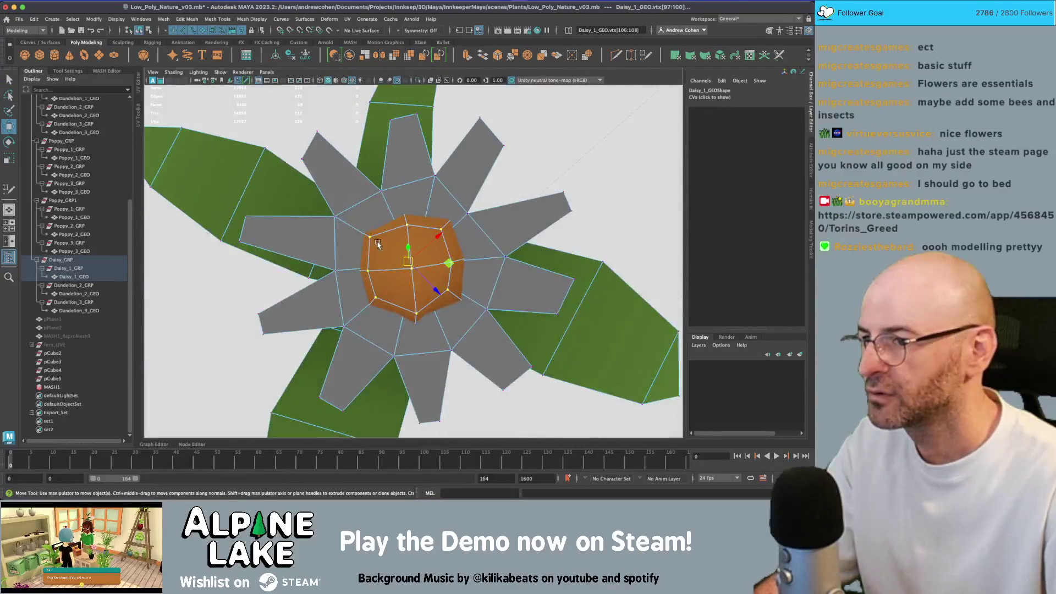
{"action": "key", "text": "q"}
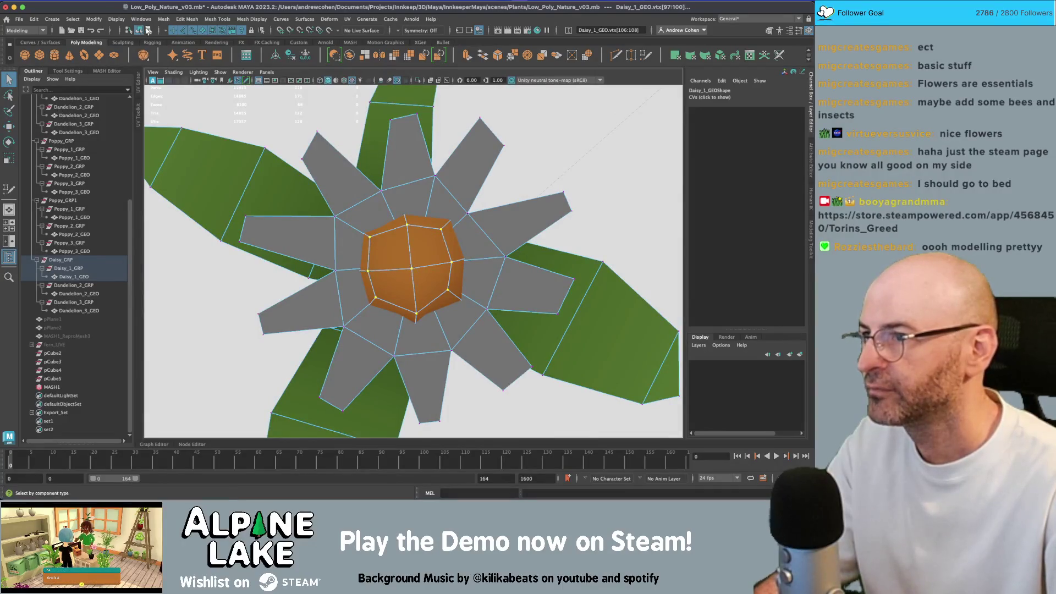
{"action": "left_click", "coordinate": [148, 30]}
View the flattened daisy among the other flowers from above and select it.
{"action": "mouse_move", "coordinate": [338, 206]}
{"action": "left_mouse_down"}
{"action": "mouse_move", "coordinate": [299, 224]}
{"action": "mouse_move", "coordinate": [349, 216]}
{"action": "mouse_move", "coordinate": [308, 203]}
{"action": "mouse_move", "coordinate": [339, 249]}
{"action": "mouse_move", "coordinate": [426, 204]}
{"action": "left_mouse_up"}
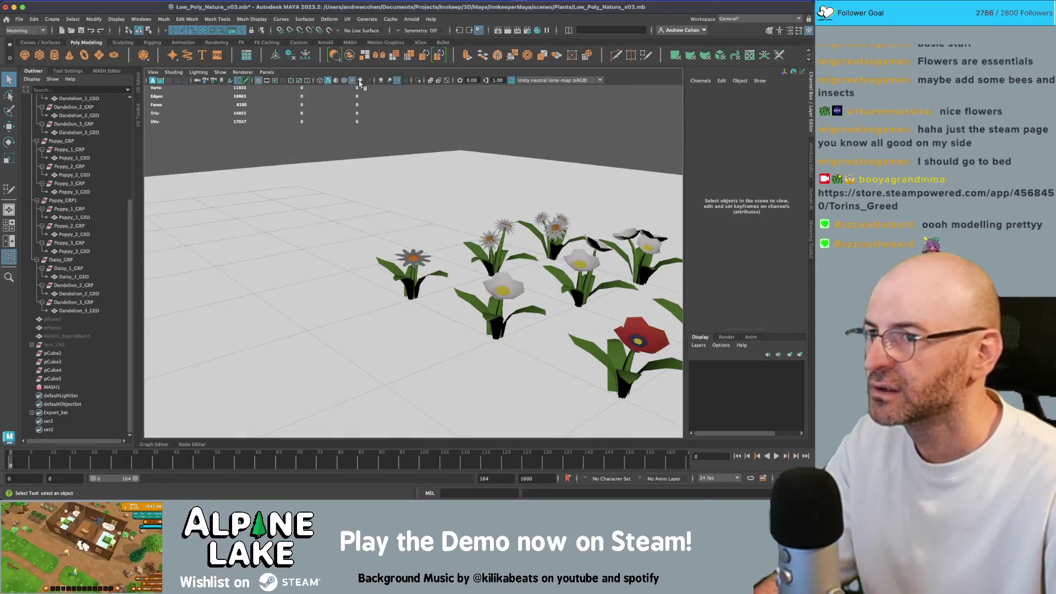
{"action": "mouse_move", "coordinate": [431, 154]}
{"action": "left_mouse_down"}
{"action": "mouse_move", "coordinate": [435, 170]}
{"action": "mouse_move", "coordinate": [416, 179]}
{"action": "mouse_move", "coordinate": [473, 289]}
{"action": "left_mouse_up"}
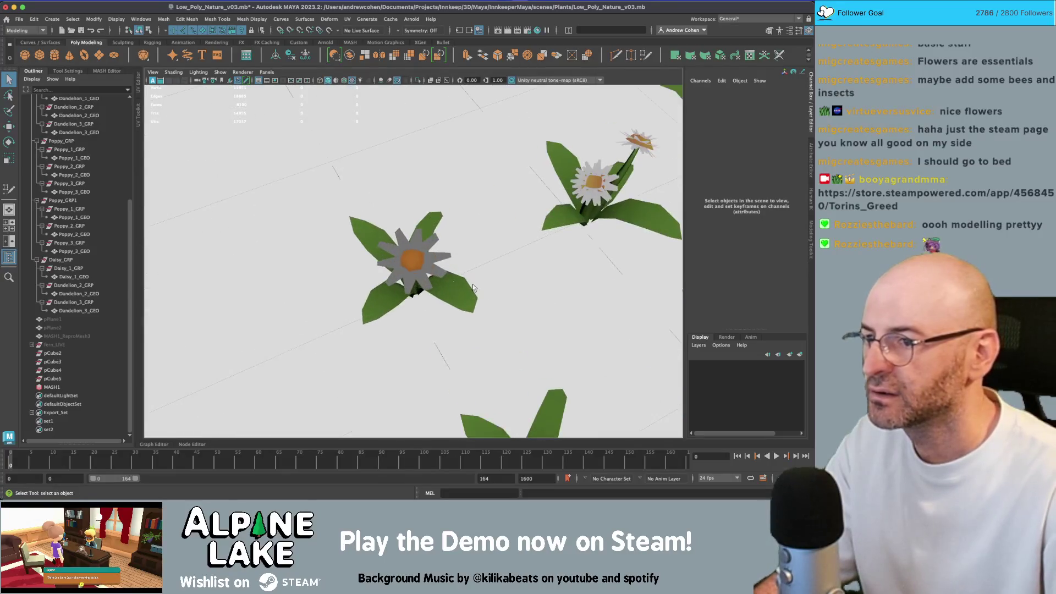
{"action": "left_click", "coordinate": [425, 267]}
{"action": "right_click", "coordinate": [426, 268]}
Assign lambert2SG to the daisy, open its UV layout and select the UV shell.
{"action": "mouse_move", "coordinate": [442, 480]}
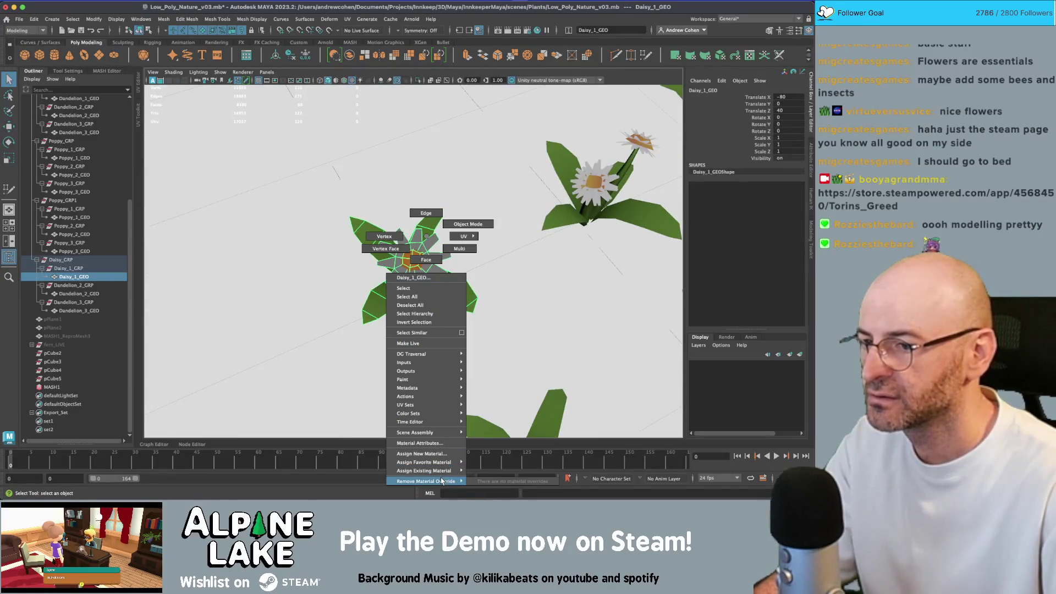
{"action": "left_click", "coordinate": [495, 269]}
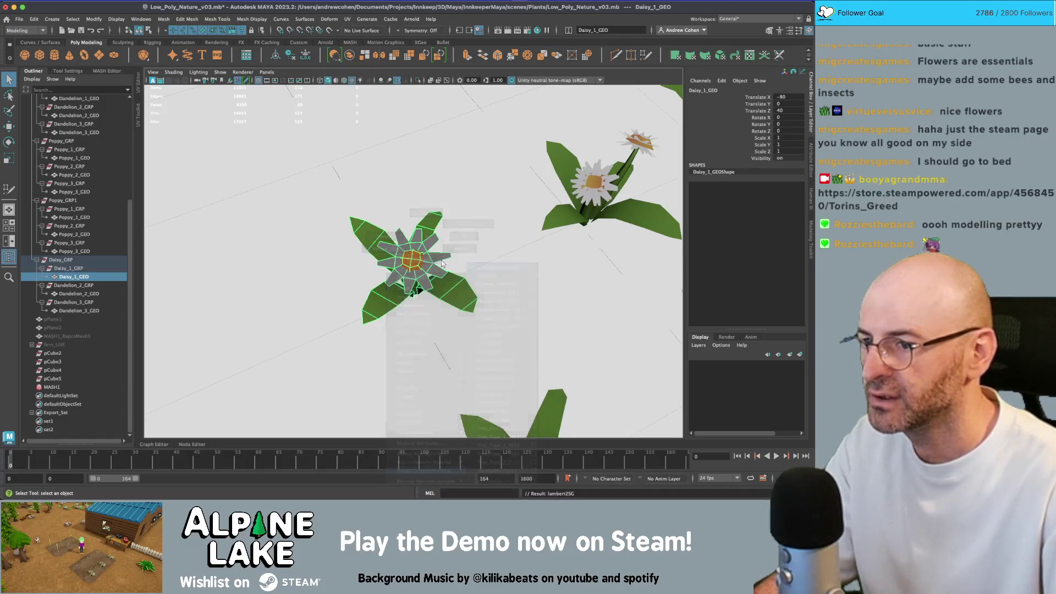
{"action": "right_click", "coordinate": [418, 256]}
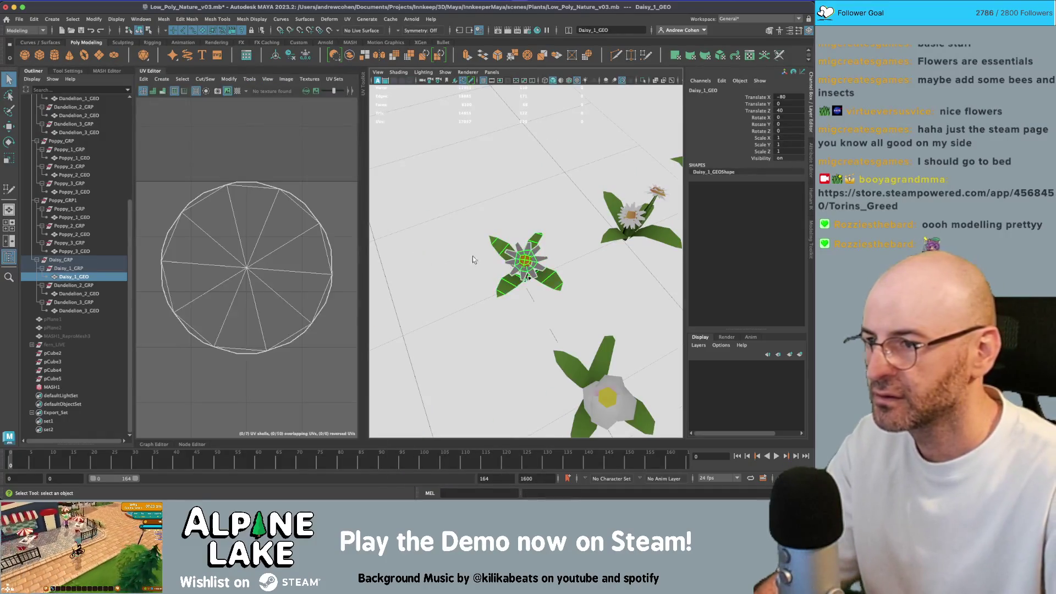
{"action": "right_click", "coordinate": [247, 273]}
{"action": "left_click", "coordinate": [222, 229]}
{"action": "left_click", "coordinate": [220, 272]}
Move the daisy UV shell and shrink it onto the texture's light stripe.
{"action": "scroll", "coordinate": [220, 272], "scroll_direction": "down", "scroll_amount": 5}
{"action": "key", "text": "w"}
{"action": "left_click_drag", "start_coordinate": [256, 253], "coordinate": [244, 315]}
{"action": "key", "text": "r"}
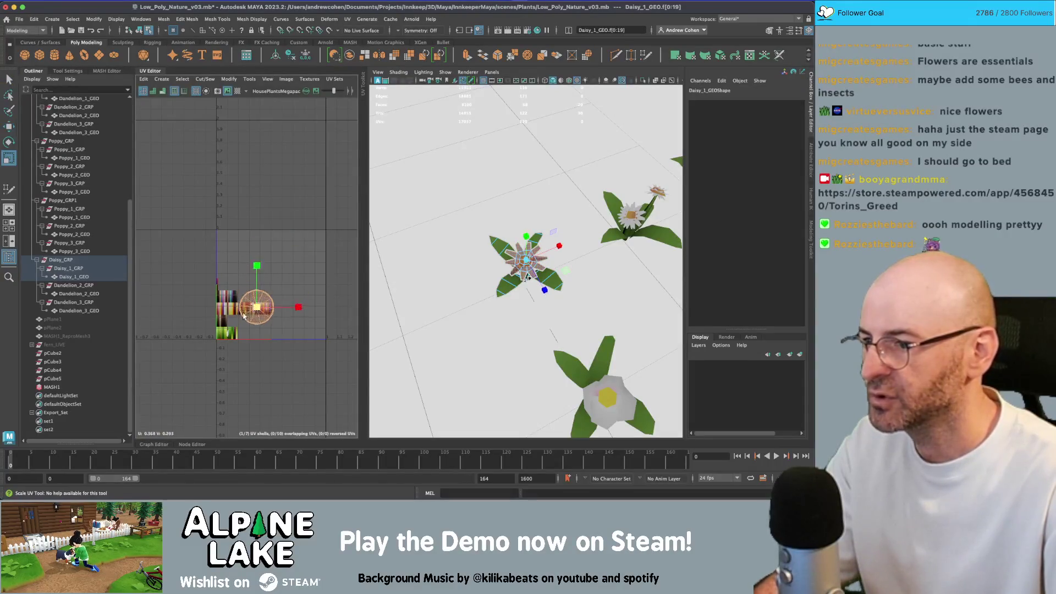
{"action": "scroll", "coordinate": [244, 314], "scroll_direction": "up", "scroll_amount": 5}
{"action": "mouse_move", "coordinate": [259, 270]}
{"action": "left_mouse_down"}
{"action": "mouse_move", "coordinate": [221, 293]}
{"action": "mouse_move", "coordinate": [205, 249]}
{"action": "mouse_move", "coordinate": [189, 264]}
{"action": "mouse_move", "coordinate": [196, 255]}
{"action": "left_mouse_up"}
{"action": "key", "text": "w"}
{"action": "key", "text": "r"}
{"action": "key", "text": "w"}
{"action": "key", "text": "r"}
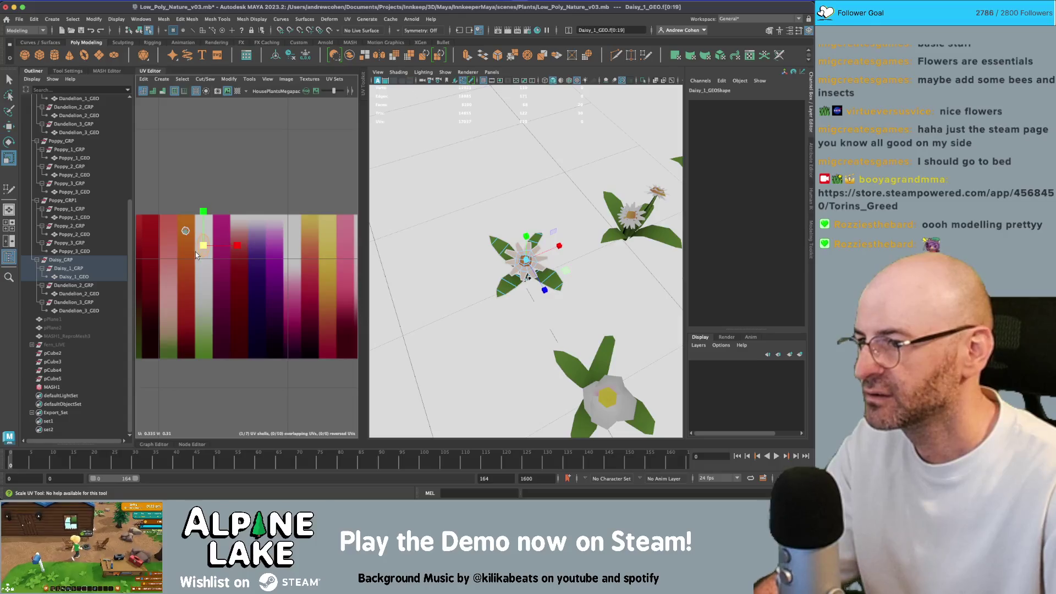
Return to object selection, then reselect and frame the daisy in the viewport.
{"action": "left_click", "coordinate": [139, 30]}
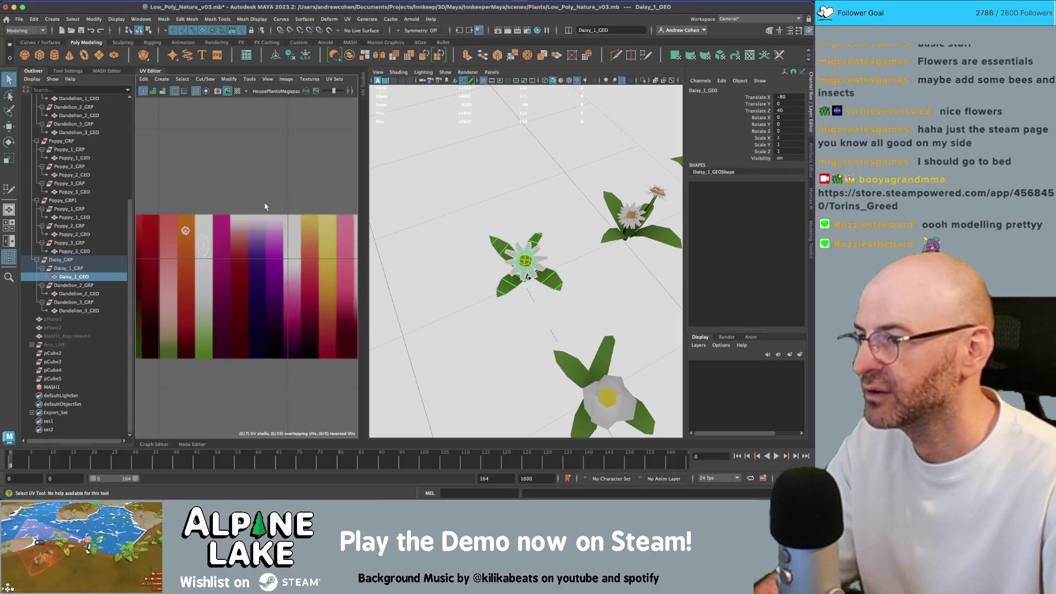
{"action": "scroll", "coordinate": [264, 206], "scroll_direction": "down", "scroll_amount": 5}
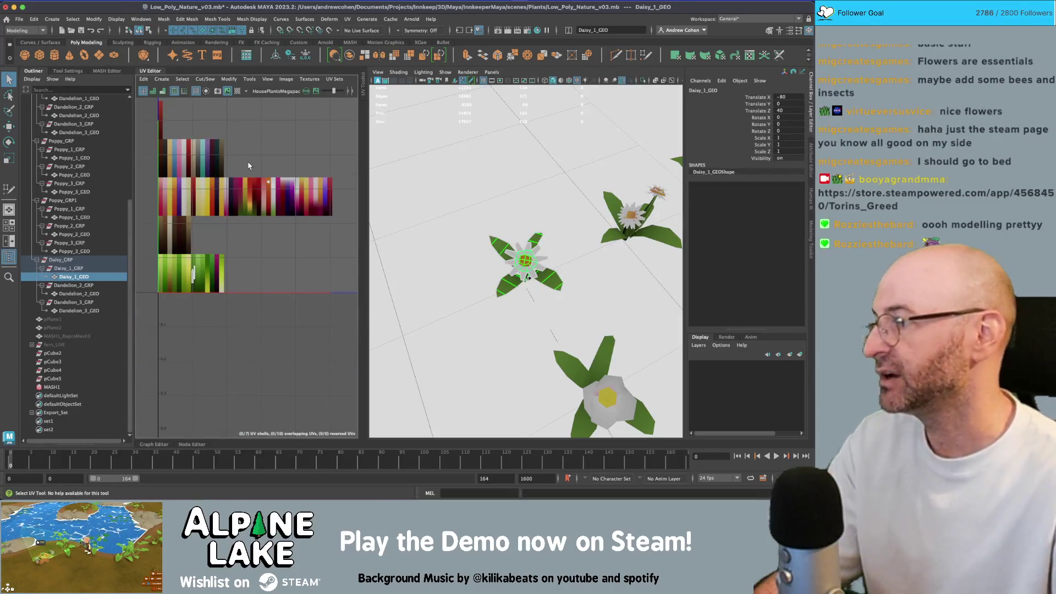
{"action": "scroll", "coordinate": [276, 191], "scroll_direction": "up", "scroll_amount": 1}
{"action": "scroll", "coordinate": [277, 191], "scroll_direction": "up", "scroll_amount": 1}
{"action": "scroll", "coordinate": [209, 231], "scroll_direction": "up", "scroll_amount": 1}
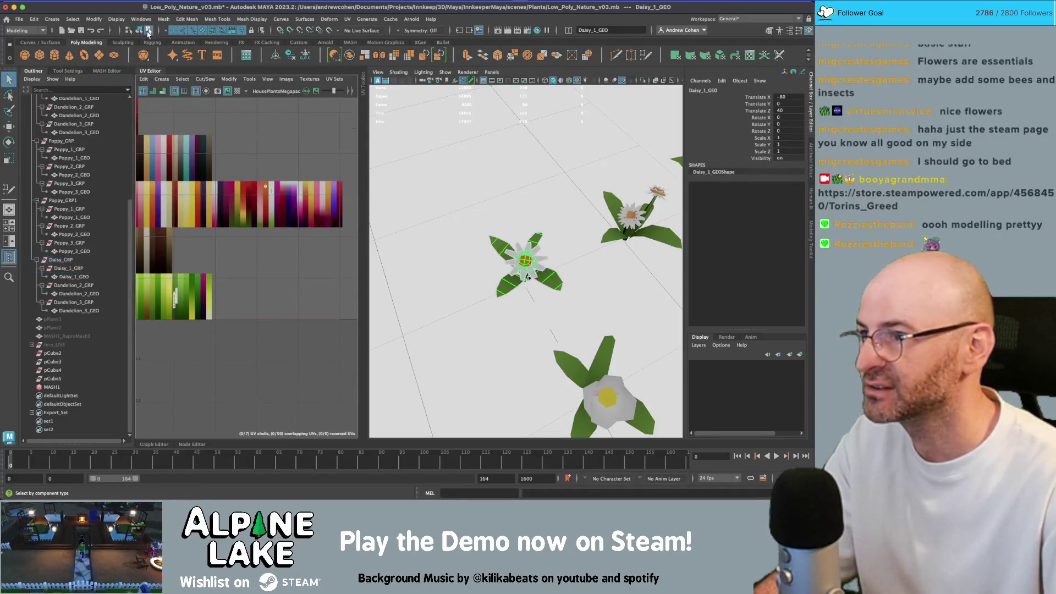
{"action": "left_click", "coordinate": [521, 254]}
{"action": "left_click", "coordinate": [522, 254]}
{"action": "key", "text": "f"}
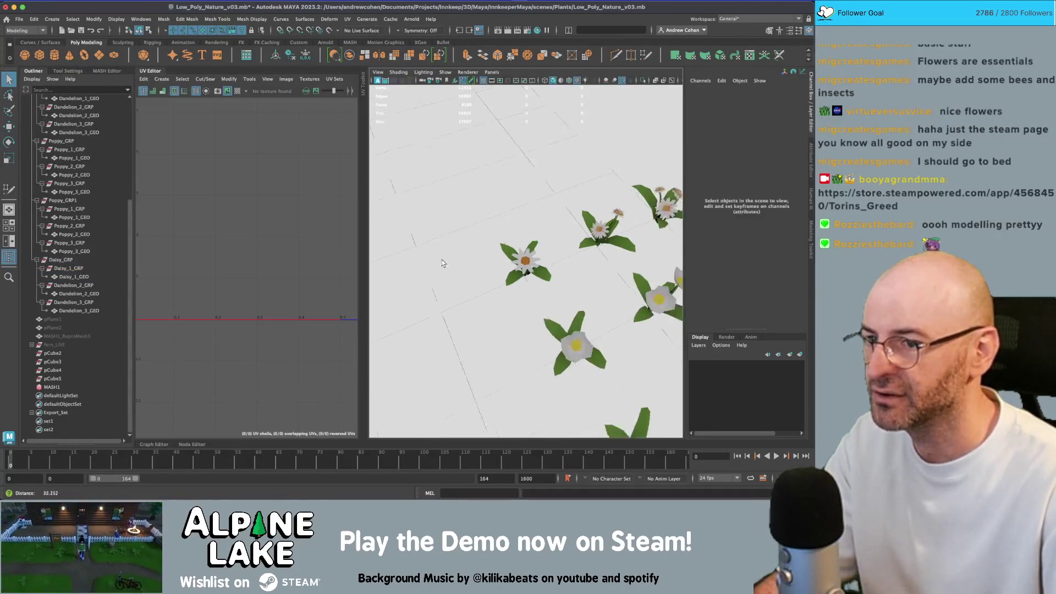
{"action": "scroll", "coordinate": [526, 254], "scroll_direction": "down", "scroll_amount": 5}
{"action": "mouse_move", "coordinate": [526, 254]}
{"action": "left_mouse_down"}
{"action": "mouse_move", "coordinate": [484, 247]}
{"action": "mouse_move", "coordinate": [605, 270]}
{"action": "left_mouse_up"}
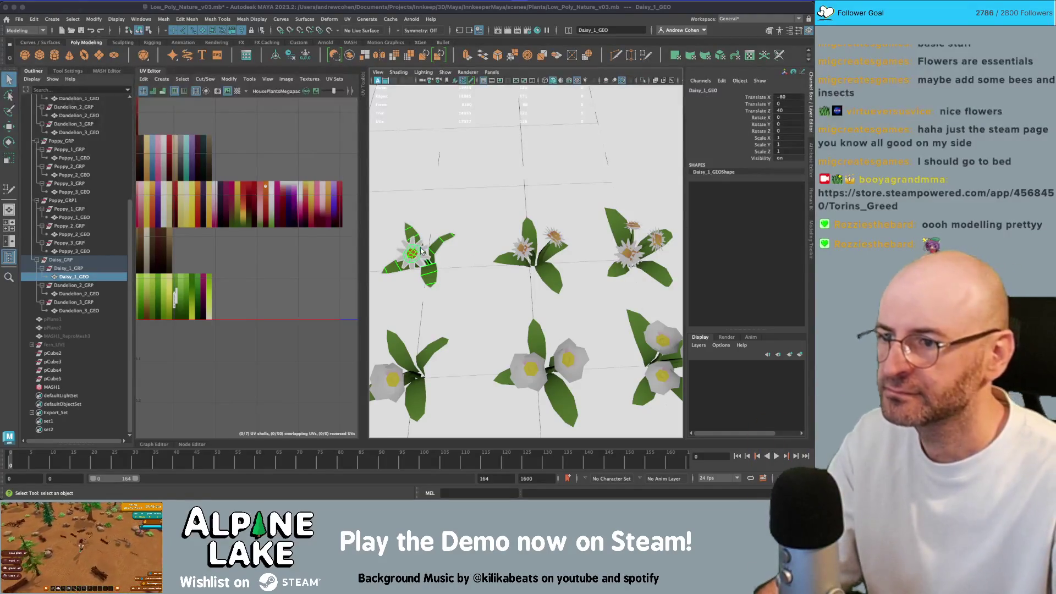
{"action": "left_click_drag", "start_coordinate": [423, 250], "coordinate": [404, 254]}
{"action": "key", "text": "f"}
{"action": "left_click_drag", "start_coordinate": [529, 249], "coordinate": [776, 273]}
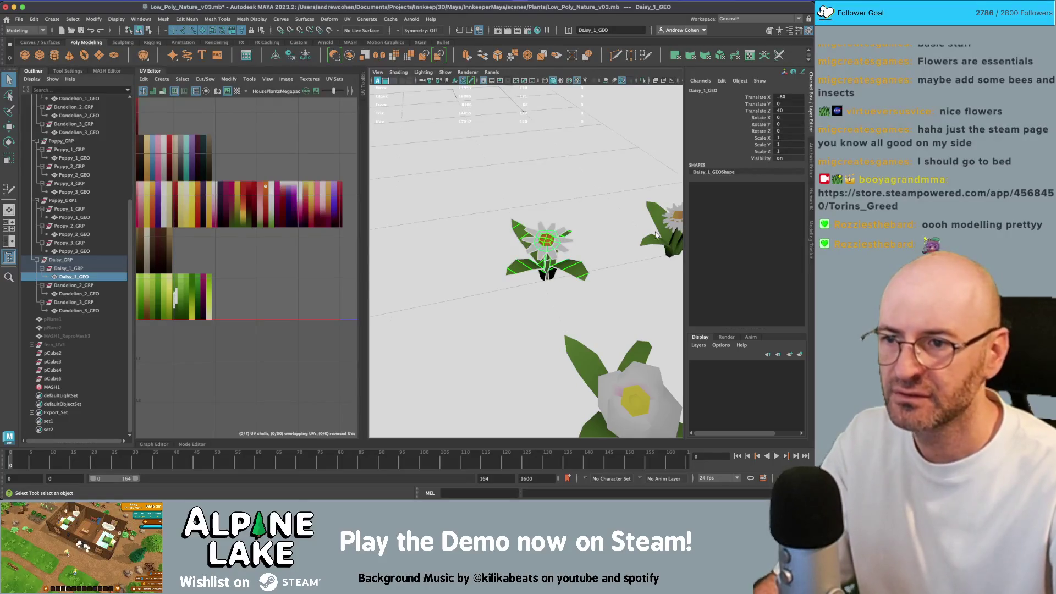
{"action": "left_click", "coordinate": [545, 248]}
{"action": "scroll", "coordinate": [467, 242], "scroll_direction": "down", "scroll_amount": 5}
{"action": "scroll", "coordinate": [569, 262], "scroll_direction": "up", "scroll_amount": 5}
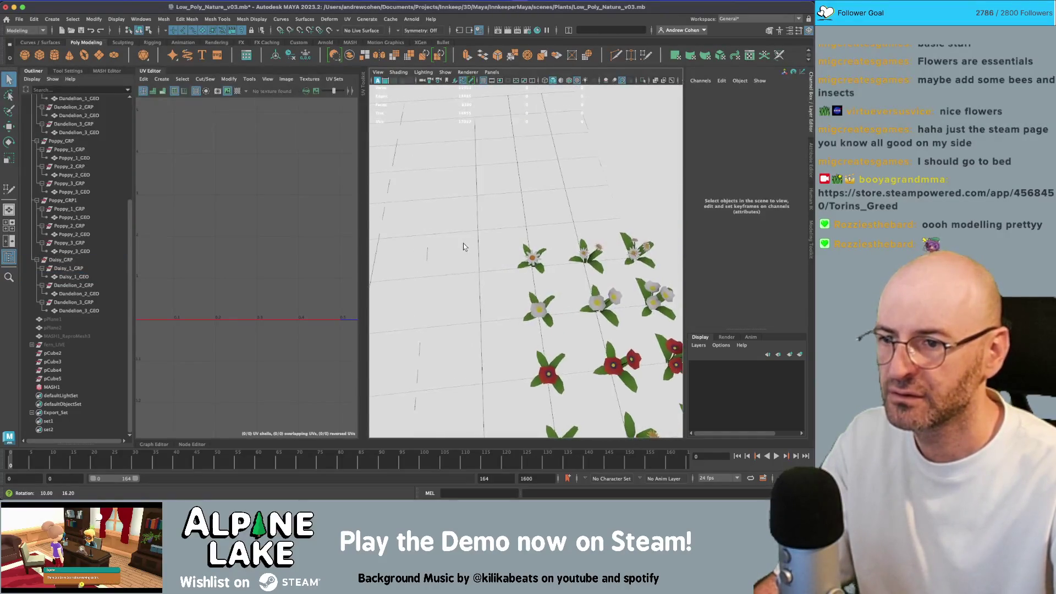
{"action": "left_click_drag", "start_coordinate": [569, 262], "coordinate": [505, 196]}
{"action": "left_click_drag", "start_coordinate": [511, 223], "coordinate": [555, 261]}
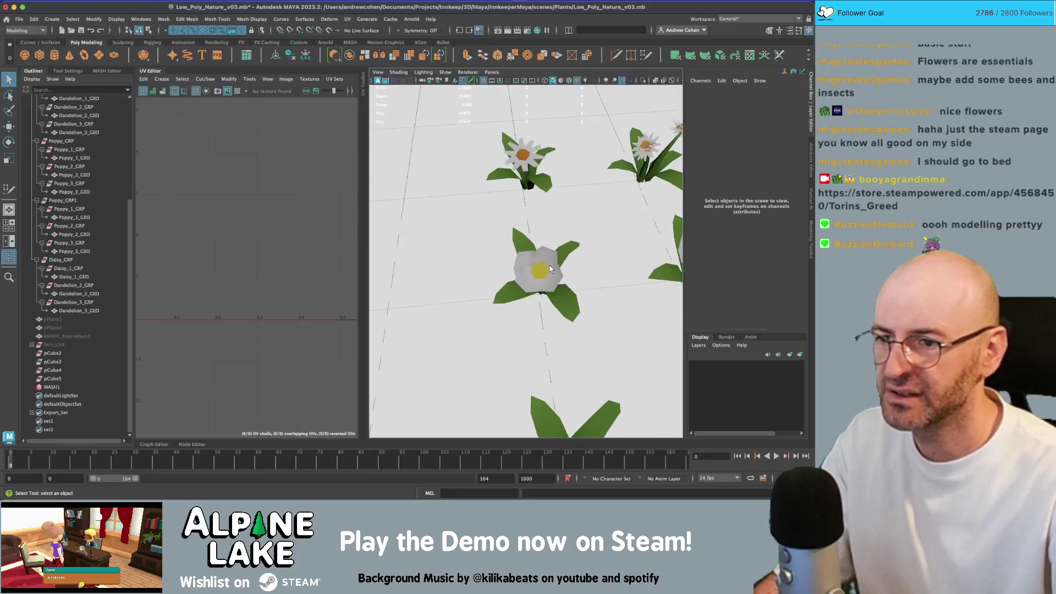
{"action": "left_click", "coordinate": [555, 261]}
{"action": "left_click", "coordinate": [522, 157]}
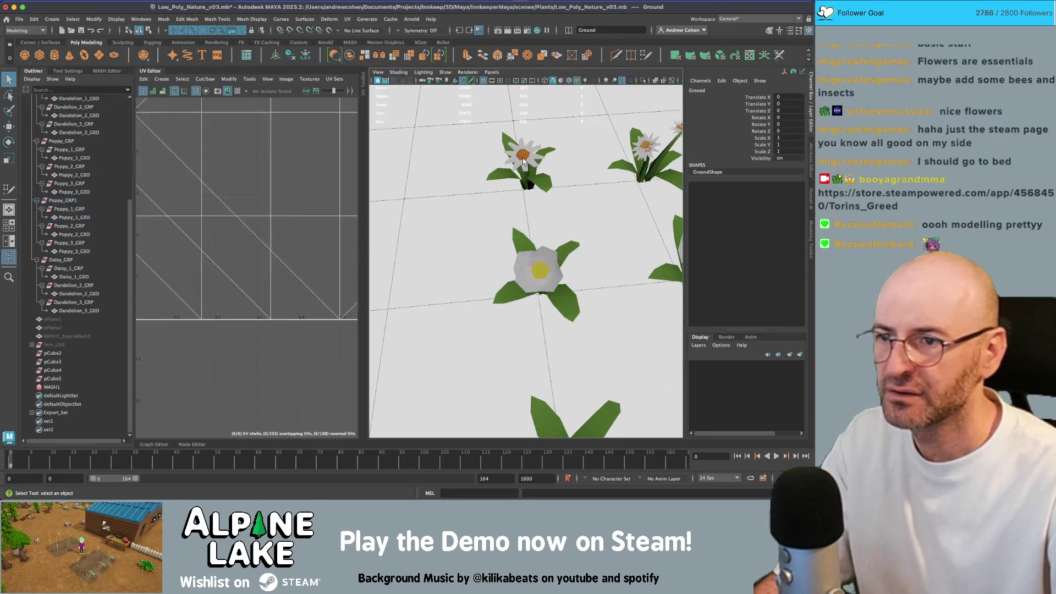
Rename the Poppy_GRP1 group to Buttercup_GRP.
{"action": "left_click", "coordinate": [535, 266]}
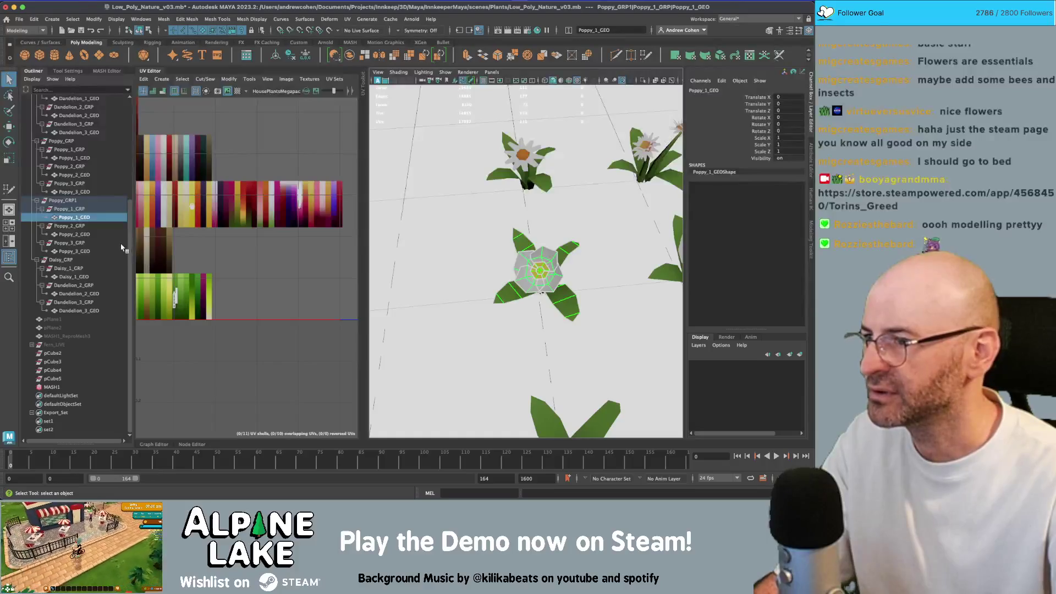
{"action": "double_click", "coordinate": [66, 201]}
{"action": "key", "text": "BackSpace"}
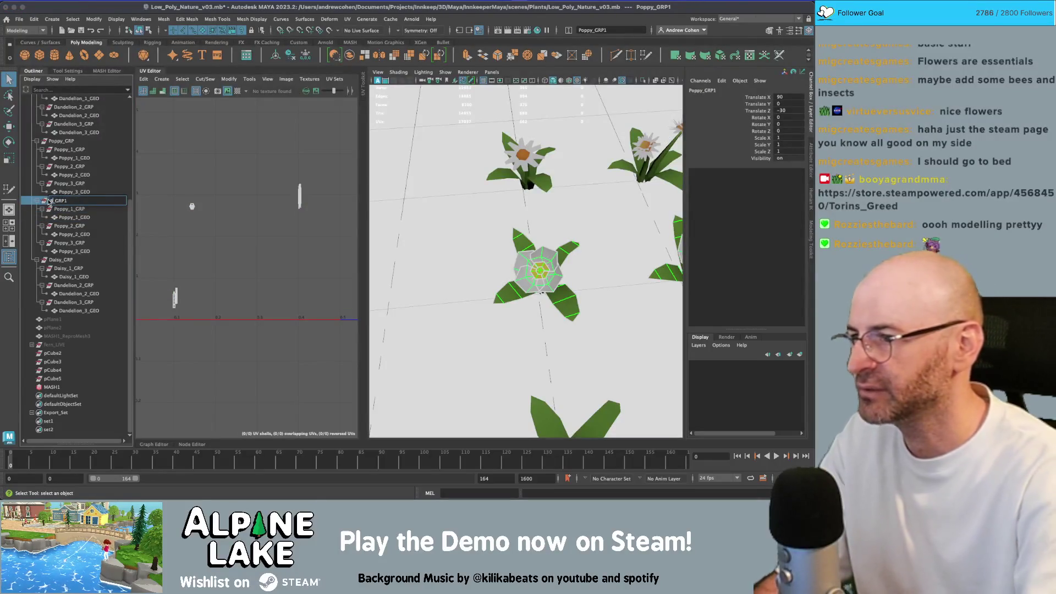
{"action": "type", "text": "Buttercup"}
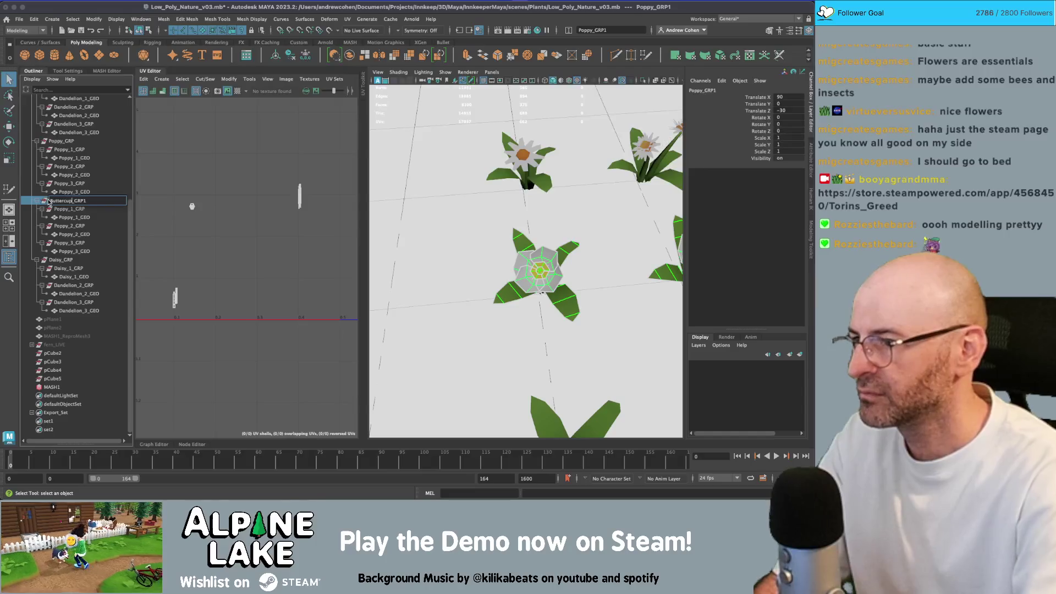
{"action": "key", "text": "BackSpace"}
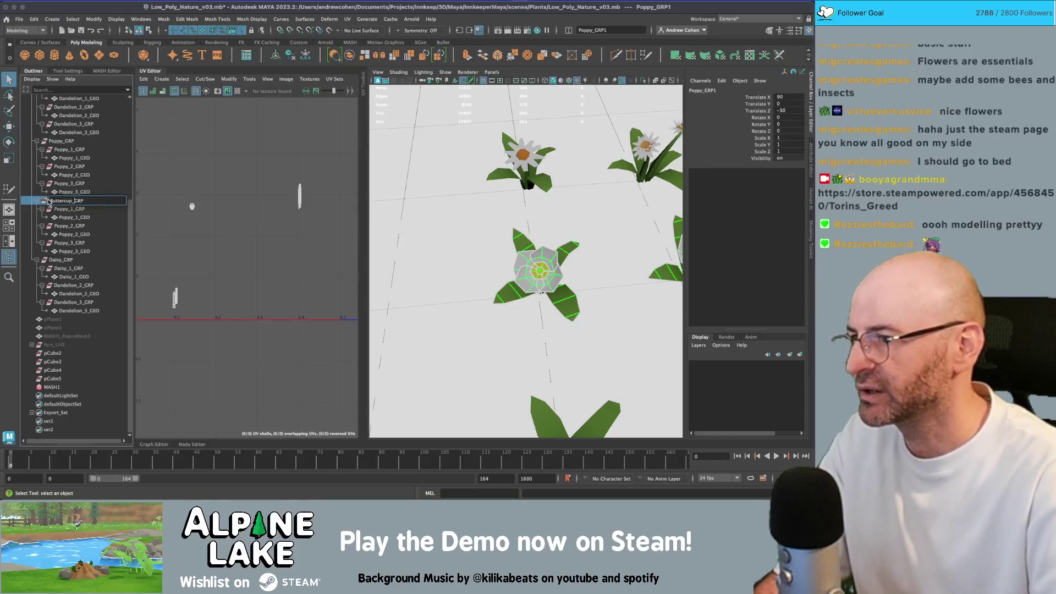
{"action": "key", "text": "Return"}
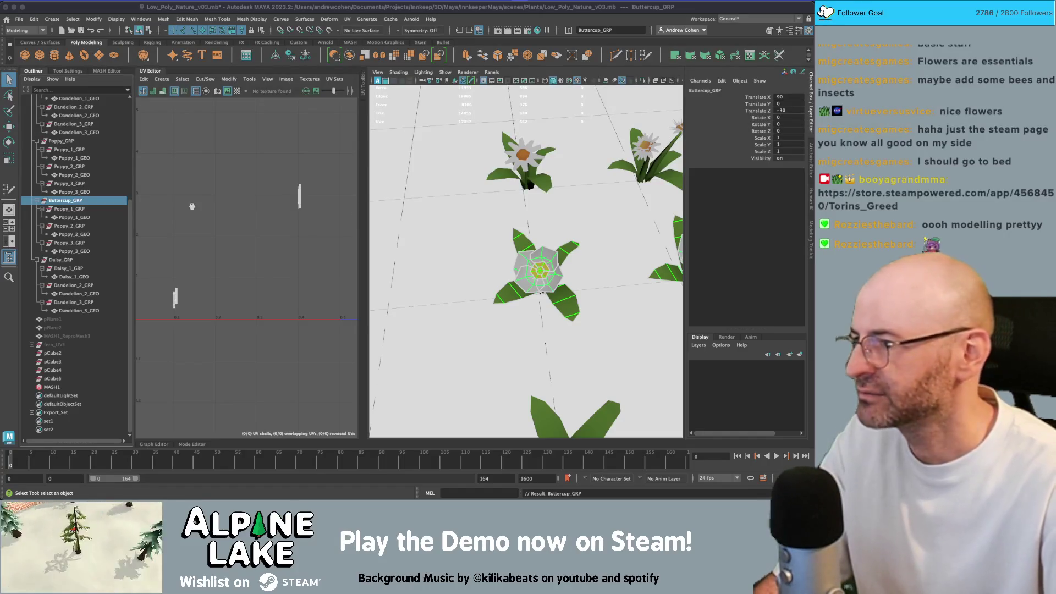
Rename Poppy_1_GRP, Poppy_1_GEO, Poppy_2_GRP and Poppy_2_GEO to their Buttercup equivalents.
{"action": "double_click", "coordinate": [72, 210]}
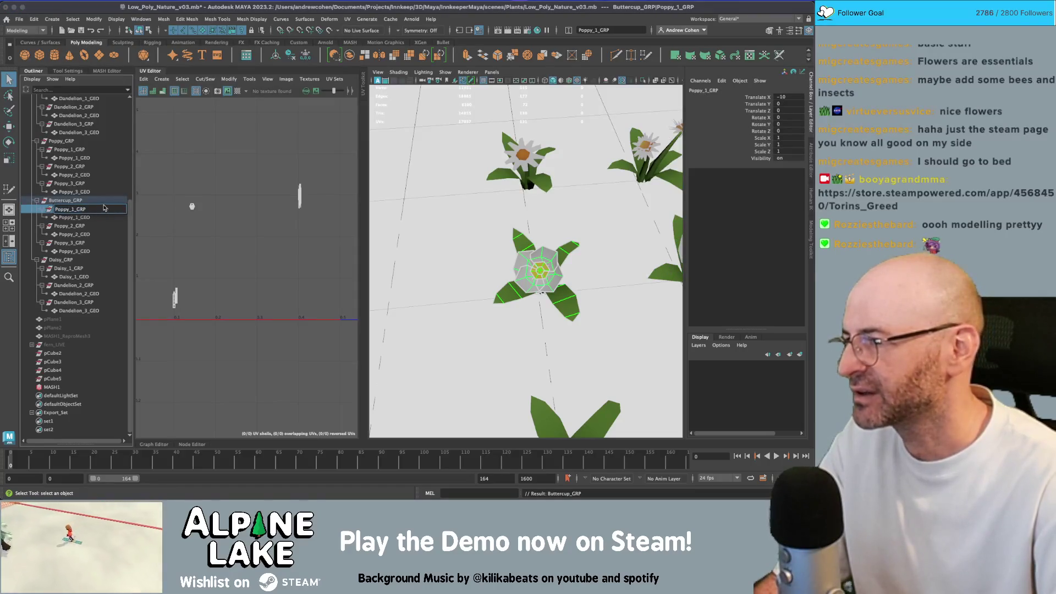
{"action": "key", "text": "Return"}
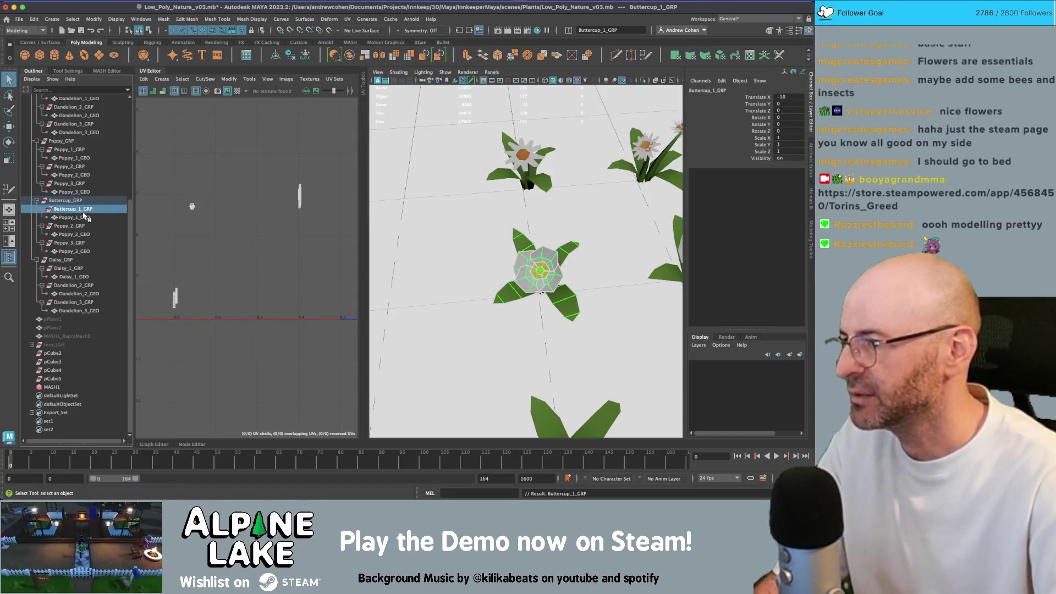
{"action": "double_click", "coordinate": [82, 217]}
{"action": "type", "text": "Buttercu"}
{"action": "key", "text": "Return"}
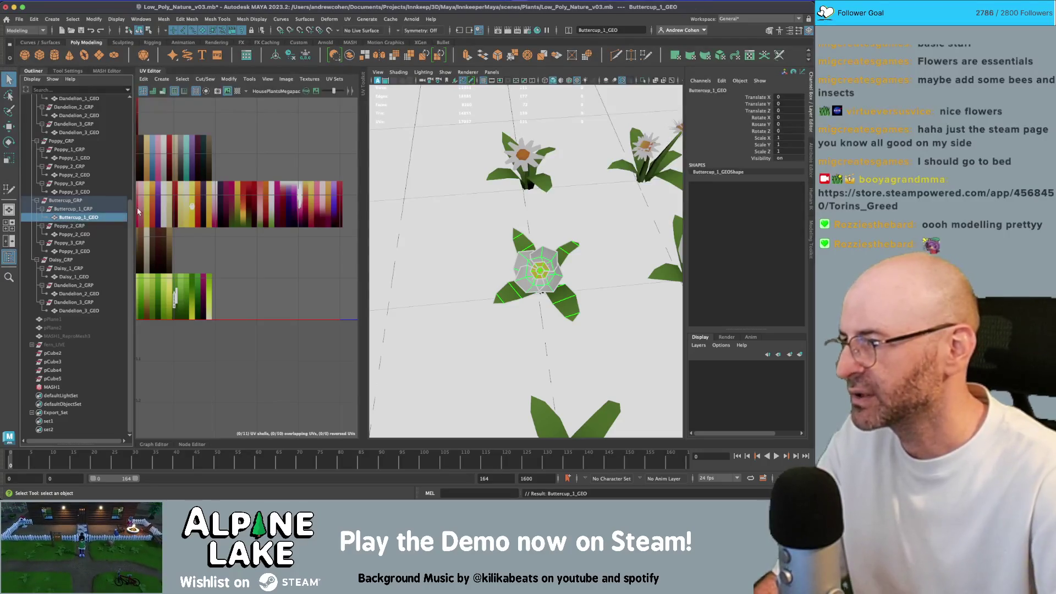
{"action": "double_click", "coordinate": [93, 224]}
{"action": "type", "text": "Buttercup"}
{"action": "key", "text": "Return"}
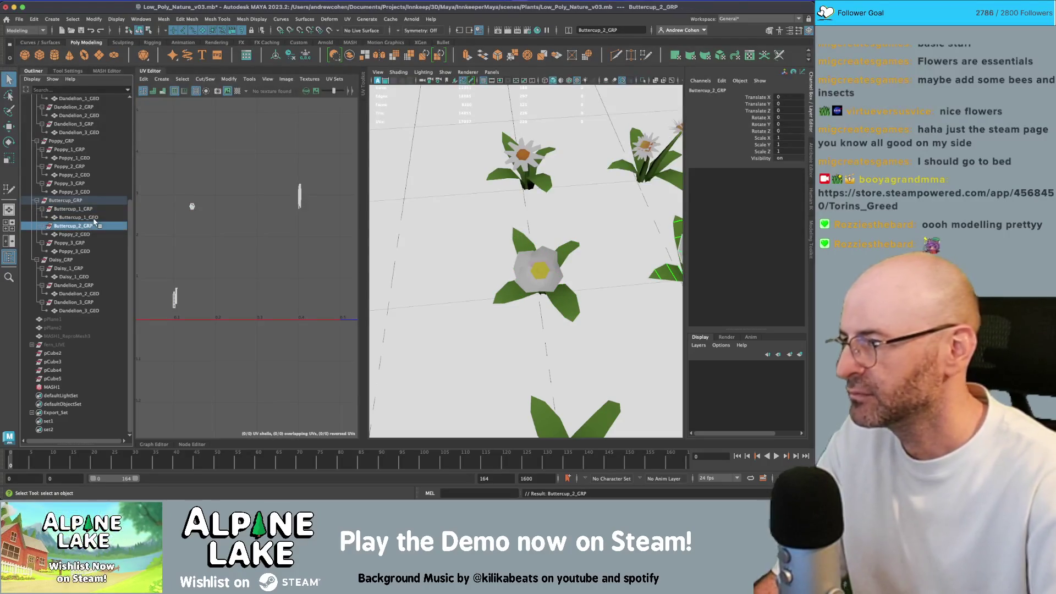
{"action": "double_click", "coordinate": [72, 234]}
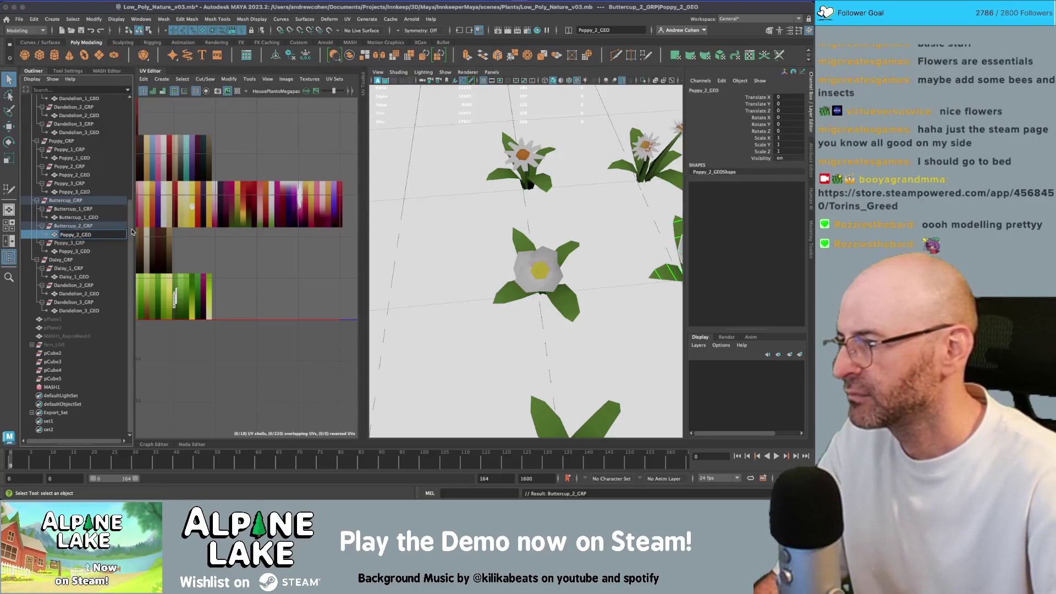
{"action": "type", "text": "Buttercup"}
{"action": "key", "text": "Return"}
Rename Poppy_3_GRP and Poppy_3_GEO to Buttercup_3_GRP and Buttercup_3_GEO.
{"action": "double_click", "coordinate": [72, 243]}
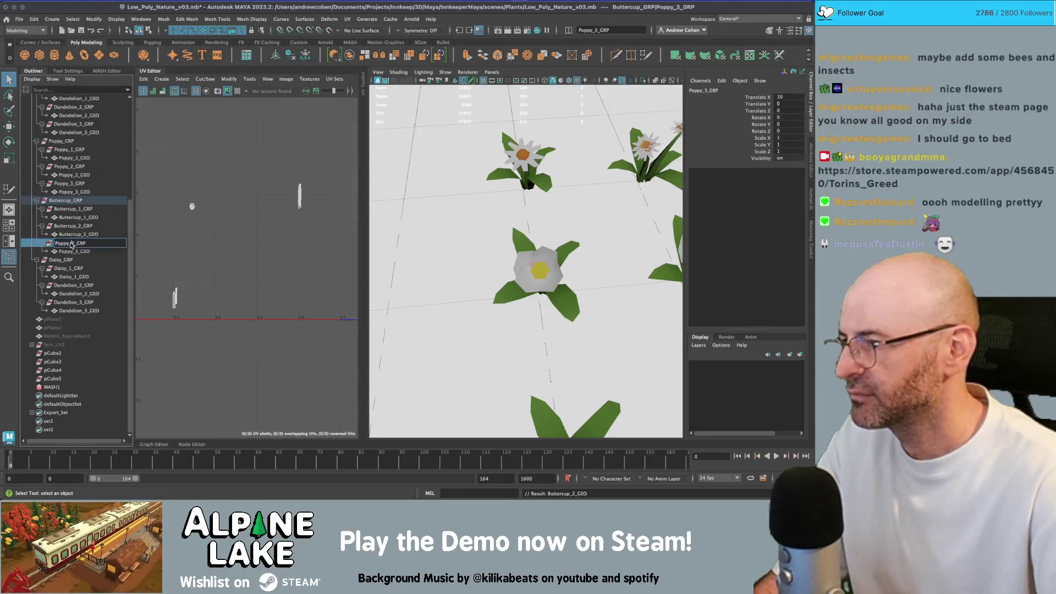
{"action": "type", "text": "Buttercup"}
{"action": "key", "text": "Return"}
{"action": "double_click", "coordinate": [79, 252]}
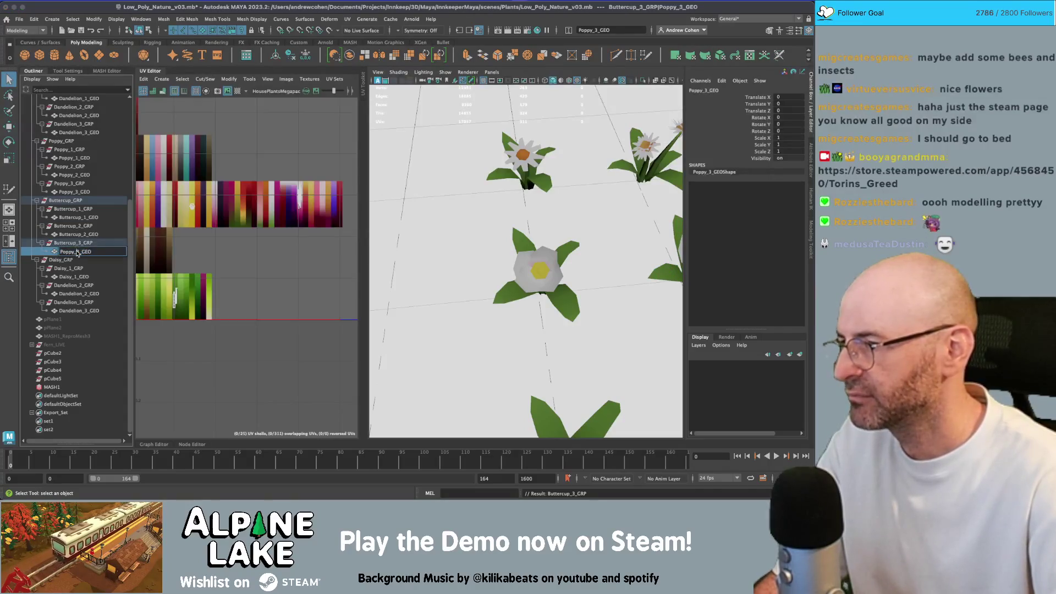
{"action": "type", "text": "Buttercup"}
{"action": "key", "text": "Return"}
Rename Dandelion_2_GRP to Daisy_2_GRP and select Daisy_1_GEO.
{"action": "double_click", "coordinate": [70, 269]}
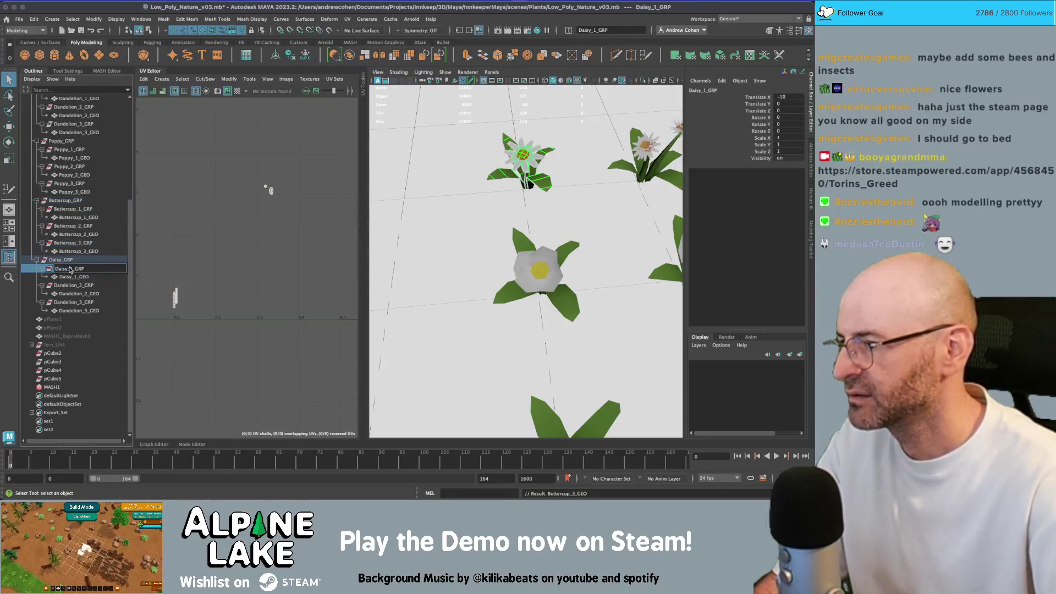
{"action": "double_click", "coordinate": [77, 287]}
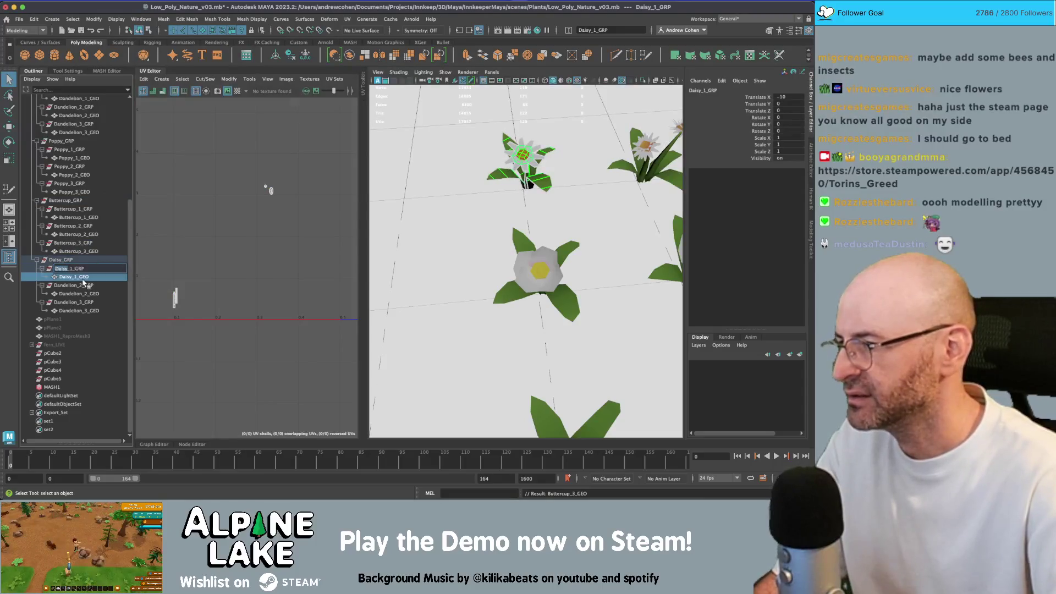
{"action": "key", "text": "Return"}
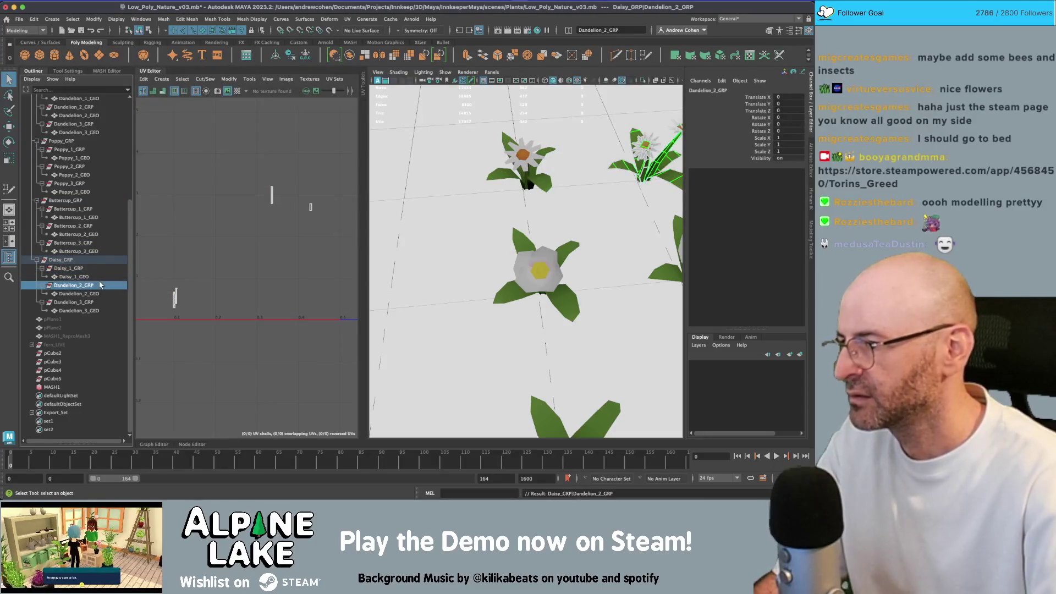
{"action": "double_click", "coordinate": [100, 285]}
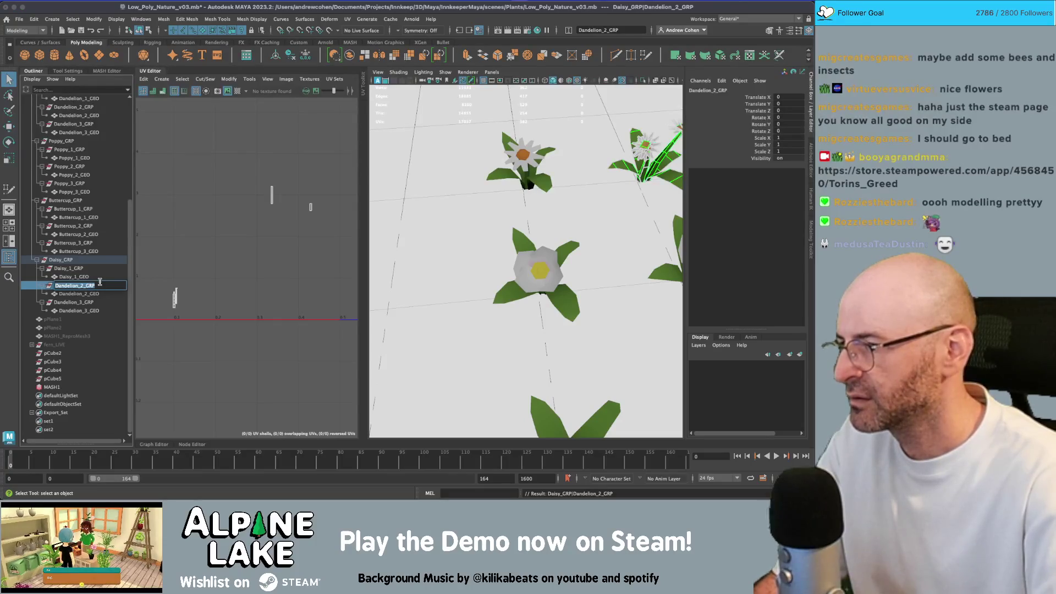
{"action": "key", "text": "Return"}
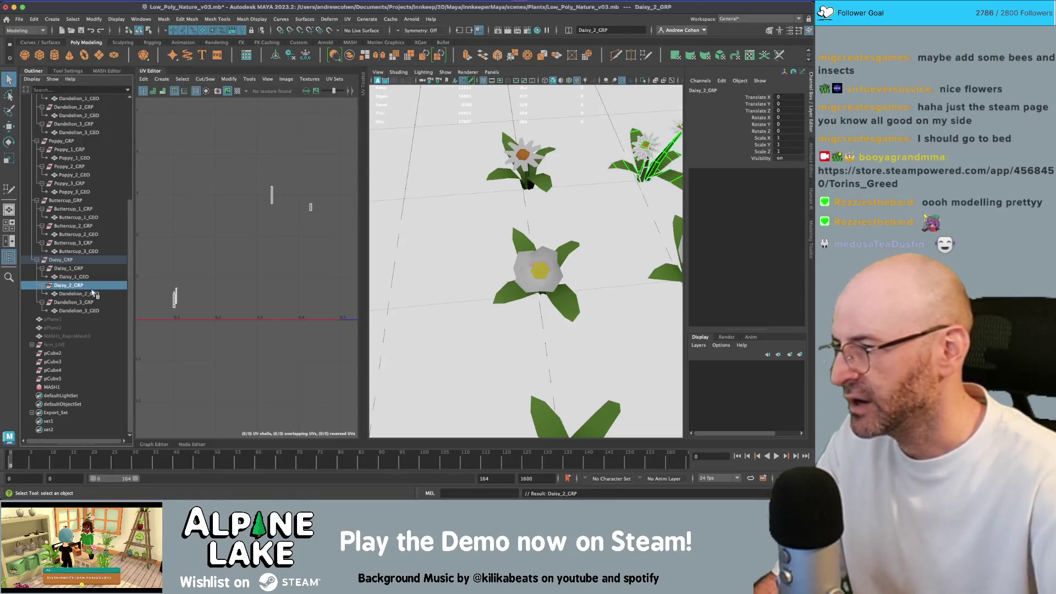
{"action": "left_click", "coordinate": [77, 277]}
Duplicate Daisy_1_GEO and delete the copy's stem and leaf faces, leaving only the flower head.
{"action": "key", "text": "f"}
{"action": "mouse_move", "coordinate": [563, 218]}
{"action": "left_mouse_down"}
{"action": "mouse_move", "coordinate": [544, 225]}
{"action": "mouse_move", "coordinate": [528, 212]}
{"action": "mouse_move", "coordinate": [536, 173]}
{"action": "left_mouse_up"}
{"action": "key", "text": "ctrl+d"}
{"action": "key", "text": "w"}
{"action": "key", "text": "q"}
{"action": "right_click", "coordinate": [537, 173]}
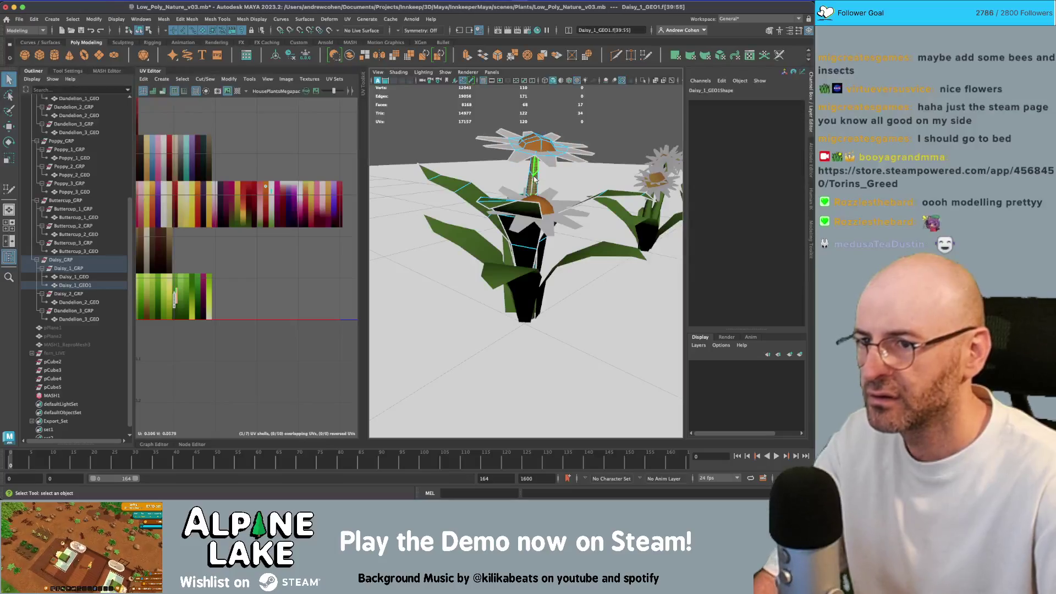
{"action": "left_click_drag", "start_coordinate": [418, 165], "coordinate": [644, 306]}
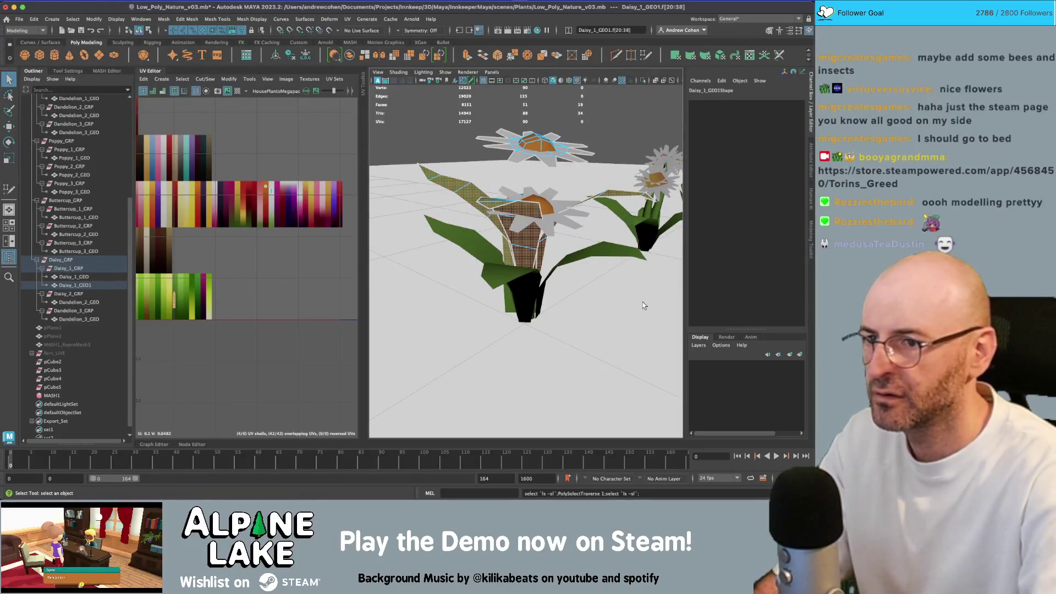
{"action": "key", "text": "Delete"}
{"action": "left_click", "coordinate": [148, 30]}
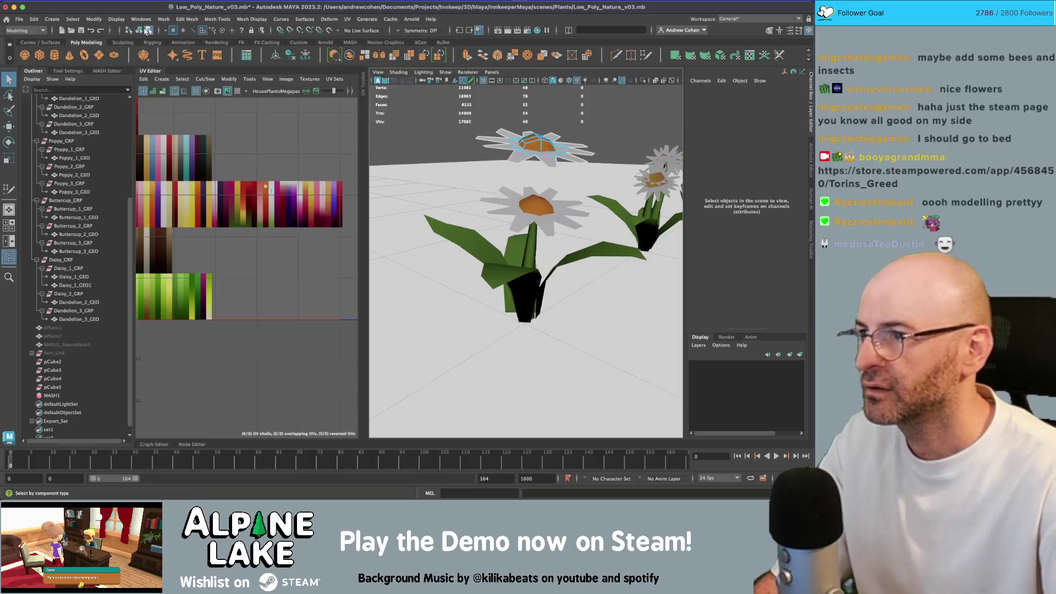
{"action": "left_click", "coordinate": [138, 30]}
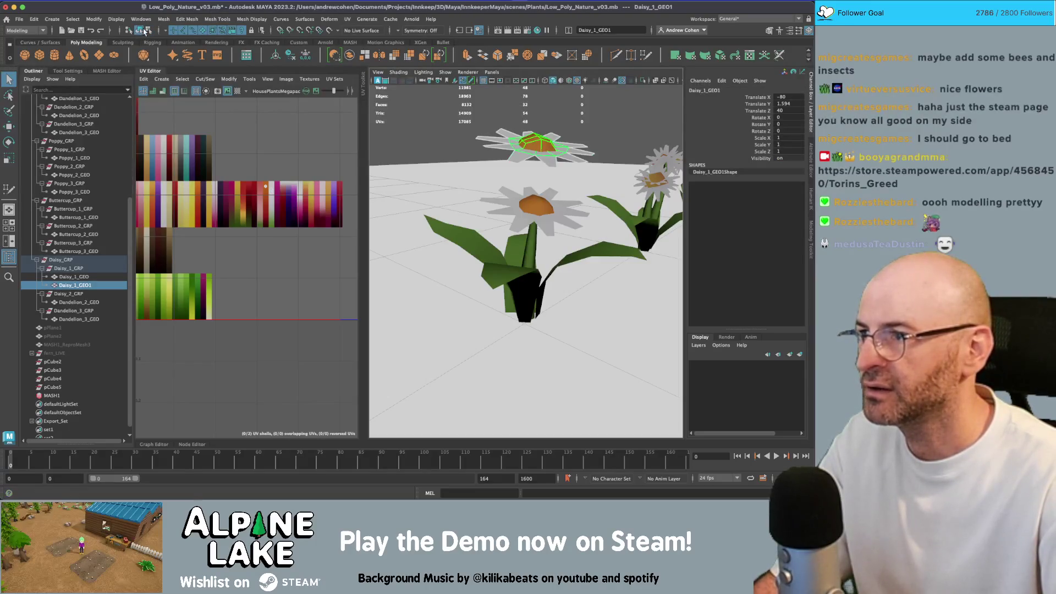
Move the Daisy_1_GEO1 head onto the dandelion plant Dandelion_2_GEO.
{"action": "key", "text": "w"}
{"action": "scroll", "coordinate": [516, 216], "scroll_direction": "down", "scroll_amount": 6}
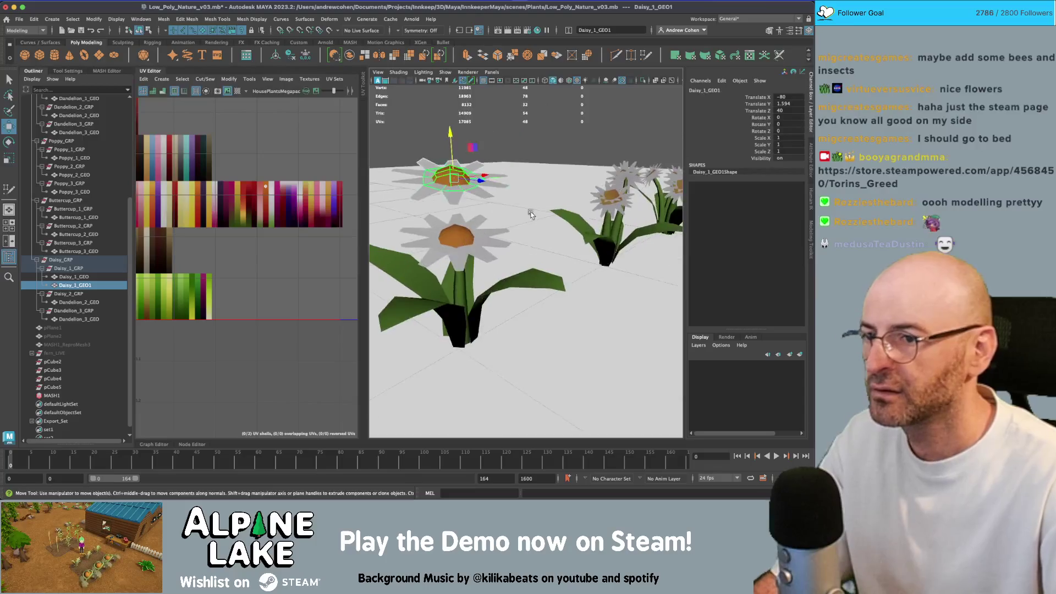
{"action": "left_click_drag", "start_coordinate": [445, 238], "coordinate": [547, 221]}
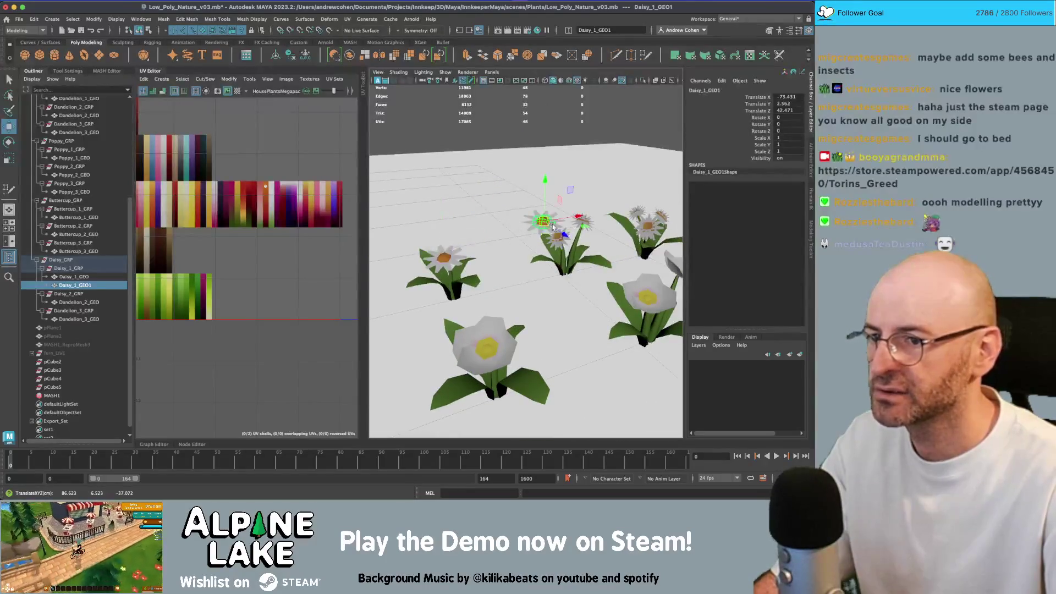
{"action": "key", "text": "q"}
{"action": "left_click", "coordinate": [560, 246]}
Delete Dandelion_2_GEO's flower heads and stems in face mode.
{"action": "key", "text": "f"}
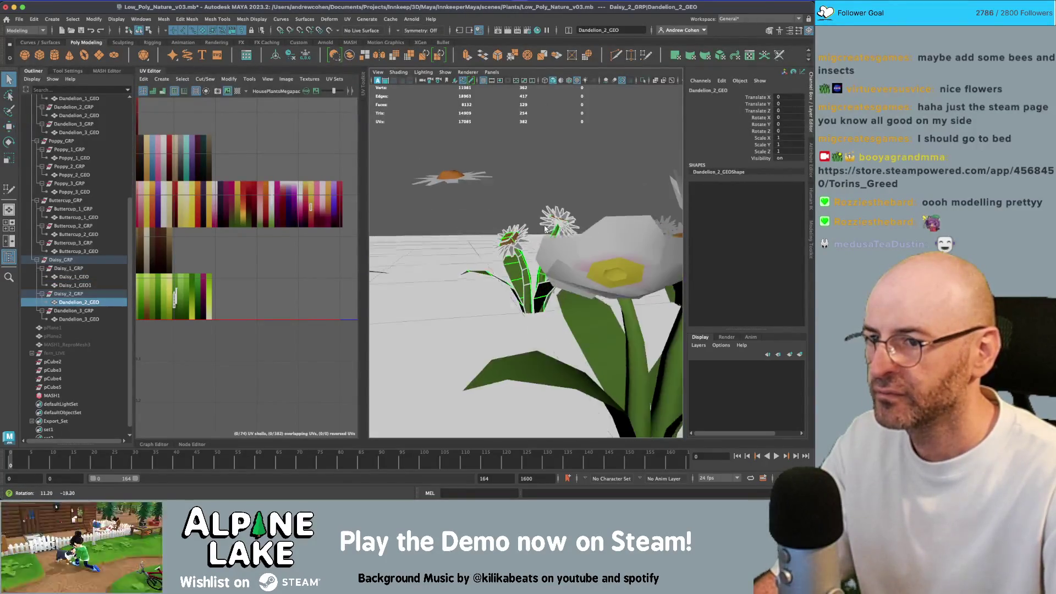
{"action": "left_click", "coordinate": [153, 72]}
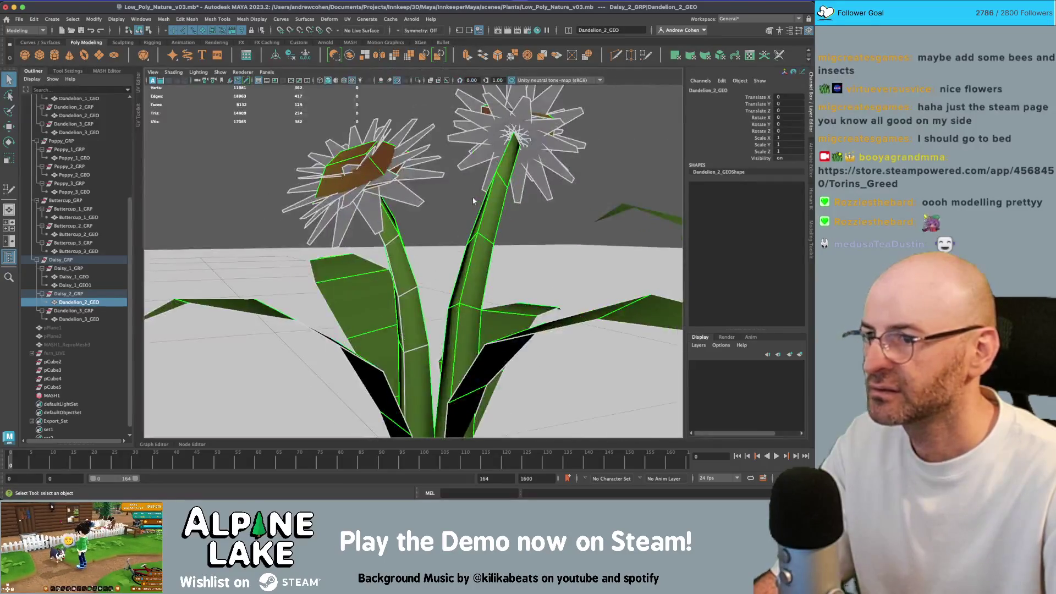
{"action": "right_click", "coordinate": [509, 161]}
{"action": "left_click", "coordinate": [510, 183]}
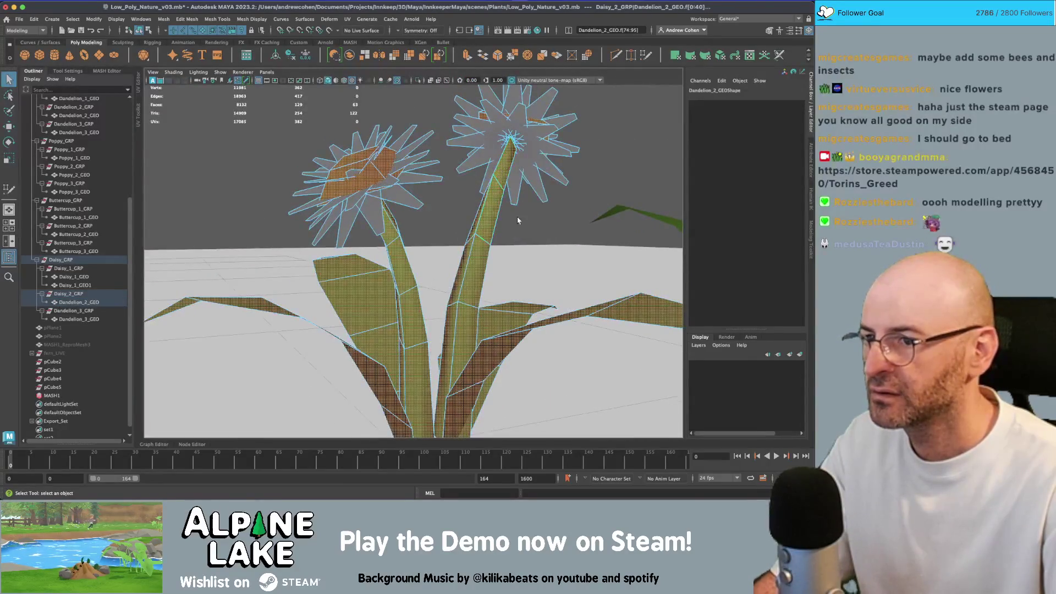
{"action": "left_click", "coordinate": [450, 241]}
{"action": "key", "text": "F8"}
{"action": "scroll", "coordinate": [394, 212], "scroll_direction": "down", "scroll_amount": 5}
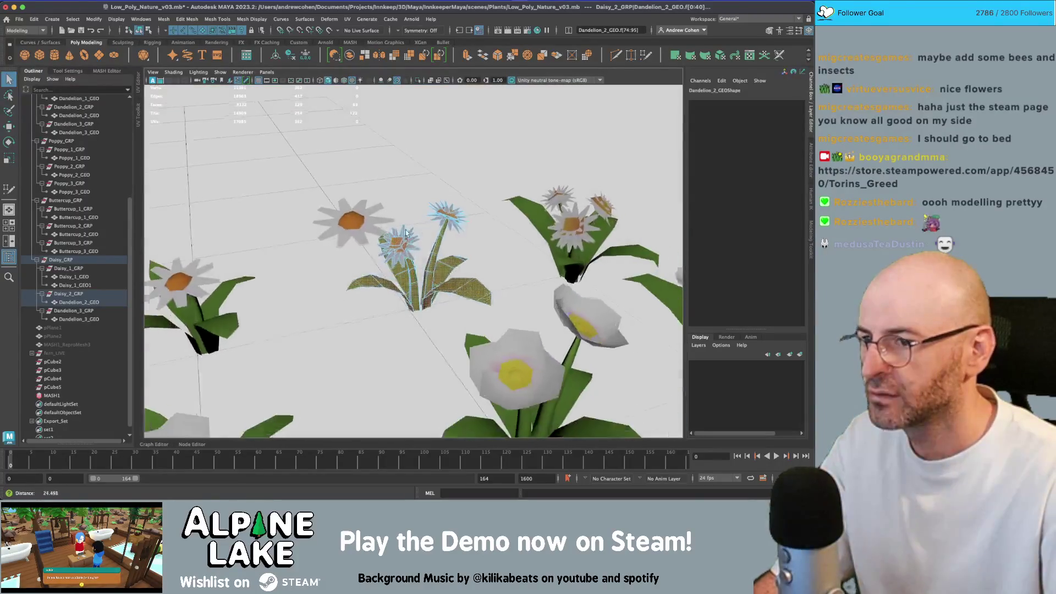
{"action": "left_click_drag", "start_coordinate": [321, 176], "coordinate": [476, 329]}
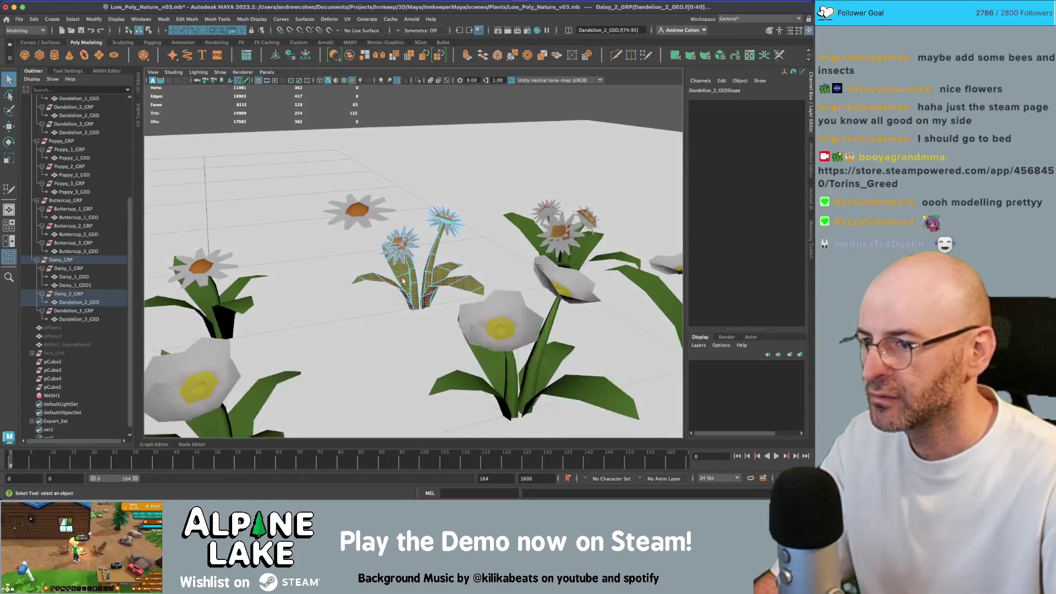
{"action": "key", "text": "z"}
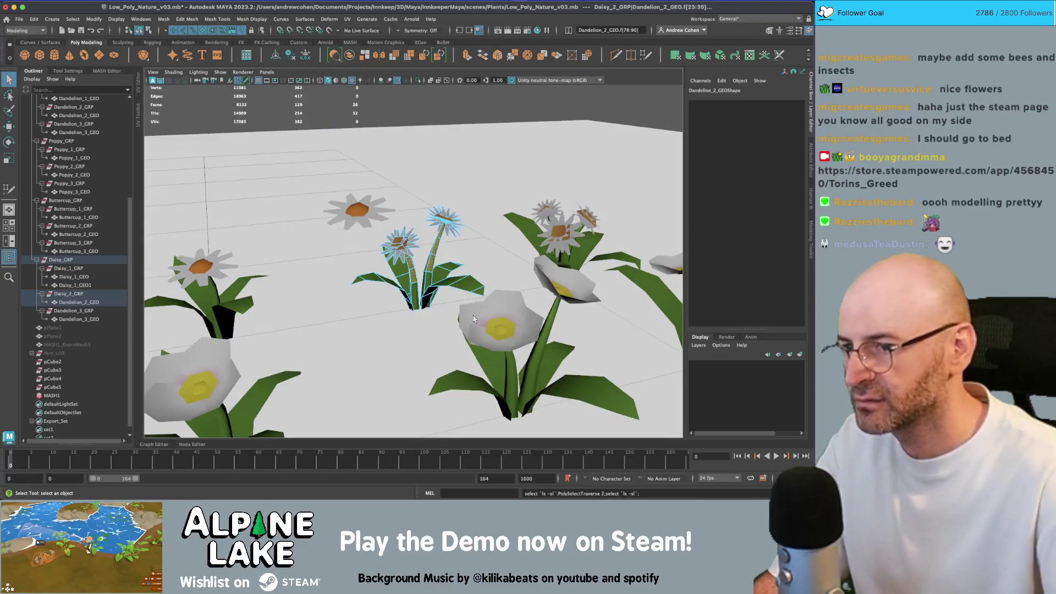
{"action": "key", "text": "Delete"}
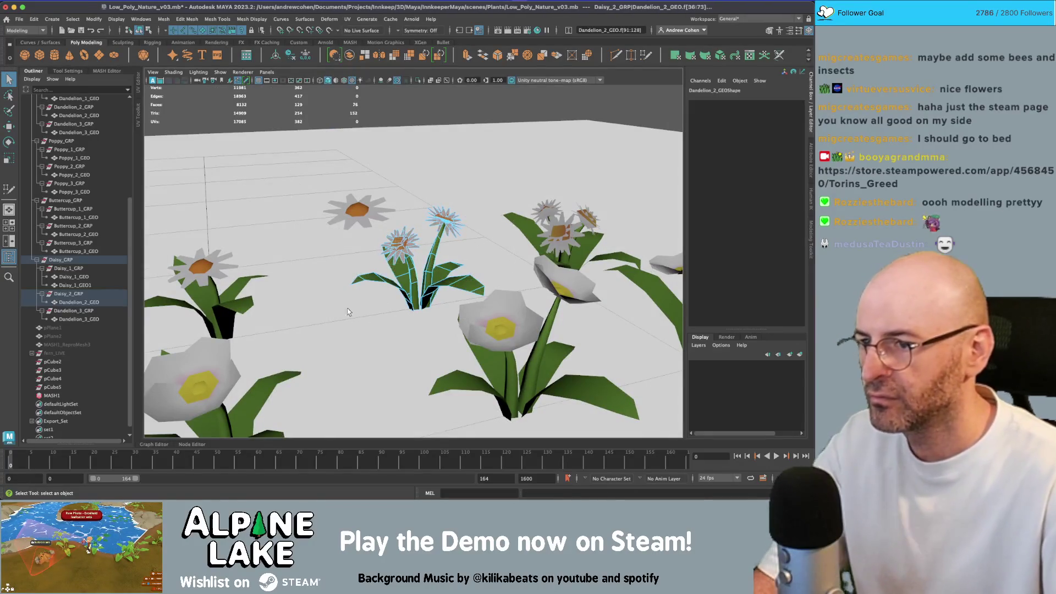
Grow the third dandelion's leaf faces, invert the selection and delete its heads and stems.
{"action": "mouse_move", "coordinate": [493, 248]}
{"action": "left_mouse_down"}
{"action": "mouse_move", "coordinate": [453, 269]}
{"action": "mouse_move", "coordinate": [471, 302]}
{"action": "left_mouse_up"}
{"action": "left_click", "coordinate": [467, 257]}
{"action": "right_click", "coordinate": [466, 257]}
{"action": "key", "text": "shift+period"}
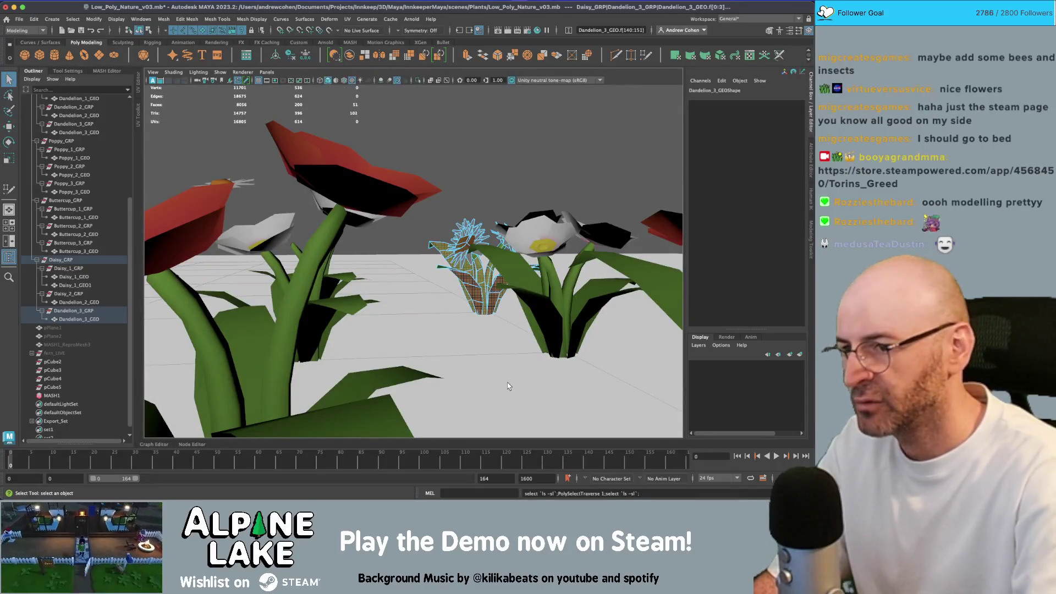
{"action": "left_click_drag", "start_coordinate": [474, 275], "coordinate": [573, 374]}
{"action": "key", "text": "ctrl+shift+i"}
{"action": "key", "text": "Delete"}
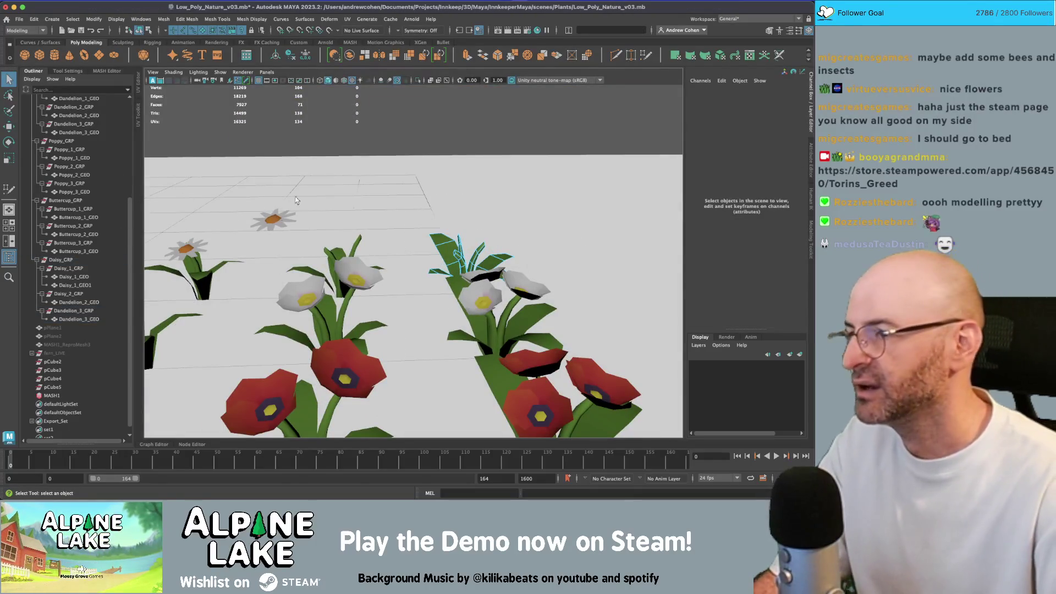
Position and tilt the Daisy_1_GEO1 head on the leftover dandelion leaves.
{"action": "left_click", "coordinate": [271, 220]}
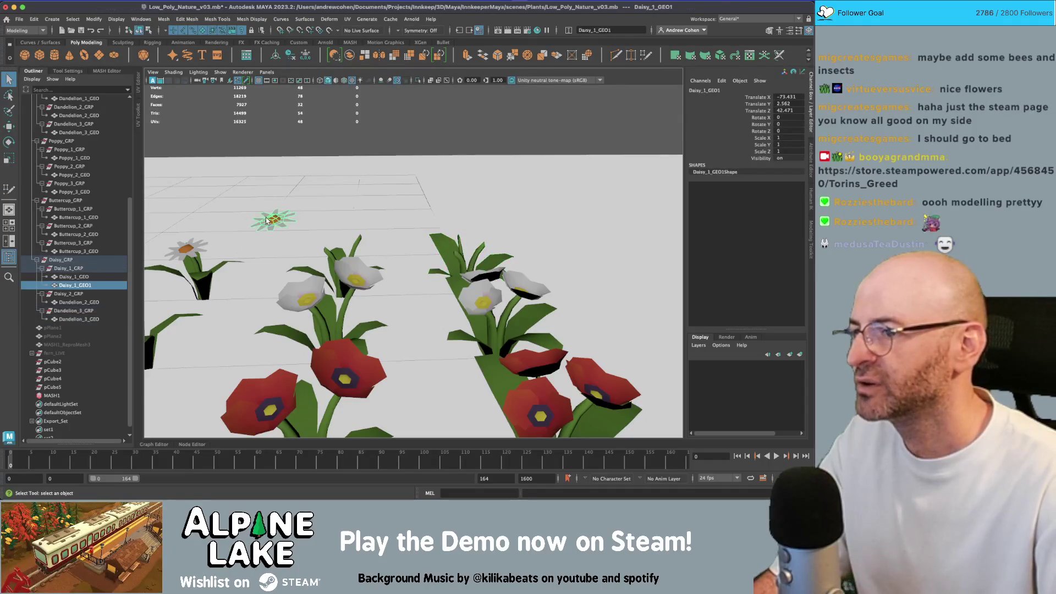
{"action": "key", "text": "f"}
{"action": "key", "text": "w"}
{"action": "mouse_move", "coordinate": [443, 234]}
{"action": "left_mouse_down"}
{"action": "mouse_move", "coordinate": [443, 279]}
{"action": "mouse_move", "coordinate": [498, 294]}
{"action": "left_mouse_up"}
{"action": "key", "text": "f"}
{"action": "key", "text": "e"}
{"action": "mouse_move", "coordinate": [338, 244]}
{"action": "left_mouse_down"}
{"action": "mouse_move", "coordinate": [347, 275]}
{"action": "mouse_move", "coordinate": [419, 278]}
{"action": "mouse_move", "coordinate": [489, 256]}
{"action": "mouse_move", "coordinate": [488, 292]}
{"action": "mouse_move", "coordinate": [427, 214]}
{"action": "mouse_move", "coordinate": [524, 223]}
{"action": "mouse_move", "coordinate": [500, 244]}
{"action": "mouse_move", "coordinate": [545, 248]}
{"action": "mouse_move", "coordinate": [406, 279]}
{"action": "mouse_move", "coordinate": [418, 259]}
{"action": "mouse_move", "coordinate": [413, 269]}
{"action": "mouse_move", "coordinate": [339, 265]}
{"action": "mouse_move", "coordinate": [333, 254]}
{"action": "mouse_move", "coordinate": [352, 241]}
{"action": "left_mouse_up"}
Duplicate the daisy head three times, moving and rotating each copy and scaling one down.
{"action": "key", "text": "ctrl+d"}
{"action": "key", "text": "w"}
{"action": "key", "text": "e"}
{"action": "key", "text": "ctrl+d"}
{"action": "key", "text": "w"}
{"action": "key", "text": "e"}
{"action": "key", "text": "ctrl+d"}
{"action": "key", "text": "w"}
{"action": "key", "text": "f"}
{"action": "scroll", "coordinate": [544, 248], "scroll_direction": "down", "scroll_amount": 5}
{"action": "key", "text": "e"}
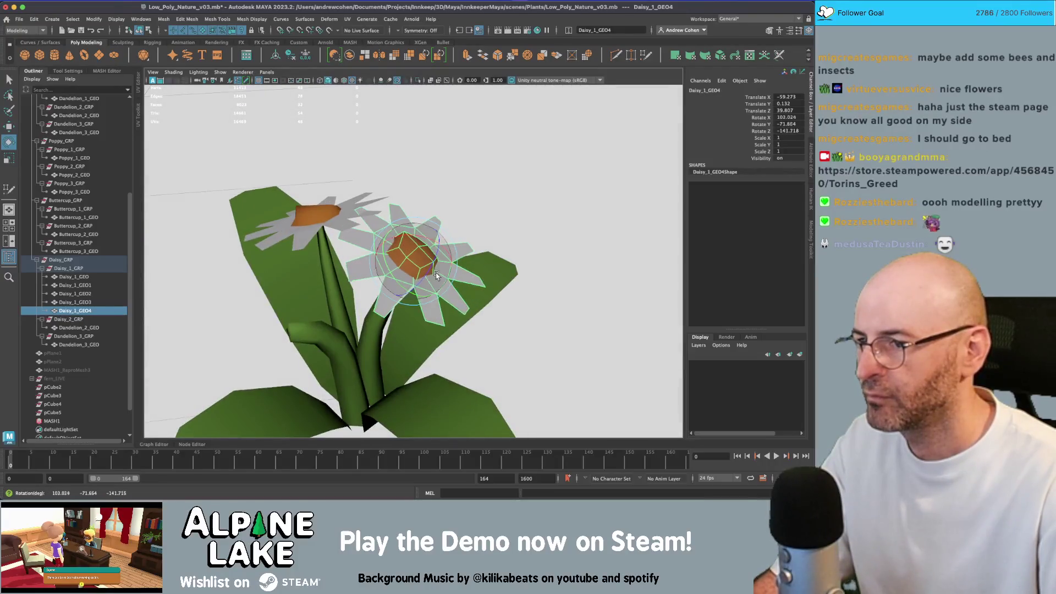
{"action": "key", "text": "r"}
{"action": "scroll", "coordinate": [401, 265], "scroll_direction": "down", "scroll_amount": 3}
Duplicate the smaller daisy head once more and tilt the last copy into place.
{"action": "key", "text": "ctrl+d"}
{"action": "key", "text": "w"}
{"action": "key", "text": "f"}
{"action": "key", "text": "e"}
{"action": "key", "text": "w"}
{"action": "key", "text": "e"}
{"action": "mouse_move", "coordinate": [351, 241]}
{"action": "left_mouse_down"}
{"action": "mouse_move", "coordinate": [429, 276]}
{"action": "mouse_move", "coordinate": [550, 269]}
{"action": "mouse_move", "coordinate": [528, 275]}
{"action": "mouse_move", "coordinate": [451, 235]}
{"action": "left_mouse_up"}
{"action": "scroll", "coordinate": [429, 277], "scroll_direction": "down", "scroll_amount": 3}
{"action": "scroll", "coordinate": [573, 267], "scroll_direction": "up", "scroll_amount": 5}
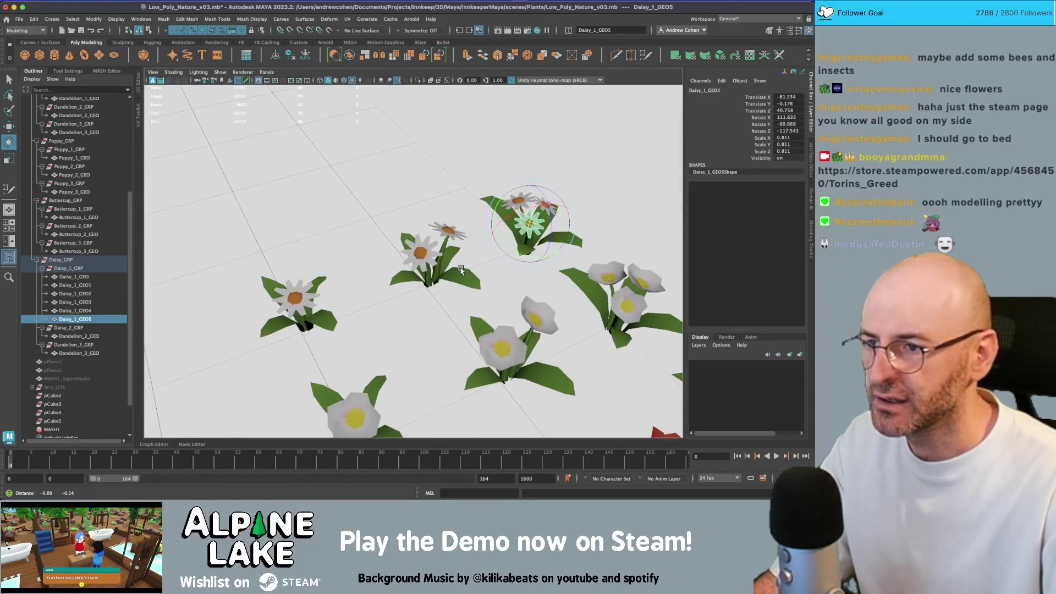
Select the three buttercups Buttercup_1_GEO, Buttercup_2_GEO and Buttercup_3_GEO.
{"action": "key", "text": "q"}
{"action": "left_click", "coordinate": [330, 286], "text": "shift"}
{"action": "left_click", "coordinate": [432, 249]}
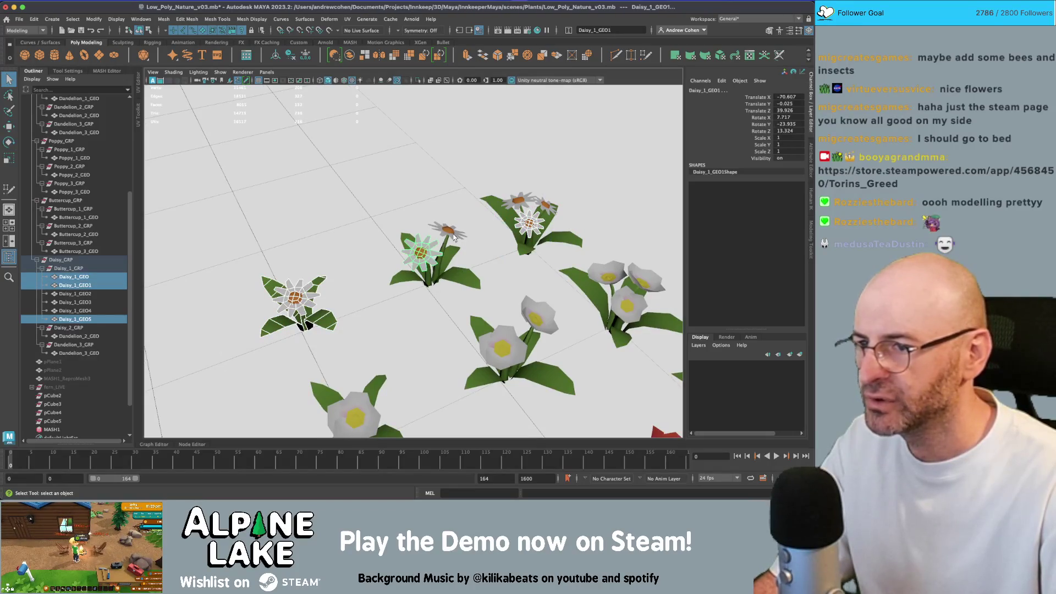
{"action": "left_click", "coordinate": [532, 350]}
{"action": "left_click_drag", "start_coordinate": [533, 350], "coordinate": [361, 346]}
{"action": "left_click", "coordinate": [361, 346], "text": "shift"}
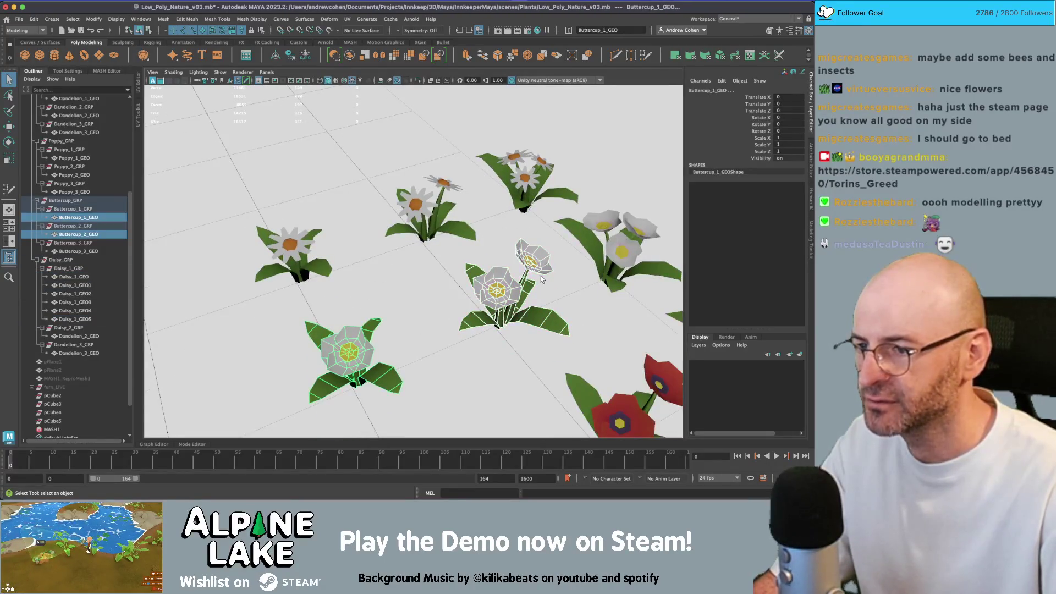
{"action": "left_click", "coordinate": [601, 230], "text": "shift"}
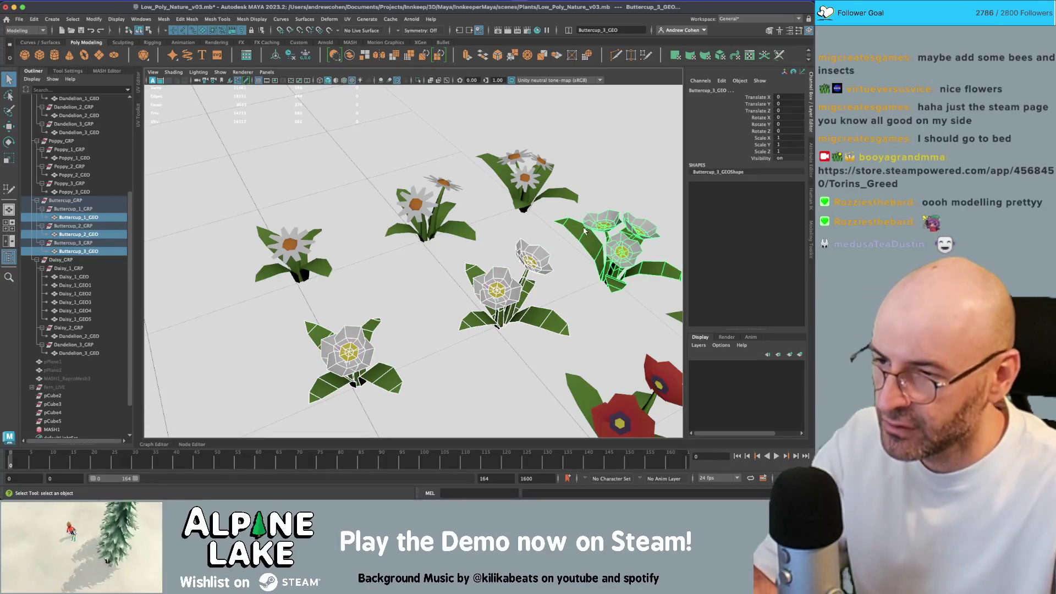
In the UV Editor, move the buttercup petal UV shell onto a pale yellow palette colour.
{"action": "left_click", "coordinate": [138, 108]}
{"action": "right_click", "coordinate": [223, 215]}
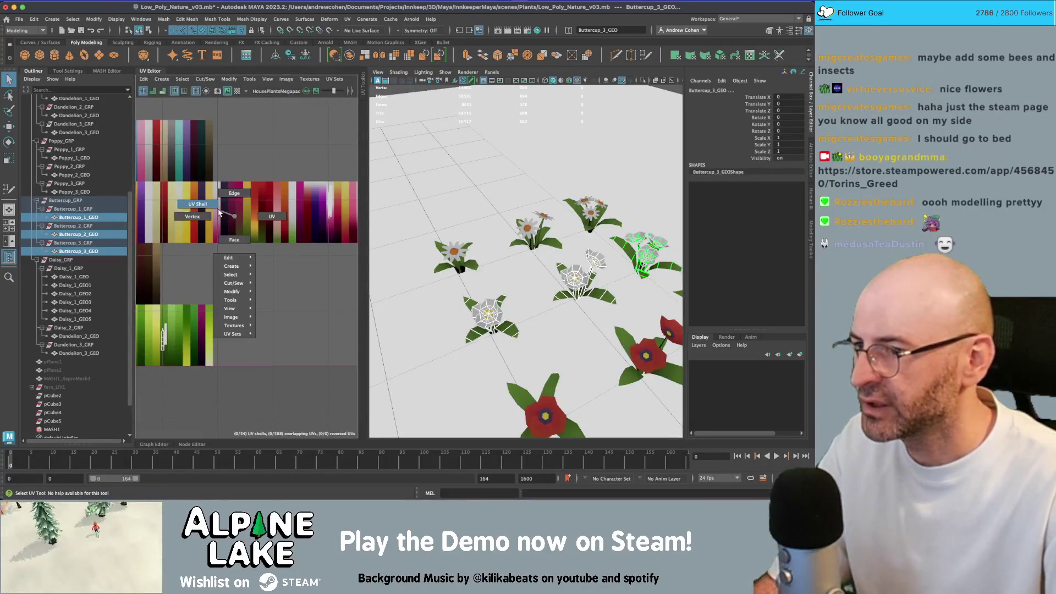
{"action": "left_click", "coordinate": [242, 201]}
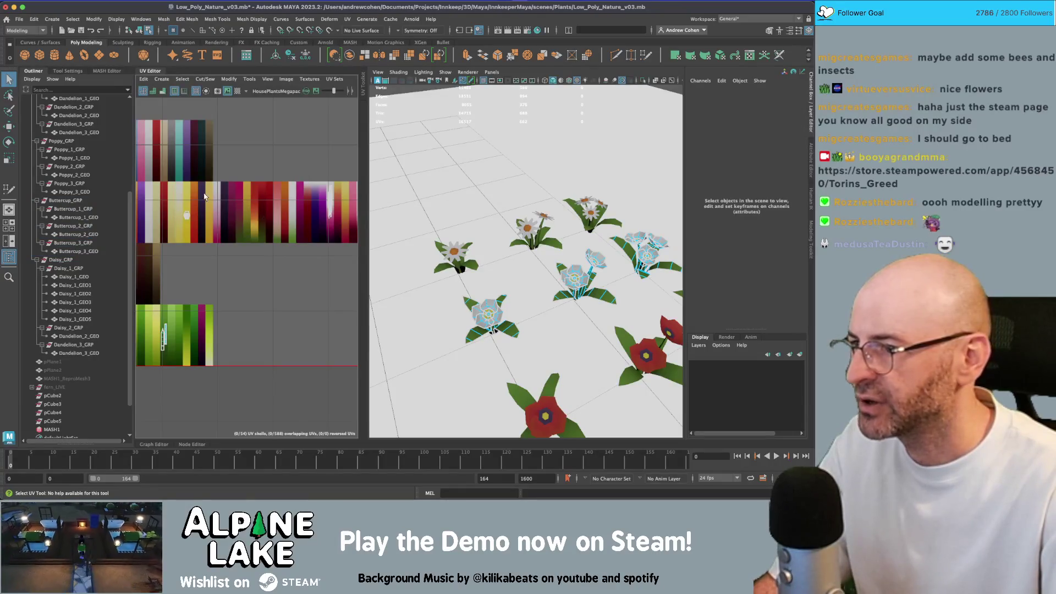
{"action": "left_click", "coordinate": [306, 196]}
{"action": "key", "text": "w"}
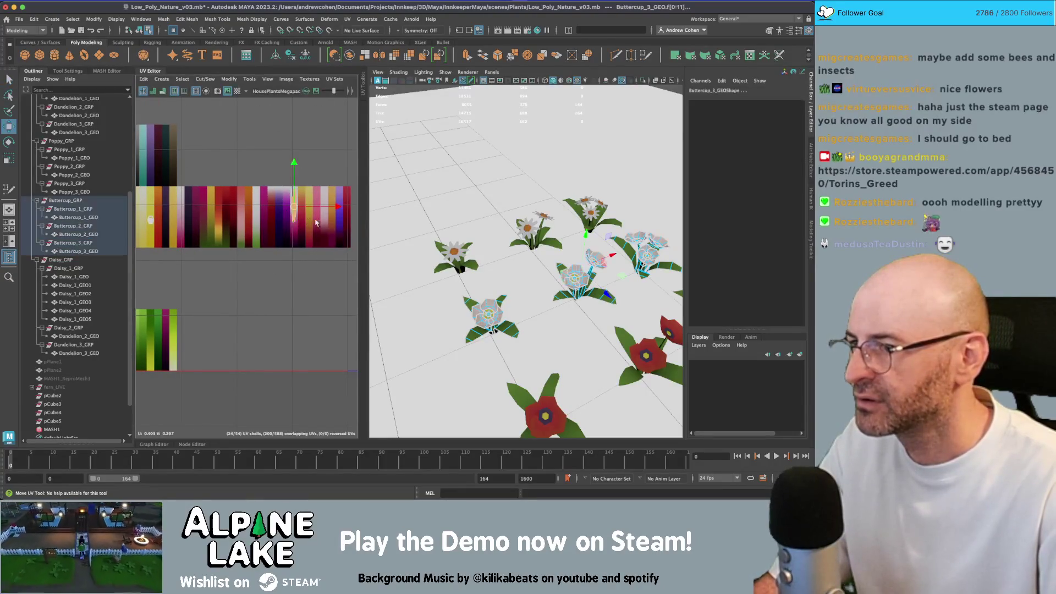
{"action": "left_click_drag", "start_coordinate": [313, 211], "coordinate": [172, 205]}
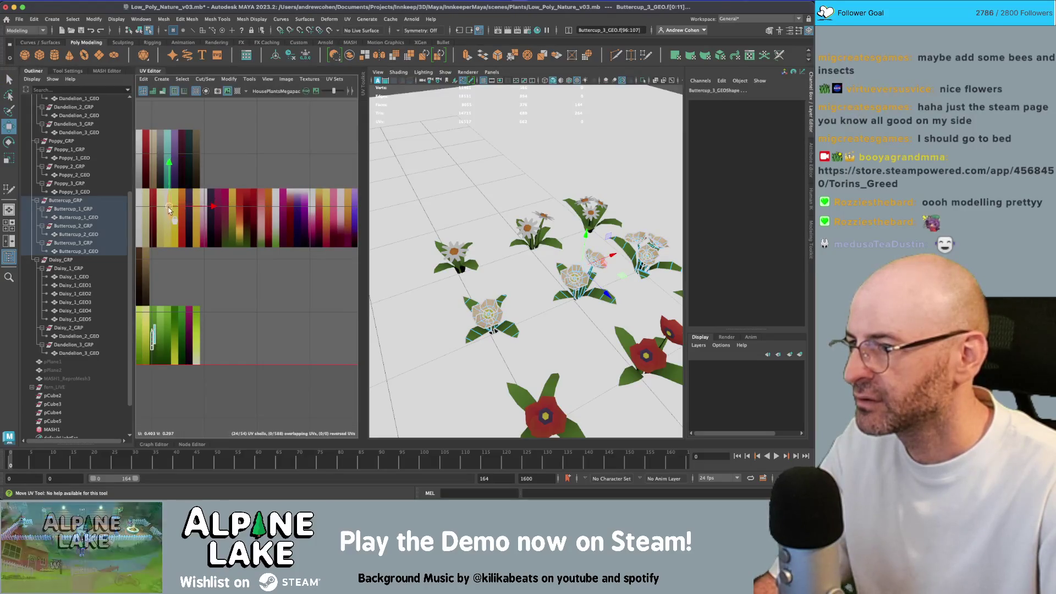
{"action": "key", "text": "r"}
{"action": "key", "text": "w"}
{"action": "left_click", "coordinate": [137, 33]}
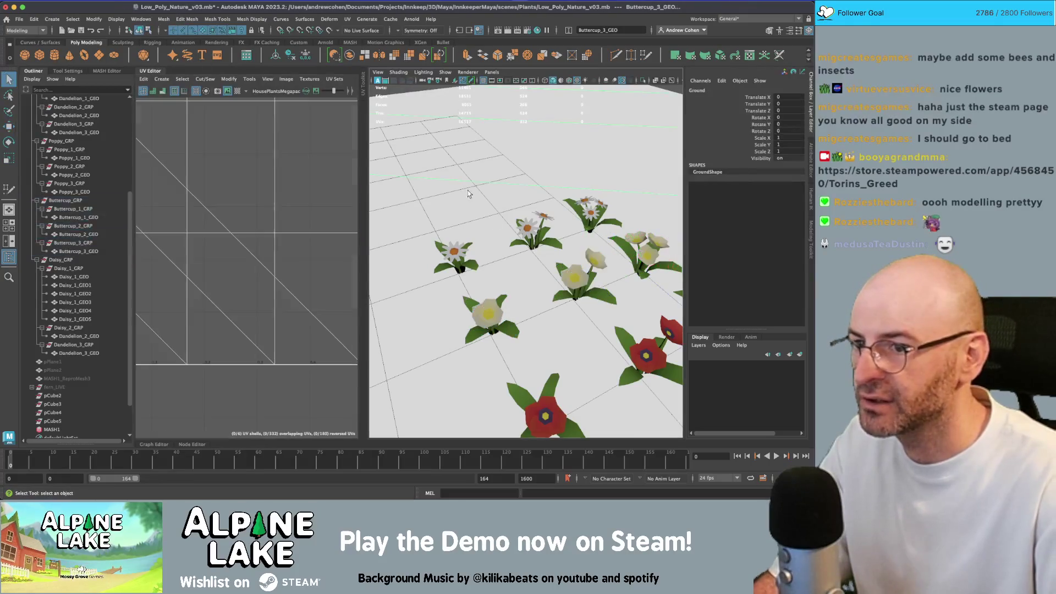
Combine the two-headed daisy's parts into one mesh with Mesh > Combine.
{"action": "scroll", "coordinate": [567, 286], "scroll_direction": "up", "scroll_amount": 3}
{"action": "key", "text": "q"}
{"action": "left_click", "coordinate": [468, 360]}
{"action": "scroll", "coordinate": [530, 330], "scroll_direction": "down", "scroll_amount": 6}
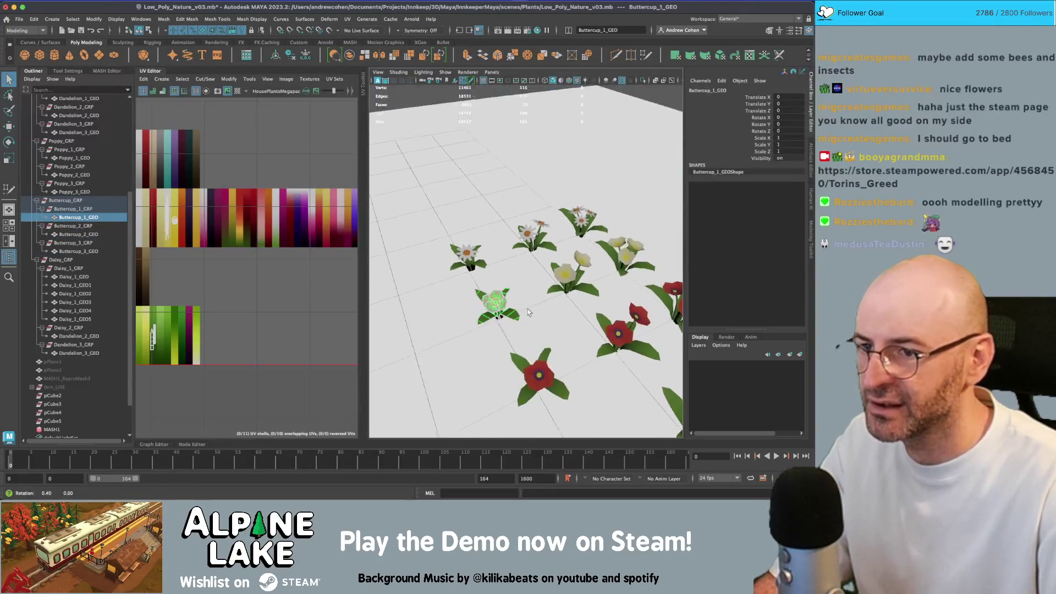
{"action": "left_click", "coordinate": [150, 75]}
{"action": "left_click", "coordinate": [353, 258]}
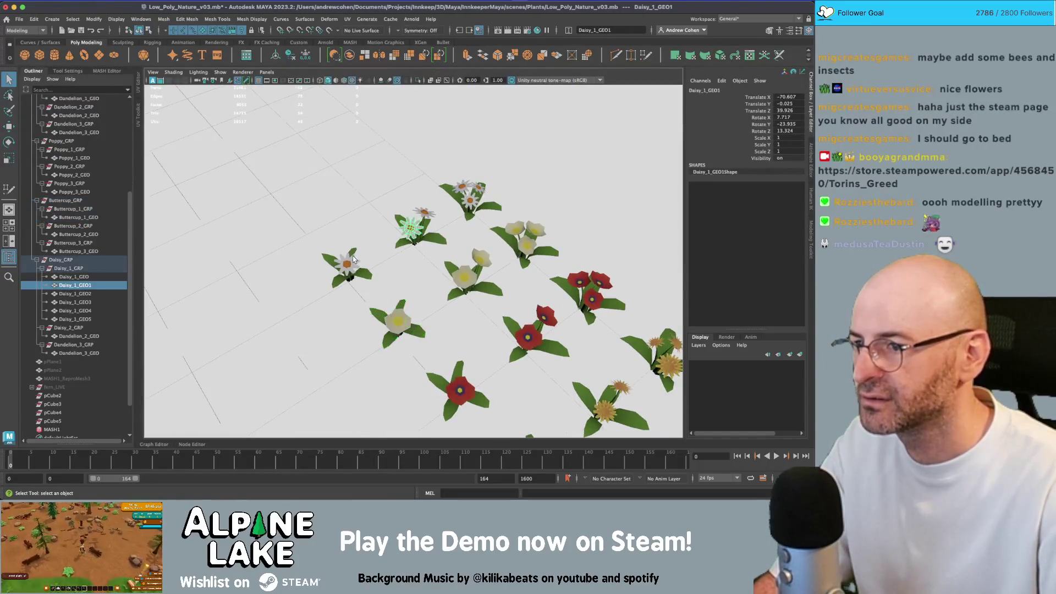
{"action": "left_click", "coordinate": [353, 259], "text": "shift"}
{"action": "left_click", "coordinate": [413, 212], "text": "shift"}
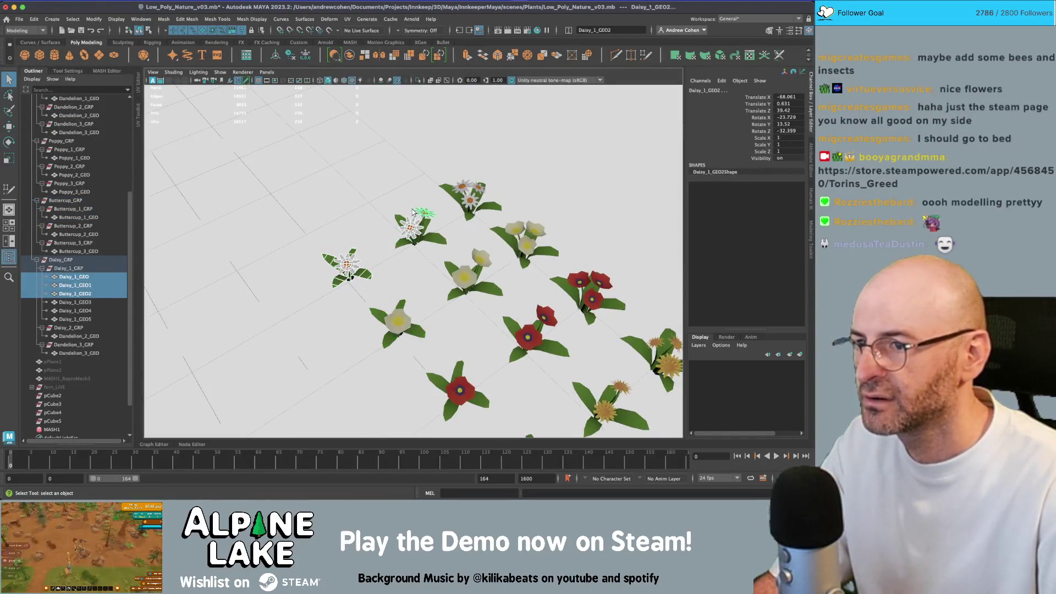
{"action": "left_click", "coordinate": [355, 259]}
{"action": "key", "text": "f"}
{"action": "key", "text": "bracketleft"}
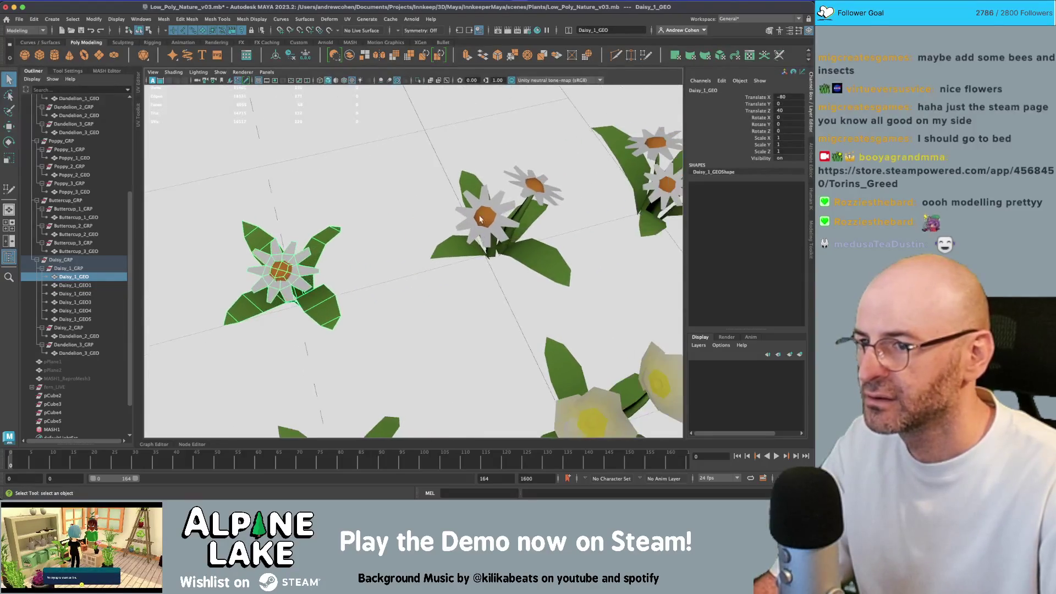
{"action": "left_click_drag", "start_coordinate": [434, 165], "coordinate": [593, 272]}
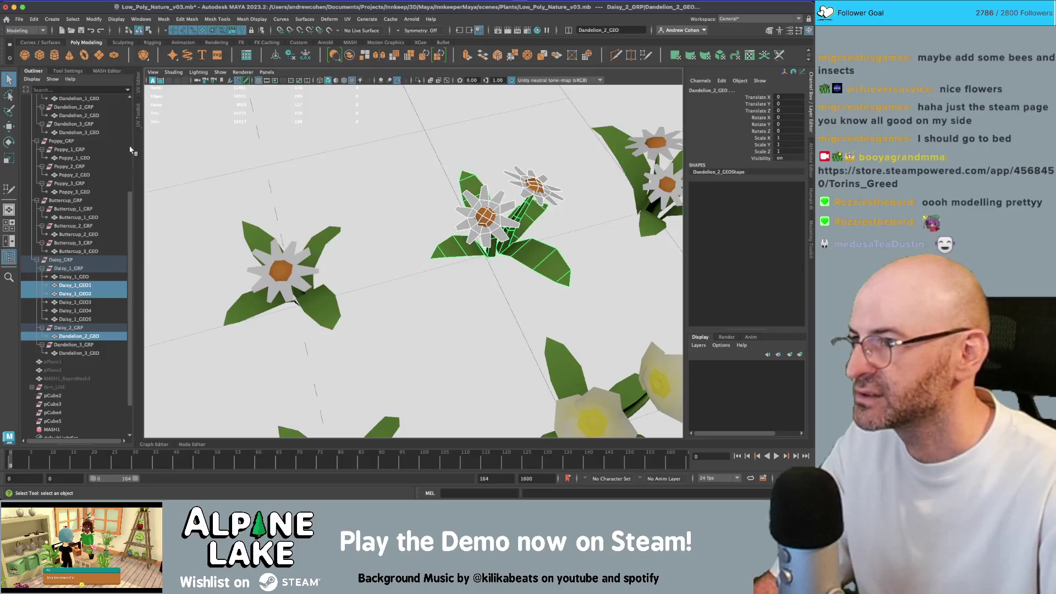
{"action": "left_click", "coordinate": [347, 58]}
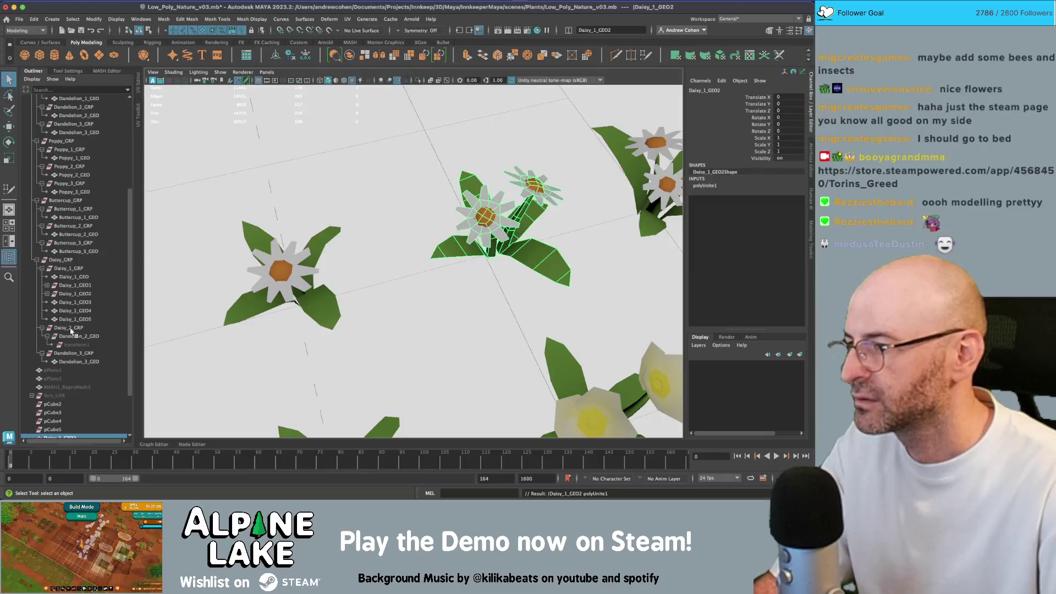
Parent the combined mesh into Daisy_2_GRP and rename it Daisy_2_GEO.
{"action": "scroll", "coordinate": [70, 390], "scroll_direction": "down", "scroll_amount": 3}
{"action": "left_click_drag", "start_coordinate": [65, 379], "coordinate": [84, 269]}
{"action": "left_click", "coordinate": [75, 292]}
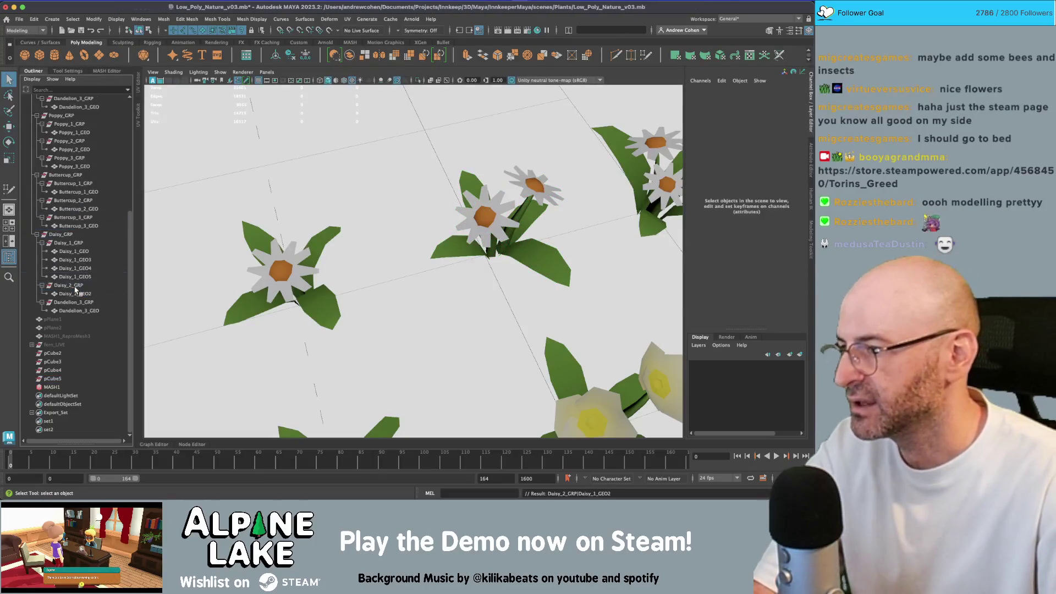
{"action": "left_click", "coordinate": [78, 294]}
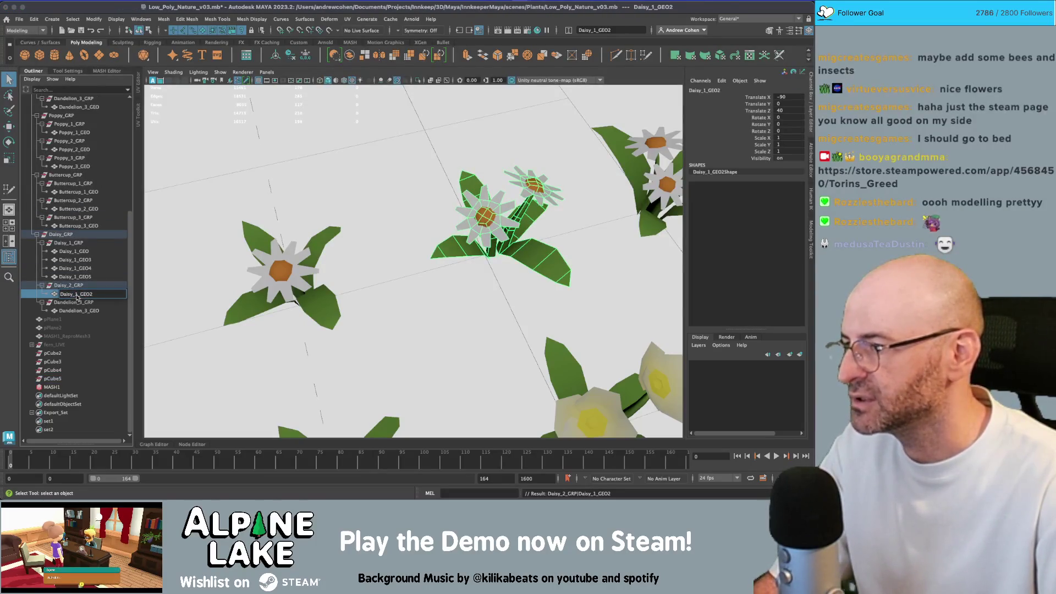
{"action": "key", "text": "End"}
{"action": "key", "text": "BackSpace"}
{"action": "key", "text": "Return"}
Combine the three-headed daisy, naming its group Daisy_3_GRP and the mesh Daisy_3_GEO.
{"action": "mouse_move", "coordinate": [411, 228]}
{"action": "left_mouse_down"}
{"action": "mouse_move", "coordinate": [431, 186]}
{"action": "mouse_move", "coordinate": [385, 198]}
{"action": "mouse_move", "coordinate": [492, 292]}
{"action": "left_mouse_up"}
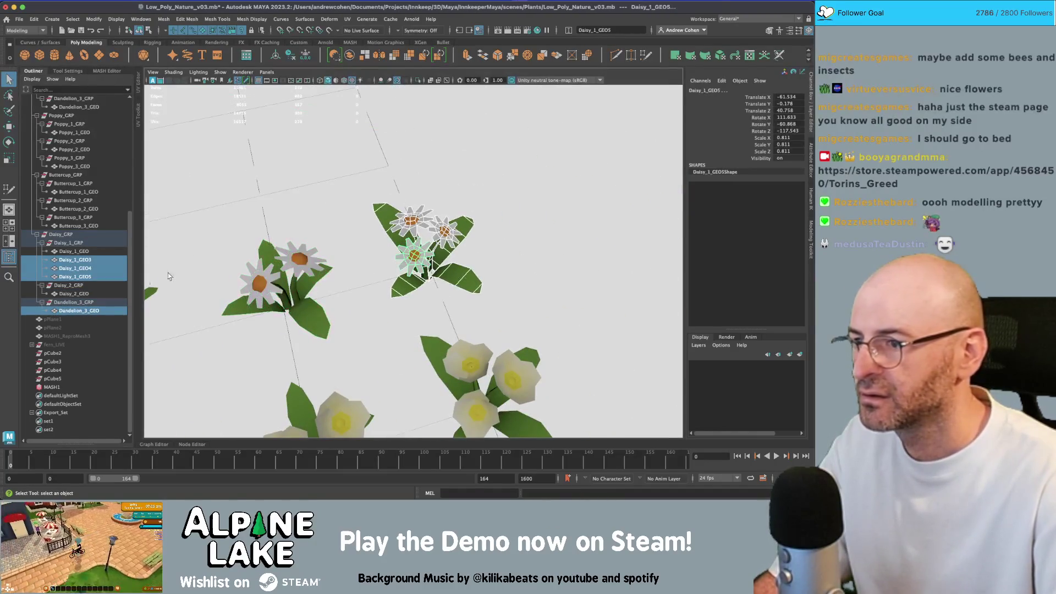
{"action": "left_click", "coordinate": [347, 54]}
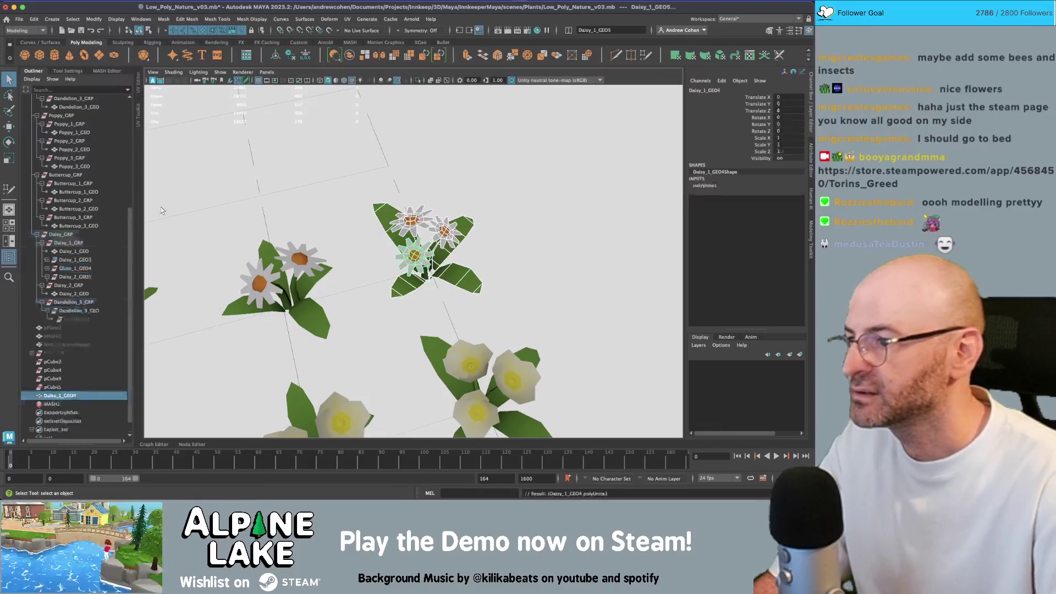
{"action": "left_click", "coordinate": [75, 302]}
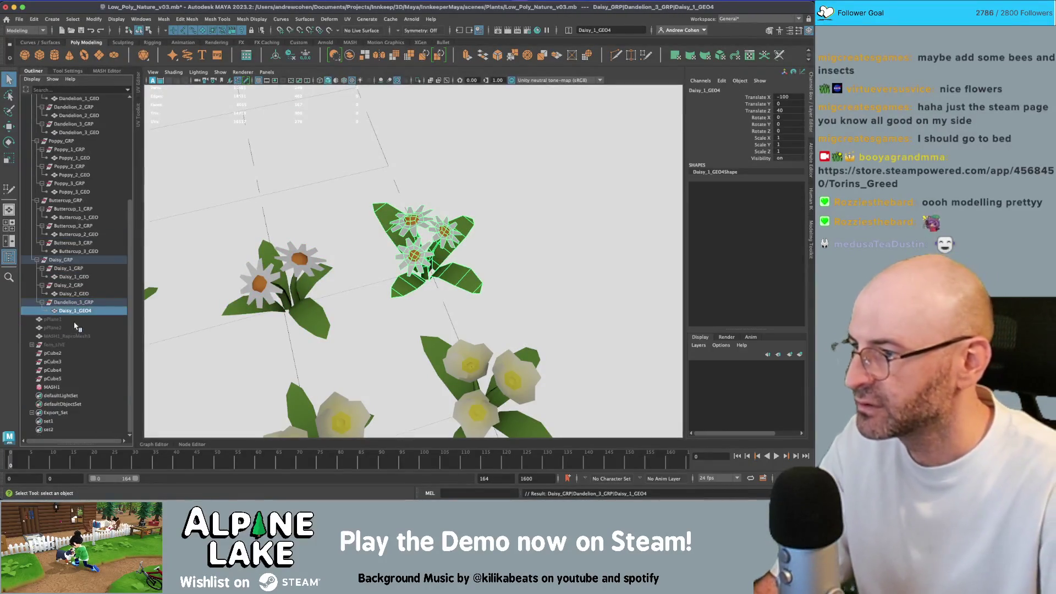
{"action": "double_click", "coordinate": [75, 303]}
{"action": "type", "text": "Daisy"}
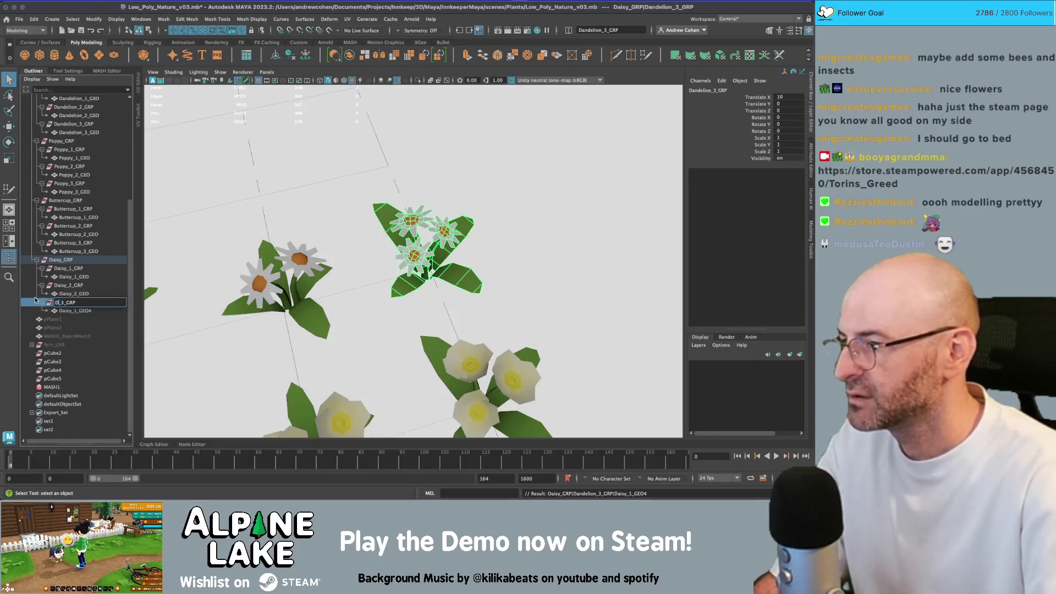
{"action": "key", "text": "Return"}
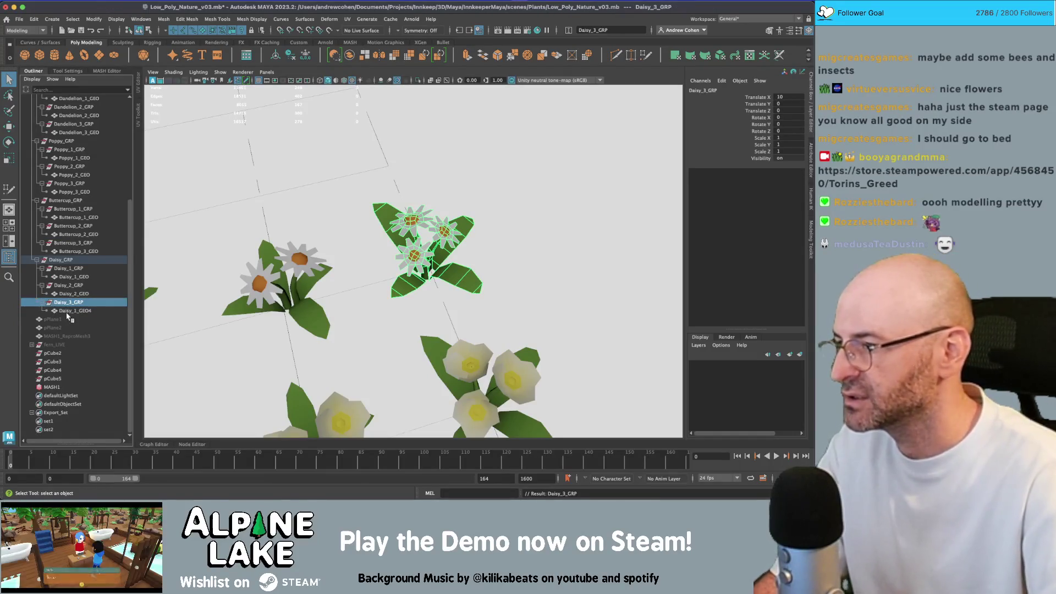
{"action": "double_click", "coordinate": [77, 311]}
{"action": "type", "text": "3"}
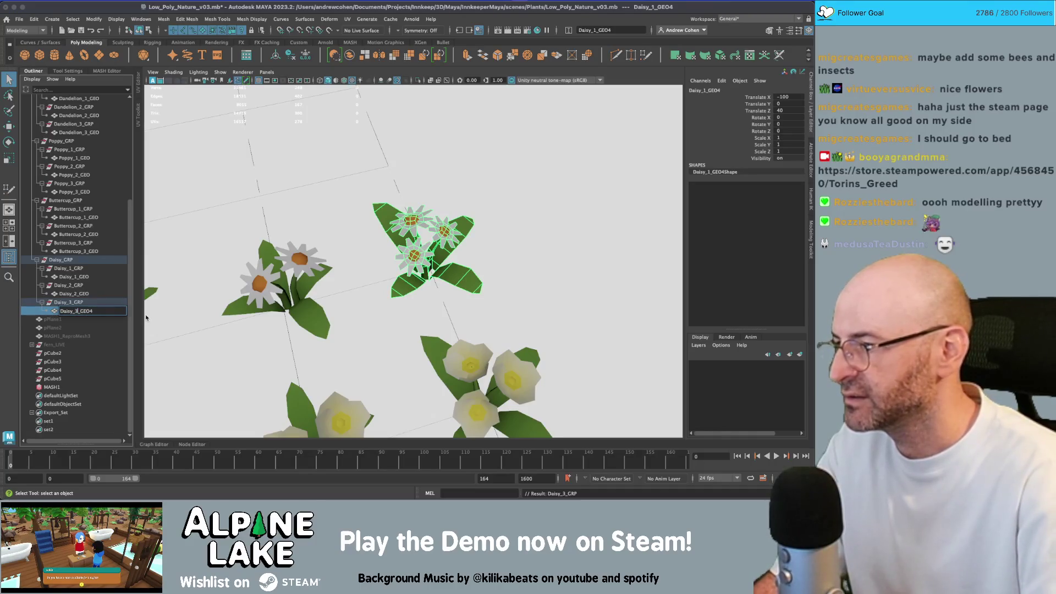
{"action": "key", "text": "Return"}
Orbit out to view the whole flower set and clear the selection.
{"action": "scroll", "coordinate": [150, 230], "scroll_direction": "down", "scroll_amount": 5}
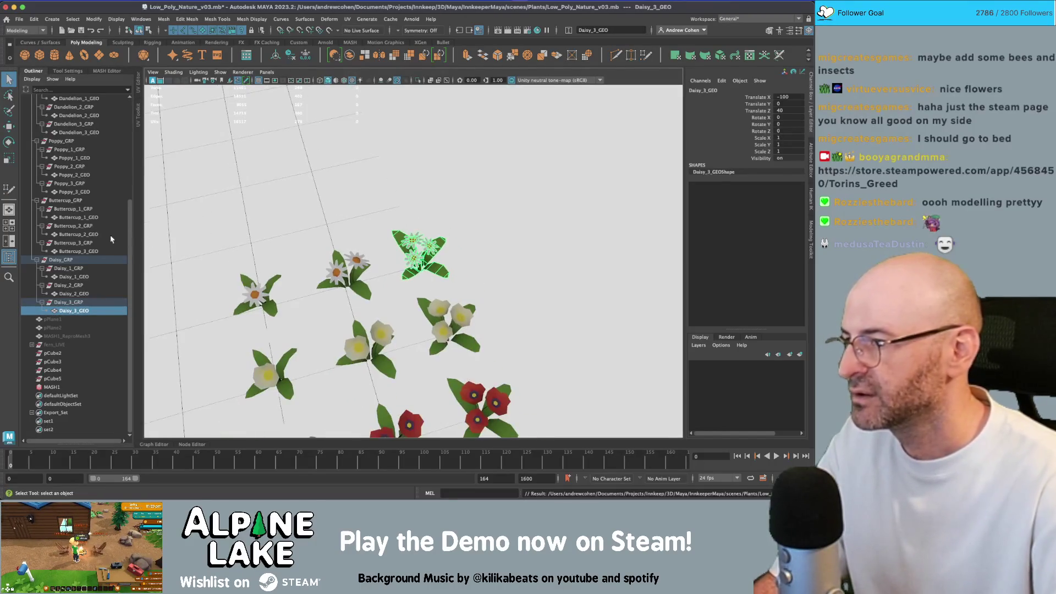
{"action": "scroll", "coordinate": [345, 214], "scroll_direction": "up", "scroll_amount": 2}
{"action": "scroll", "coordinate": [335, 218], "scroll_direction": "down", "scroll_amount": 3}
{"action": "left_click_drag", "start_coordinate": [335, 218], "coordinate": [409, 220]}
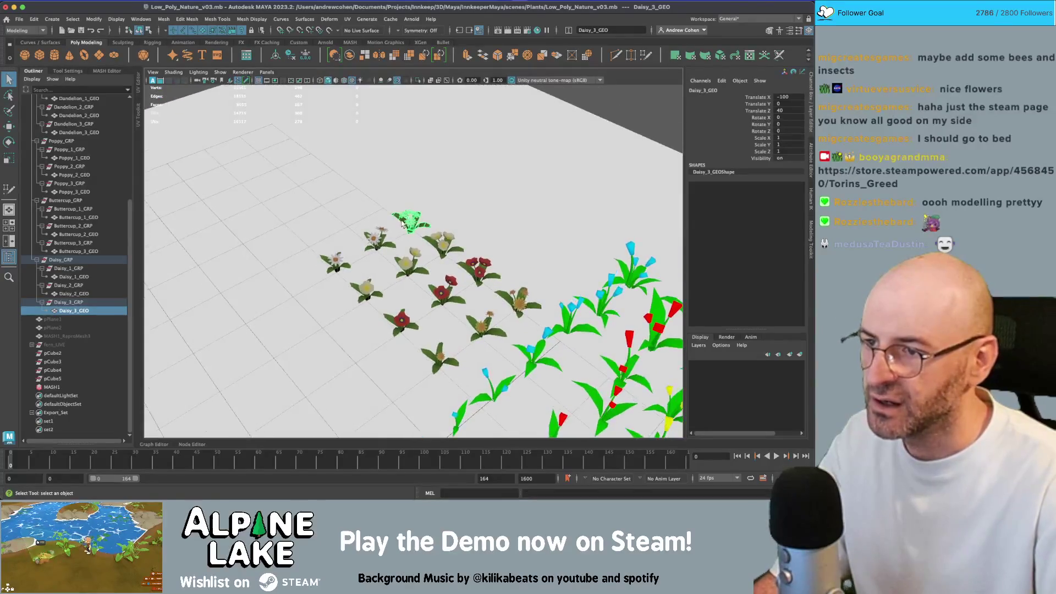
{"action": "left_click", "coordinate": [413, 220]}
{"action": "left_click", "coordinate": [414, 221], "text": "shift"}
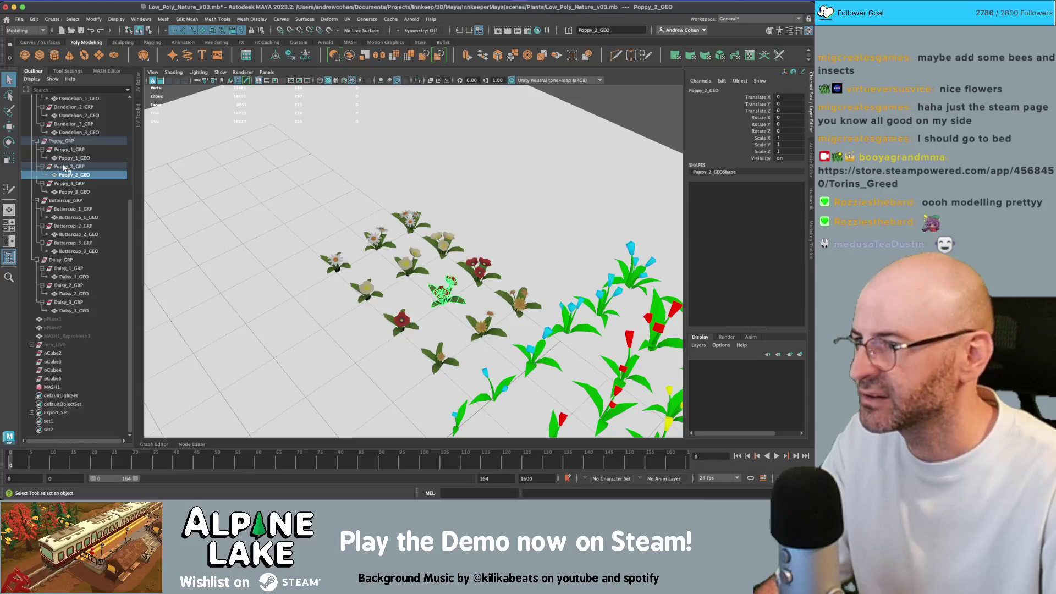
Duplicate the Poppy_GRP group from the Outliner.
{"action": "left_click", "coordinate": [62, 142]}
{"action": "key", "text": "ctrl+d"}
{"action": "key", "text": "w"}
{"action": "key", "text": "q"}
Select petal faces on the copy's Poppy_1_GEO with the Rotate tool, inspecting the flower head.
{"action": "left_click", "coordinate": [446, 291]}
{"action": "key", "text": "f"}
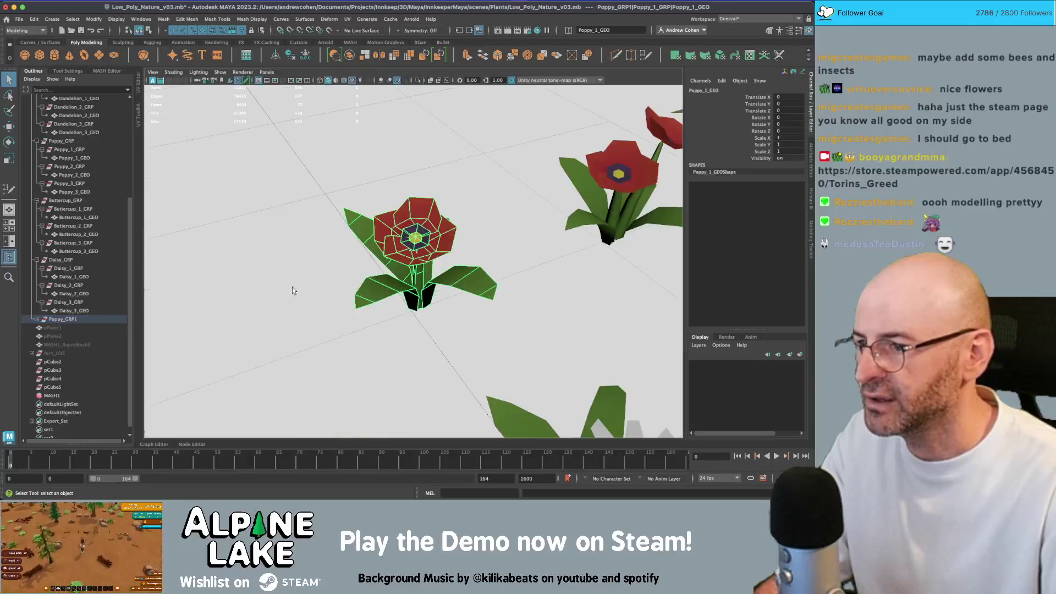
{"action": "right_click", "coordinate": [412, 223]}
{"action": "left_click", "coordinate": [437, 234]}
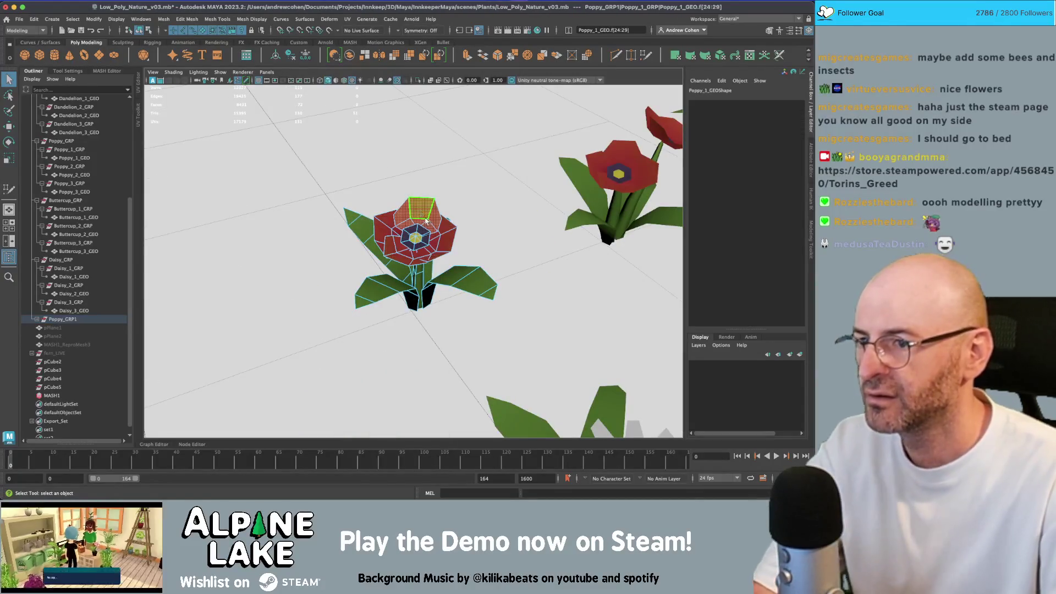
{"action": "key", "text": "e"}
{"action": "left_click_drag", "start_coordinate": [437, 234], "coordinate": [427, 267], "text": "alt"}
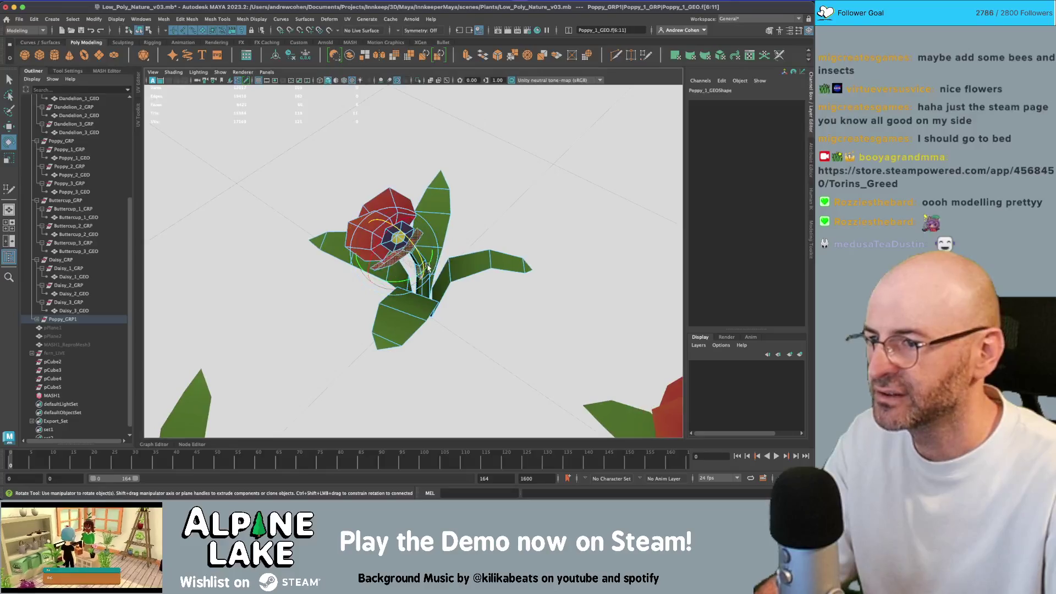
{"action": "key", "text": "d"}
{"action": "left_click_drag", "start_coordinate": [362, 251], "coordinate": [469, 176], "text": "alt"}
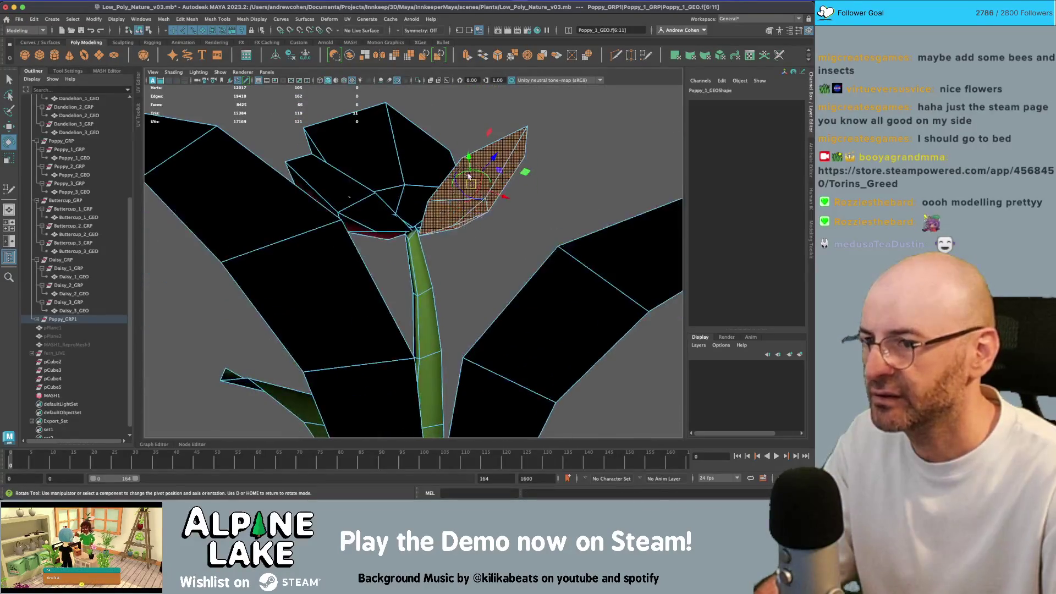
{"action": "scroll", "coordinate": [422, 231], "scroll_direction": "down", "scroll_amount": 5}
{"action": "mouse_move", "coordinate": [422, 230]}
{"action": "left_mouse_down", "text": "alt"}
{"action": "mouse_move", "coordinate": [407, 258]}
{"action": "mouse_move", "coordinate": [402, 204]}
{"action": "left_mouse_up", "text": "alt"}
{"action": "scroll", "coordinate": [405, 217], "scroll_direction": "up", "scroll_amount": 5}
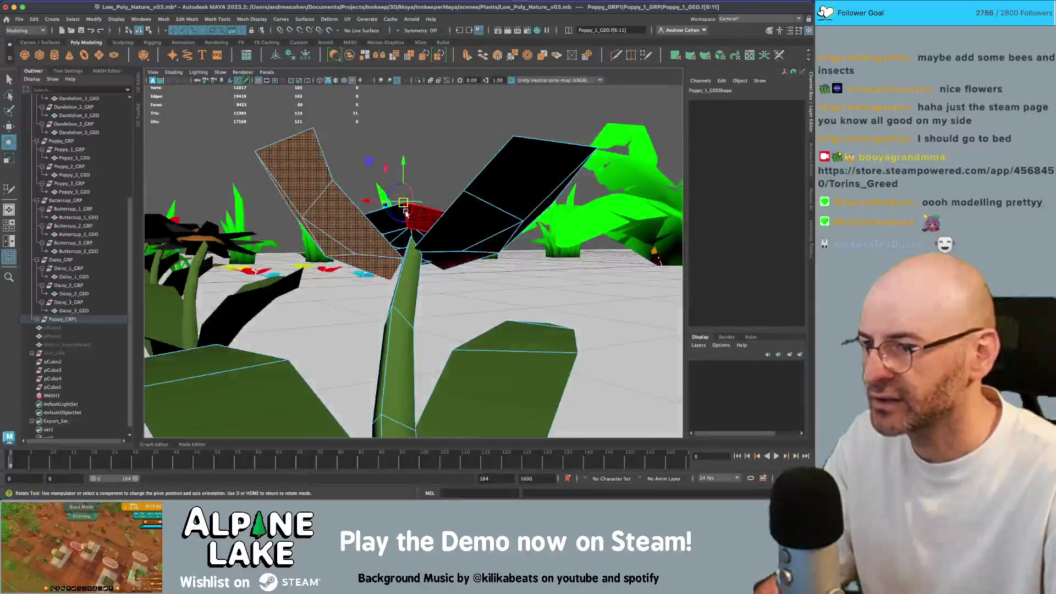
{"action": "mouse_move", "coordinate": [357, 256]}
{"action": "left_mouse_down", "text": "alt"}
{"action": "mouse_move", "coordinate": [430, 315]}
{"action": "mouse_move", "coordinate": [423, 272]}
{"action": "mouse_move", "coordinate": [407, 334]}
{"action": "mouse_move", "coordinate": [329, 270]}
{"action": "mouse_move", "coordinate": [380, 250]}
{"action": "mouse_move", "coordinate": [392, 280]}
{"action": "mouse_move", "coordinate": [413, 282]}
{"action": "mouse_move", "coordinate": [369, 268]}
{"action": "mouse_move", "coordinate": [388, 256]}
{"action": "mouse_move", "coordinate": [364, 236]}
{"action": "left_mouse_up", "text": "alt"}
{"action": "left_click", "coordinate": [407, 348]}
Select petal vertices and narrow the lower petal with soft-selection scaling.
{"action": "key", "text": "q"}
{"action": "right_click", "coordinate": [365, 237]}
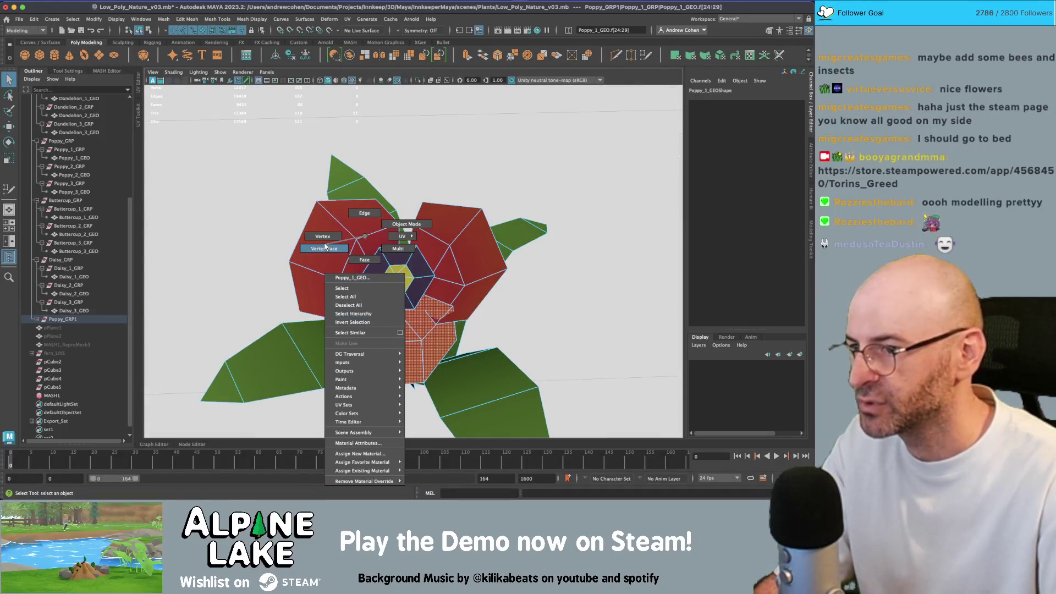
{"action": "left_click", "coordinate": [323, 236]}
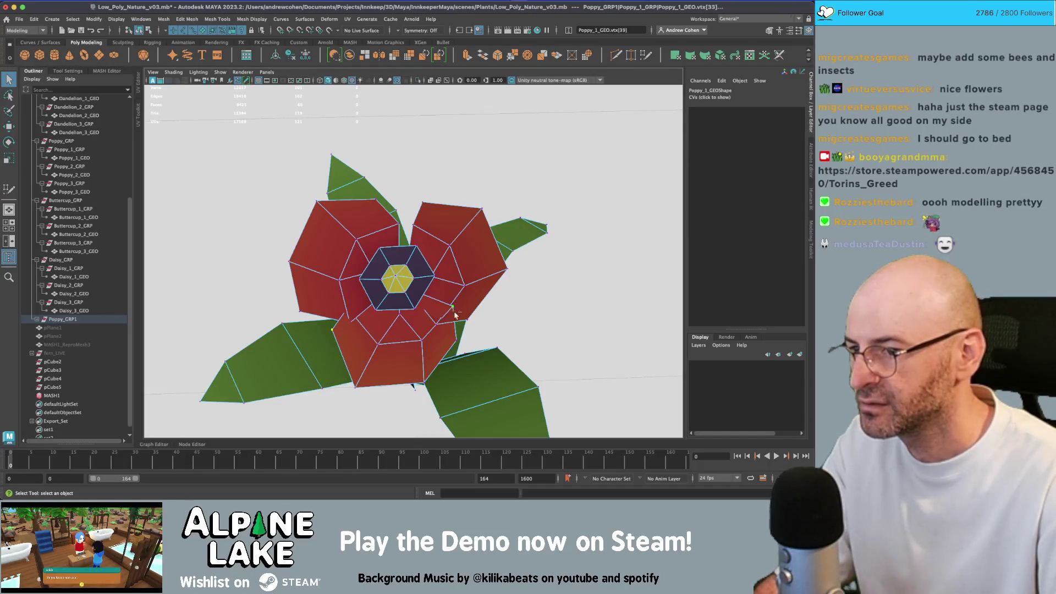
{"action": "left_click_drag", "start_coordinate": [454, 345], "coordinate": [478, 302], "text": "alt"}
{"action": "left_click", "coordinate": [481, 297]}
{"action": "left_click", "coordinate": [349, 311], "text": "shift"}
{"action": "key", "text": "r"}
{"action": "left_click", "coordinate": [398, 312], "text": "shift"}
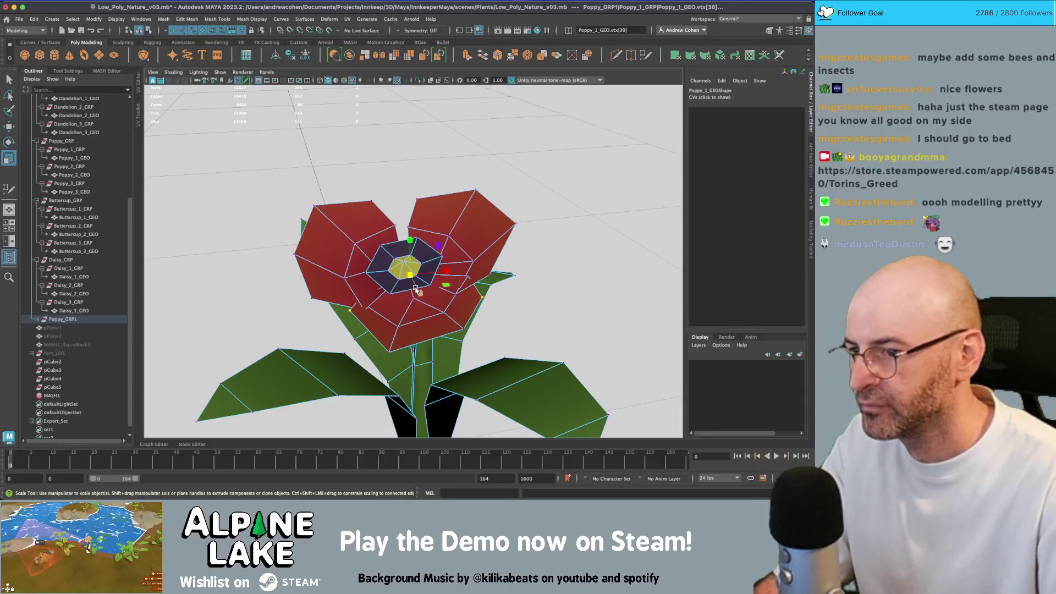
{"action": "key", "text": "b"}
{"action": "left_click_drag", "start_coordinate": [444, 272], "coordinate": [370, 265]}
{"action": "left_click", "coordinate": [356, 292]}
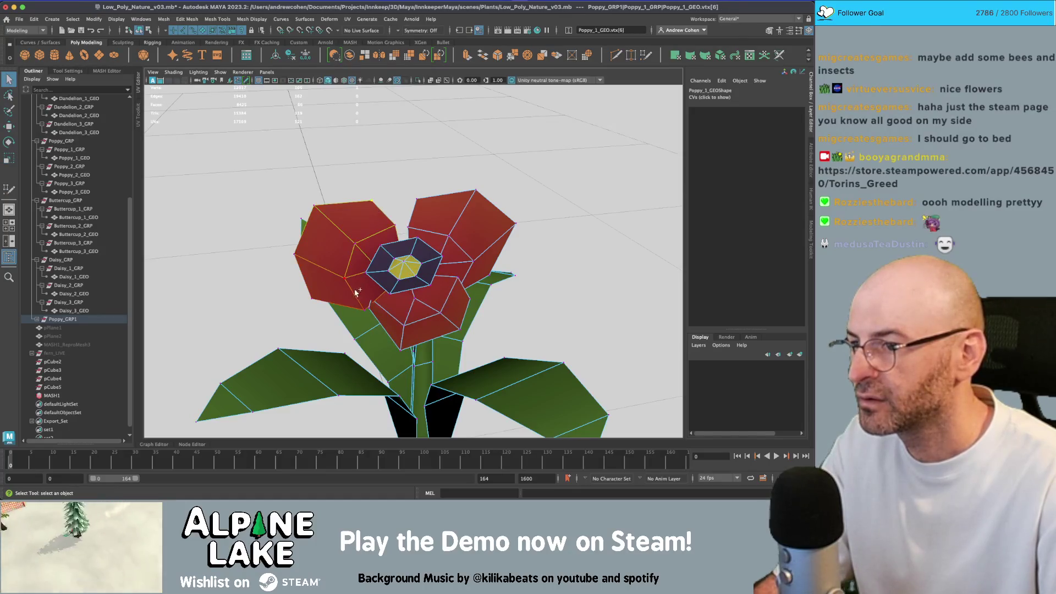
{"action": "left_click", "coordinate": [372, 263]}
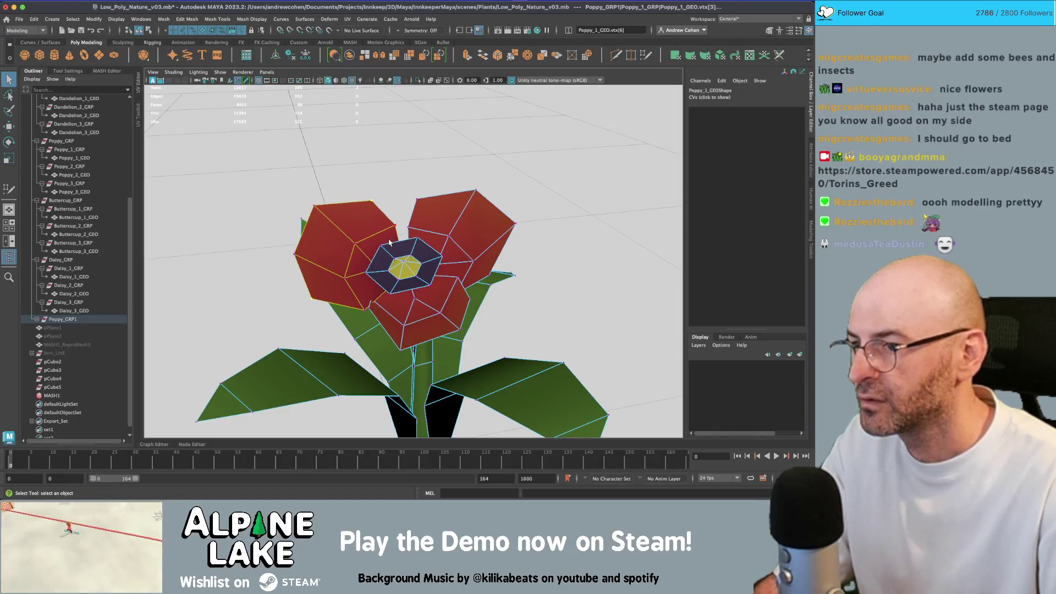
{"action": "left_click_drag", "start_coordinate": [350, 233], "coordinate": [359, 249]}
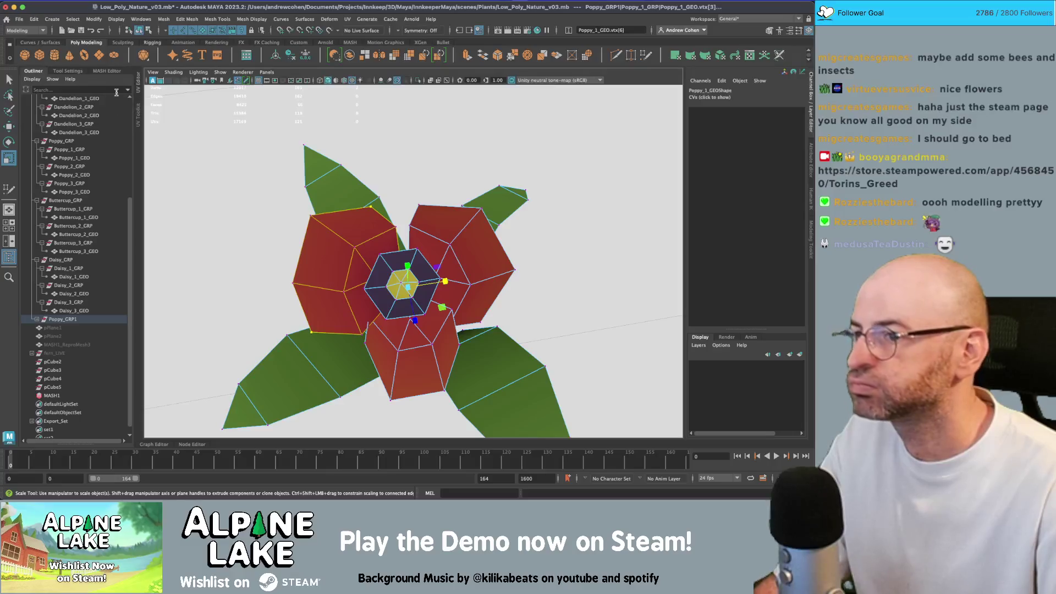
Shrink the petals: one to about 90 percent, others slightly, the top petal to three quarters.
{"action": "left_click", "coordinate": [68, 70]}
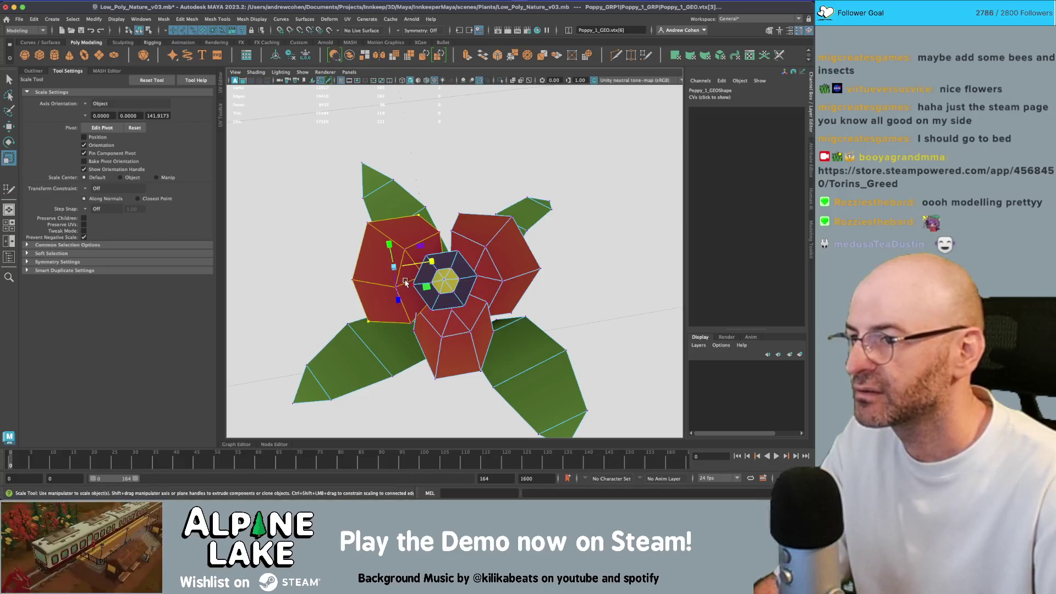
{"action": "mouse_move", "coordinate": [399, 267]}
{"action": "left_mouse_down"}
{"action": "mouse_move", "coordinate": [389, 273]}
{"action": "mouse_move", "coordinate": [424, 205]}
{"action": "mouse_move", "coordinate": [434, 219]}
{"action": "left_mouse_up"}
{"action": "key", "text": "q"}
{"action": "left_click", "coordinate": [430, 205]}
{"action": "key", "text": "w"}
{"action": "key", "text": "ctrl+z"}
{"action": "key", "text": "ctrl+z"}
{"action": "key", "text": "ctrl+z"}
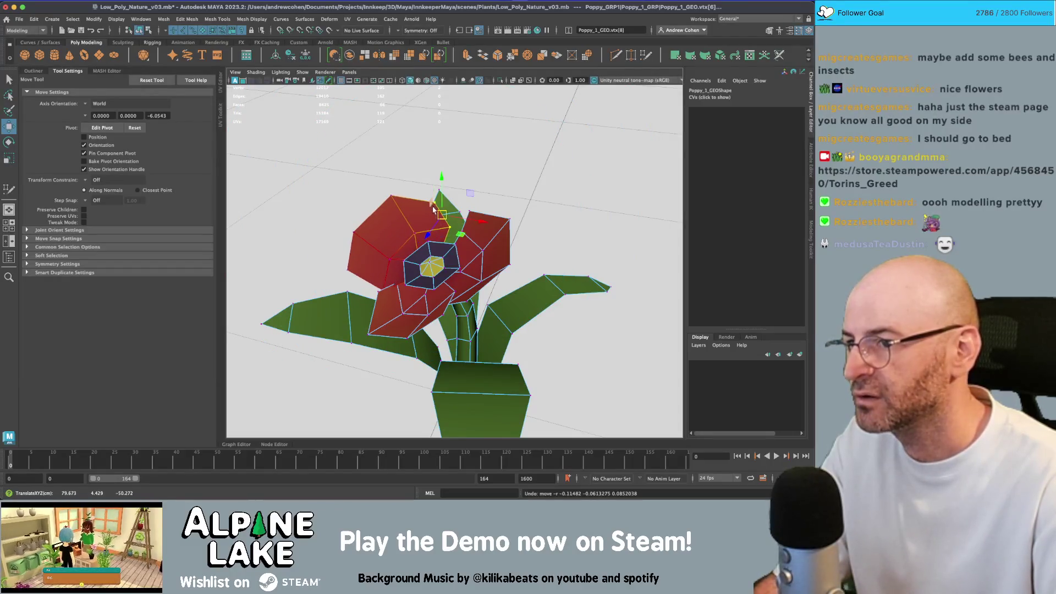
{"action": "key", "text": "q"}
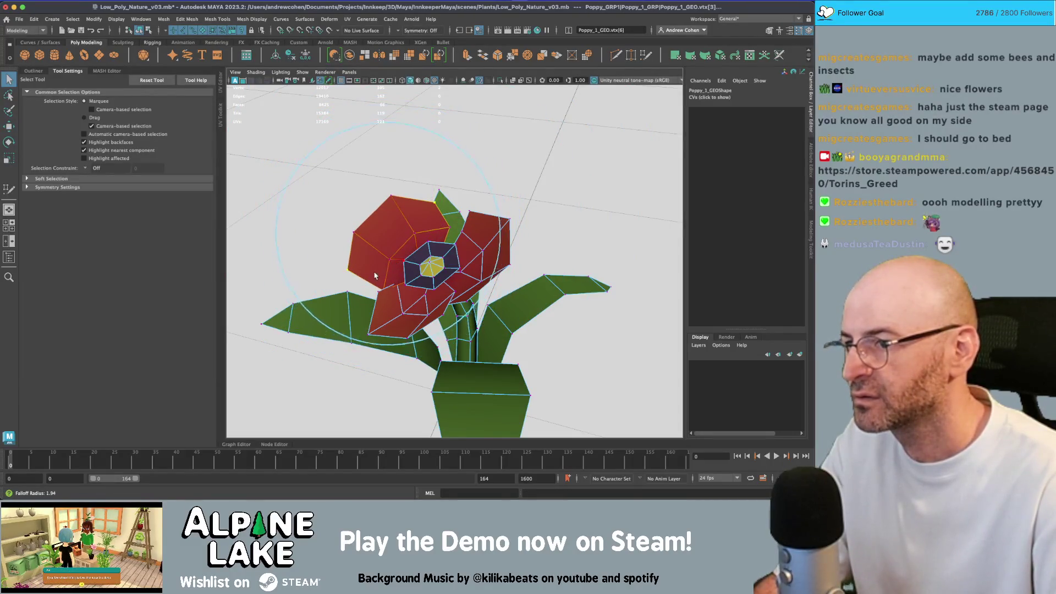
{"action": "key", "text": "r"}
{"action": "mouse_move", "coordinate": [406, 249]}
{"action": "left_mouse_down"}
{"action": "mouse_move", "coordinate": [385, 246]}
{"action": "mouse_move", "coordinate": [396, 330]}
{"action": "left_mouse_up"}
{"action": "key", "text": "q"}
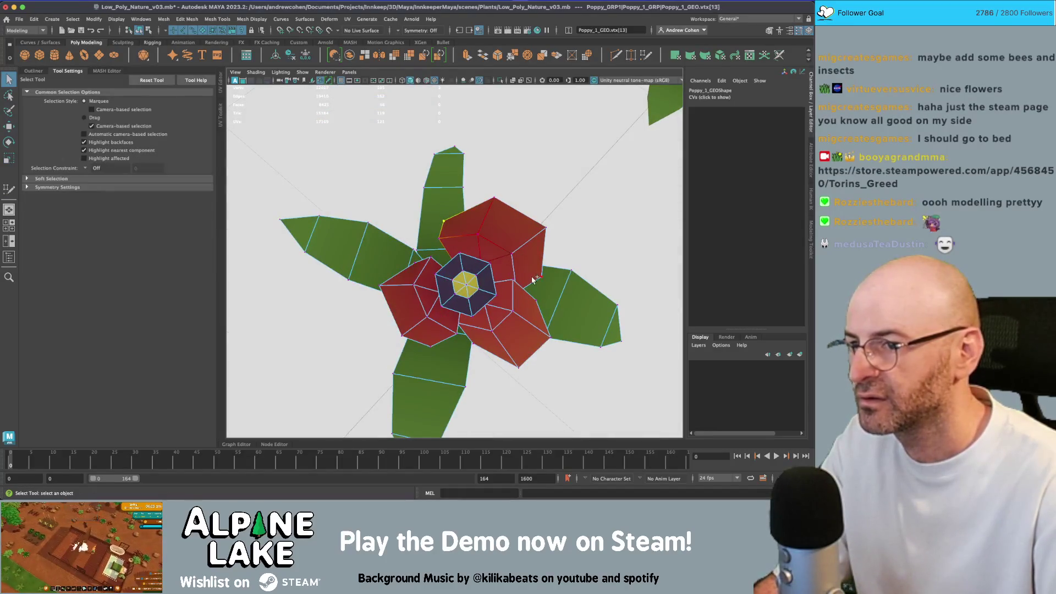
{"action": "left_click", "coordinate": [536, 277]}
{"action": "key", "text": "r"}
{"action": "mouse_move", "coordinate": [525, 269]}
{"action": "left_mouse_down"}
{"action": "mouse_move", "coordinate": [482, 254]}
{"action": "mouse_move", "coordinate": [440, 275]}
{"action": "left_mouse_up"}
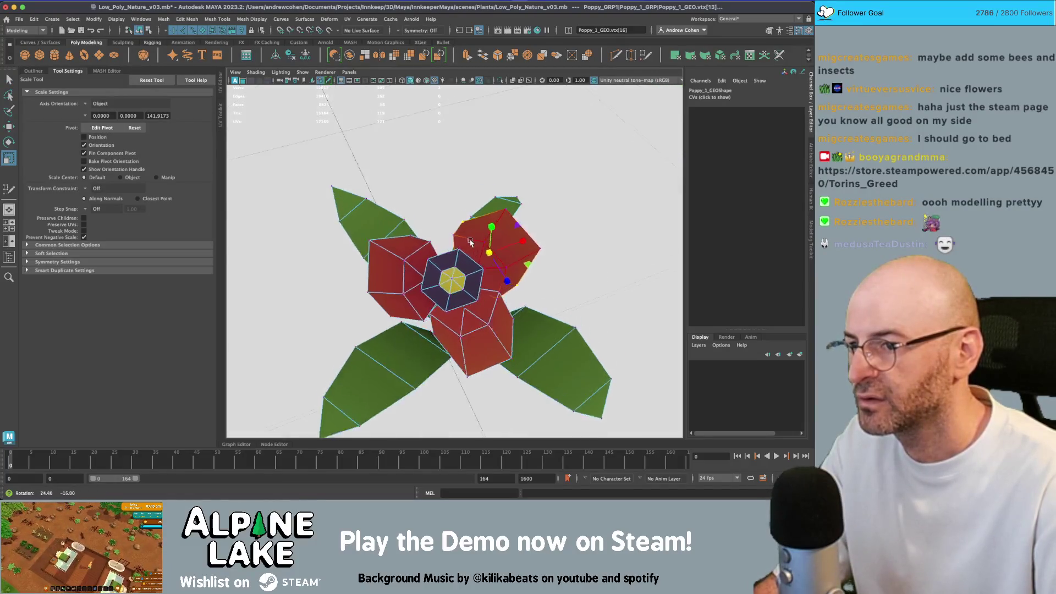
Select the lower petal's faces and nudge them slightly.
{"action": "left_click", "coordinate": [139, 30]}
{"action": "right_click", "coordinate": [483, 236]}
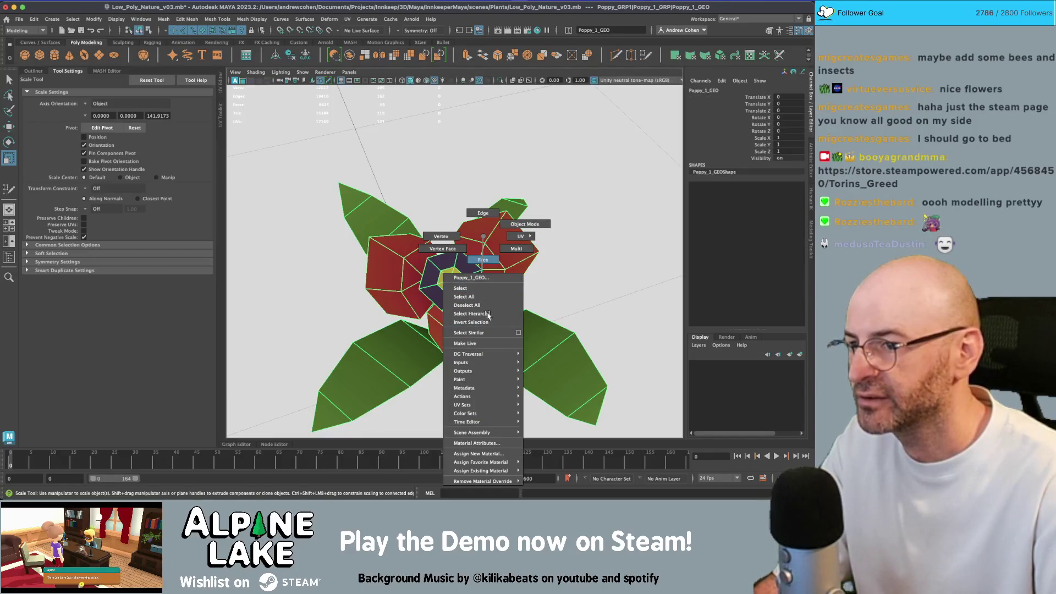
{"action": "left_click_drag", "start_coordinate": [488, 314], "coordinate": [464, 283]}
{"action": "key", "text": "e"}
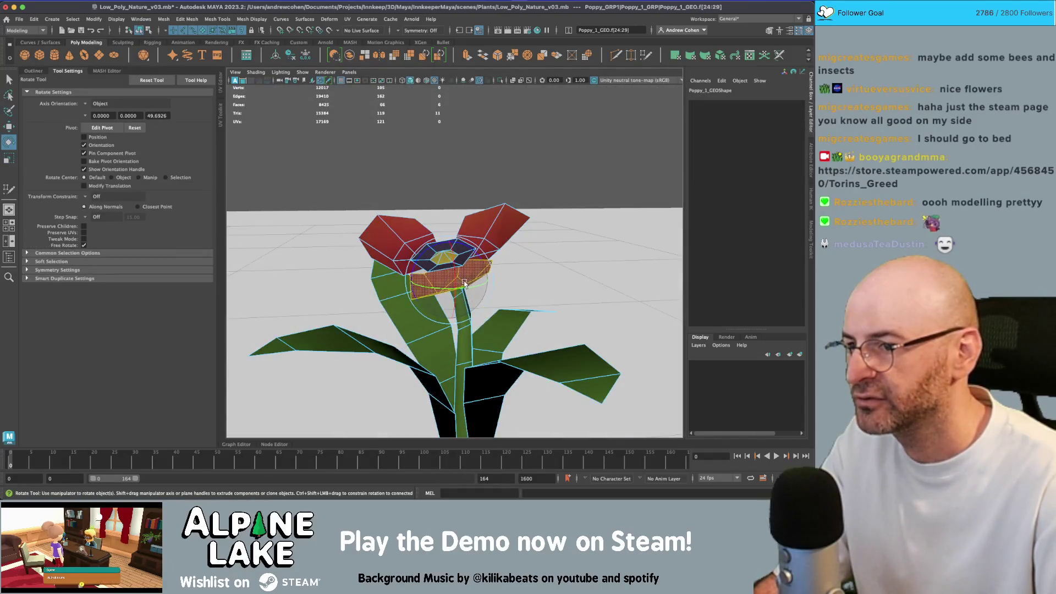
{"action": "key", "text": "w"}
{"action": "left_click_drag", "start_coordinate": [448, 282], "coordinate": [437, 228]}
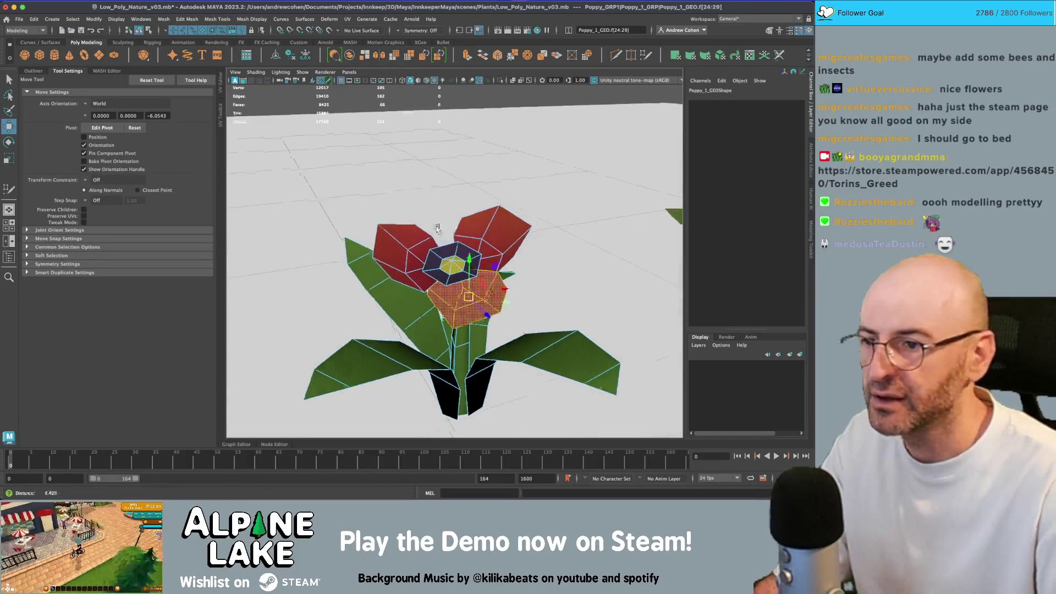
Open the UV Editor for the flower and pick petal faces in face mode.
{"action": "left_click", "coordinate": [142, 31]}
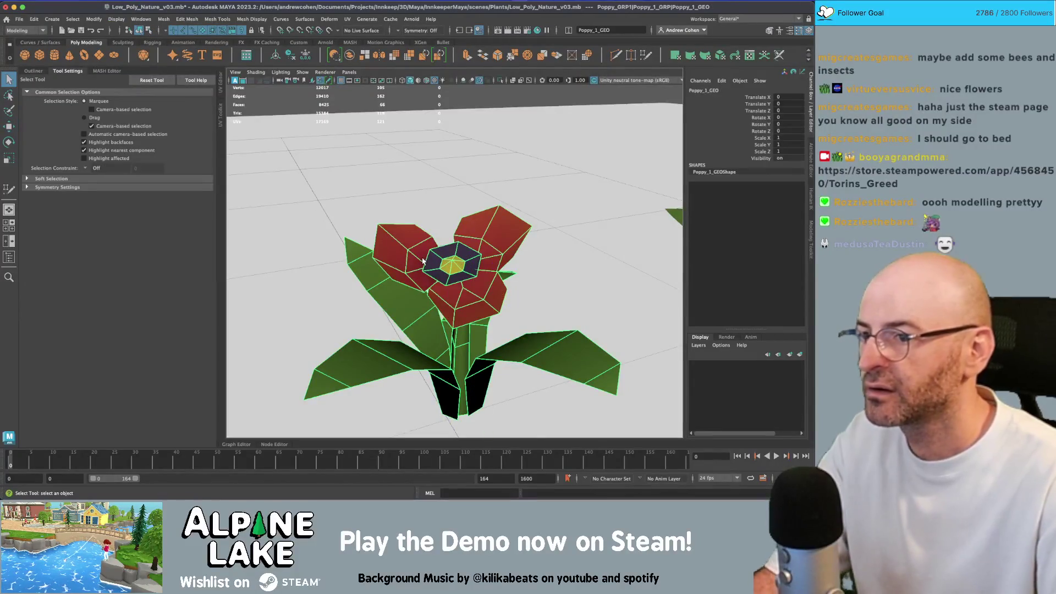
{"action": "left_click", "coordinate": [220, 83]}
{"action": "right_click", "coordinate": [297, 172]}
{"action": "left_click", "coordinate": [300, 197]}
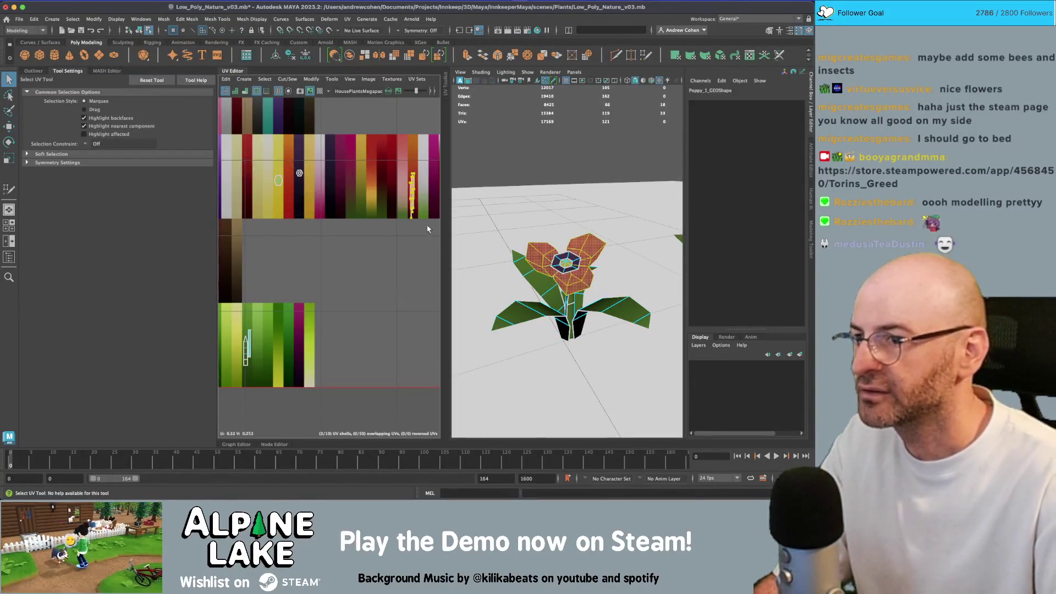
Move the first petal UVs onto another colour strip of the palette.
{"action": "key", "text": "f"}
{"action": "key", "text": "w"}
{"action": "mouse_move", "coordinate": [355, 255]}
{"action": "left_mouse_down"}
{"action": "mouse_move", "coordinate": [290, 220]}
{"action": "mouse_move", "coordinate": [264, 188]}
{"action": "mouse_move", "coordinate": [390, 191]}
{"action": "mouse_move", "coordinate": [357, 191]}
{"action": "mouse_move", "coordinate": [298, 217]}
{"action": "left_mouse_up"}
{"action": "key", "text": "f"}
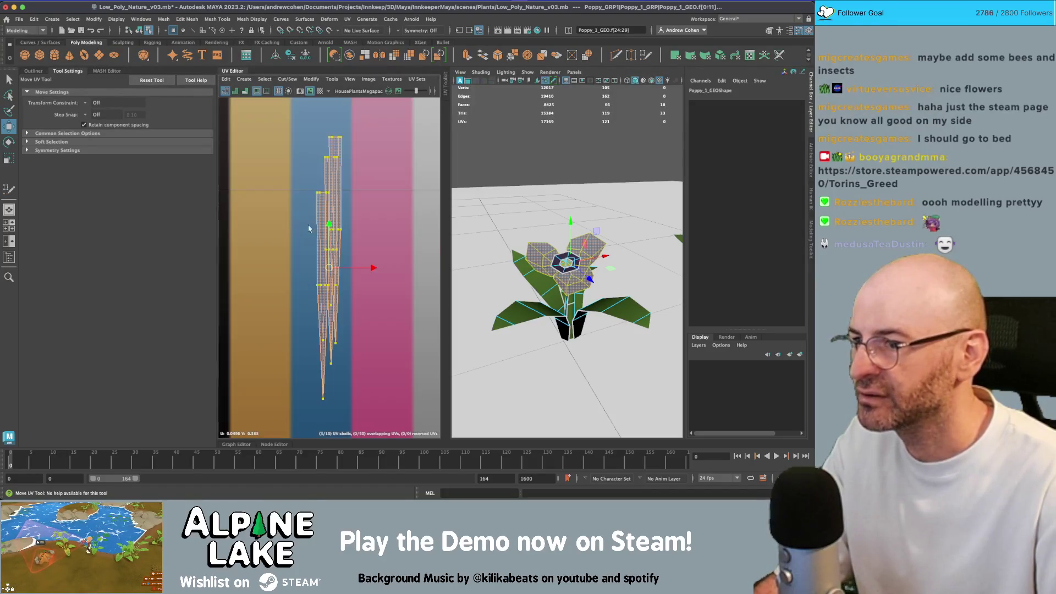
{"action": "left_click", "coordinate": [142, 32]}
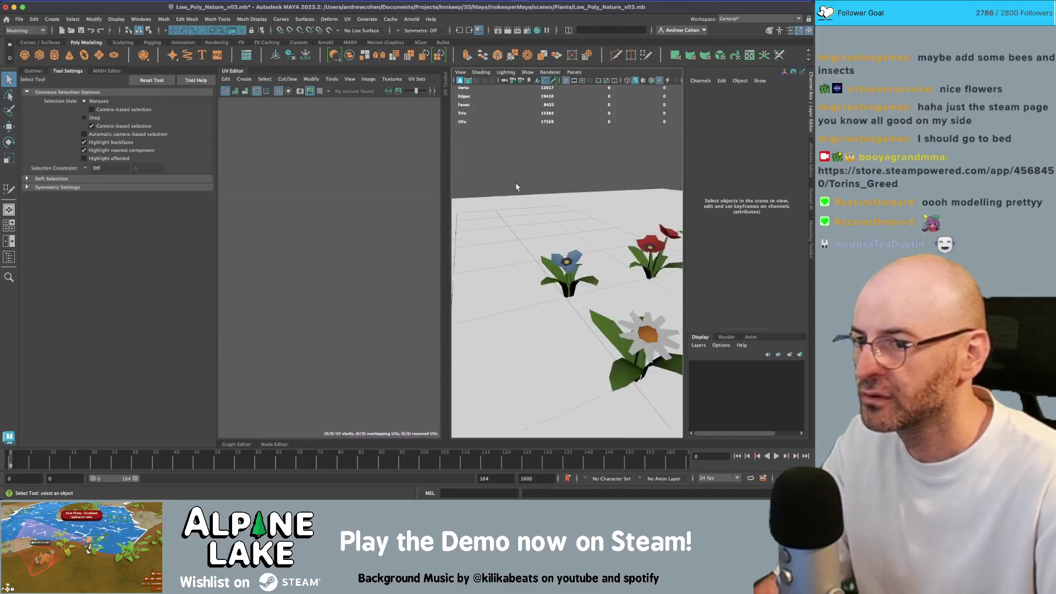
Select another group of petal faces, then reselect the flower mesh instead of Ground.
{"action": "right_click", "coordinate": [302, 214]}
{"action": "scroll", "coordinate": [362, 238], "scroll_direction": "down", "scroll_amount": 5}
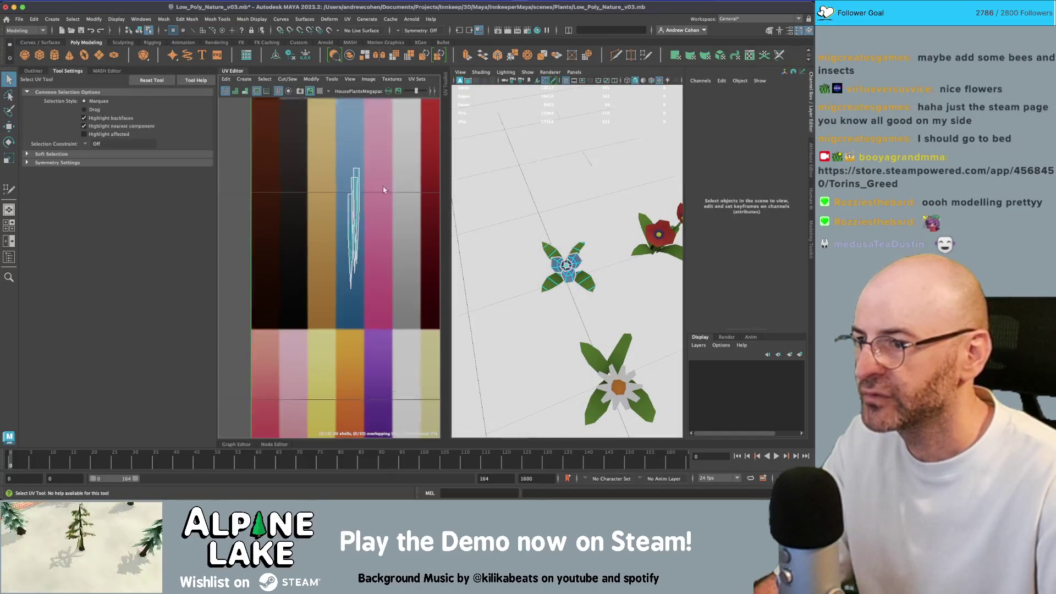
{"action": "left_click", "coordinate": [361, 238]}
{"action": "scroll", "coordinate": [352, 234], "scroll_direction": "down", "scroll_amount": 3}
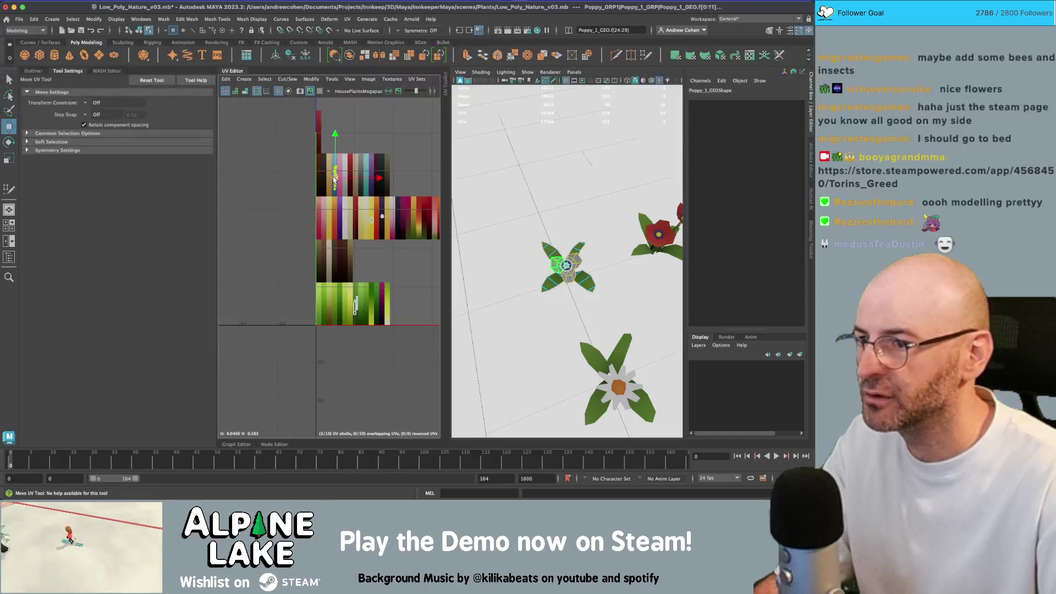
{"action": "key", "text": "w"}
{"action": "left_click", "coordinate": [137, 30]}
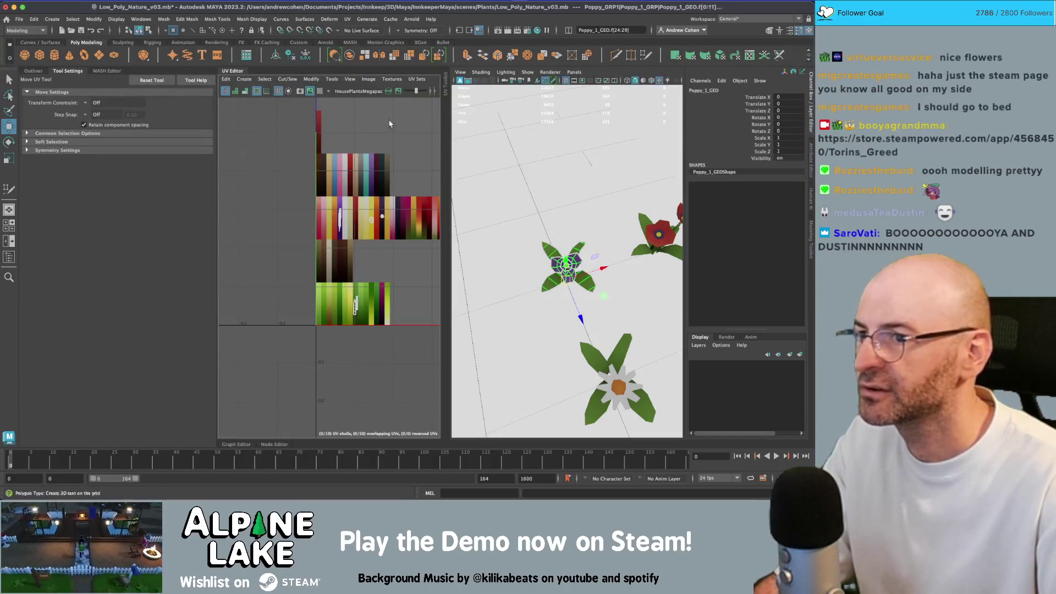
{"action": "key", "text": "q"}
{"action": "left_click", "coordinate": [559, 192]}
{"action": "scroll", "coordinate": [619, 269], "scroll_direction": "up", "scroll_amount": 5}
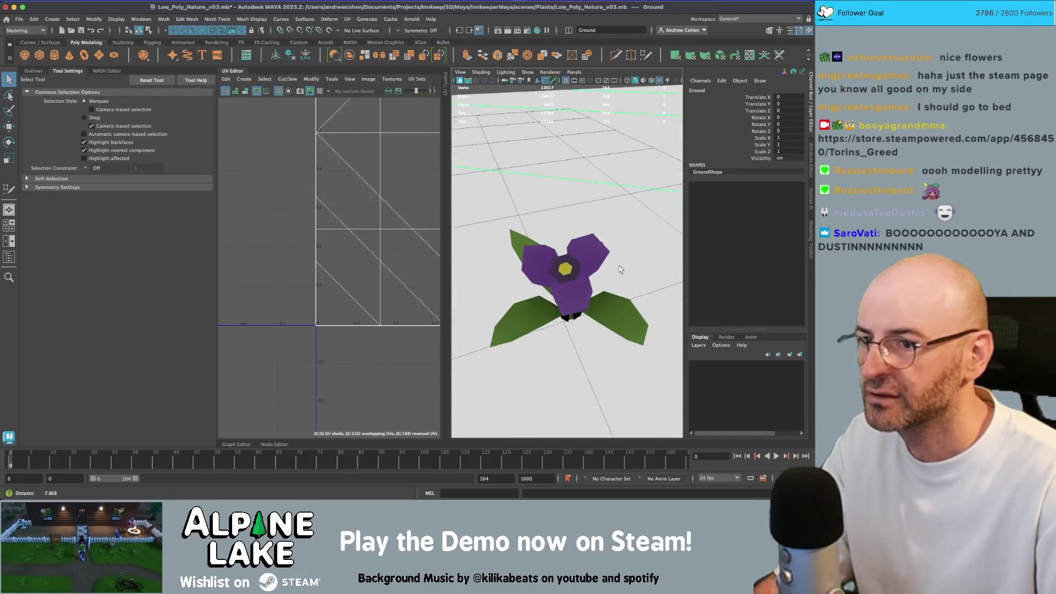
{"action": "left_click", "coordinate": [620, 270]}
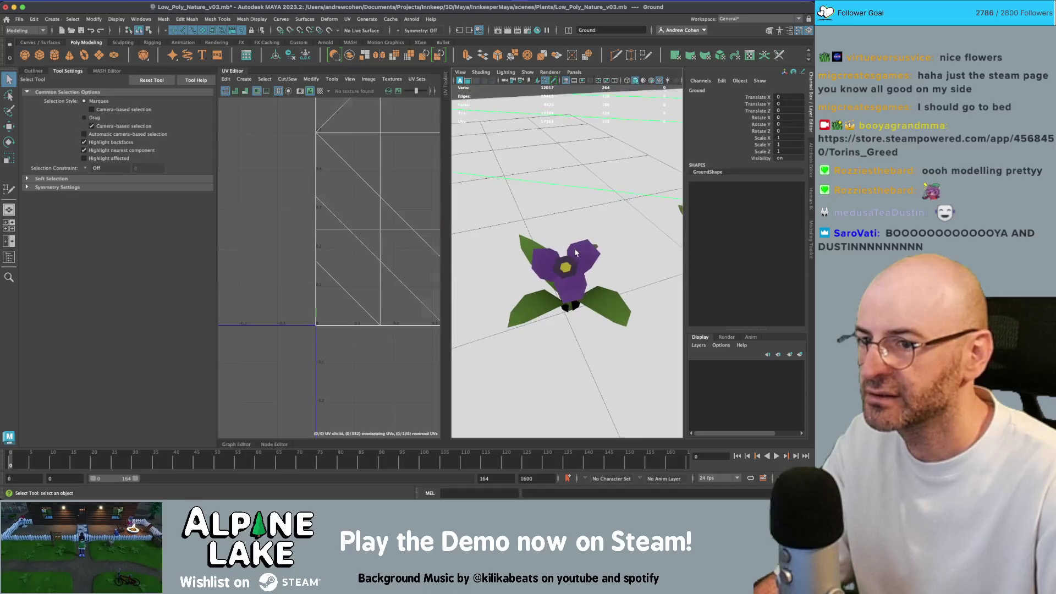
{"action": "left_click", "coordinate": [596, 268]}
Move the UVs of petal faces f[24:29] and frame the purple flower.
{"action": "right_click", "coordinate": [345, 219]}
{"action": "left_click", "coordinate": [345, 218]}
{"action": "scroll", "coordinate": [335, 223], "scroll_direction": "down", "scroll_amount": 4}
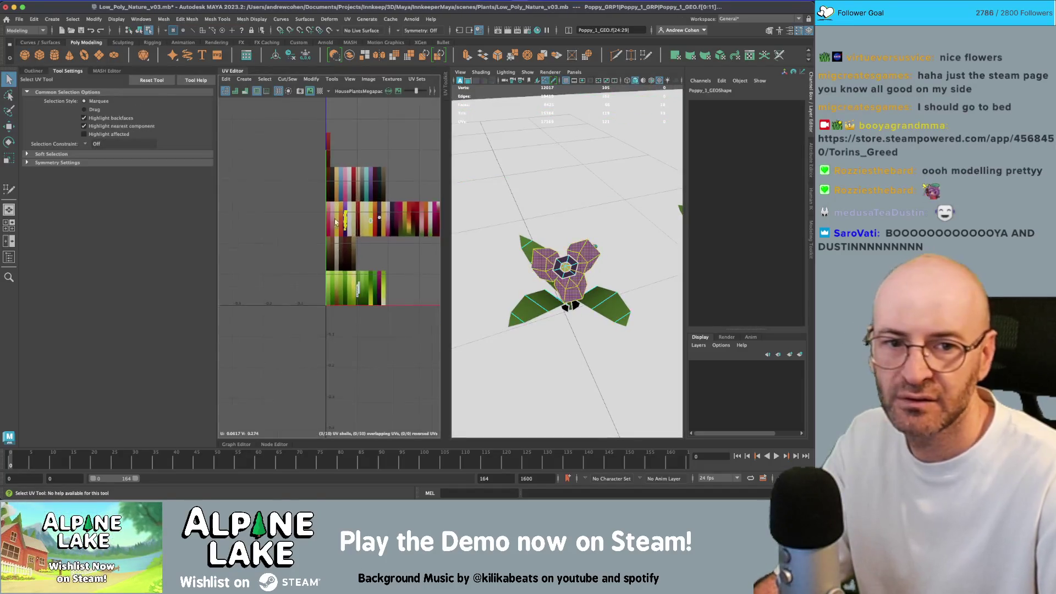
{"action": "key", "text": "w"}
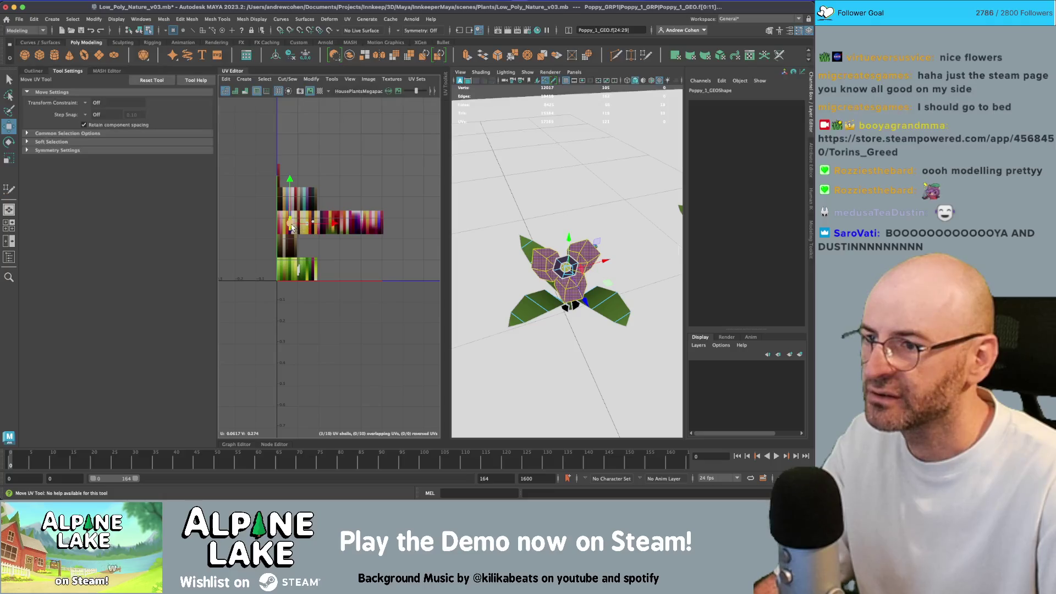
{"action": "key", "text": "f"}
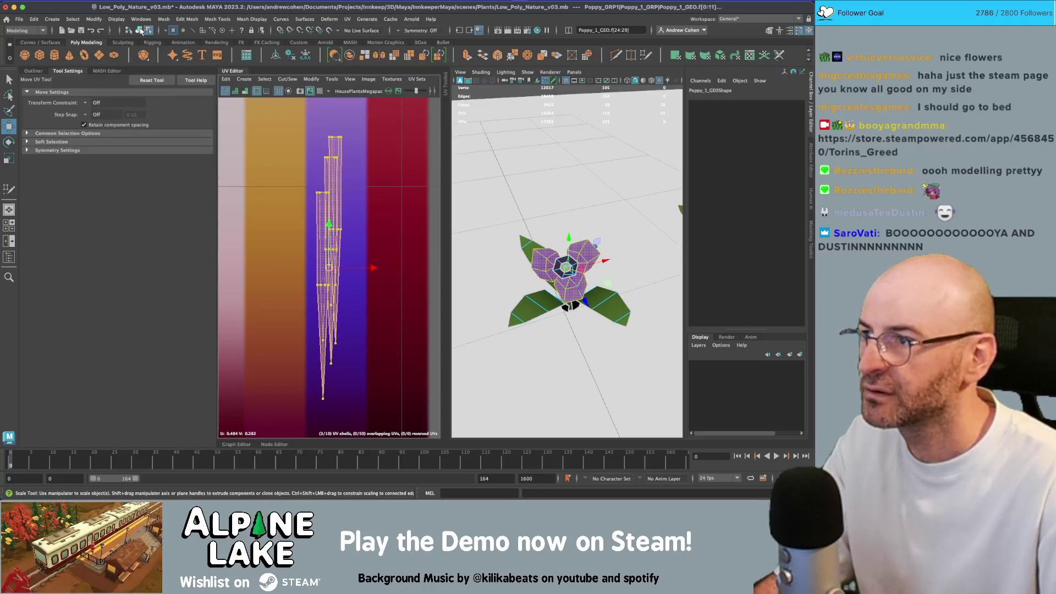
{"action": "left_click", "coordinate": [141, 31]}
{"action": "key", "text": "q"}
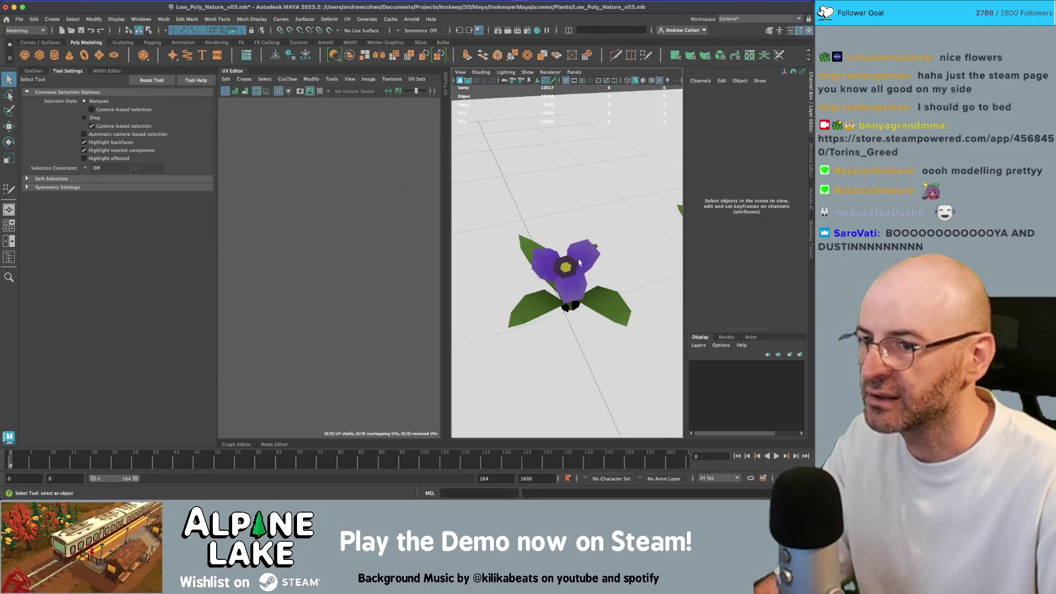
{"action": "left_click", "coordinate": [578, 264]}
{"action": "key", "text": "f"}
{"action": "right_click", "coordinate": [560, 236]}
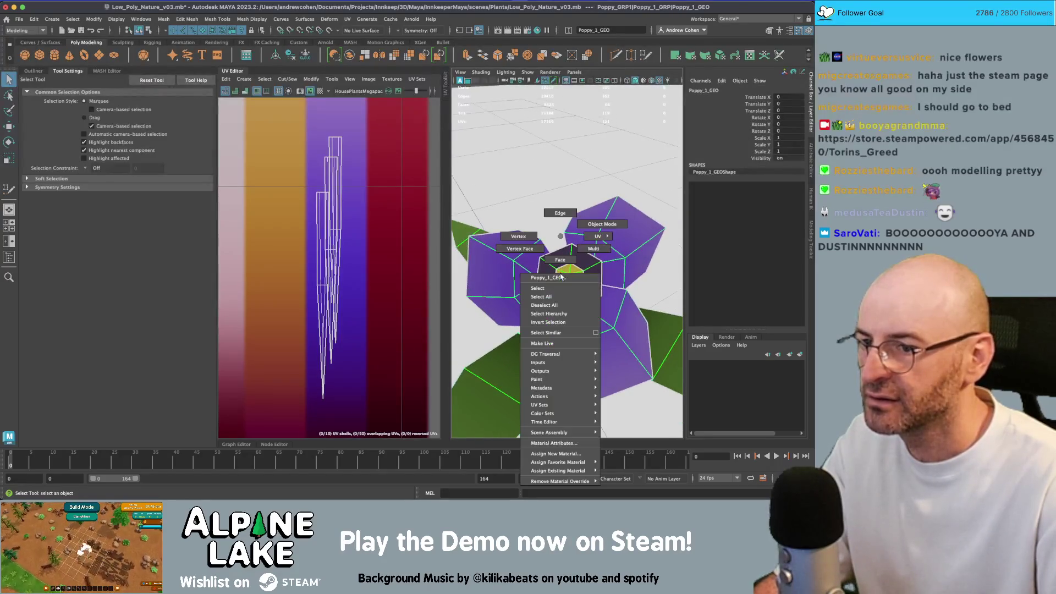
Rotate one purple petal's faces around a pivot moved to the flower centre.
{"action": "left_click", "coordinate": [560, 266]}
{"action": "left_click", "coordinate": [494, 258]}
{"action": "key", "text": "e"}
{"action": "mouse_move", "coordinate": [494, 259]}
{"action": "left_mouse_down"}
{"action": "mouse_move", "coordinate": [625, 247]}
{"action": "mouse_move", "coordinate": [661, 198]}
{"action": "left_mouse_up"}
{"action": "key", "text": "d"}
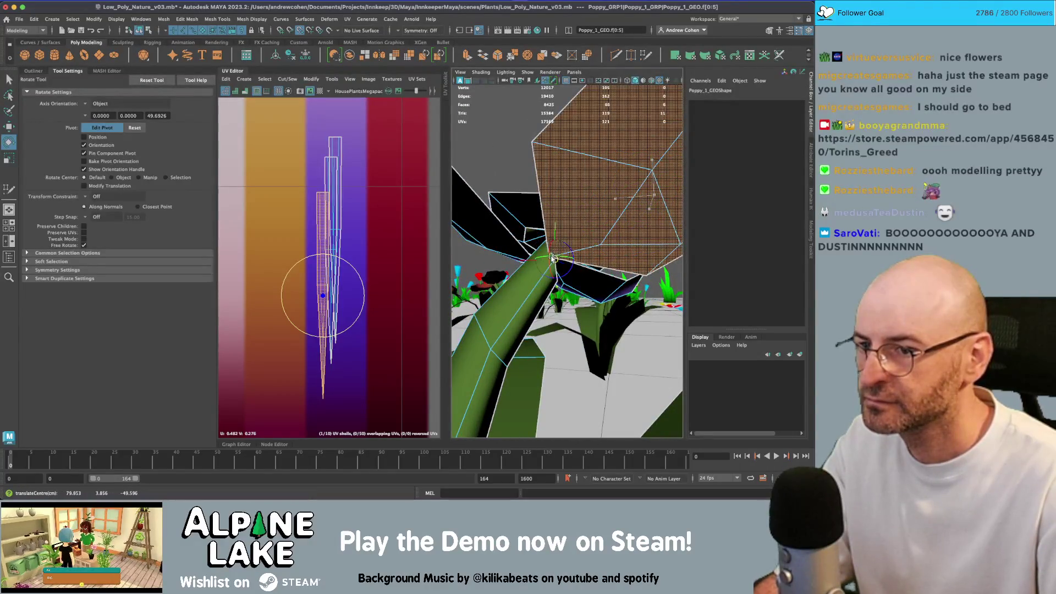
{"action": "mouse_move", "coordinate": [587, 247]}
{"action": "left_mouse_down"}
{"action": "mouse_move", "coordinate": [608, 272]}
{"action": "mouse_move", "coordinate": [581, 300]}
{"action": "left_mouse_up"}
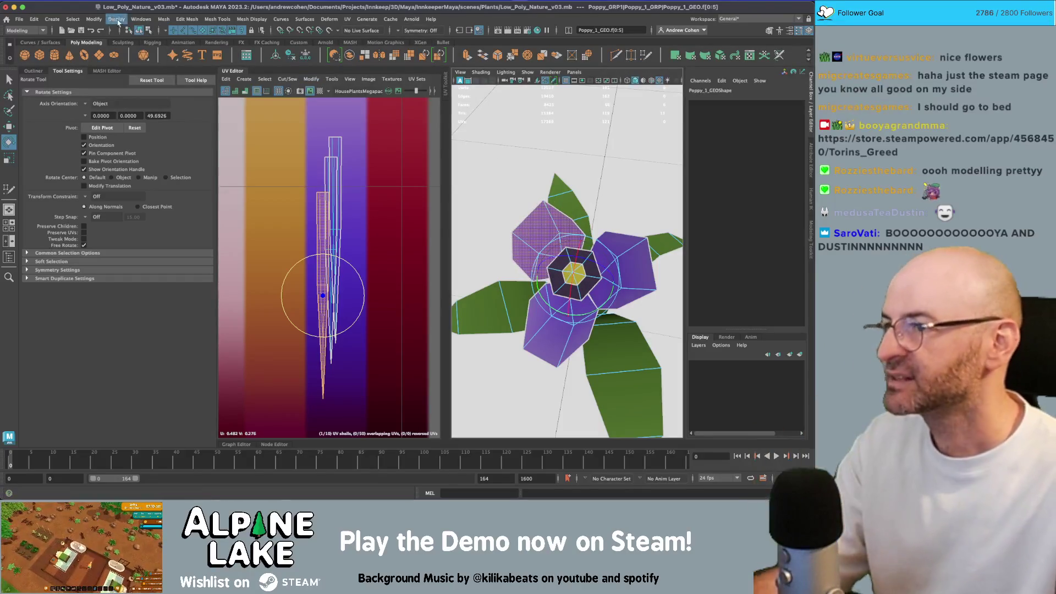
Close the UV Editor, clear the face selection and reselect the flower mesh.
{"action": "left_click", "coordinate": [223, 73]}
{"action": "key", "text": "F8"}
{"action": "key", "text": "q"}
{"action": "scroll", "coordinate": [333, 243], "scroll_direction": "down", "scroll_amount": 3}
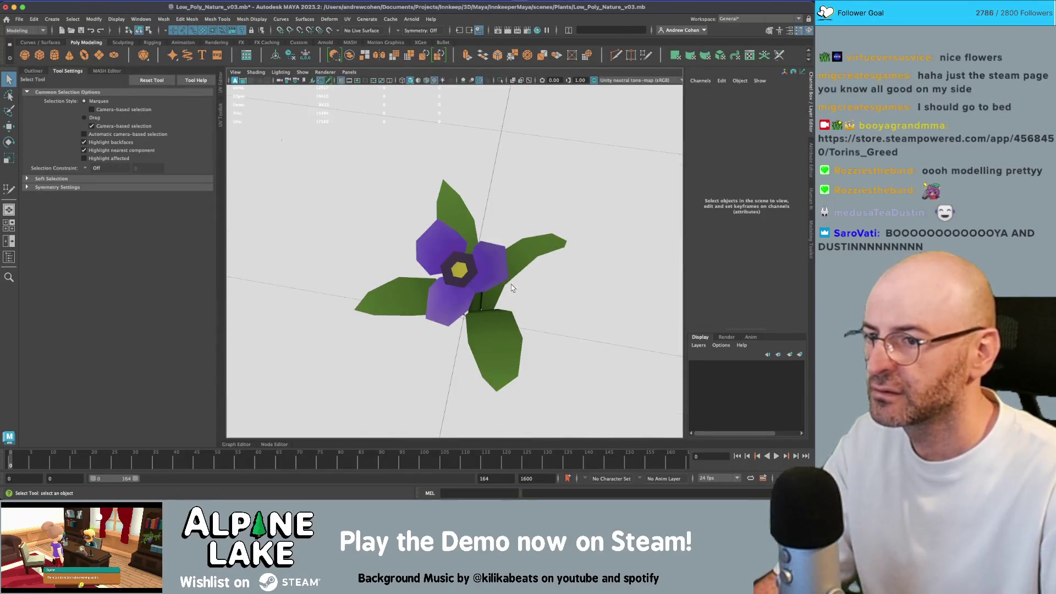
{"action": "left_click", "coordinate": [494, 268]}
{"action": "left_click_drag", "start_coordinate": [493, 271], "coordinate": [407, 252]}
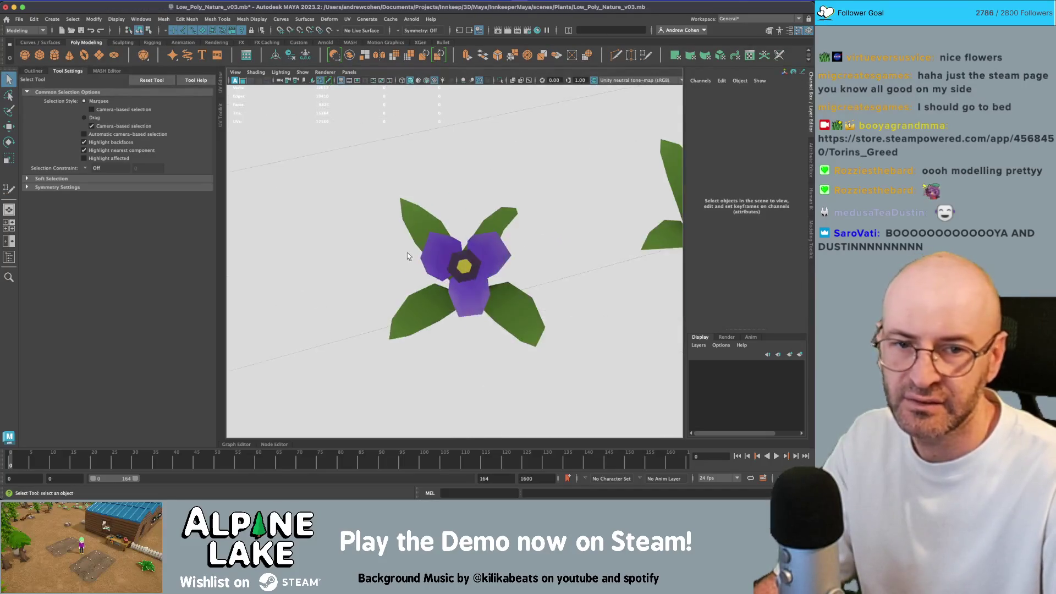
Delete the dark ring faces around the flower centre and scale the centre.
{"action": "scroll", "coordinate": [475, 261], "scroll_direction": "up", "scroll_amount": 5}
{"action": "scroll", "coordinate": [475, 261], "scroll_direction": "up", "scroll_amount": 1}
{"action": "right_click", "coordinate": [495, 236]}
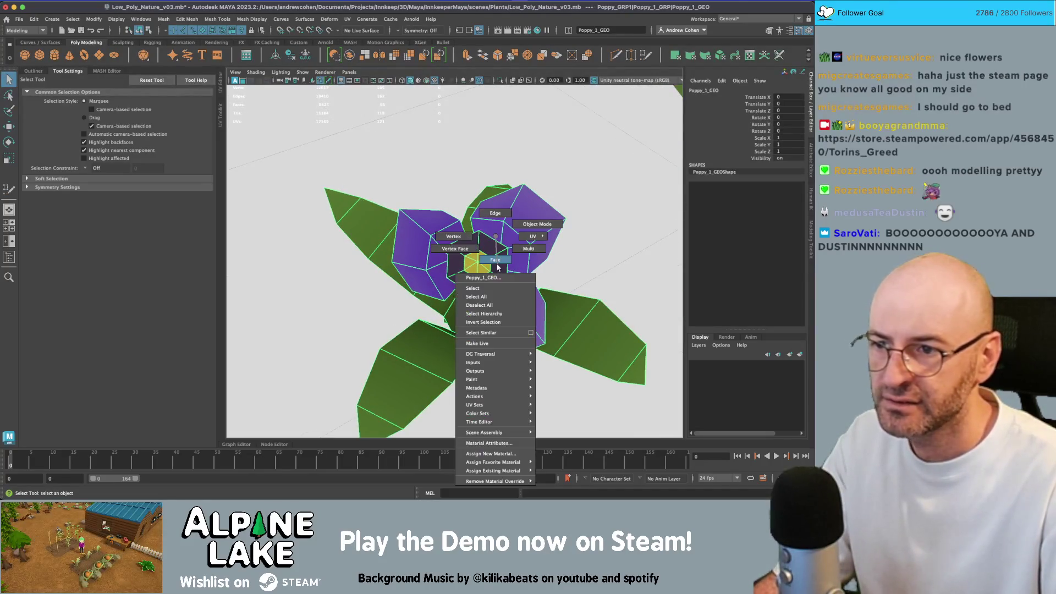
{"action": "left_click_drag", "start_coordinate": [497, 265], "coordinate": [483, 252]}
{"action": "scroll", "coordinate": [484, 253], "scroll_direction": "up", "scroll_amount": 3}
{"action": "left_click", "coordinate": [485, 249]}
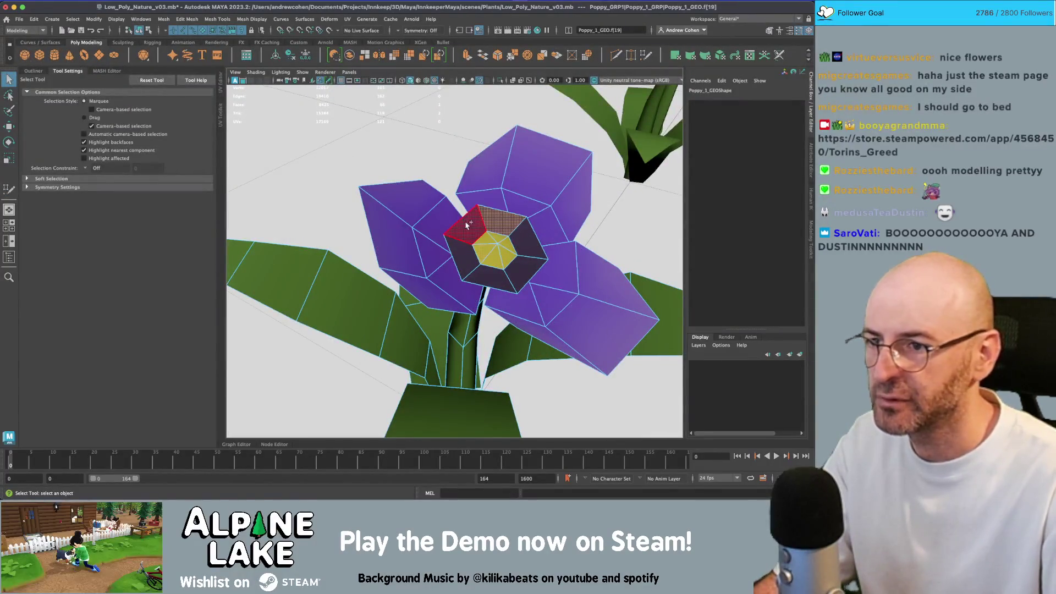
{"action": "key", "text": "z"}
{"action": "key", "text": "z"}
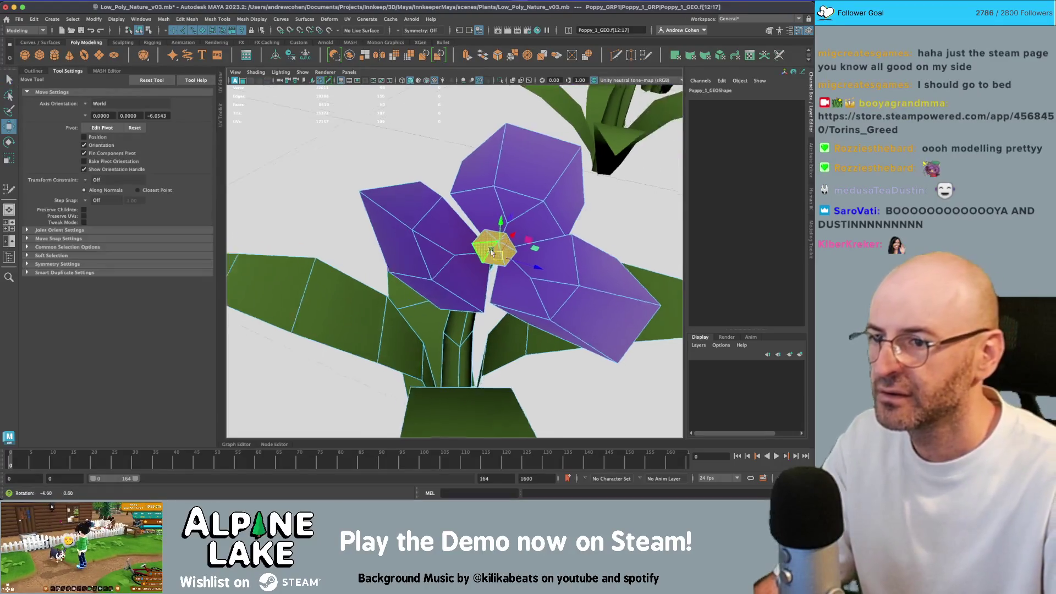
{"action": "key", "text": "r"}
{"action": "scroll", "coordinate": [508, 276], "scroll_direction": "up", "scroll_amount": 3}
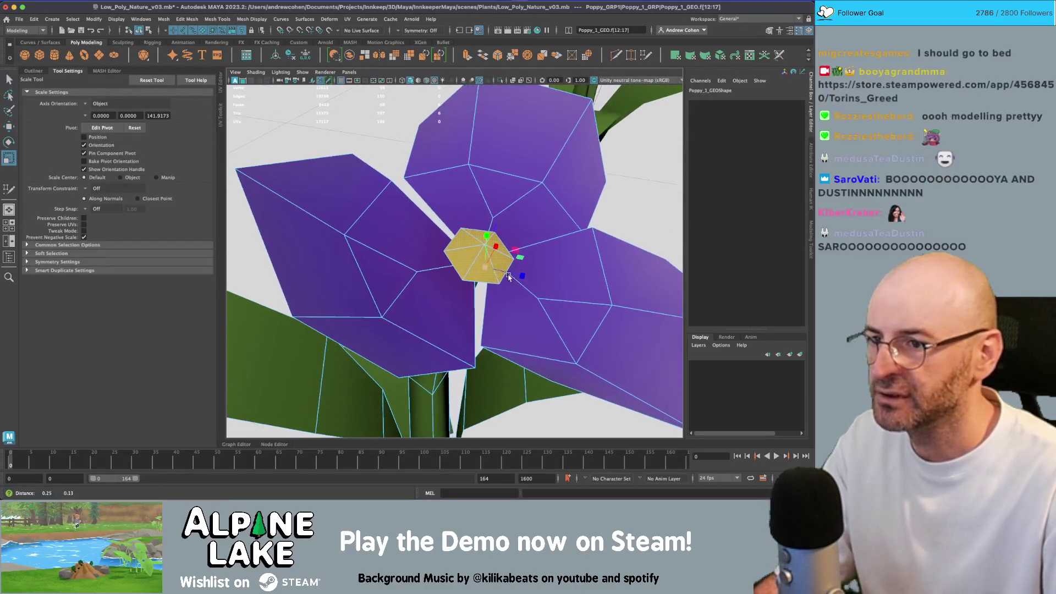
{"action": "key", "text": "q"}
Delete one edge of the yellow centre in edge mode.
{"action": "right_click", "coordinate": [478, 255]}
{"action": "left_click", "coordinate": [473, 228]}
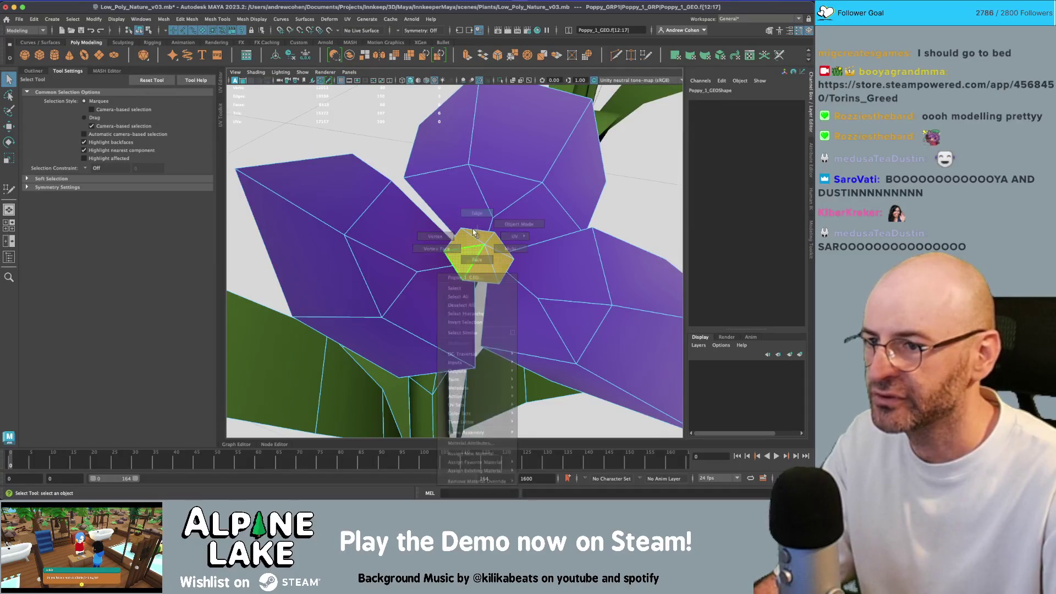
{"action": "left_click_drag", "start_coordinate": [473, 229], "coordinate": [476, 241]}
{"action": "left_click", "coordinate": [490, 256]}
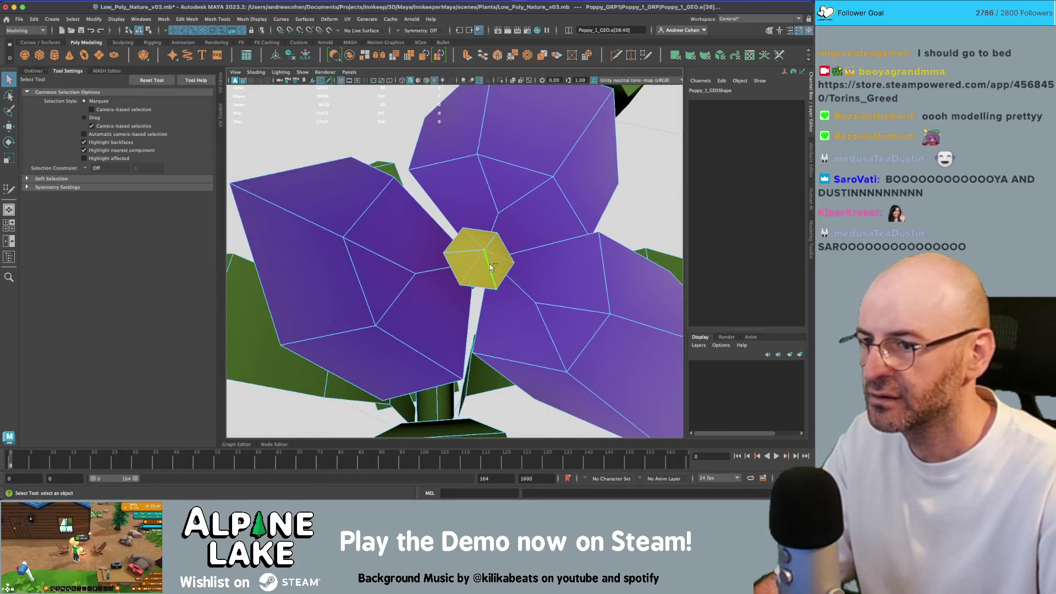
{"action": "key", "text": "Delete"}
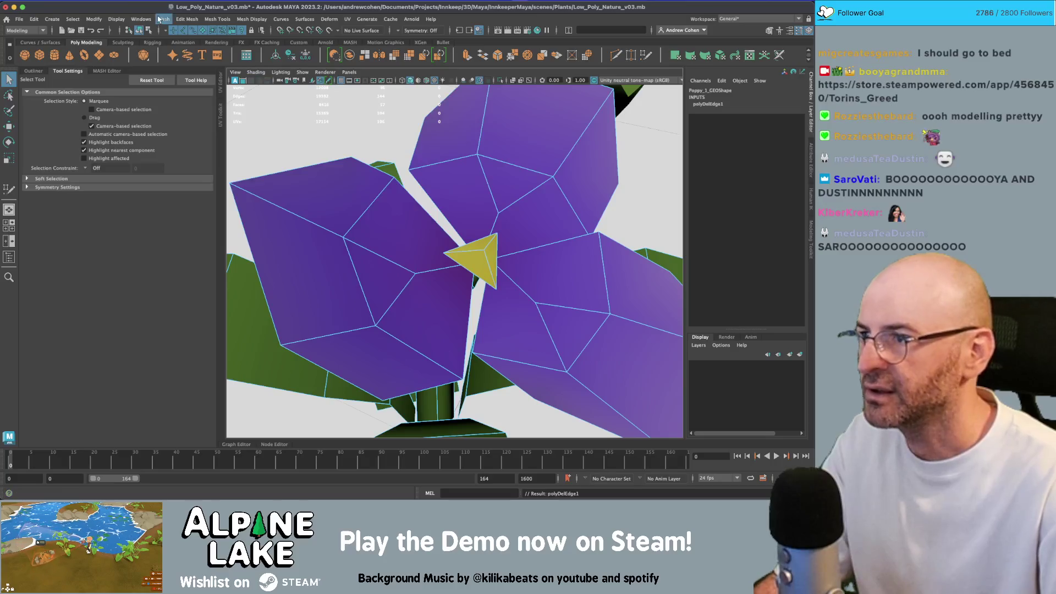
Delete the remaining centre edges, leaving a single flat yellow triangle.
{"action": "left_click", "coordinate": [138, 31]}
{"action": "right_click", "coordinate": [478, 237]}
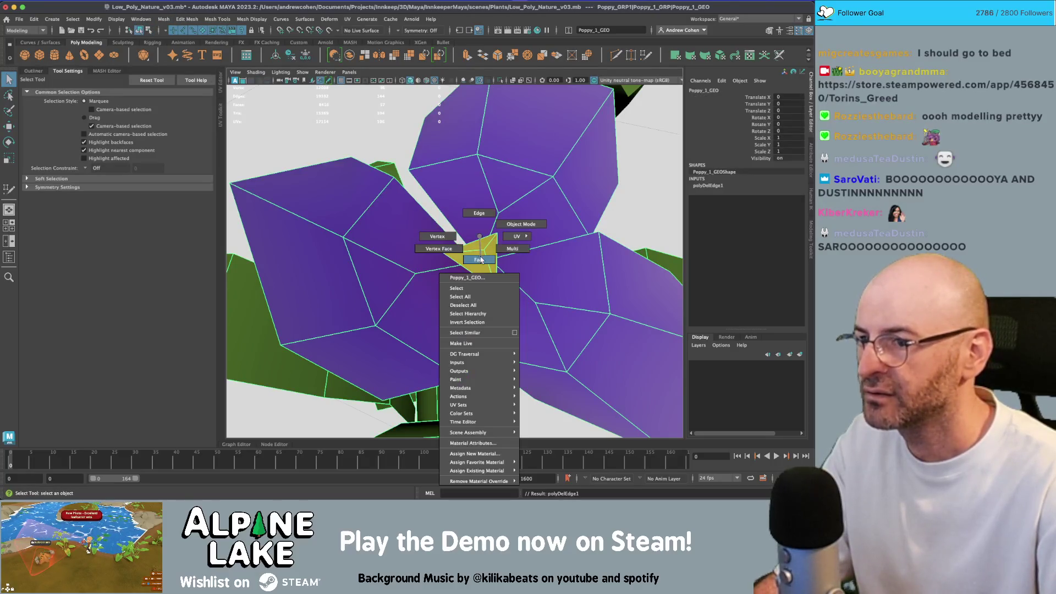
{"action": "left_click", "coordinate": [478, 260]}
{"action": "left_click", "coordinate": [487, 249]}
{"action": "right_click", "coordinate": [485, 236]}
{"action": "left_click", "coordinate": [485, 213]}
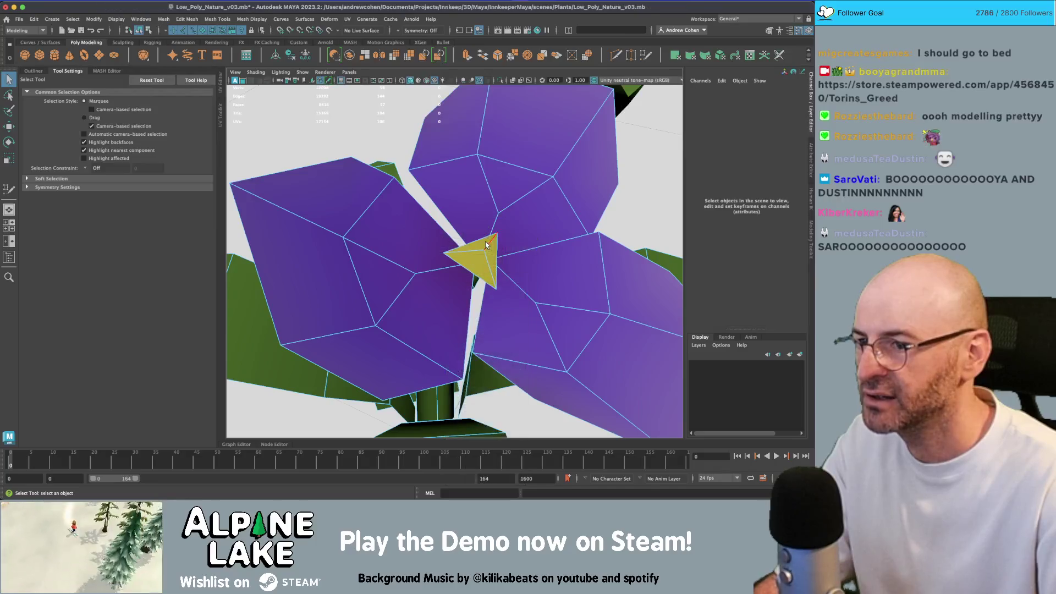
{"action": "key", "text": "Delete"}
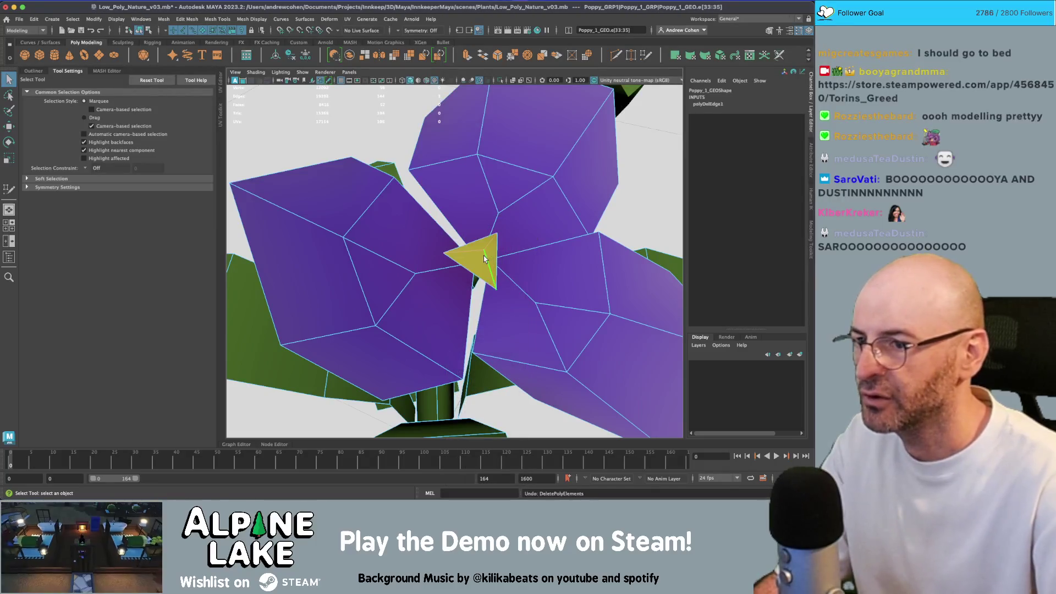
{"action": "left_click", "coordinate": [486, 258]}
Shrink the yellow centre face and shift it up and left among the petals.
{"action": "mouse_move", "coordinate": [486, 258]}
{"action": "left_mouse_down", "text": "alt"}
{"action": "mouse_move", "coordinate": [620, 275]}
{"action": "mouse_move", "coordinate": [643, 263]}
{"action": "mouse_move", "coordinate": [439, 247]}
{"action": "left_mouse_up", "text": "alt"}
{"action": "right_click", "coordinate": [445, 241]}
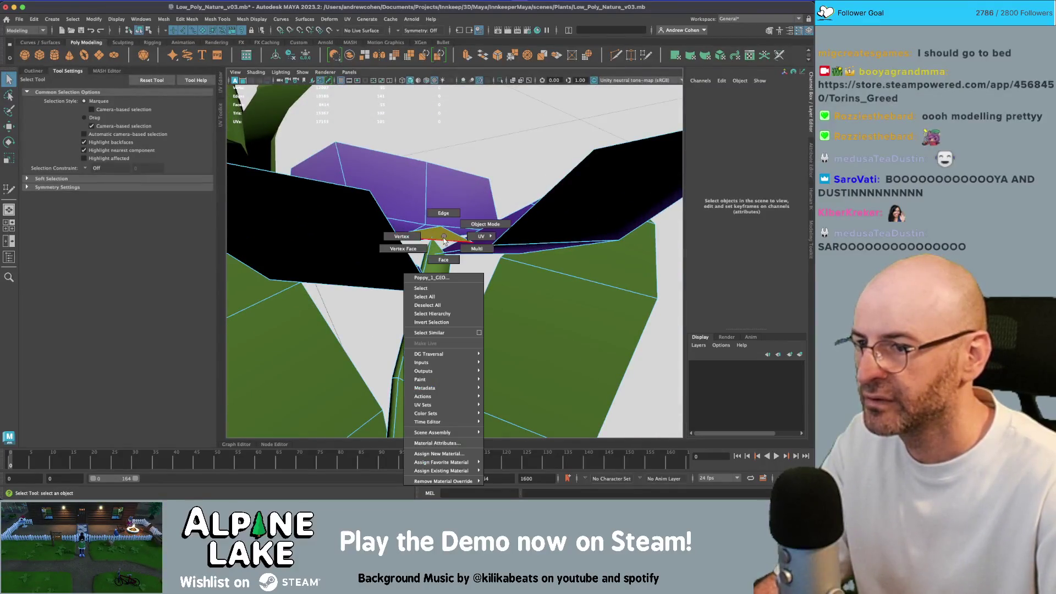
{"action": "left_click", "coordinate": [443, 258]}
{"action": "left_click", "coordinate": [438, 236]}
{"action": "key", "text": "w"}
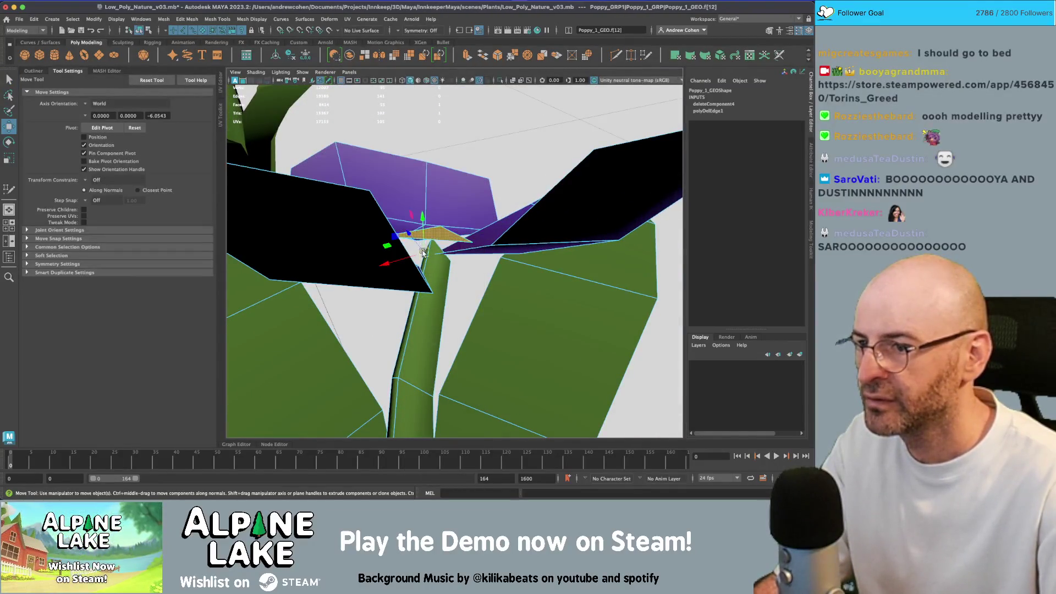
{"action": "mouse_move", "coordinate": [422, 252]}
{"action": "left_mouse_down", "text": "alt"}
{"action": "mouse_move", "coordinate": [484, 236]}
{"action": "mouse_move", "coordinate": [482, 223]}
{"action": "mouse_move", "coordinate": [483, 282]}
{"action": "mouse_move", "coordinate": [456, 292]}
{"action": "mouse_move", "coordinate": [425, 257]}
{"action": "left_mouse_up", "text": "alt"}
{"action": "key", "text": "r"}
{"action": "key", "text": "w"}
{"action": "scroll", "coordinate": [432, 252], "scroll_direction": "down", "scroll_amount": 5}
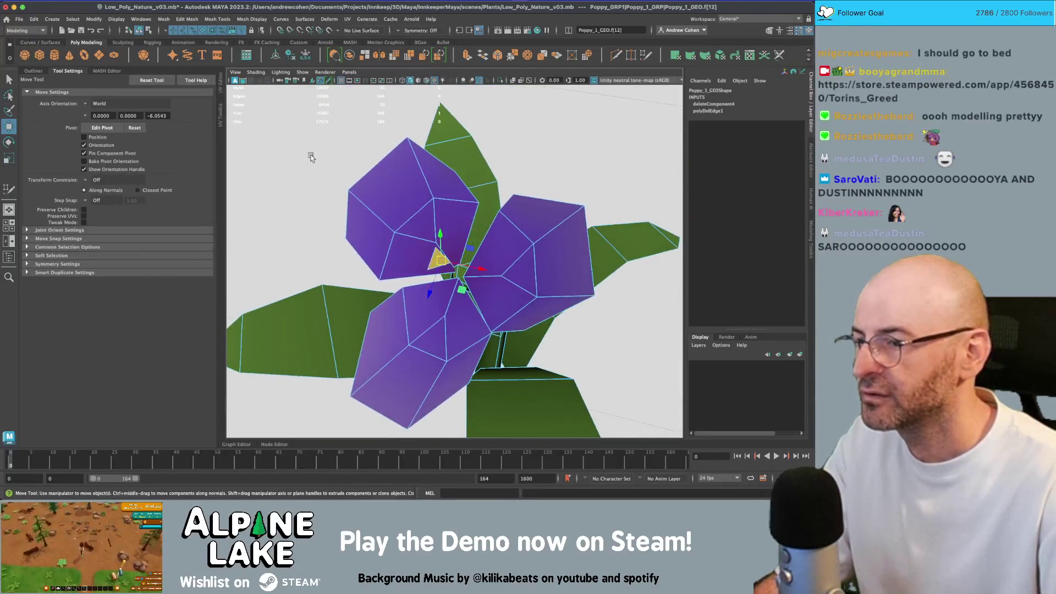
{"action": "key", "text": "q"}
In vertex mode, select a vertex near the flower centre, checking it in wireframe.
{"action": "right_click", "coordinate": [447, 208]}
{"action": "left_click", "coordinate": [404, 208]}
{"action": "left_click", "coordinate": [472, 279]}
{"action": "scroll", "coordinate": [459, 278], "scroll_direction": "up", "scroll_amount": 5}
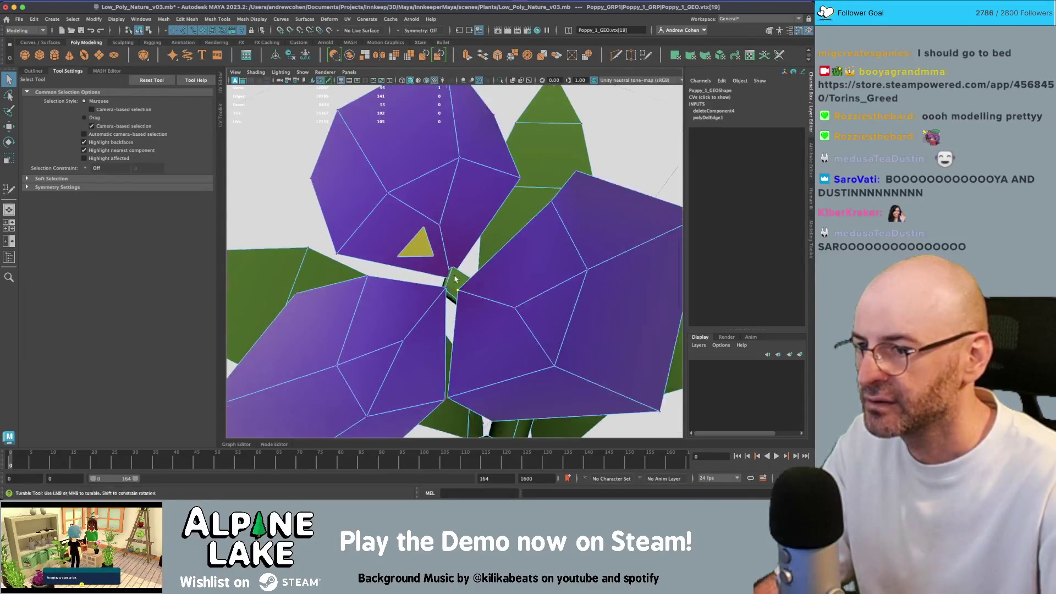
{"action": "mouse_move", "coordinate": [499, 208]}
{"action": "left_mouse_down"}
{"action": "mouse_move", "coordinate": [484, 269]}
{"action": "mouse_move", "coordinate": [453, 286]}
{"action": "mouse_move", "coordinate": [480, 273]}
{"action": "mouse_move", "coordinate": [471, 264]}
{"action": "left_mouse_up"}
{"action": "key", "text": "w"}
{"action": "key", "text": "q"}
{"action": "key", "text": "w"}
{"action": "scroll", "coordinate": [468, 254], "scroll_direction": "up", "scroll_amount": 5}
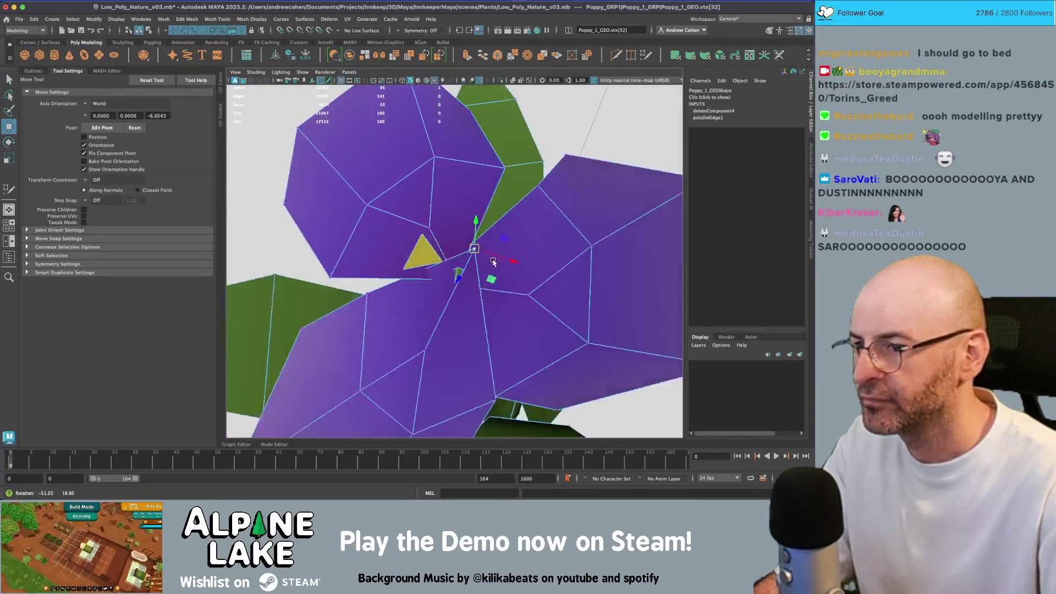
{"action": "key", "text": "4"}
{"action": "scroll", "coordinate": [471, 250], "scroll_direction": "down", "scroll_amount": 6}
{"action": "scroll", "coordinate": [470, 250], "scroll_direction": "up", "scroll_amount": 5}
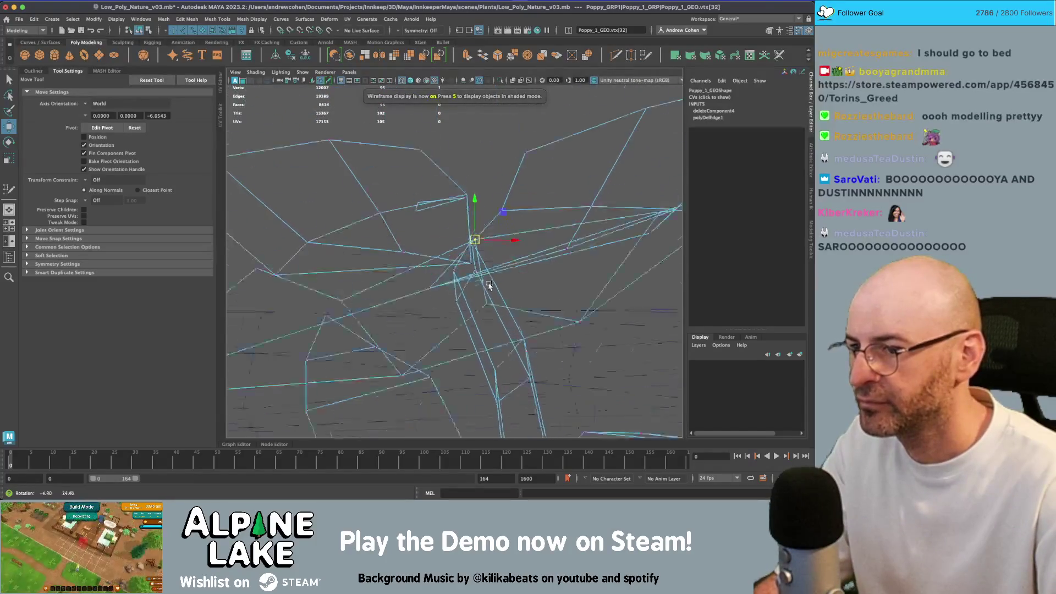
{"action": "key", "text": "q"}
Pull a petal vertex outward so the petals reshape around the centre.
{"action": "left_click", "coordinate": [466, 276]}
{"action": "key", "text": "5"}
{"action": "key", "text": "w"}
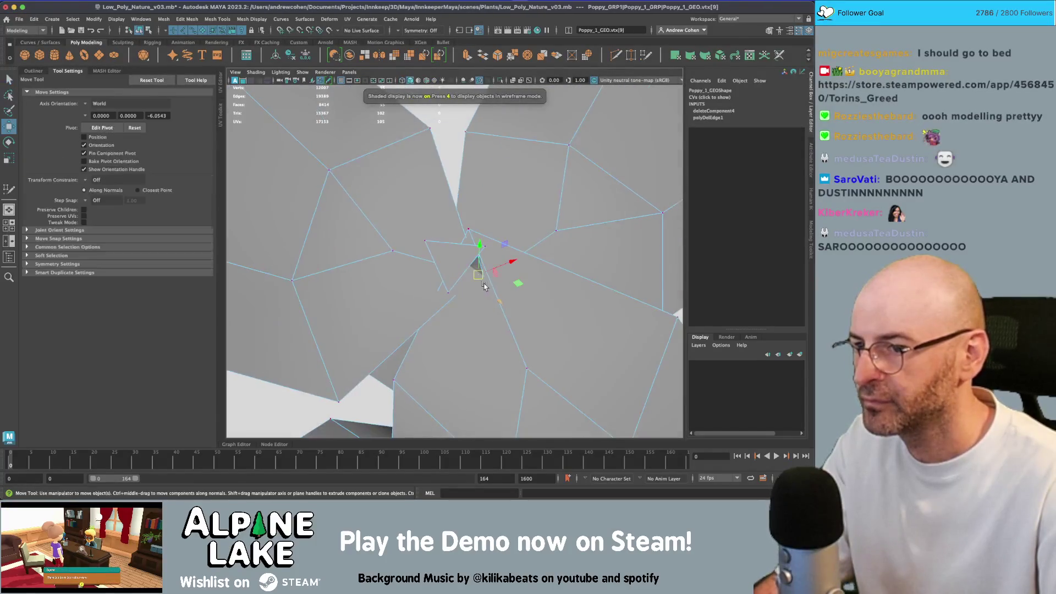
{"action": "key", "text": "4"}
{"action": "key", "text": "5"}
{"action": "key", "text": "6"}
{"action": "mouse_move", "coordinate": [477, 274]}
{"action": "left_mouse_down"}
{"action": "mouse_move", "coordinate": [521, 296]}
{"action": "mouse_move", "coordinate": [522, 283]}
{"action": "left_mouse_up"}
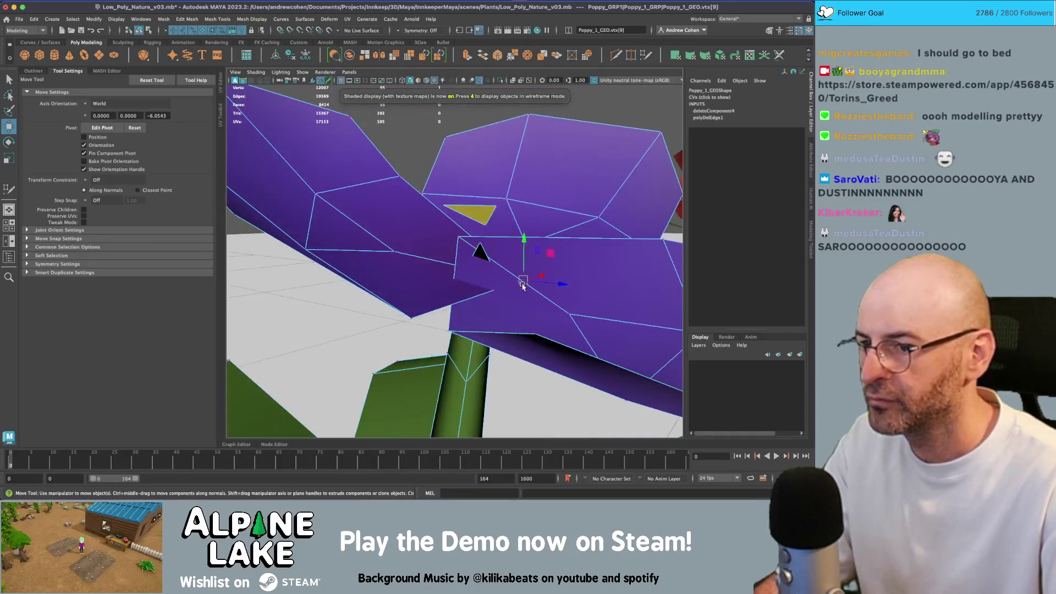
Pick further vertices near the flower centre and frame the view on them.
{"action": "left_click", "coordinate": [407, 312]}
{"action": "left_click_drag", "start_coordinate": [406, 312], "coordinate": [508, 328]}
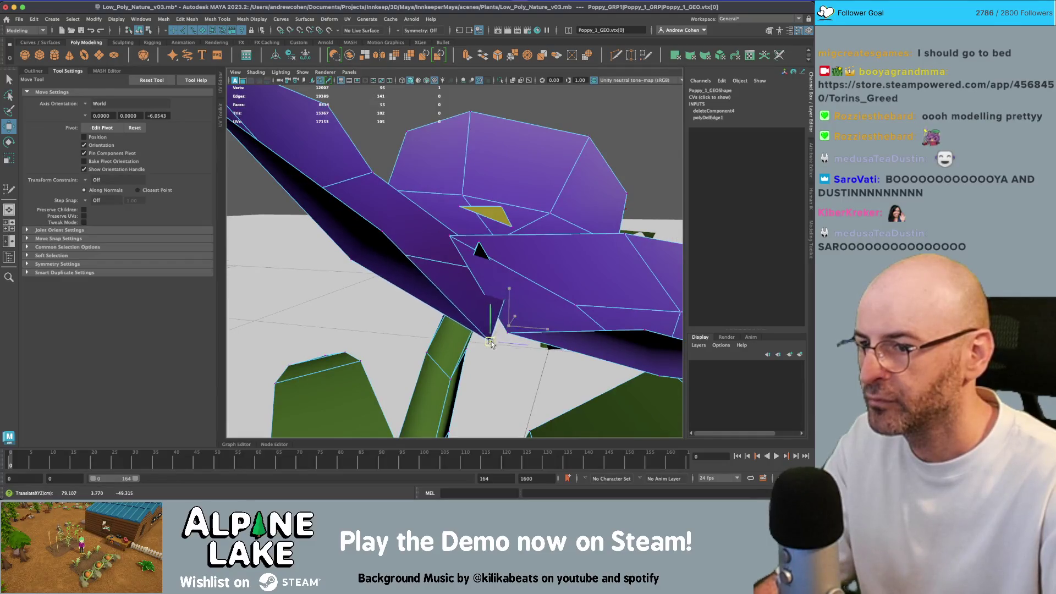
{"action": "scroll", "coordinate": [476, 330], "scroll_direction": "up", "scroll_amount": 5}
{"action": "scroll", "coordinate": [474, 308], "scroll_direction": "down", "scroll_amount": 4}
{"action": "scroll", "coordinate": [473, 286], "scroll_direction": "up", "scroll_amount": 4}
{"action": "key", "text": "q"}
{"action": "left_click", "coordinate": [473, 267]}
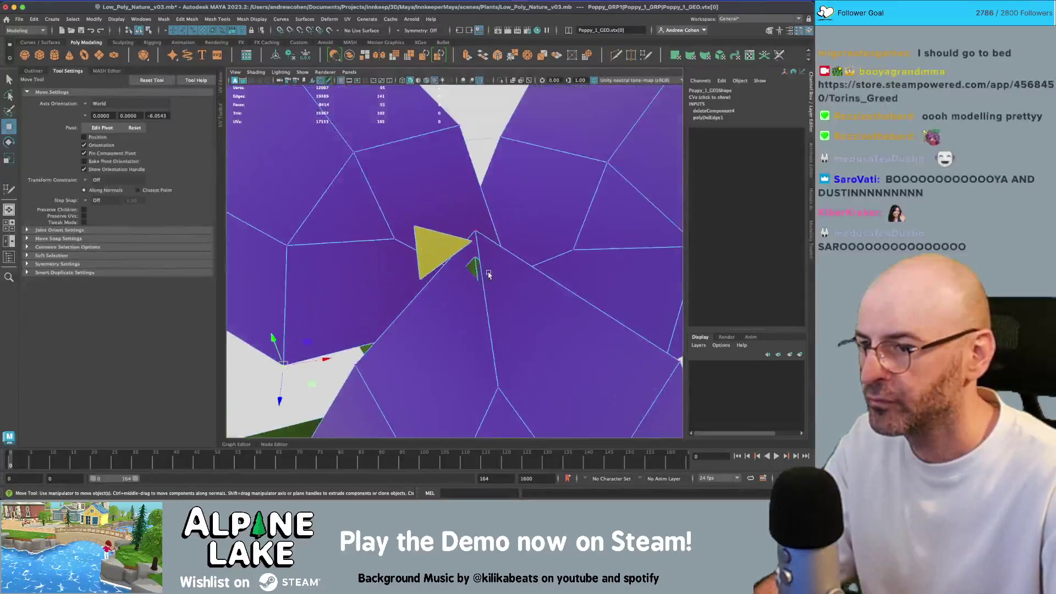
{"action": "left_click_drag", "start_coordinate": [472, 268], "coordinate": [474, 249]}
{"action": "key", "text": "w"}
{"action": "key", "text": "f"}
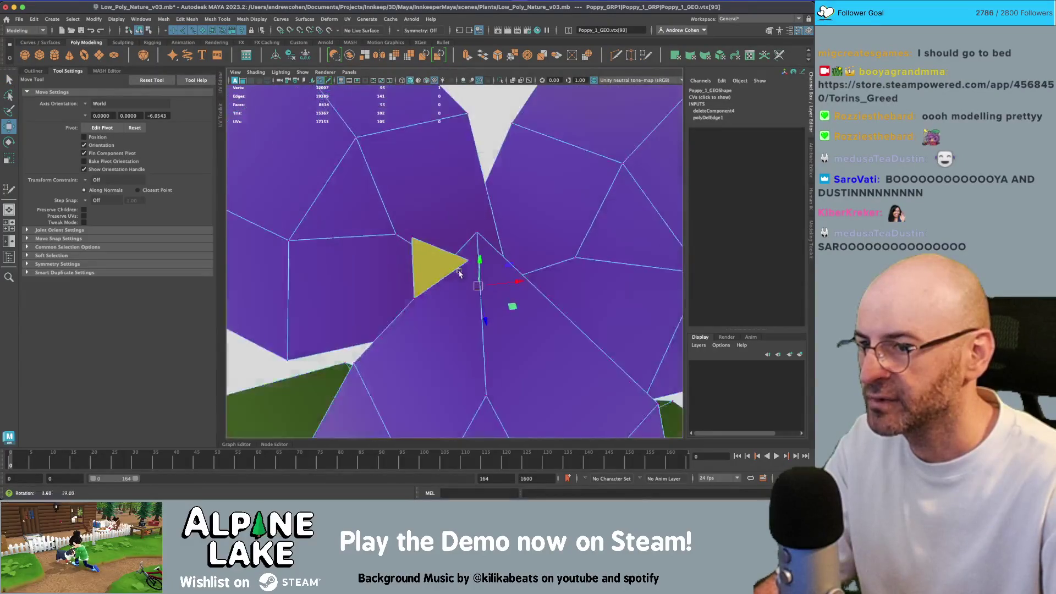
Return the Poppy_1_GEO flower mesh to object mode and deselect it.
{"action": "left_click", "coordinate": [139, 29]}
{"action": "key", "text": "q"}
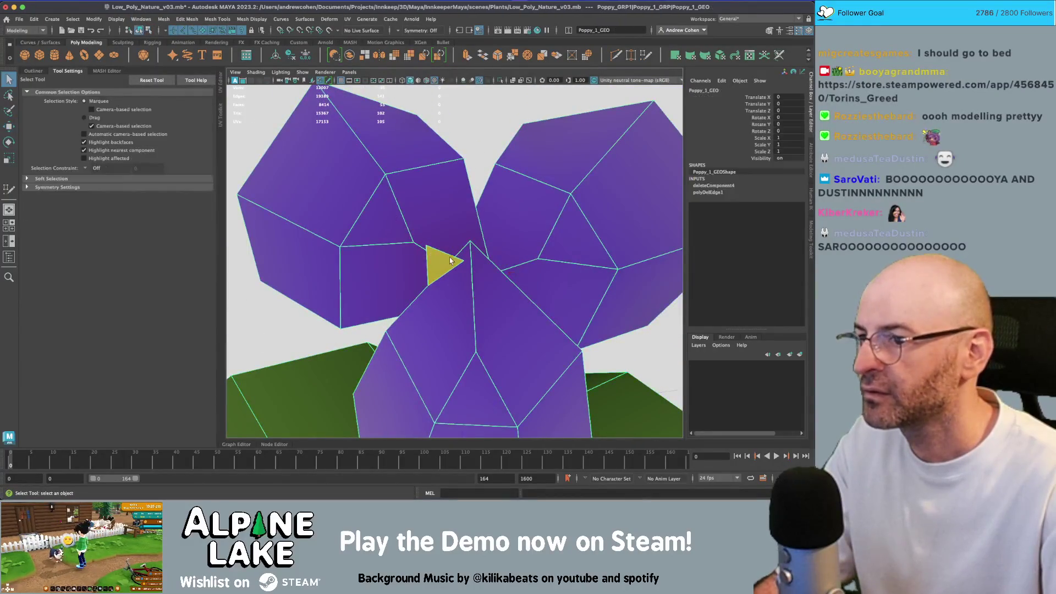
{"action": "key", "text": "f"}
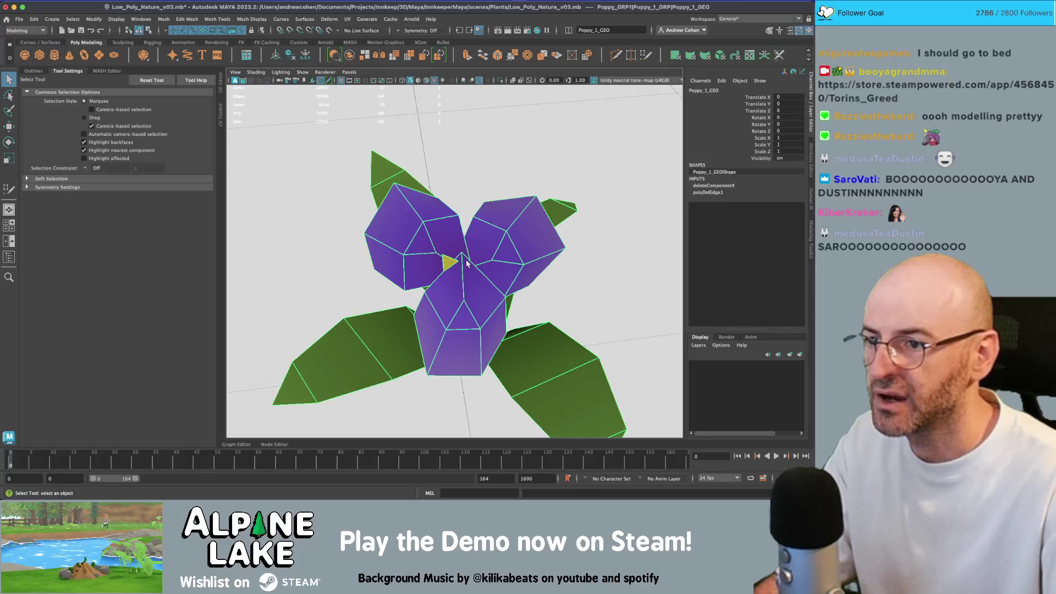
{"action": "left_click", "coordinate": [466, 263]}
{"action": "scroll", "coordinate": [385, 237], "scroll_direction": "down", "scroll_amount": 5}
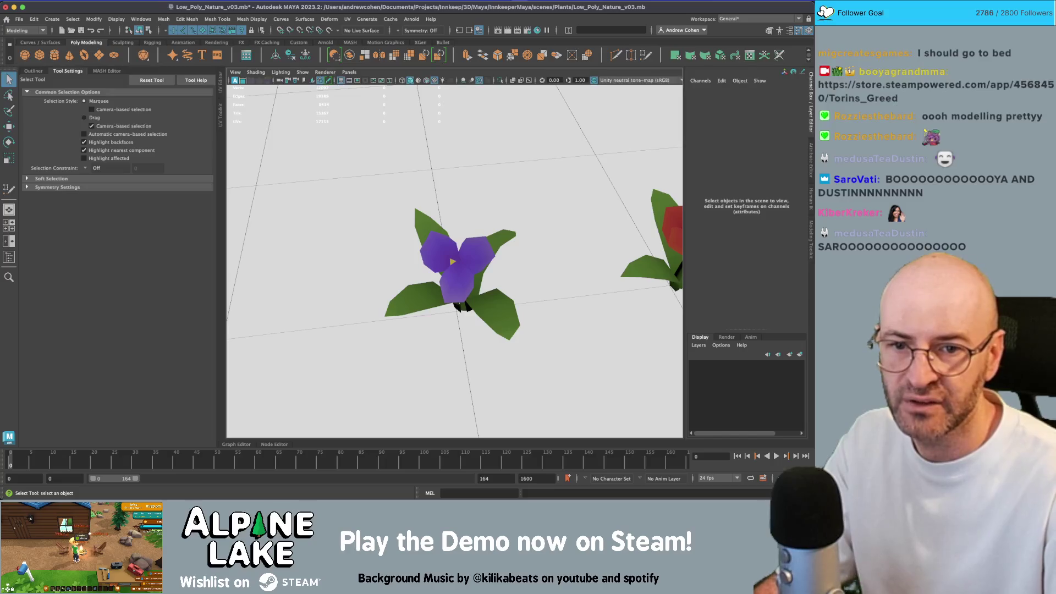
{"action": "key", "text": "super+Tab"}
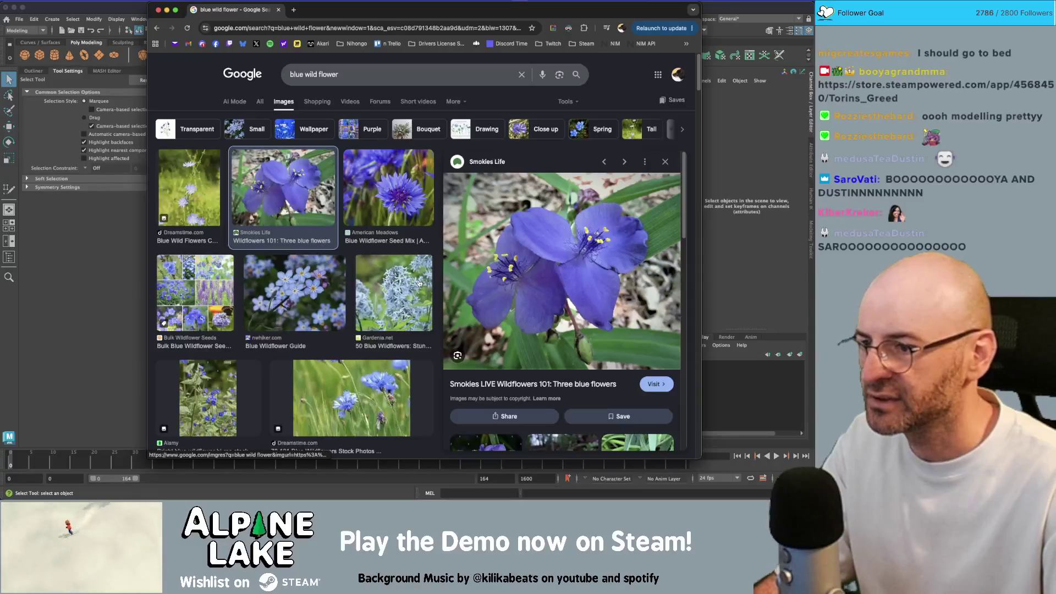
{"action": "scroll", "coordinate": [539, 297], "scroll_direction": "down", "scroll_amount": 1}
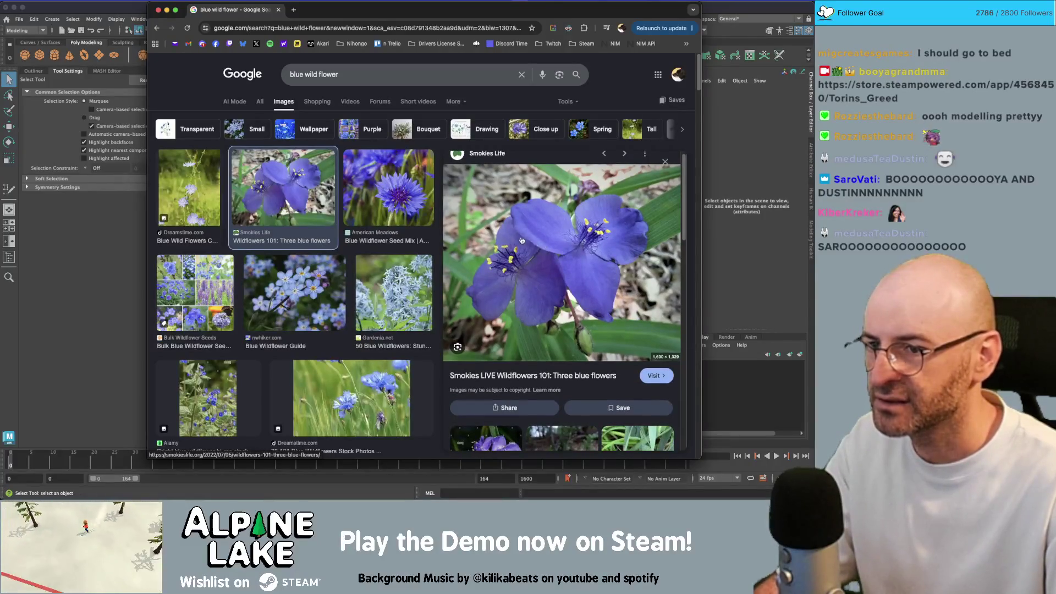
{"action": "key", "text": "super+Tab"}
{"action": "scroll", "coordinate": [415, 252], "scroll_direction": "down", "scroll_amount": 5}
{"action": "scroll", "coordinate": [439, 275], "scroll_direction": "up", "scroll_amount": 5}
{"action": "scroll", "coordinate": [438, 275], "scroll_direction": "up", "scroll_amount": 5}
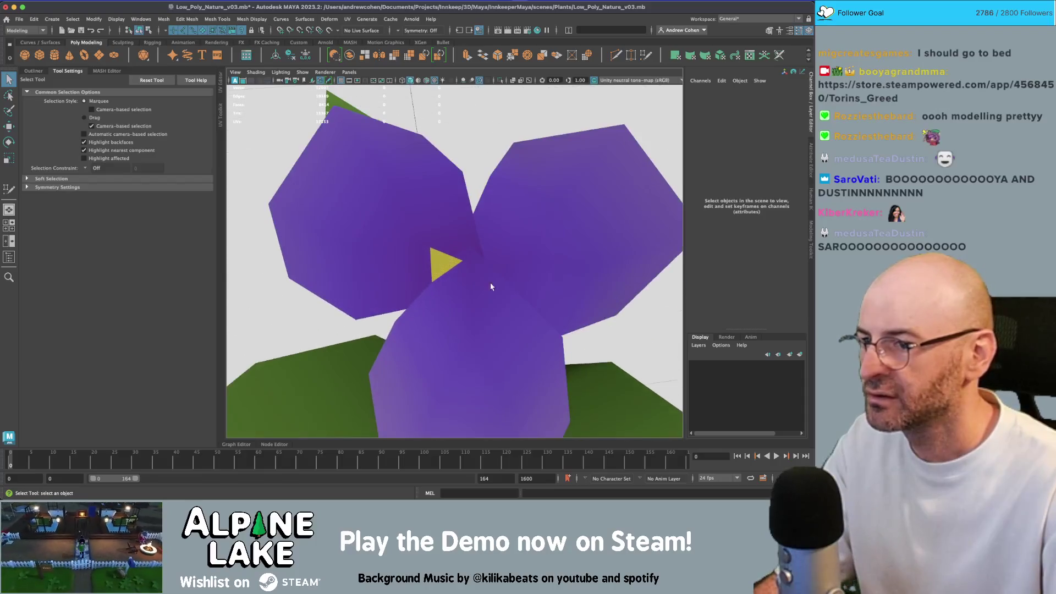
Frame the purple flower and Multi-Cut a new vertex at the petal centre.
{"action": "left_click", "coordinate": [461, 266]}
{"action": "mouse_move", "coordinate": [461, 267]}
{"action": "left_mouse_down"}
{"action": "mouse_move", "coordinate": [468, 249]}
{"action": "mouse_move", "coordinate": [434, 283]}
{"action": "left_mouse_up"}
{"action": "scroll", "coordinate": [467, 248], "scroll_direction": "down", "scroll_amount": 10}
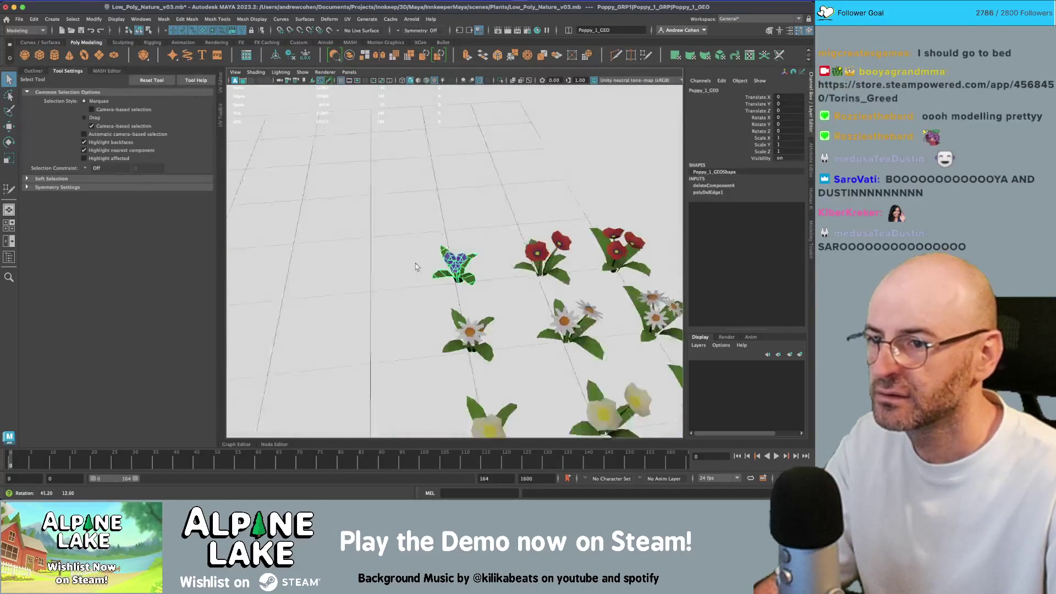
{"action": "key", "text": "f"}
{"action": "scroll", "coordinate": [439, 278], "scroll_direction": "up", "scroll_amount": 4}
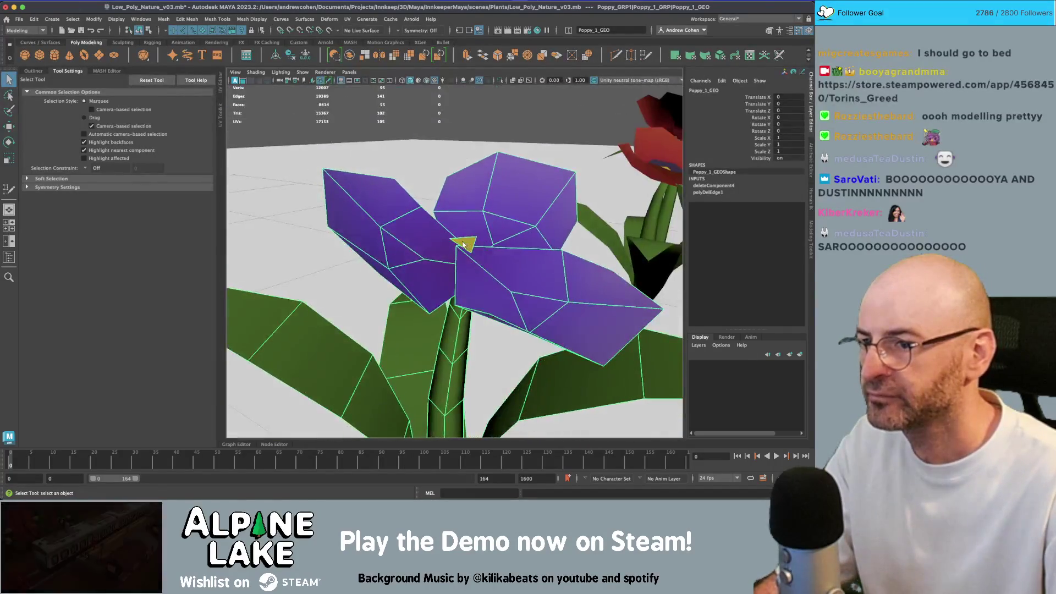
{"action": "scroll", "coordinate": [456, 264], "scroll_direction": "up", "scroll_amount": 5}
{"action": "right_click", "coordinate": [460, 271], "text": "shift"}
{"action": "left_click", "coordinate": [462, 273]}
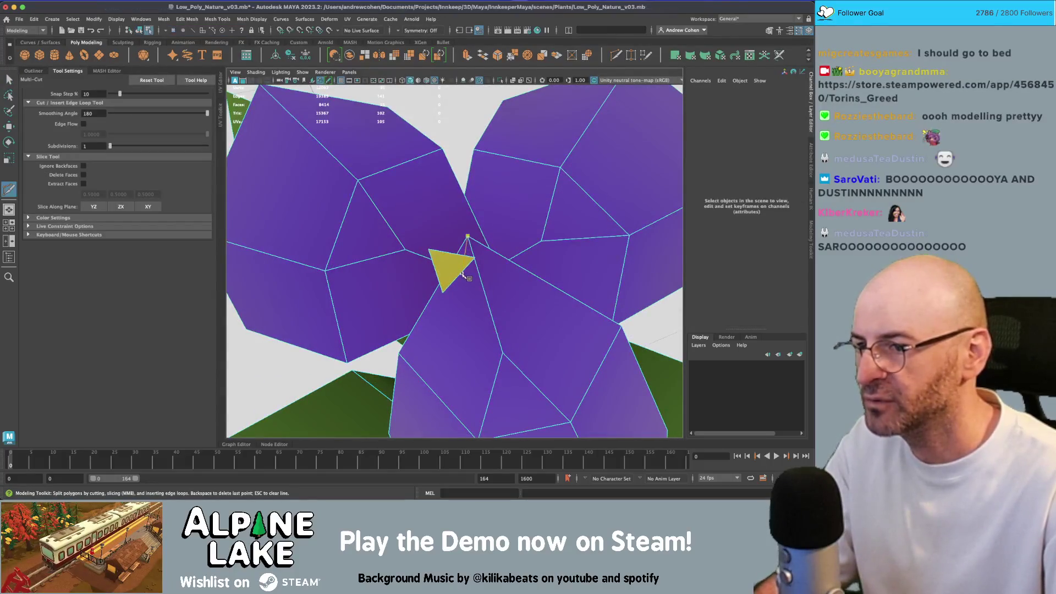
{"action": "scroll", "coordinate": [454, 274], "scroll_direction": "up", "scroll_amount": 2}
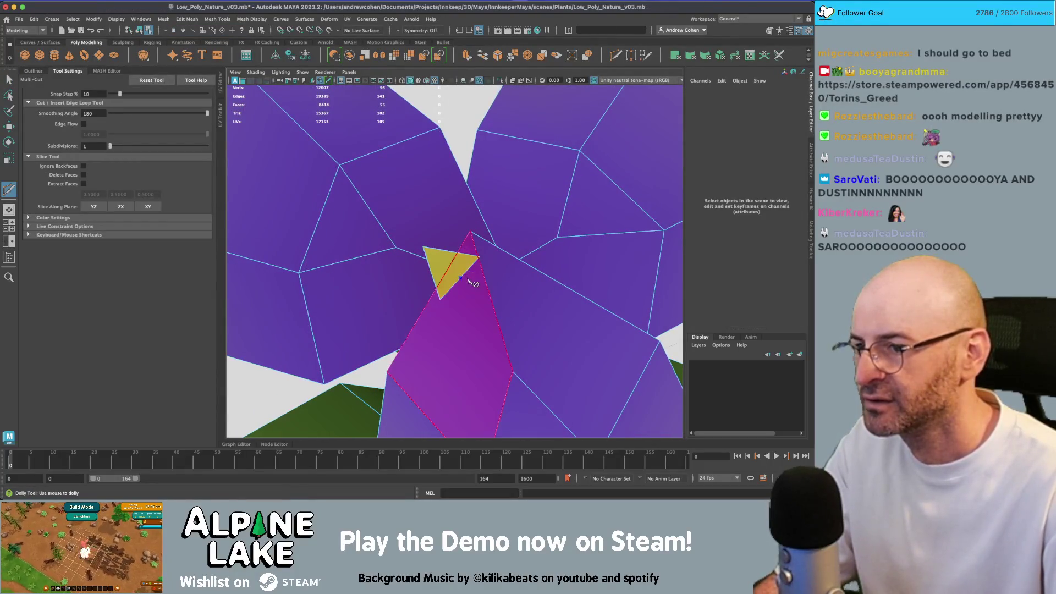
{"action": "key", "text": "q"}
Move the newly cut vertex and another centre vertex to reshape the petals.
{"action": "right_click", "coordinate": [449, 237]}
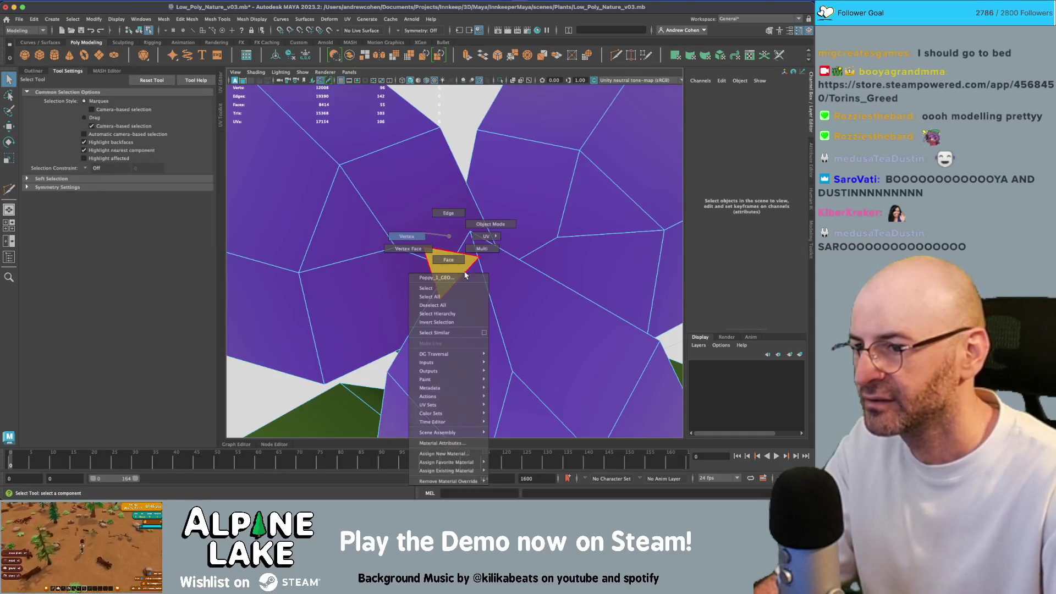
{"action": "left_click", "coordinate": [424, 240]}
{"action": "left_click", "coordinate": [470, 282]}
{"action": "key", "text": "w"}
{"action": "left_click", "coordinate": [471, 233]}
{"action": "mouse_move", "coordinate": [470, 234]}
{"action": "left_mouse_down"}
{"action": "mouse_move", "coordinate": [524, 224]}
{"action": "mouse_move", "coordinate": [478, 209]}
{"action": "left_mouse_up"}
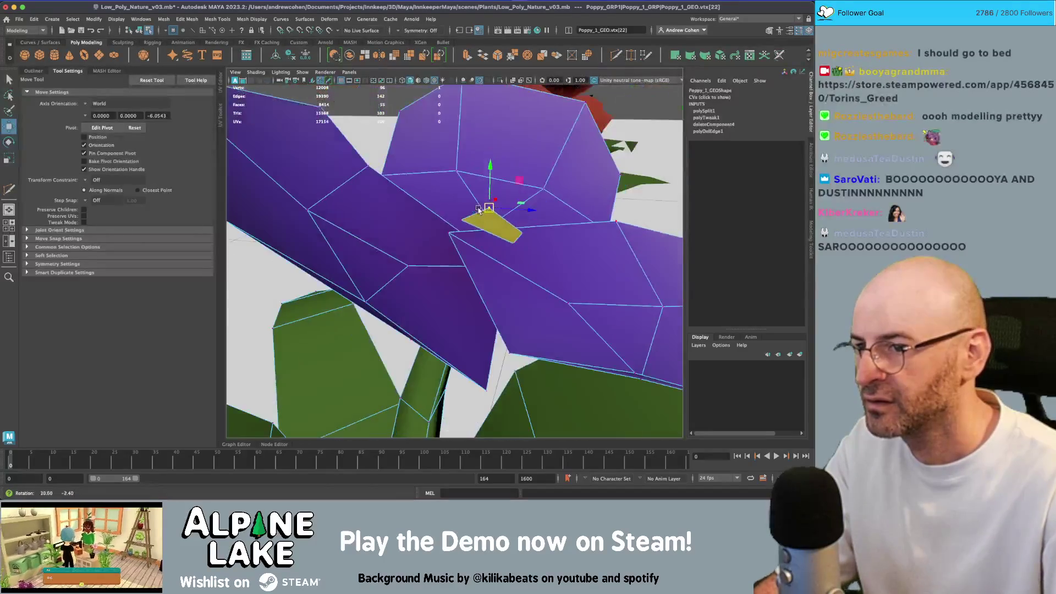
{"action": "left_click", "coordinate": [141, 30]}
{"action": "key", "text": "q"}
Select a petal face on Poppy_1_GEO1, then return to object mode.
{"action": "right_click", "coordinate": [493, 229]}
{"action": "left_click", "coordinate": [493, 229]}
{"action": "right_click", "coordinate": [492, 229]}
{"action": "left_click", "coordinate": [493, 242]}
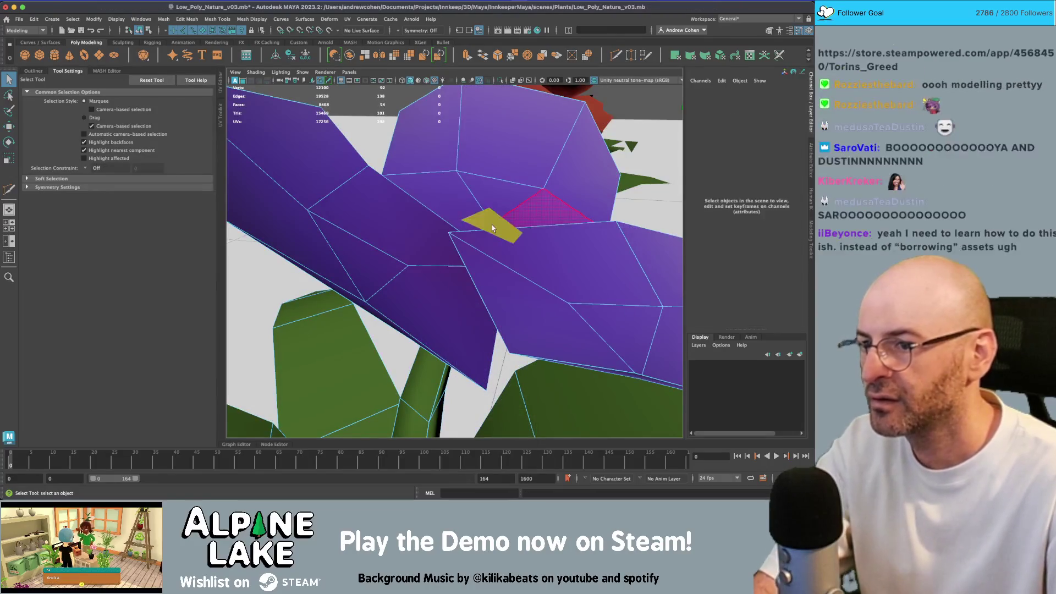
{"action": "left_click", "coordinate": [424, 190]}
{"action": "right_click", "coordinate": [499, 210]}
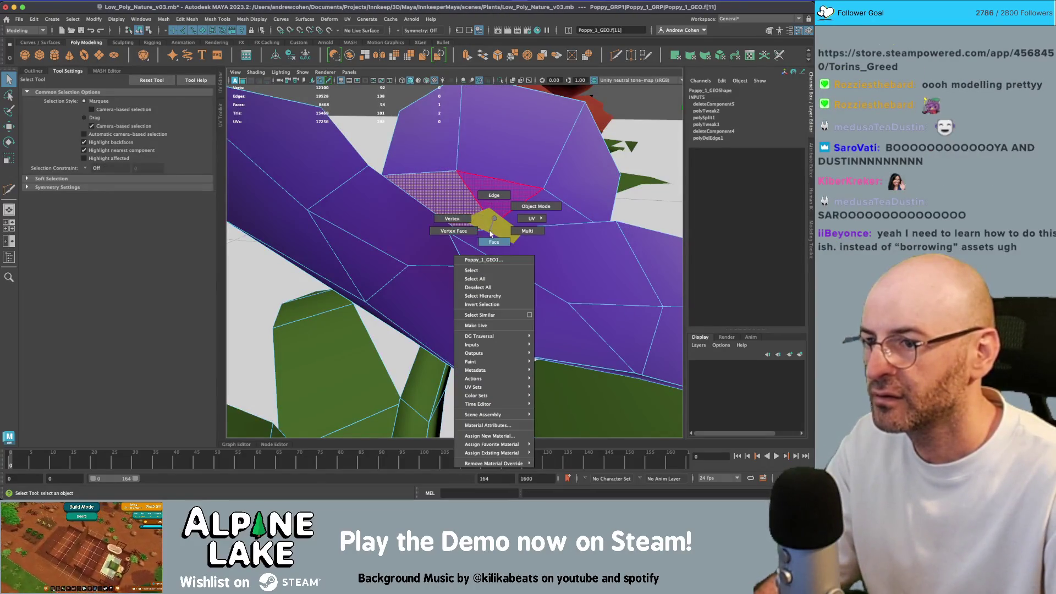
{"action": "mouse_move", "coordinate": [525, 207]}
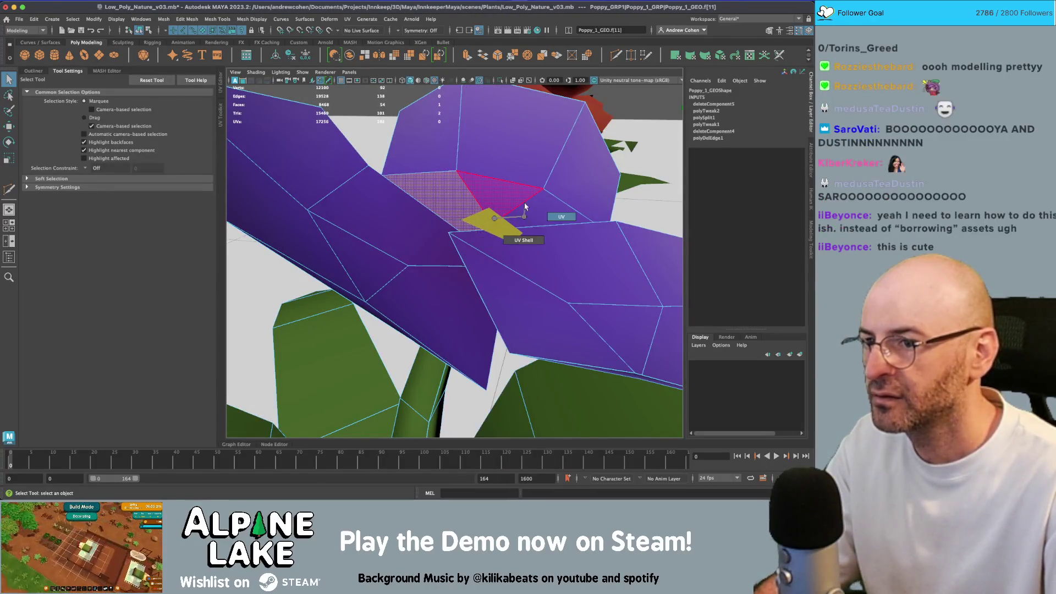
{"action": "right_click", "coordinate": [500, 216]}
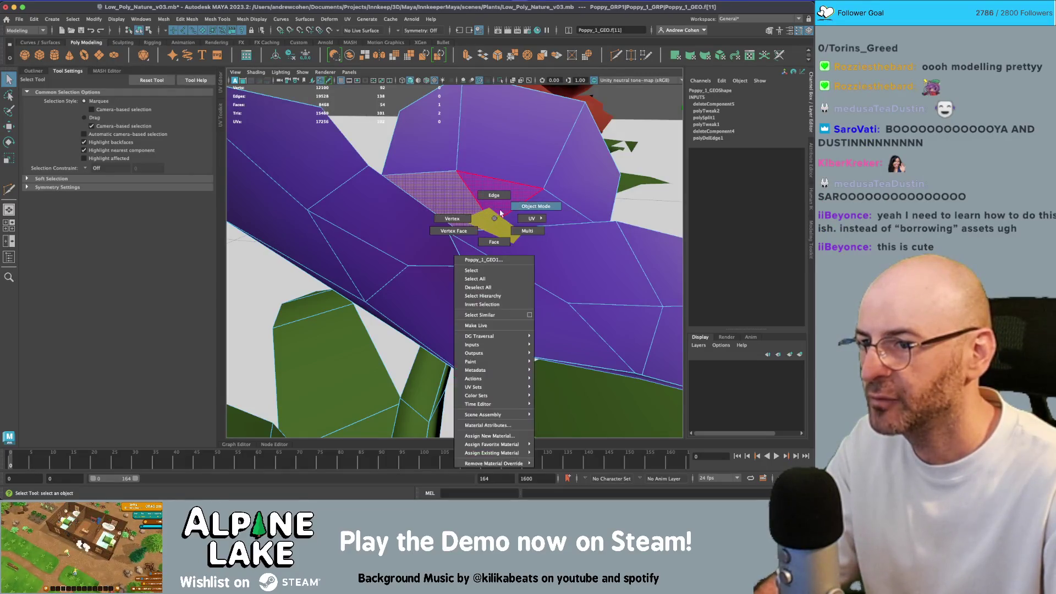
{"action": "left_click", "coordinate": [517, 207]}
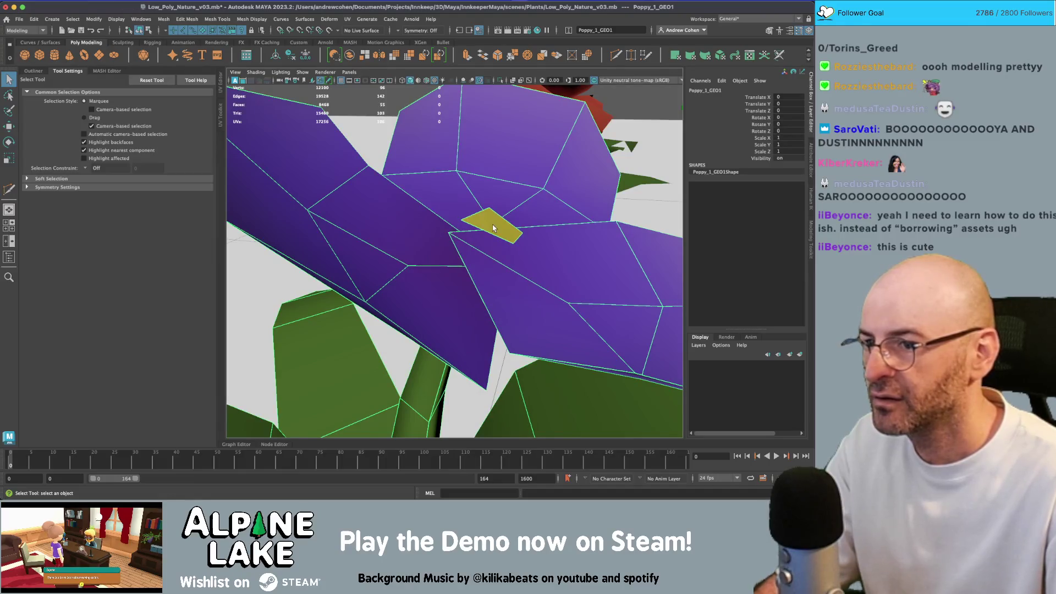
Select the yellow centre face f[12], frame it, and compare with the wildflower reference photo.
{"action": "right_click", "coordinate": [493, 227]}
{"action": "left_click", "coordinate": [493, 231]}
{"action": "key", "text": "f"}
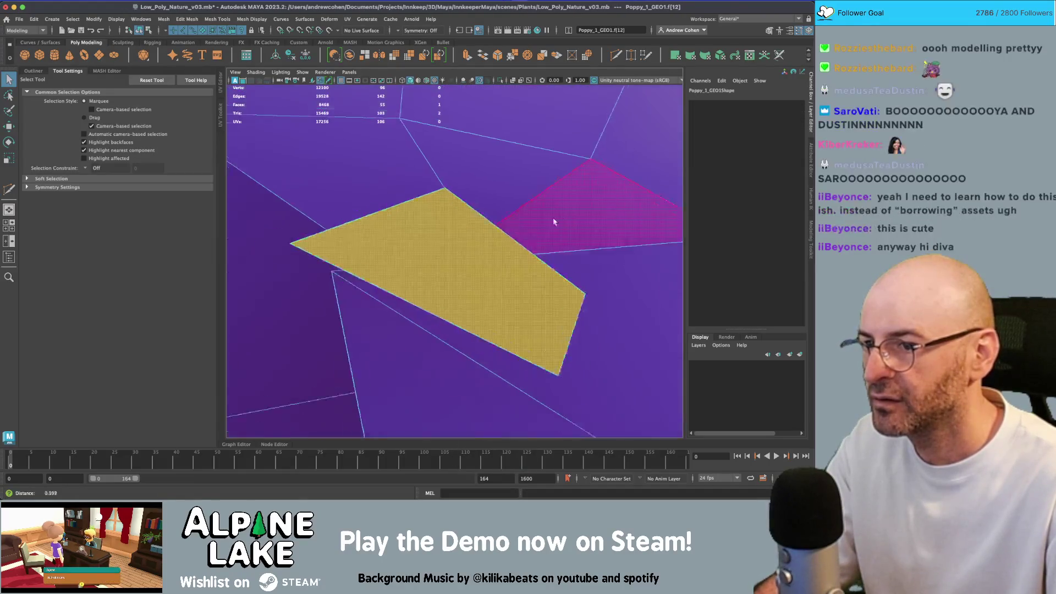
{"action": "scroll", "coordinate": [460, 218], "scroll_direction": "down", "scroll_amount": 10}
{"action": "left_click", "coordinate": [572, 368]}
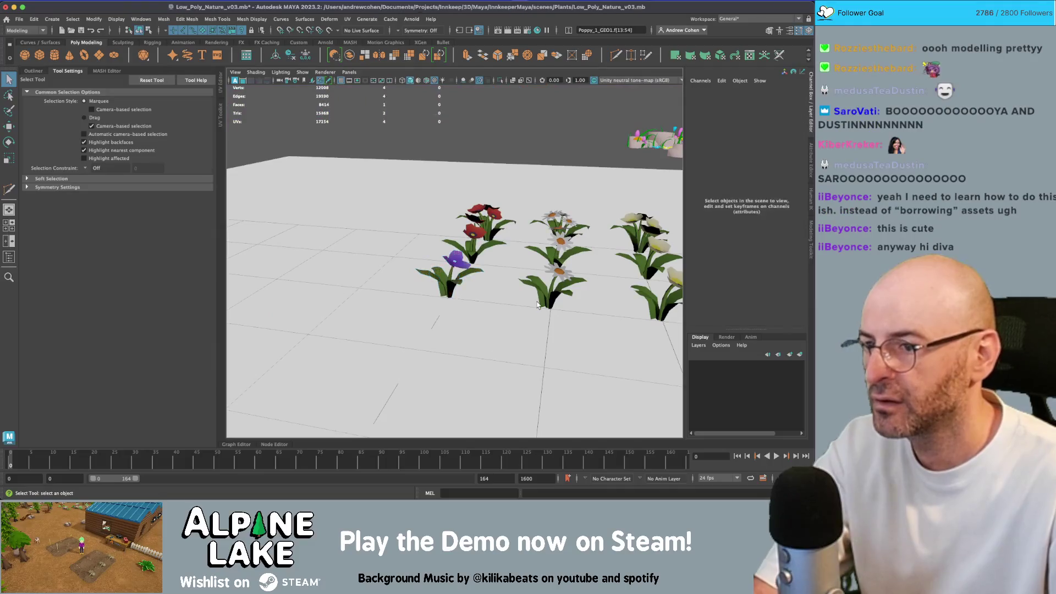
{"action": "left_click", "coordinate": [140, 32]}
{"action": "key", "text": "f"}
{"action": "scroll", "coordinate": [495, 236], "scroll_direction": "down", "scroll_amount": 6}
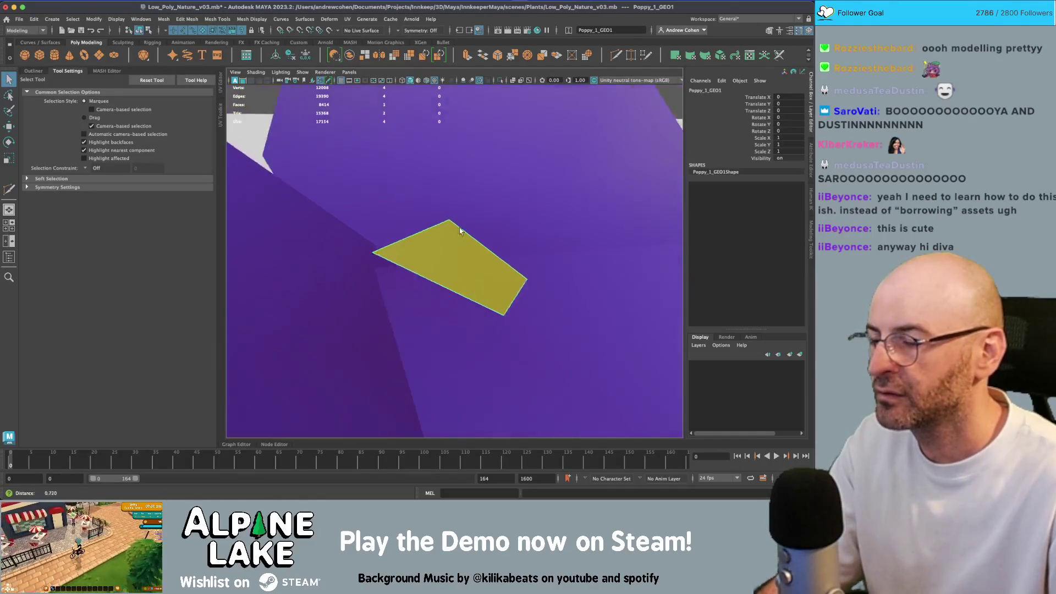
{"action": "key", "text": "super+Tab"}
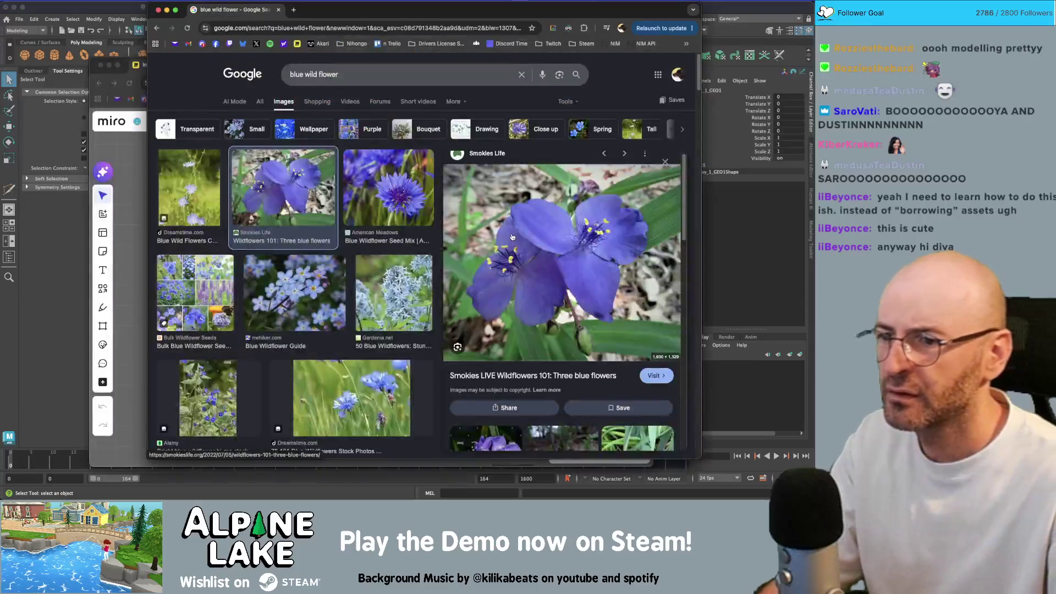
{"action": "key", "text": "super+Tab"}
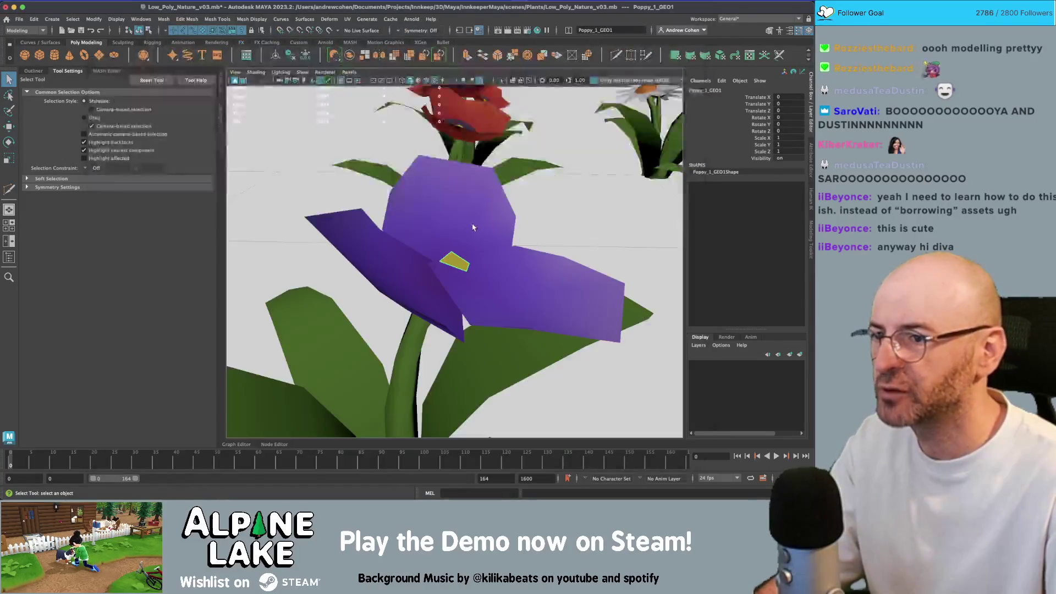
Extrude the yellow centre face and pull it up into a small block.
{"action": "scroll", "coordinate": [460, 255], "scroll_direction": "up", "scroll_amount": 5}
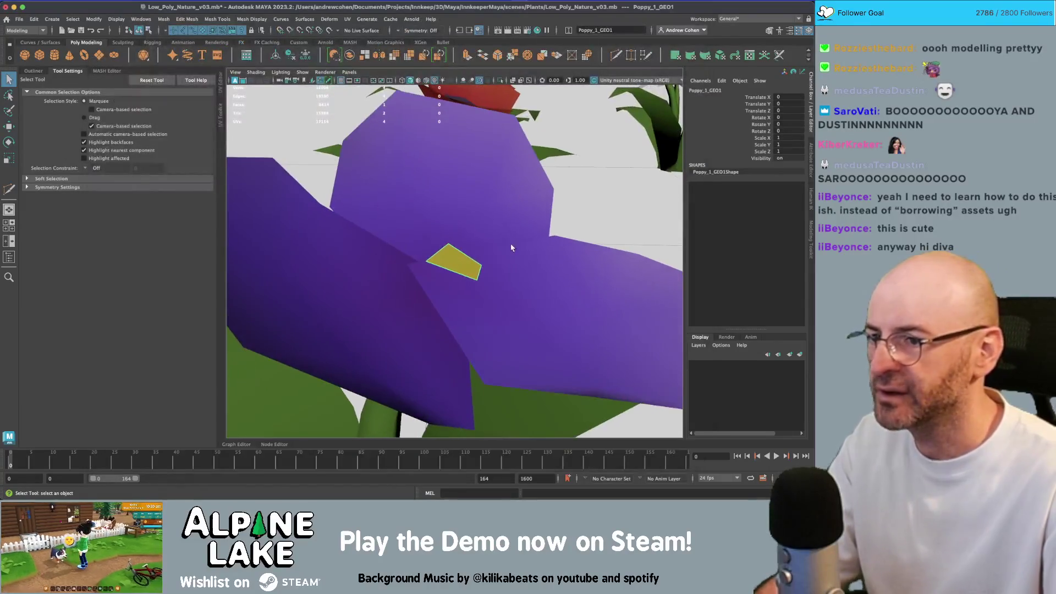
{"action": "key", "text": "r"}
{"action": "right_click", "coordinate": [460, 257]}
{"action": "left_click", "coordinate": [459, 260]}
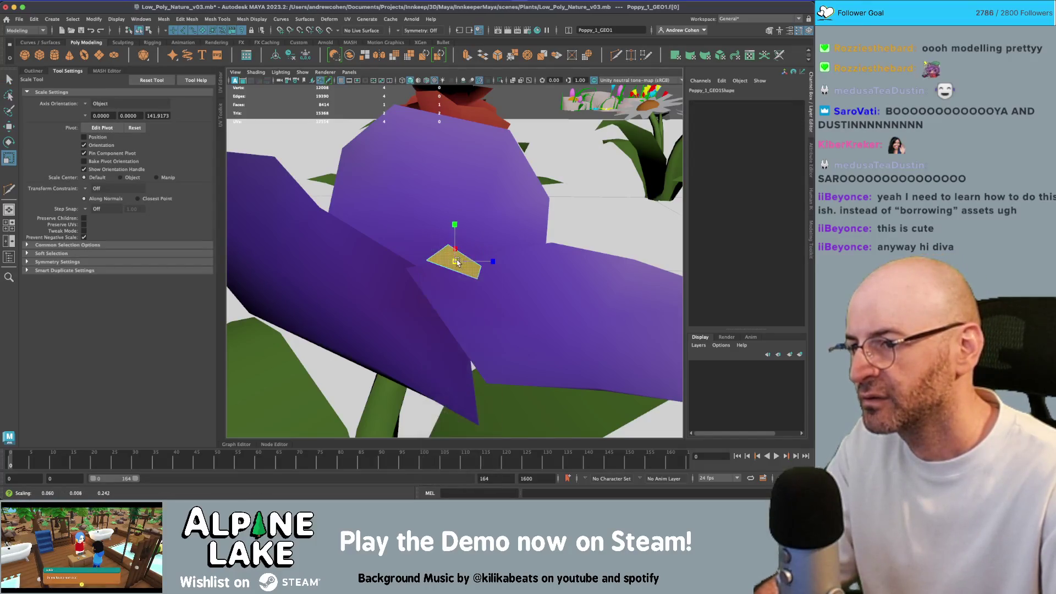
{"action": "left_click", "coordinate": [448, 268]}
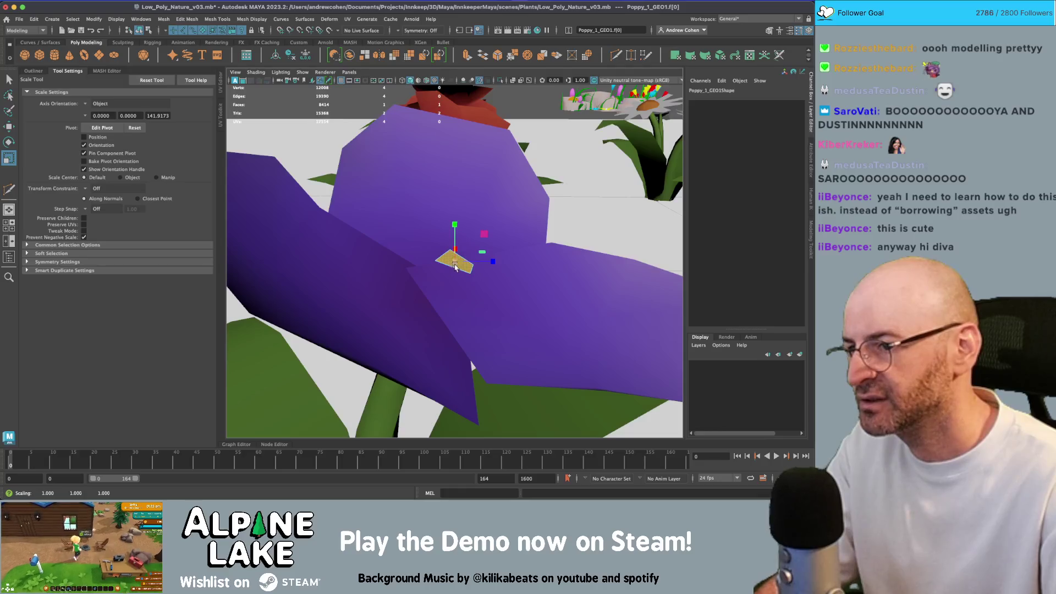
{"action": "left_click_drag", "start_coordinate": [452, 264], "coordinate": [432, 245], "text": "alt"}
{"action": "key", "text": "w"}
{"action": "key", "text": "ctrl+e"}
{"action": "mouse_move", "coordinate": [418, 303]}
{"action": "left_mouse_down", "text": "alt"}
{"action": "mouse_move", "coordinate": [450, 285]}
{"action": "mouse_move", "coordinate": [434, 292]}
{"action": "left_mouse_up", "text": "alt"}
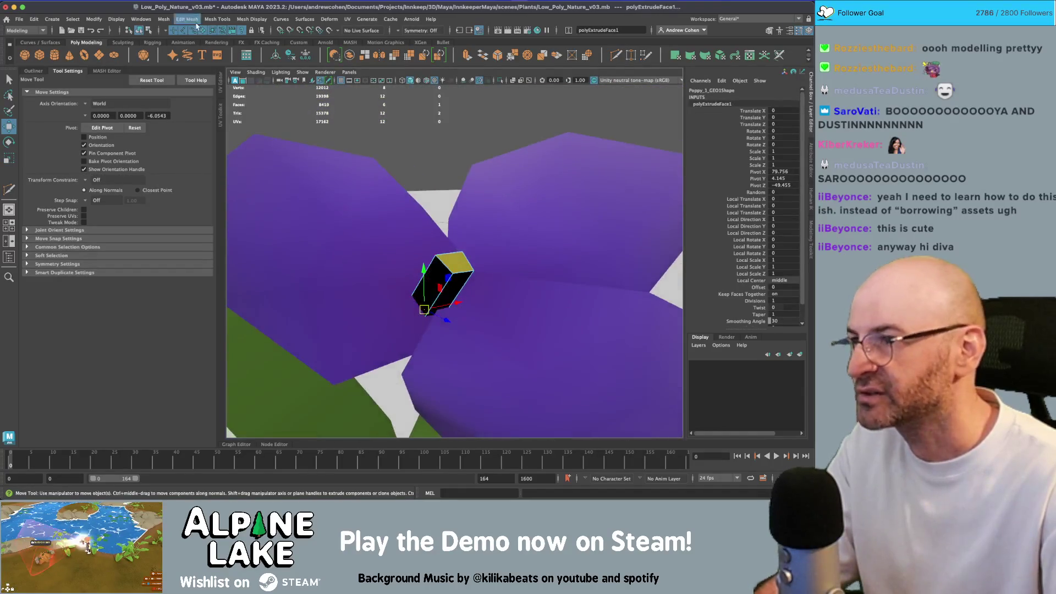
Box-select the vertices at the extruded block's tip to form the stamen point.
{"action": "left_click", "coordinate": [139, 30]}
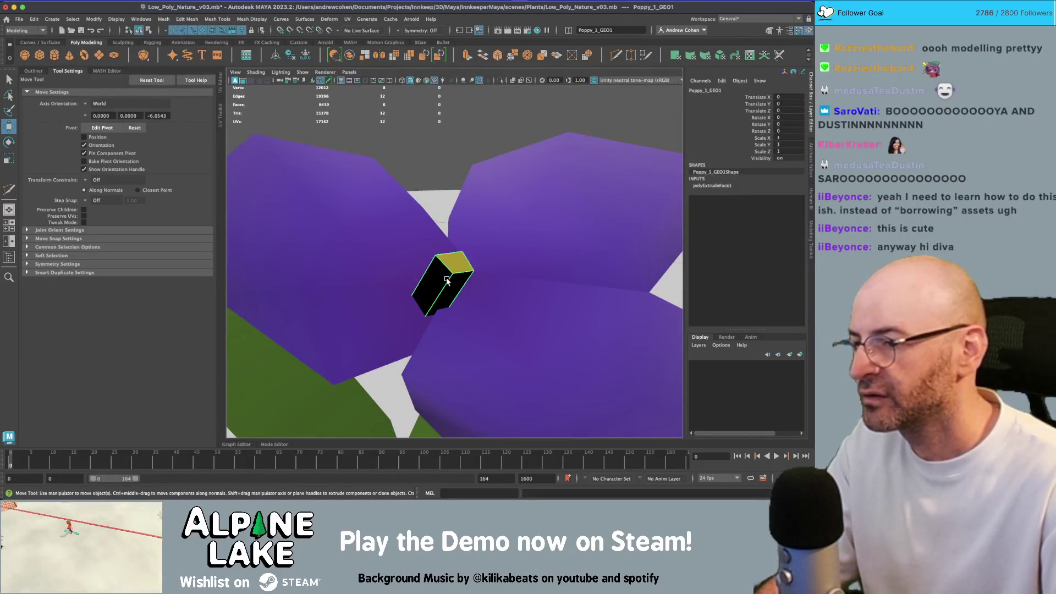
{"action": "right_click", "coordinate": [451, 236]}
{"action": "left_click", "coordinate": [436, 305]}
{"action": "right_click", "coordinate": [451, 236]}
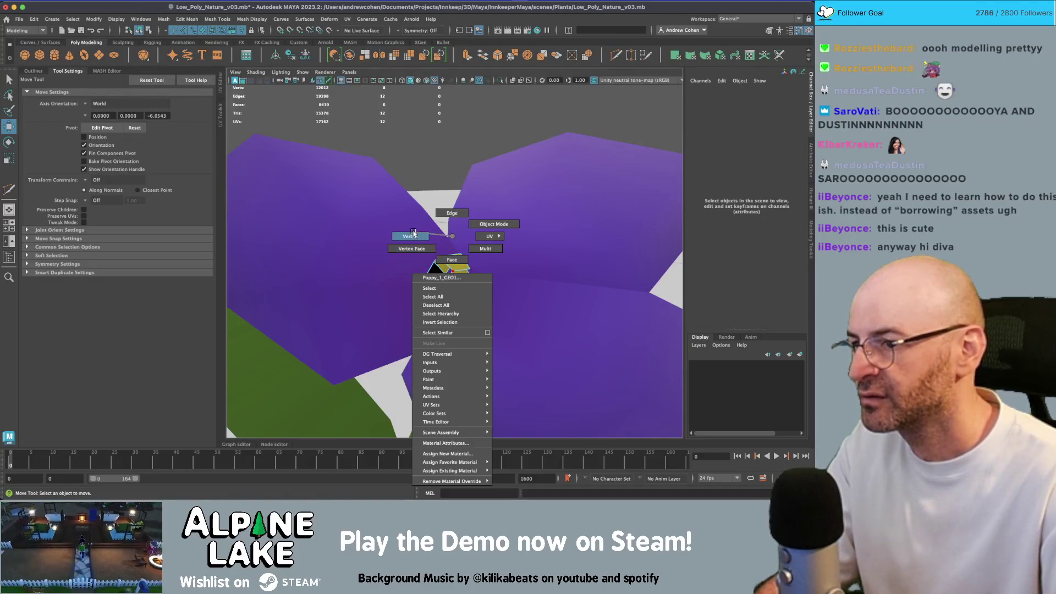
{"action": "key", "text": "q"}
{"action": "left_click_drag", "start_coordinate": [377, 281], "coordinate": [448, 332]}
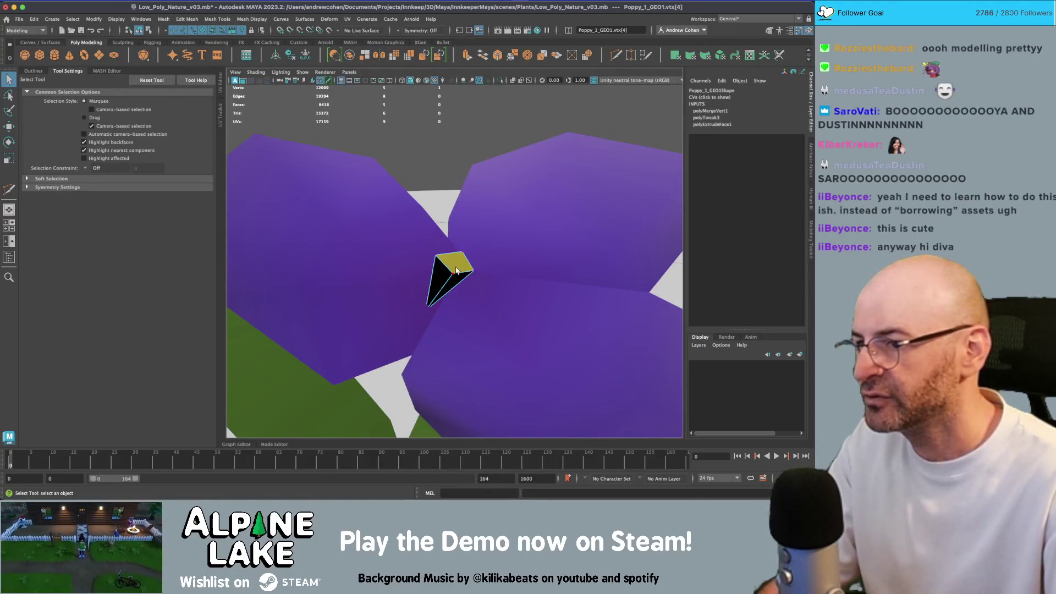
{"action": "left_click_drag", "start_coordinate": [455, 270], "coordinate": [439, 243]}
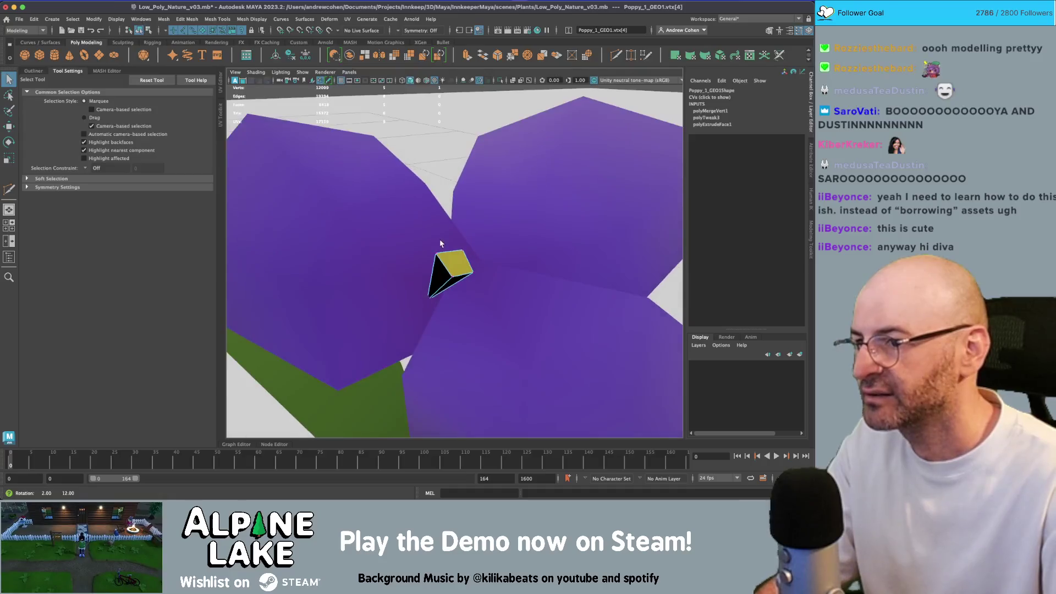
{"action": "left_click", "coordinate": [140, 30]}
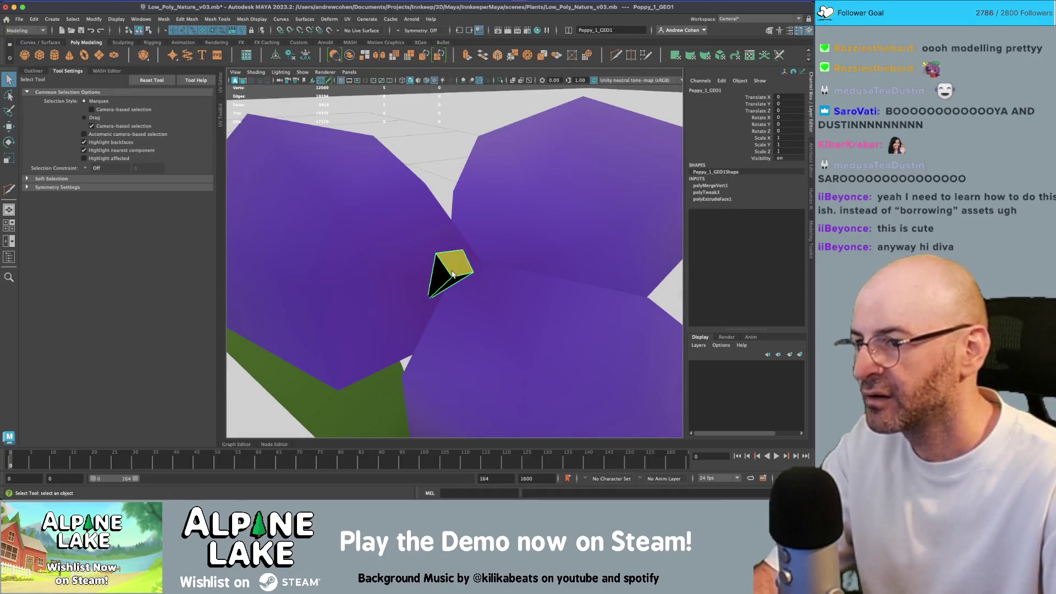
Open the flower's UVs in the UV Editor and select the stamen's UV shell.
{"action": "key", "text": "ctrl+u"}
{"action": "key", "text": "f"}
{"action": "right_click", "coordinate": [320, 236]}
{"action": "left_click", "coordinate": [302, 226]}
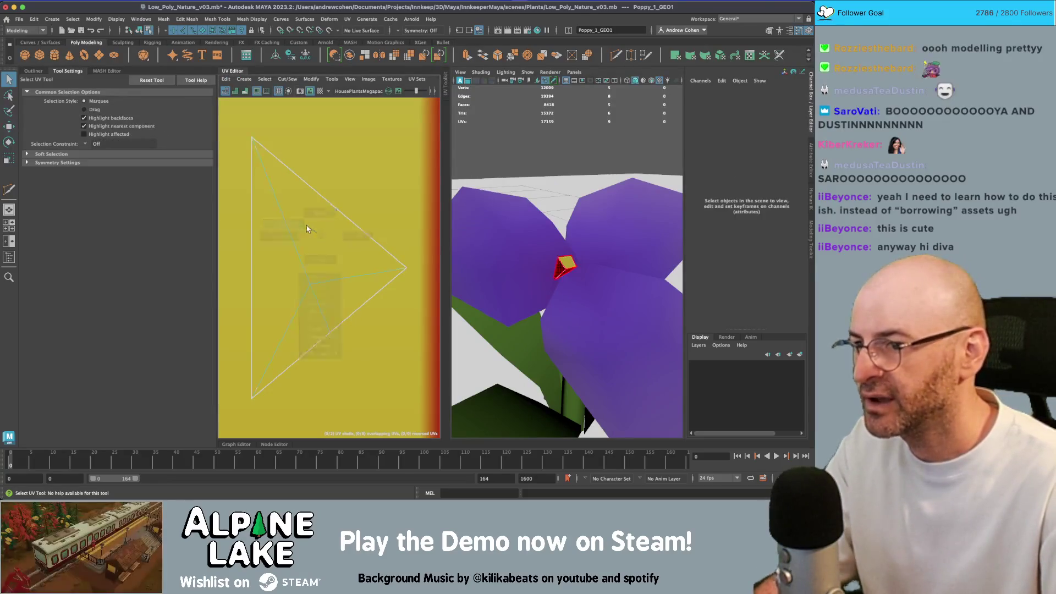
Apply a planar UV projection to the stamen's top face.
{"action": "left_click", "coordinate": [561, 267]}
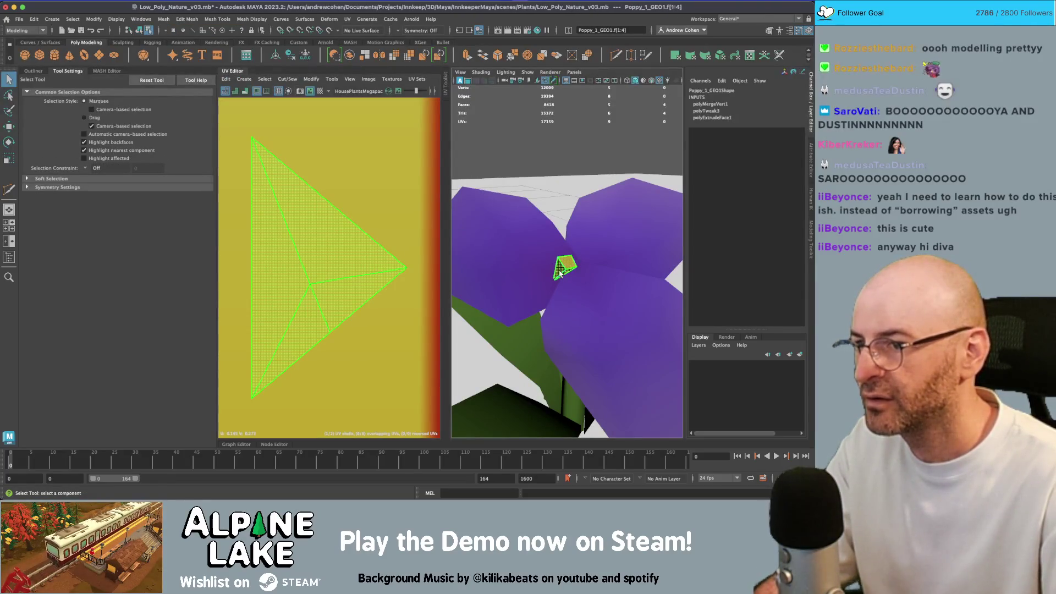
{"action": "left_click", "coordinate": [246, 81]}
{"action": "key", "text": "Escape"}
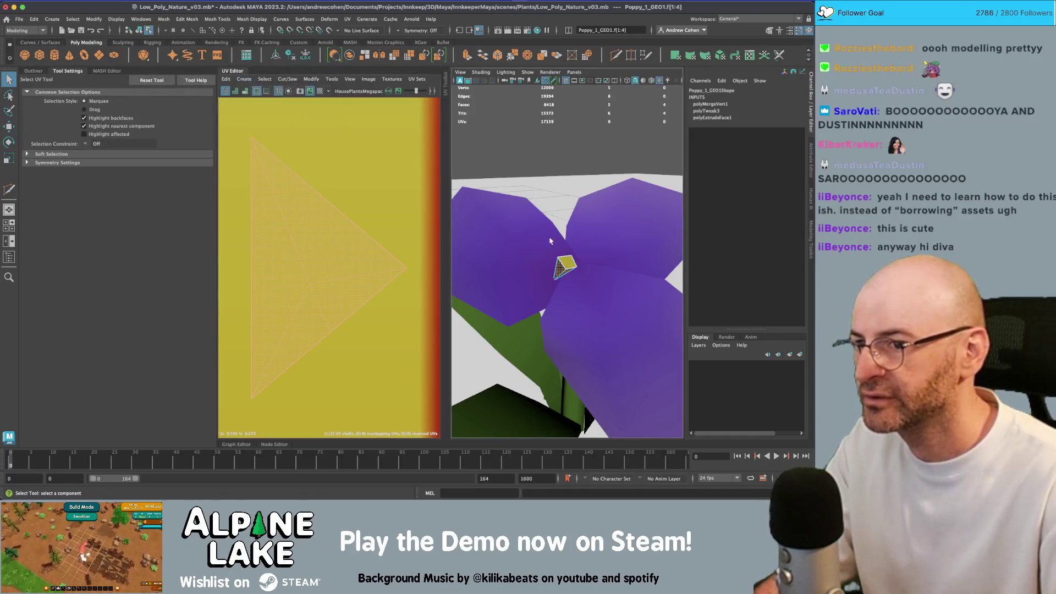
{"action": "key", "text": "ctrl+z"}
{"action": "left_click", "coordinate": [242, 79]}
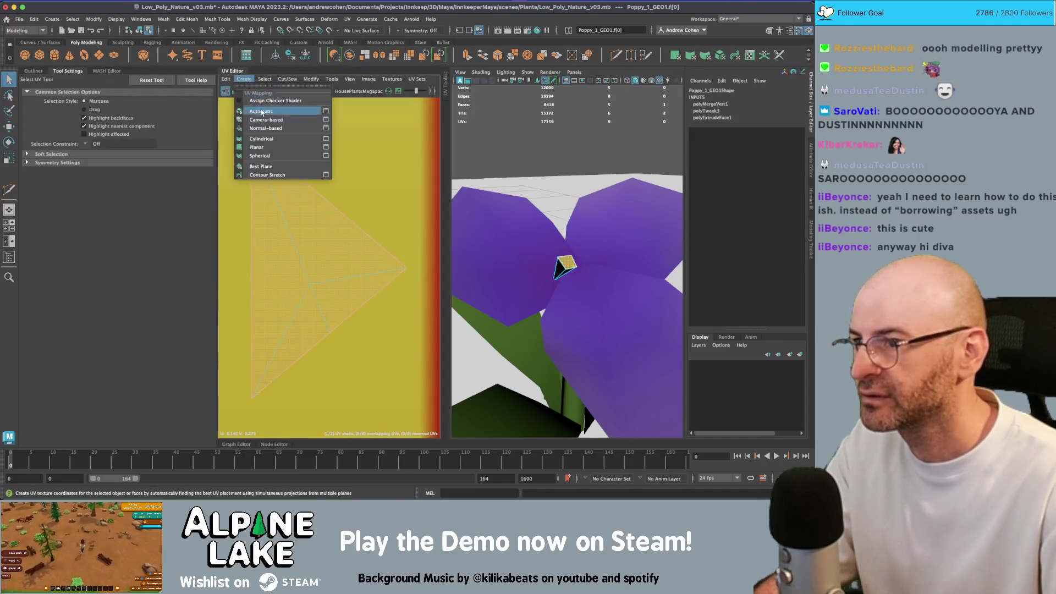
{"action": "left_click", "coordinate": [258, 147]}
Shrink the top face's UV shell and place it on the yellow palette strip.
{"action": "key", "text": "r"}
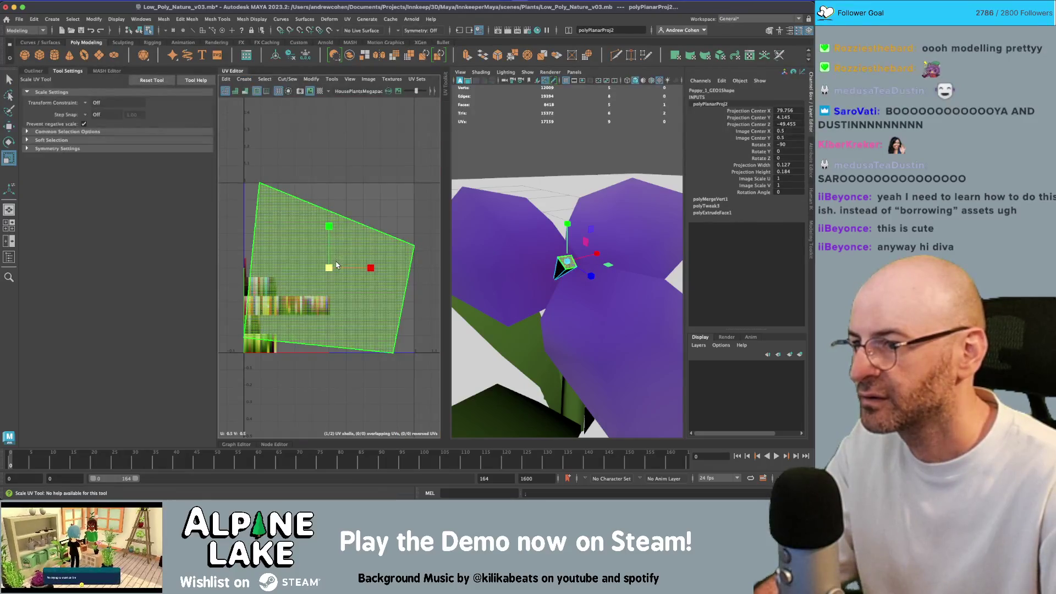
{"action": "mouse_move", "coordinate": [336, 265]}
{"action": "left_mouse_down"}
{"action": "mouse_move", "coordinate": [319, 268]}
{"action": "mouse_move", "coordinate": [315, 300]}
{"action": "left_mouse_up"}
{"action": "key", "text": "w"}
{"action": "key", "text": "z"}
{"action": "key", "text": "z"}
{"action": "key", "text": "z"}
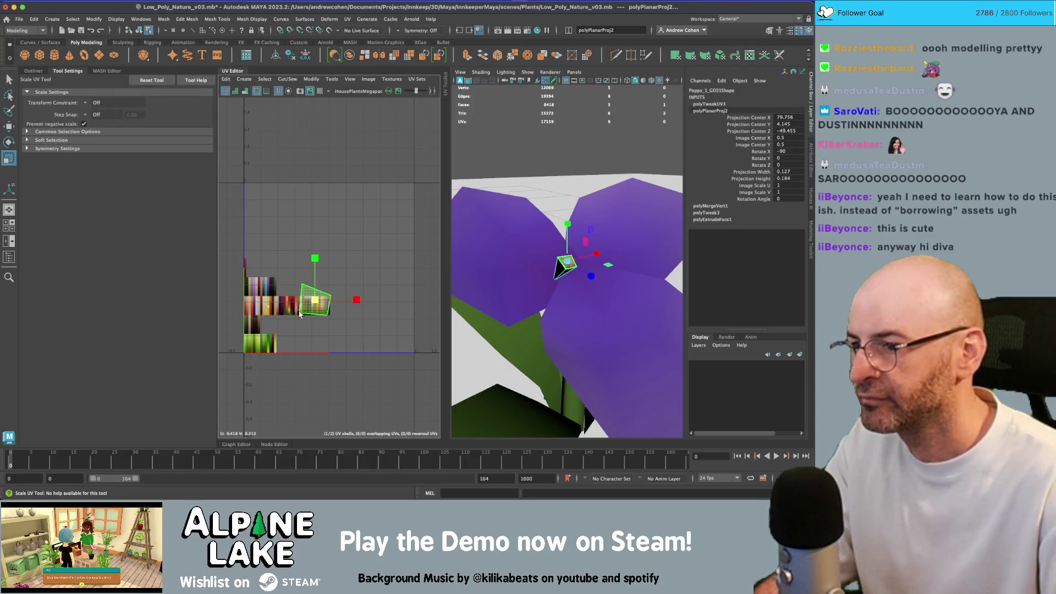
{"action": "key", "text": "f"}
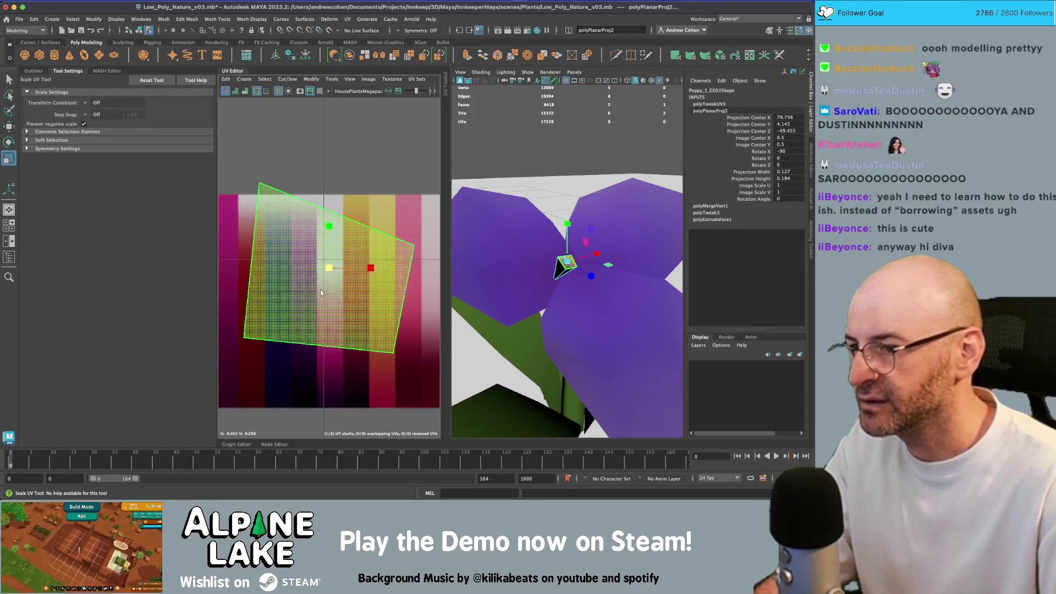
{"action": "scroll", "coordinate": [342, 272], "scroll_direction": "down", "scroll_amount": 2}
{"action": "mouse_move", "coordinate": [342, 274]}
{"action": "left_mouse_down"}
{"action": "mouse_move", "coordinate": [374, 248]}
{"action": "mouse_move", "coordinate": [338, 276]}
{"action": "left_mouse_up"}
{"action": "key", "text": "r"}
{"action": "key", "text": "q"}
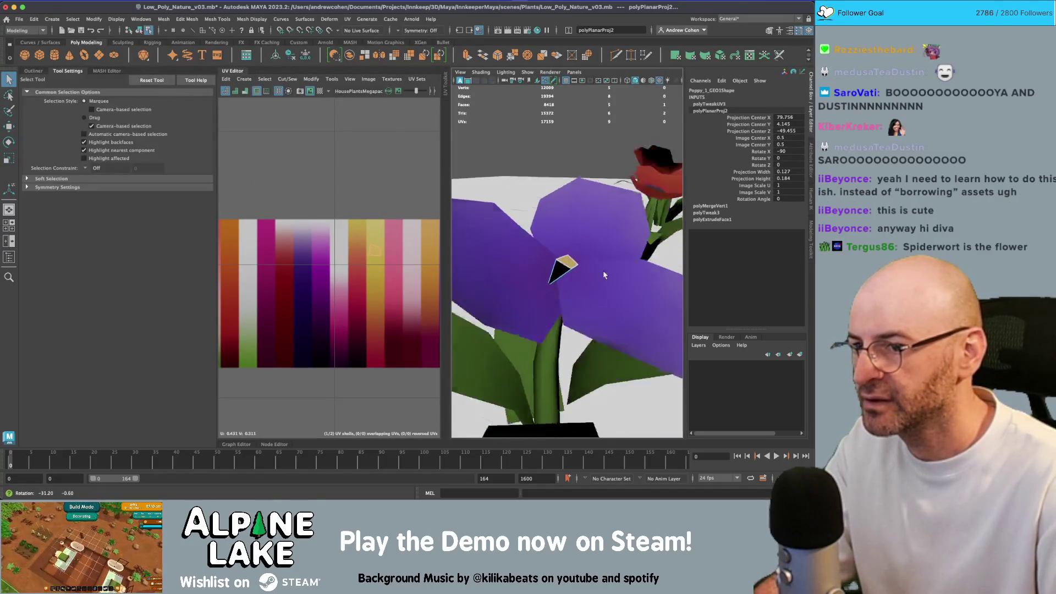
{"action": "key", "text": "f"}
Planar-project the stamen's side faces and shrink their UVs onto the dark strip.
{"action": "right_click", "coordinate": [564, 237]}
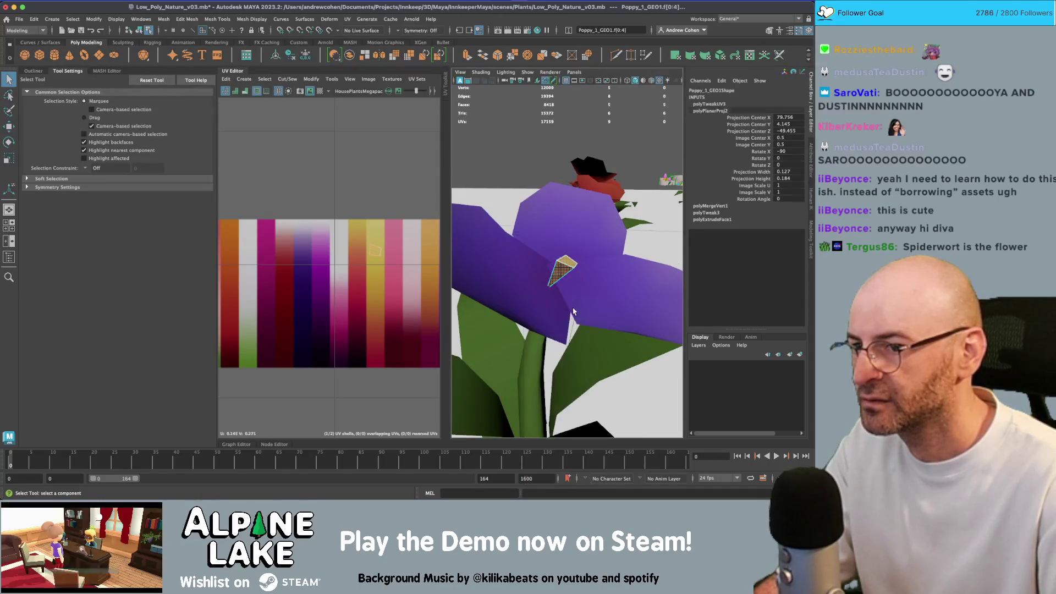
{"action": "left_click", "coordinate": [561, 269]}
{"action": "left_click", "coordinate": [244, 79]}
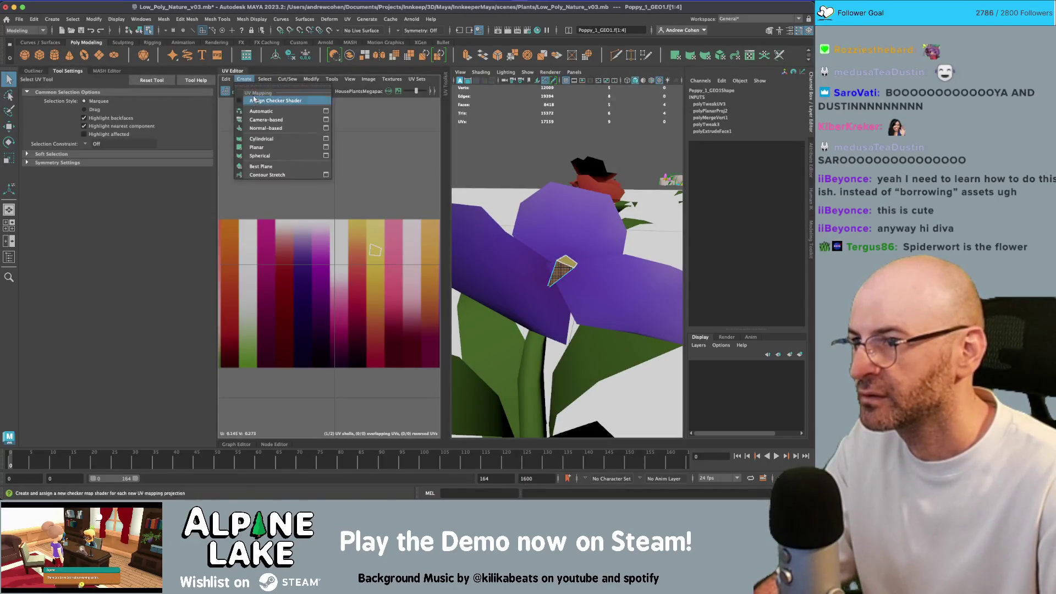
{"action": "left_click", "coordinate": [275, 149]}
{"action": "scroll", "coordinate": [349, 240], "scroll_direction": "down", "scroll_amount": 3}
{"action": "key", "text": "r"}
{"action": "mouse_move", "coordinate": [377, 185]}
{"action": "left_mouse_down"}
{"action": "mouse_move", "coordinate": [376, 253]}
{"action": "mouse_move", "coordinate": [285, 269]}
{"action": "left_mouse_up"}
{"action": "key", "text": "w"}
{"action": "key", "text": "r"}
{"action": "key", "text": "f"}
{"action": "key", "text": "w"}
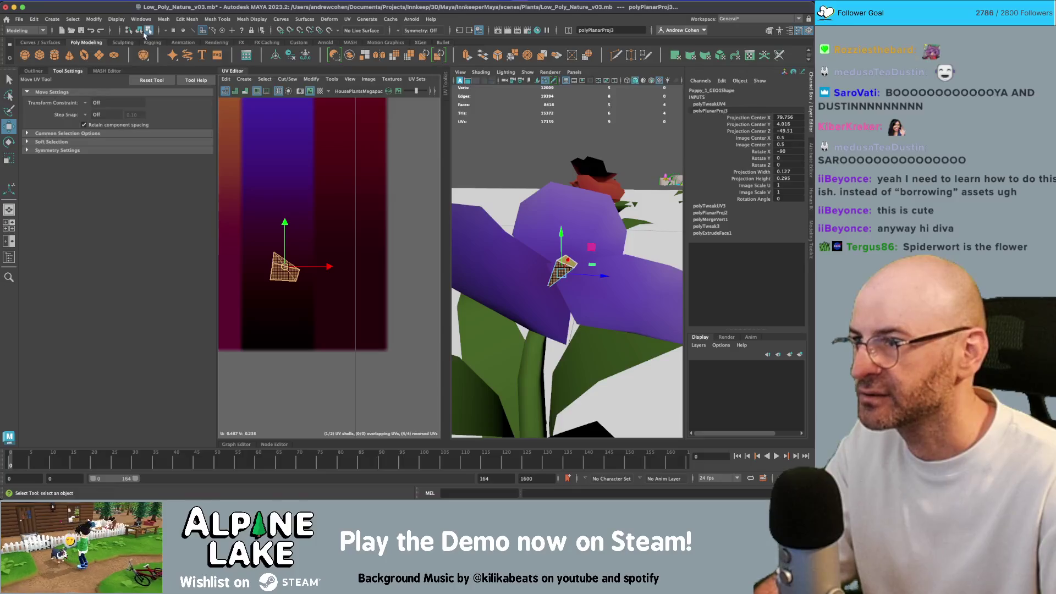
{"action": "left_click", "coordinate": [143, 33]}
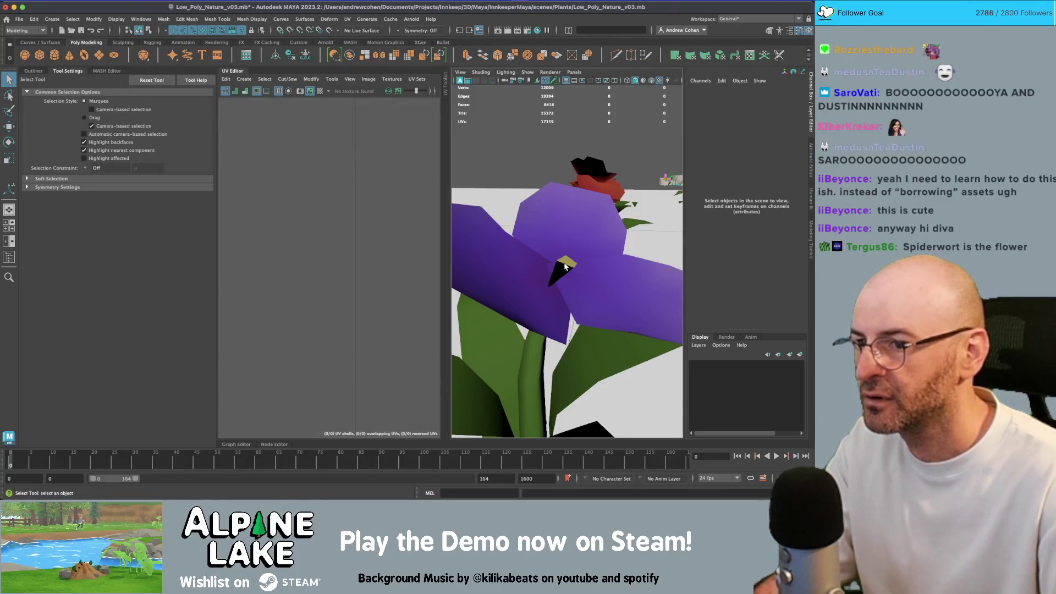
Duplicate the stamen twice, rotating and positioning each copy around the flower centre.
{"action": "key", "text": "r"}
{"action": "key", "text": "w"}
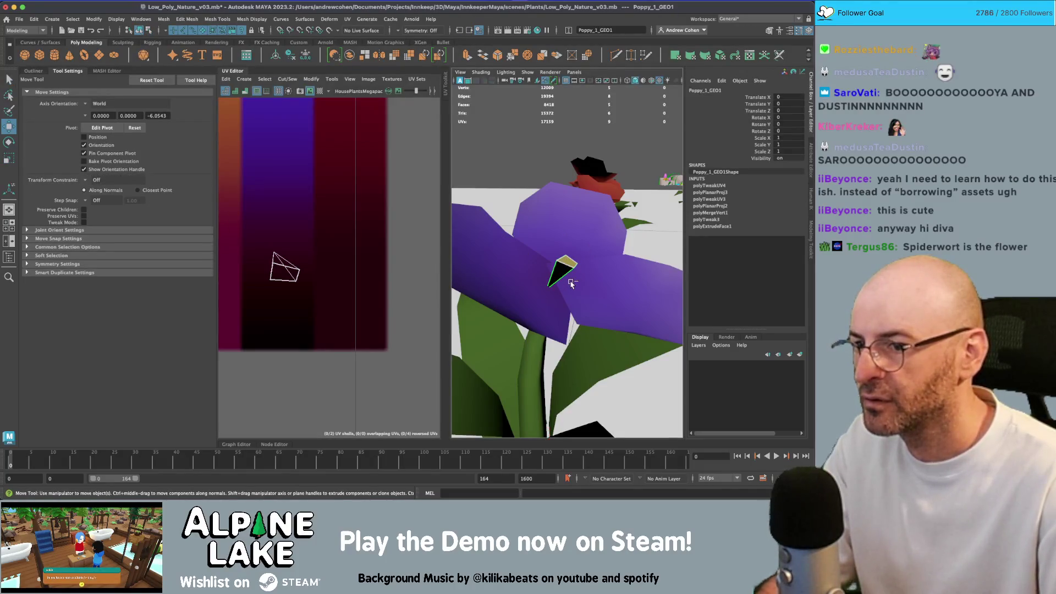
{"action": "mouse_move", "coordinate": [586, 268]}
{"action": "left_mouse_down", "text": "alt"}
{"action": "mouse_move", "coordinate": [569, 281]}
{"action": "mouse_move", "coordinate": [549, 276]}
{"action": "mouse_move", "coordinate": [607, 289]}
{"action": "mouse_move", "coordinate": [565, 287]}
{"action": "mouse_move", "coordinate": [572, 281]}
{"action": "mouse_move", "coordinate": [521, 259]}
{"action": "mouse_move", "coordinate": [584, 284]}
{"action": "mouse_move", "coordinate": [584, 275]}
{"action": "left_mouse_up", "text": "alt"}
{"action": "key", "text": "e"}
{"action": "key", "text": "w"}
{"action": "key", "text": "e"}
{"action": "key", "text": "w"}
{"action": "key", "text": "e"}
{"action": "key", "text": "w"}
{"action": "key", "text": "r"}
Adjust the fourth stamen copy, then deselect everything and close the UV layout panel.
{"action": "left_click", "coordinate": [584, 285]}
{"action": "key", "text": "e"}
{"action": "key", "text": "w"}
{"action": "scroll", "coordinate": [587, 272], "scroll_direction": "down", "scroll_amount": 5}
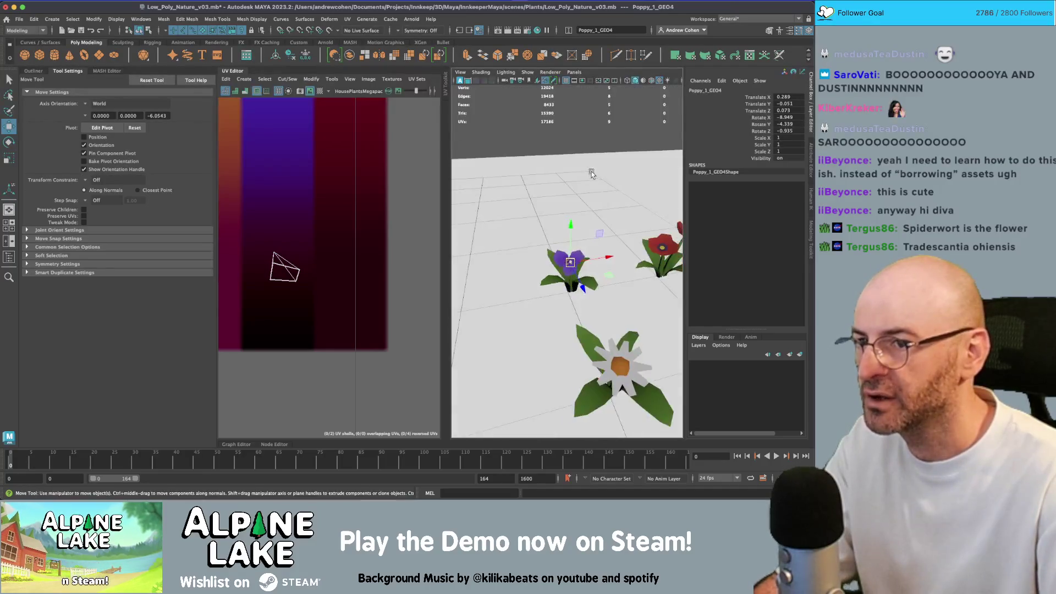
{"action": "key", "text": "q"}
{"action": "left_click", "coordinate": [582, 120]}
{"action": "mouse_move", "coordinate": [582, 120]}
{"action": "left_mouse_down", "text": "alt"}
{"action": "mouse_move", "coordinate": [530, 169]}
{"action": "mouse_move", "coordinate": [592, 184]}
{"action": "mouse_move", "coordinate": [511, 148]}
{"action": "left_mouse_up", "text": "alt"}
{"action": "left_click", "coordinate": [241, 72]}
{"action": "scroll", "coordinate": [607, 297], "scroll_direction": "up", "scroll_amount": 6}
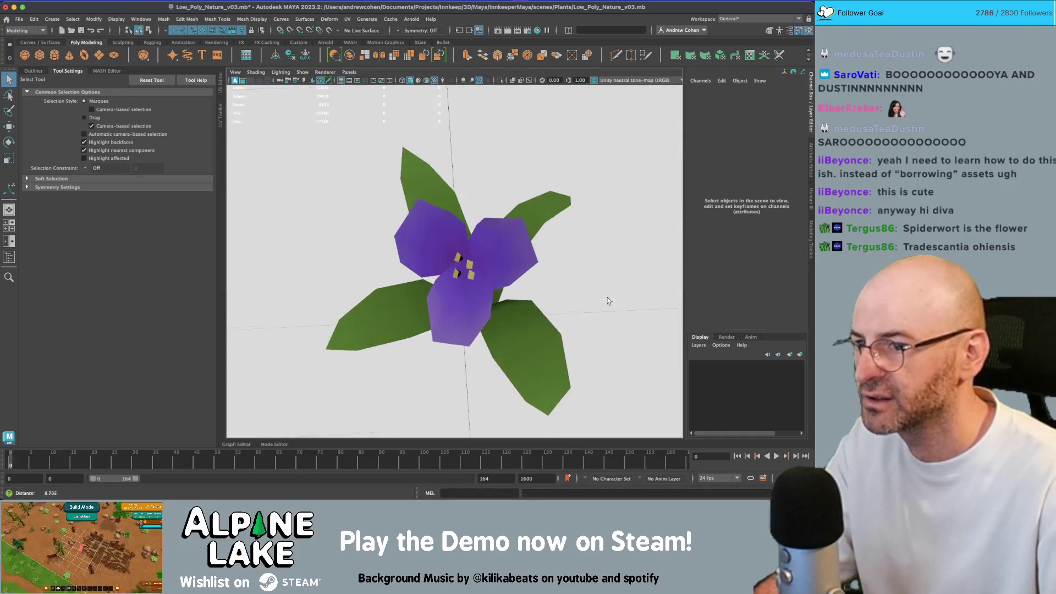
Tilt the purple flower's stamens outward from the centre one by one.
{"action": "left_click", "coordinate": [487, 268]}
{"action": "left_click", "coordinate": [487, 268]}
{"action": "key", "text": "e"}
{"action": "mouse_move", "coordinate": [511, 287]}
{"action": "left_mouse_down", "text": "alt"}
{"action": "mouse_move", "coordinate": [516, 279]}
{"action": "mouse_move", "coordinate": [502, 302]}
{"action": "mouse_move", "coordinate": [464, 297]}
{"action": "mouse_move", "coordinate": [495, 275]}
{"action": "mouse_move", "coordinate": [489, 259]}
{"action": "left_mouse_up", "text": "alt"}
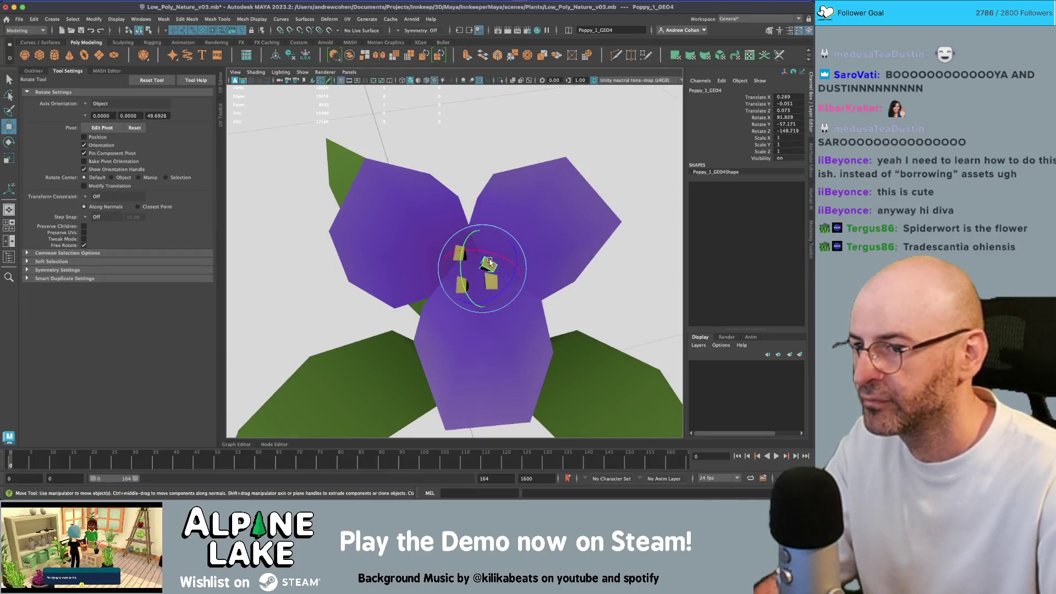
{"action": "key", "text": "w"}
{"action": "left_click", "coordinate": [467, 263]}
{"action": "key", "text": "r"}
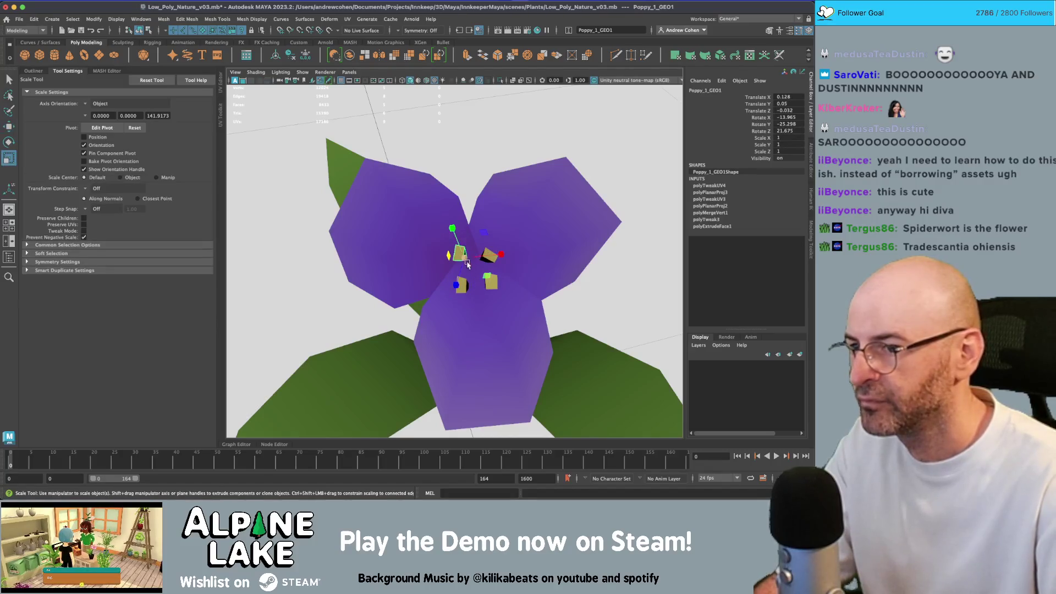
{"action": "key", "text": "w"}
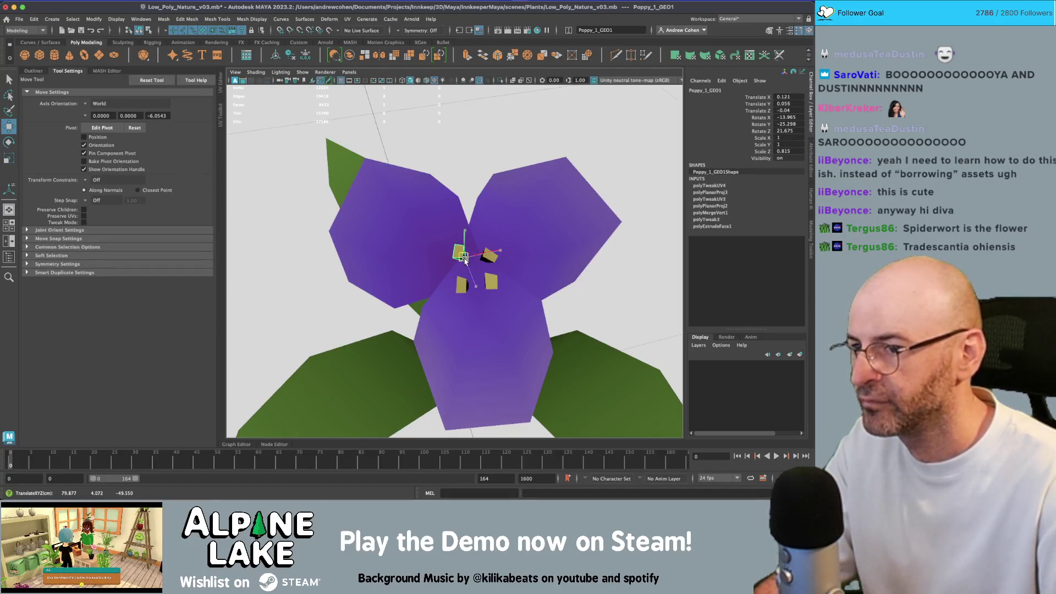
{"action": "key", "text": "e"}
{"action": "left_click", "coordinate": [465, 263]}
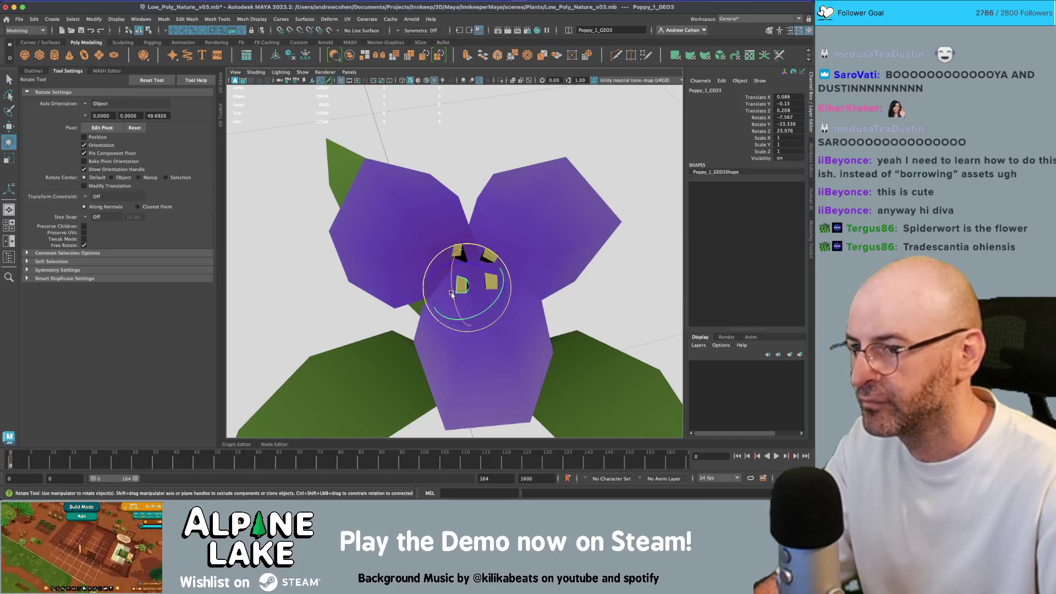
{"action": "key", "text": "w"}
{"action": "mouse_move", "coordinate": [465, 263]}
{"action": "left_mouse_down"}
{"action": "mouse_move", "coordinate": [455, 282]}
{"action": "mouse_move", "coordinate": [435, 278]}
{"action": "mouse_move", "coordinate": [495, 283]}
{"action": "mouse_move", "coordinate": [482, 273]}
{"action": "mouse_move", "coordinate": [493, 285]}
{"action": "mouse_move", "coordinate": [484, 258]}
{"action": "mouse_move", "coordinate": [453, 260]}
{"action": "mouse_move", "coordinate": [483, 235]}
{"action": "left_mouse_up"}
Angle the remaining stamens, frame the purple flower and show the Outliner.
{"action": "left_click", "coordinate": [482, 273]}
{"action": "key", "text": "e"}
{"action": "left_click", "coordinate": [489, 263]}
{"action": "key", "text": "w"}
{"action": "key", "text": "q"}
{"action": "left_click", "coordinate": [483, 235]}
{"action": "scroll", "coordinate": [512, 263], "scroll_direction": "up", "scroll_amount": 2}
{"action": "scroll", "coordinate": [512, 263], "scroll_direction": "up", "scroll_amount": 1}
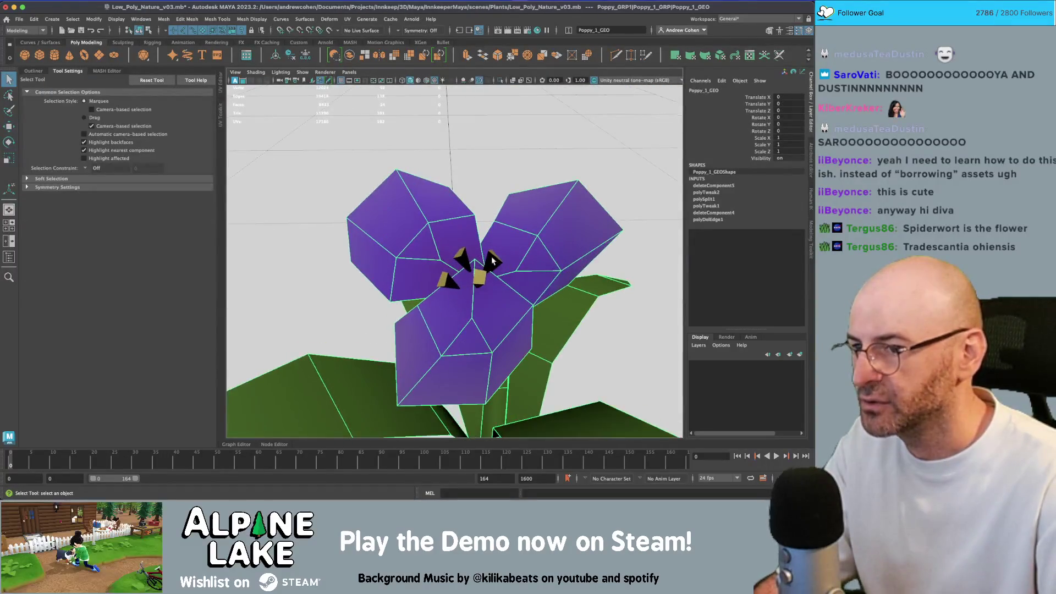
{"action": "left_click", "coordinate": [449, 282]}
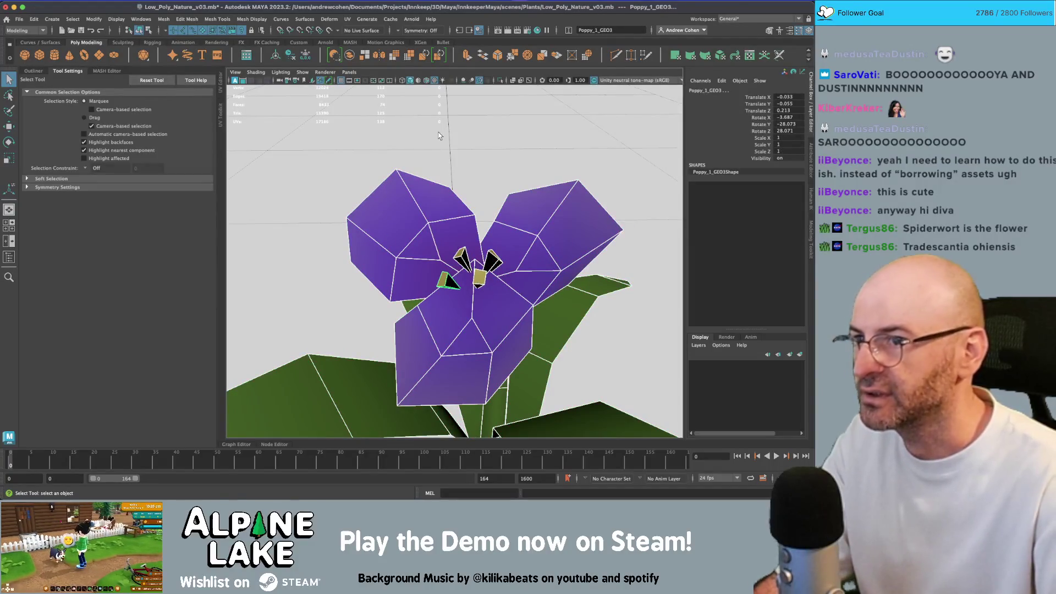
{"action": "scroll", "coordinate": [440, 135], "scroll_direction": "down", "scroll_amount": 5}
{"action": "left_click_drag", "start_coordinate": [411, 196], "coordinate": [387, 131]}
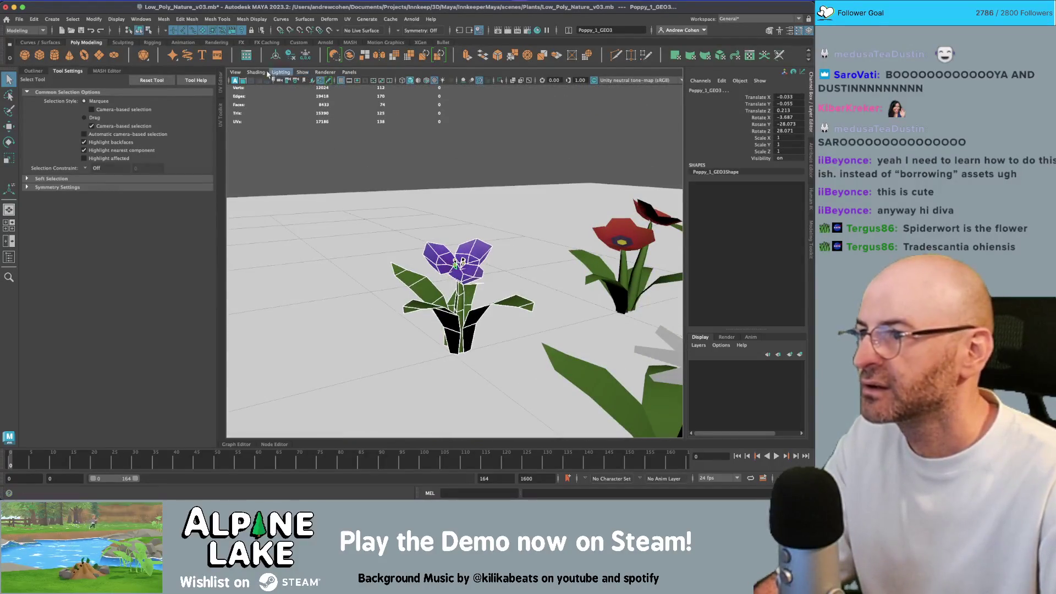
{"action": "key", "text": "f"}
{"action": "left_click", "coordinate": [34, 71]}
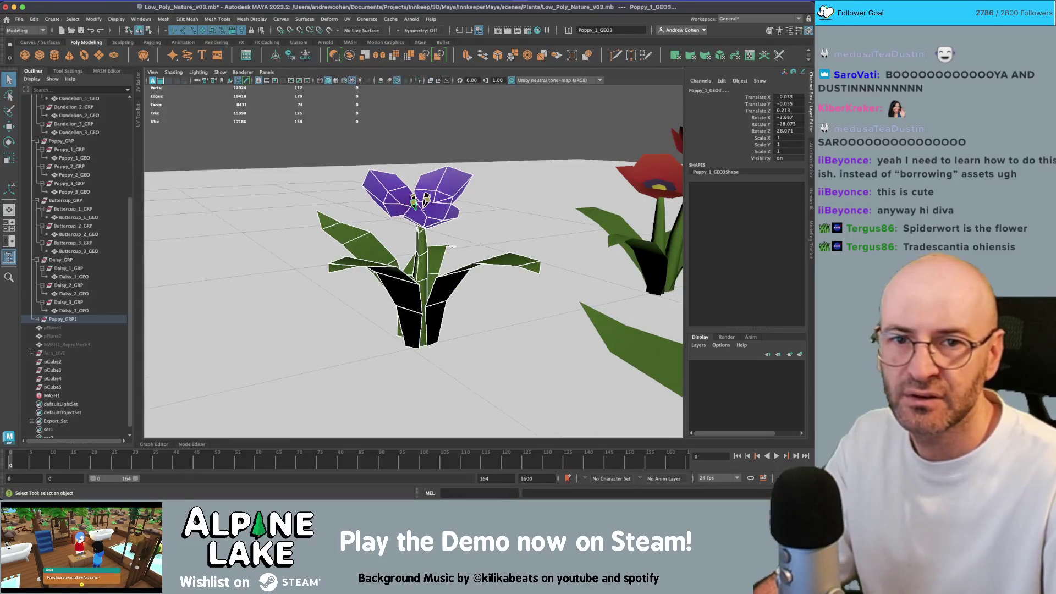
{"action": "key", "text": "super+Tab"}
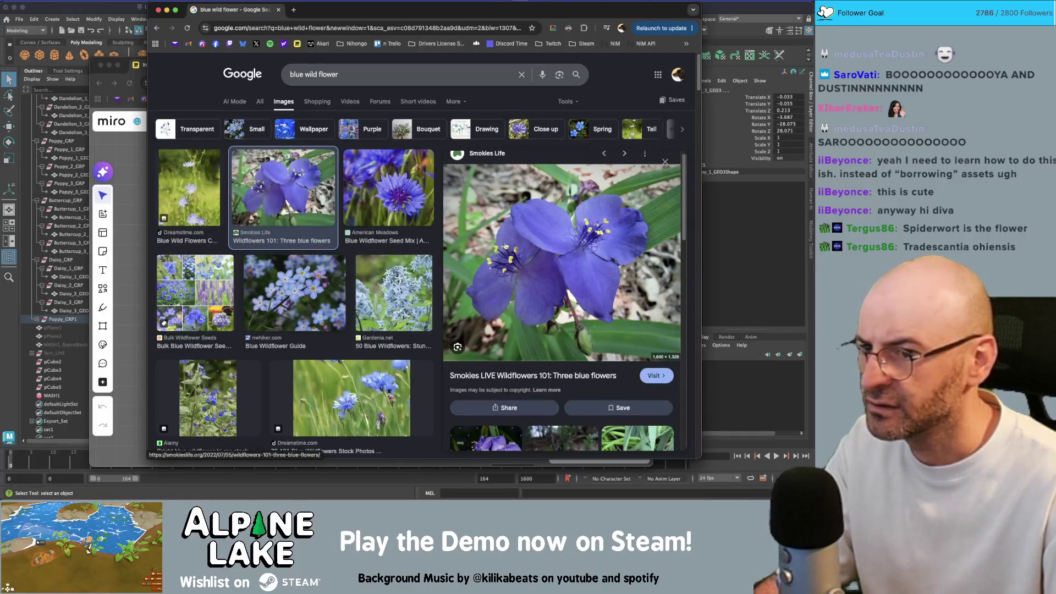
Open the Smokies Life blue wildflowers article, then return to Maya's flower field view.
{"action": "left_click", "coordinate": [528, 317]}
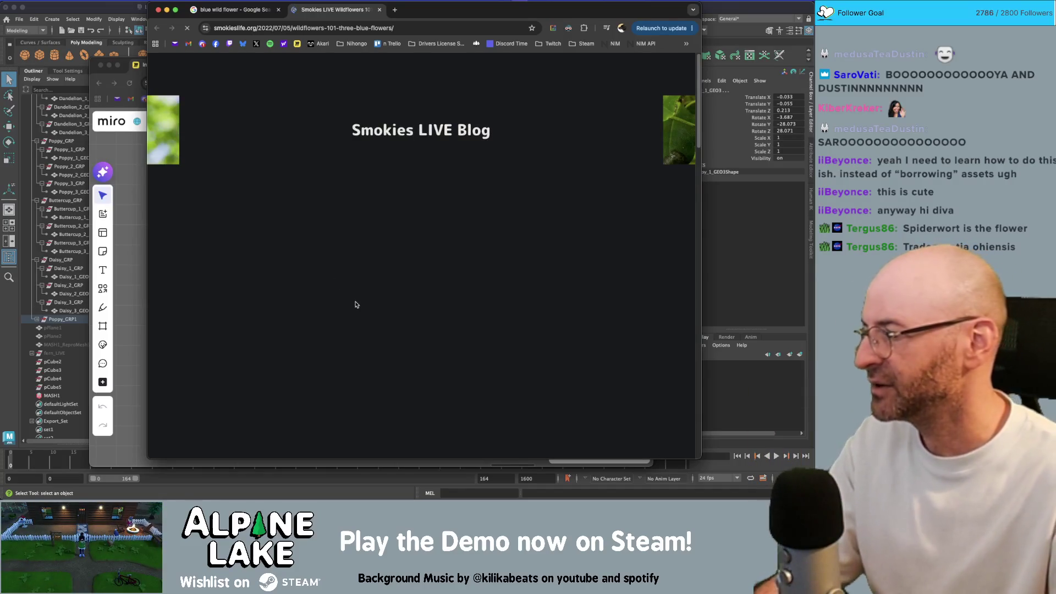
{"action": "left_click", "coordinate": [121, 10]}
{"action": "scroll", "coordinate": [357, 213], "scroll_direction": "down", "scroll_amount": 10}
{"action": "left_click_drag", "start_coordinate": [542, 251], "coordinate": [539, 286]}
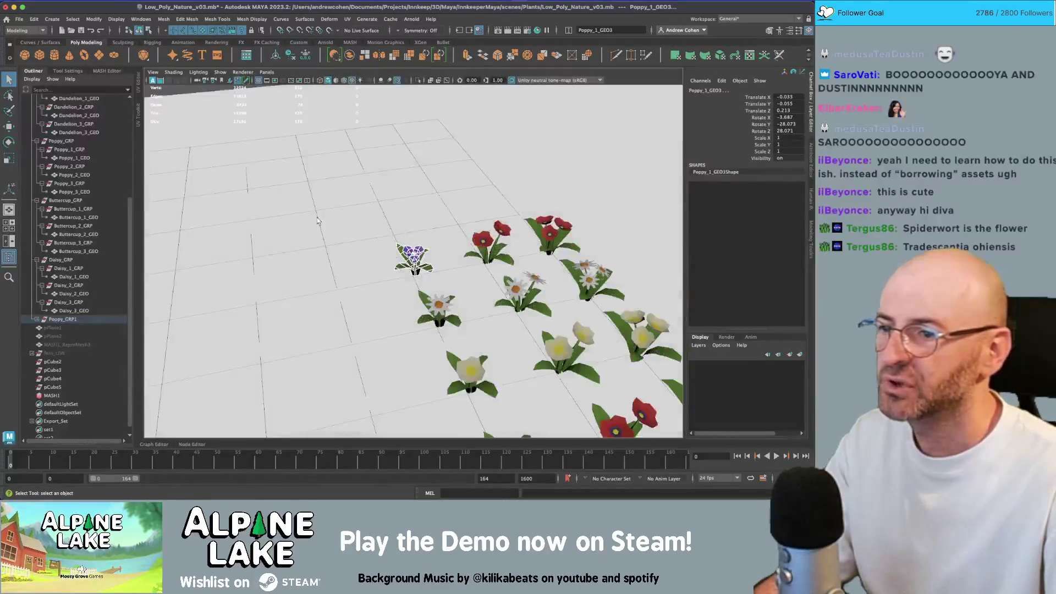
{"action": "scroll", "coordinate": [539, 286], "scroll_direction": "up", "scroll_amount": 5}
{"action": "scroll", "coordinate": [385, 247], "scroll_direction": "down", "scroll_amount": 6}
{"action": "mouse_move", "coordinate": [355, 227]}
{"action": "left_mouse_down"}
{"action": "mouse_move", "coordinate": [386, 198]}
{"action": "mouse_move", "coordinate": [435, 182]}
{"action": "left_mouse_up"}
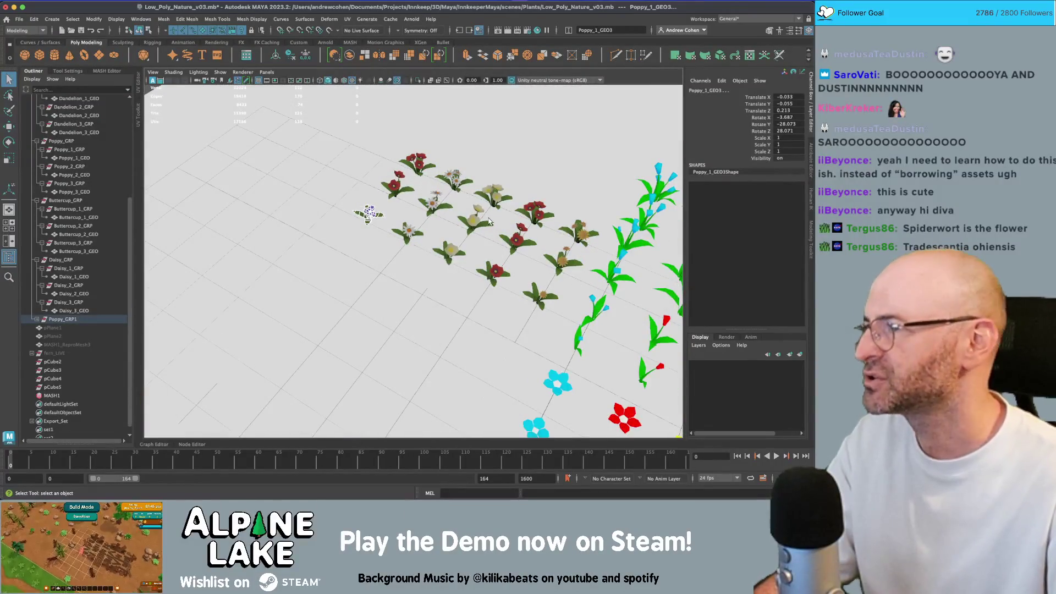
{"action": "scroll", "coordinate": [437, 262], "scroll_direction": "up", "scroll_amount": 5}
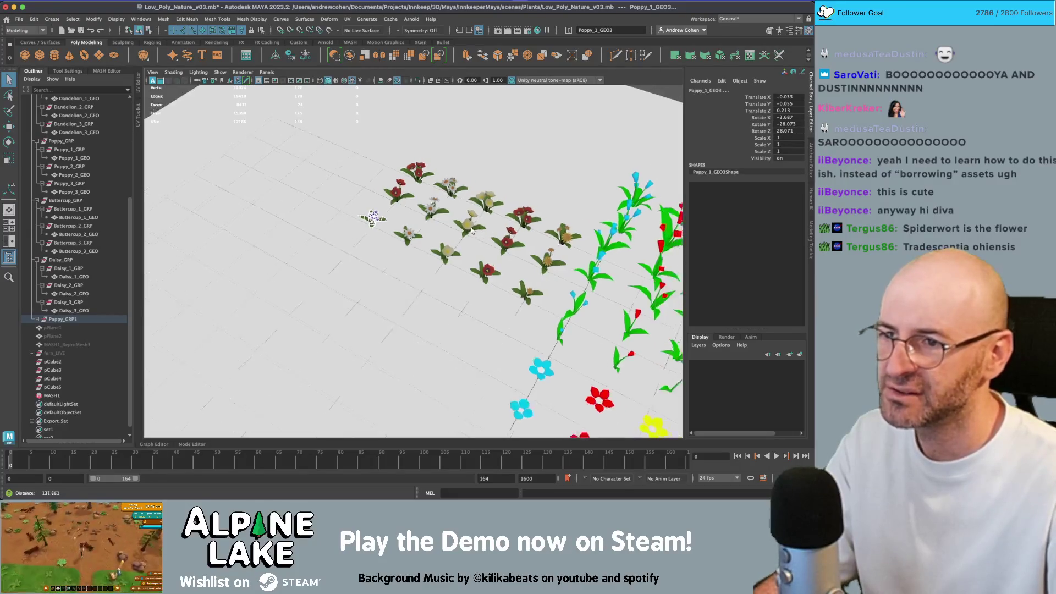
{"action": "scroll", "coordinate": [462, 257], "scroll_direction": "up", "scroll_amount": 3}
{"action": "scroll", "coordinate": [462, 257], "scroll_direction": "down", "scroll_amount": 5}
{"action": "left_click_drag", "start_coordinate": [394, 240], "coordinate": [407, 242]}
{"action": "scroll", "coordinate": [415, 243], "scroll_direction": "up", "scroll_amount": 3}
{"action": "scroll", "coordinate": [555, 256], "scroll_direction": "up", "scroll_amount": 4}
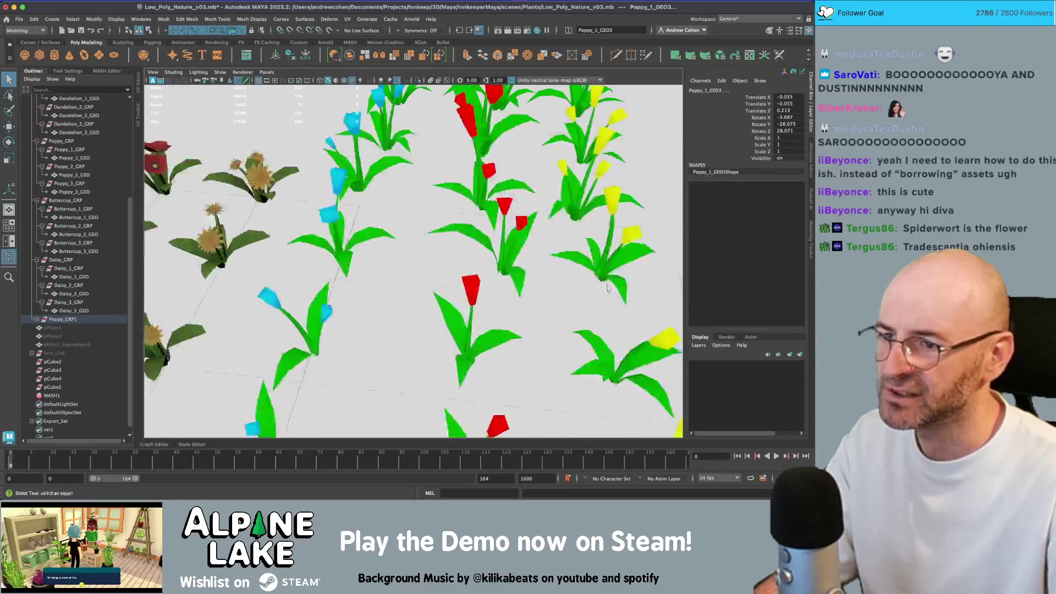
{"action": "left_click_drag", "start_coordinate": [556, 255], "coordinate": [502, 258]}
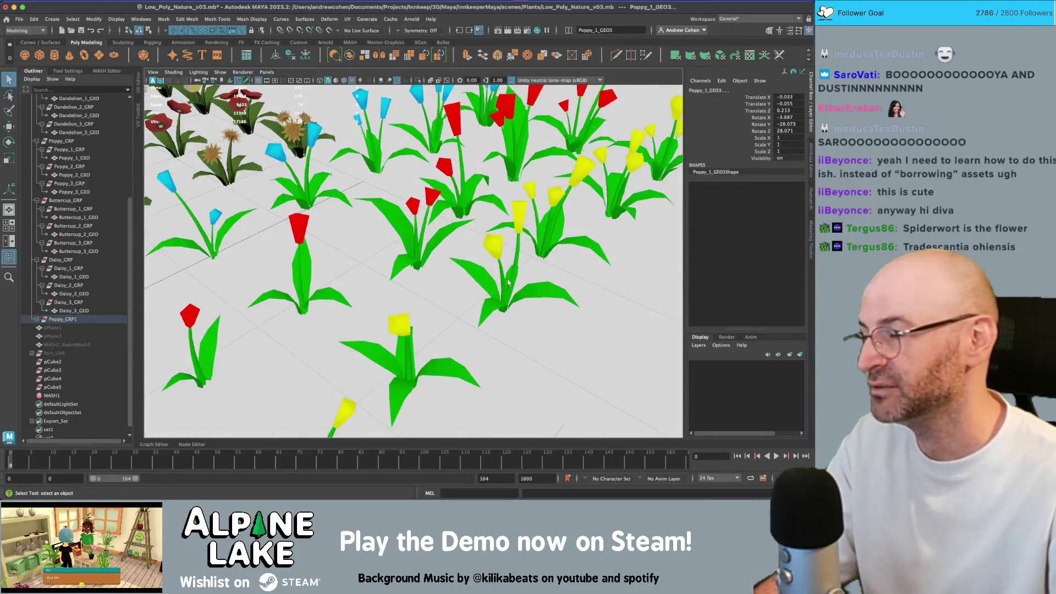
{"action": "scroll", "coordinate": [490, 280], "scroll_direction": "down", "scroll_amount": 2}
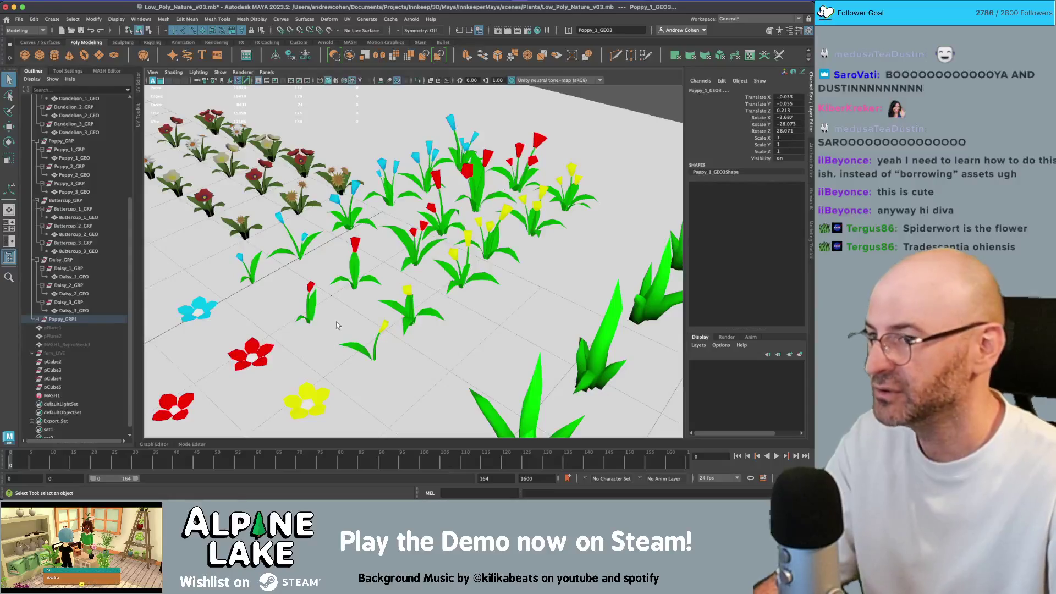
{"action": "mouse_move", "coordinate": [323, 211]}
{"action": "left_mouse_down"}
{"action": "mouse_move", "coordinate": [483, 263]}
{"action": "mouse_move", "coordinate": [273, 214]}
{"action": "left_mouse_up"}
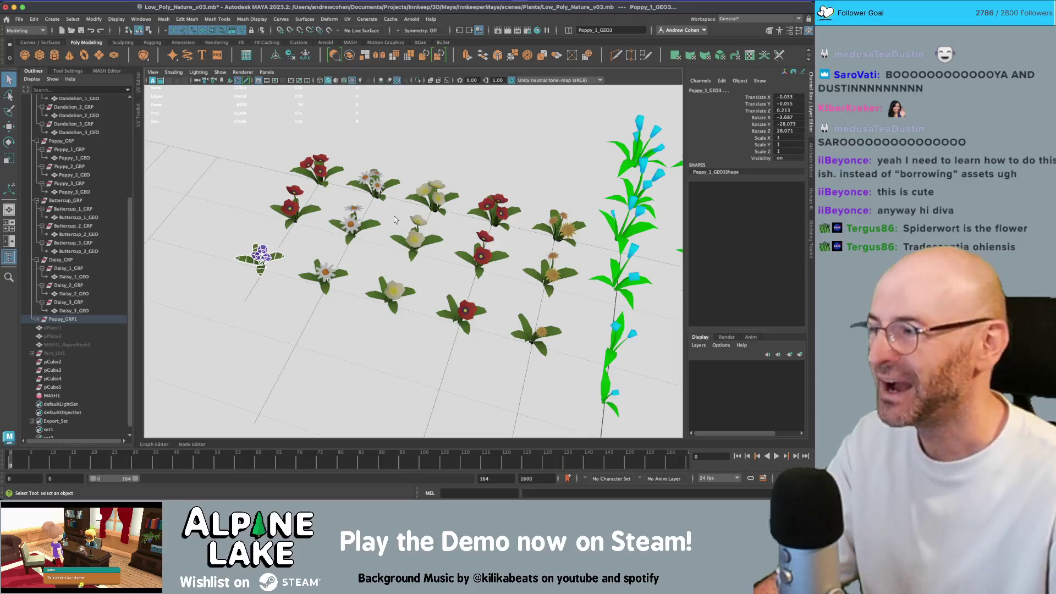
{"action": "mouse_move", "coordinate": [394, 216]}
{"action": "left_mouse_down"}
{"action": "mouse_move", "coordinate": [452, 262]}
{"action": "mouse_move", "coordinate": [513, 272]}
{"action": "mouse_move", "coordinate": [439, 263]}
{"action": "mouse_move", "coordinate": [440, 245]}
{"action": "mouse_move", "coordinate": [359, 210]}
{"action": "mouse_move", "coordinate": [513, 251]}
{"action": "left_mouse_up"}
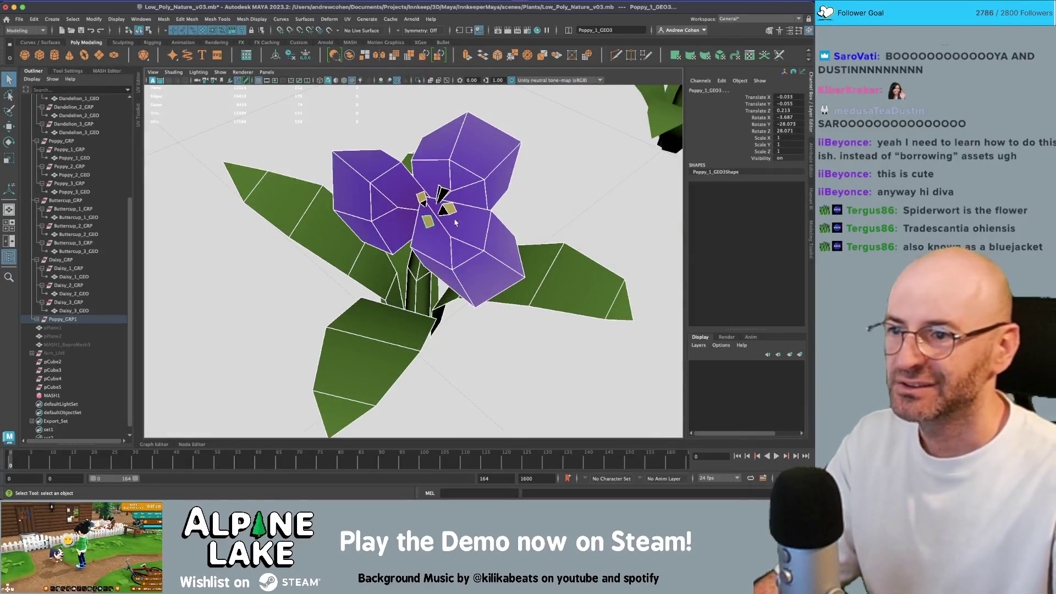
{"action": "left_click_drag", "start_coordinate": [455, 222], "coordinate": [500, 222]}
{"action": "scroll", "coordinate": [201, 278], "scroll_direction": "down", "scroll_amount": 5}
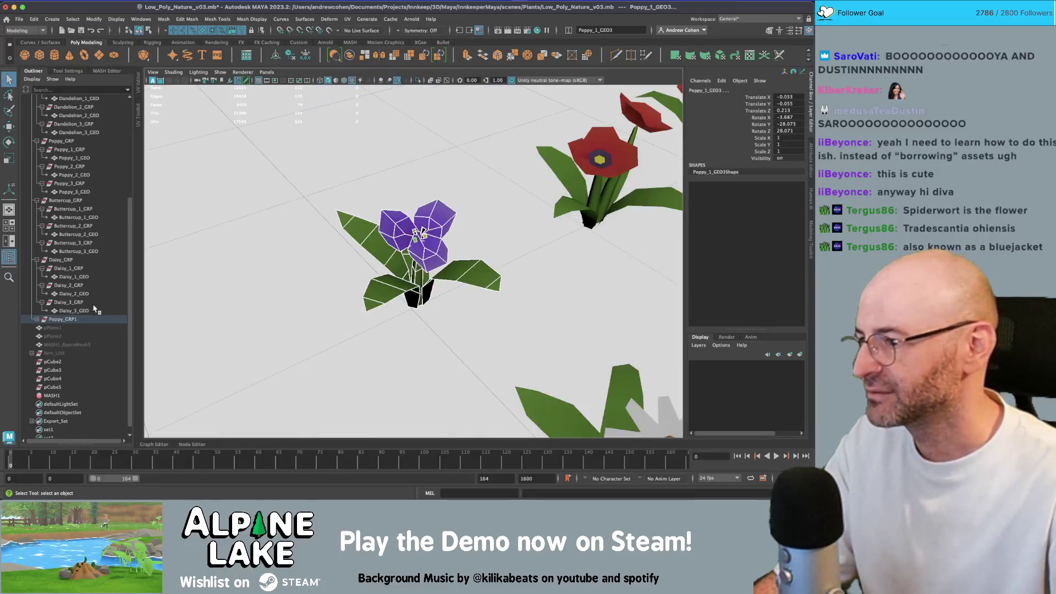
Combine the five Poppy_1_GEO pieces and drag the merged mesh under Poppy_1_GRP.
{"action": "scroll", "coordinate": [95, 302], "scroll_direction": "up", "scroll_amount": 5}
{"action": "scroll", "coordinate": [66, 237], "scroll_direction": "down", "scroll_amount": 5}
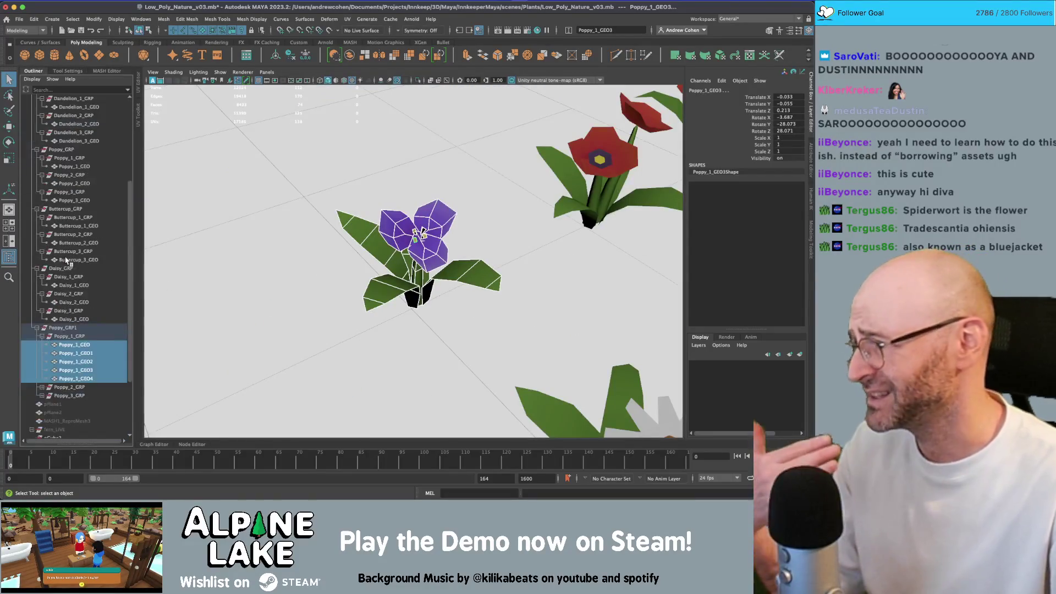
{"action": "scroll", "coordinate": [67, 260], "scroll_direction": "down", "scroll_amount": 3}
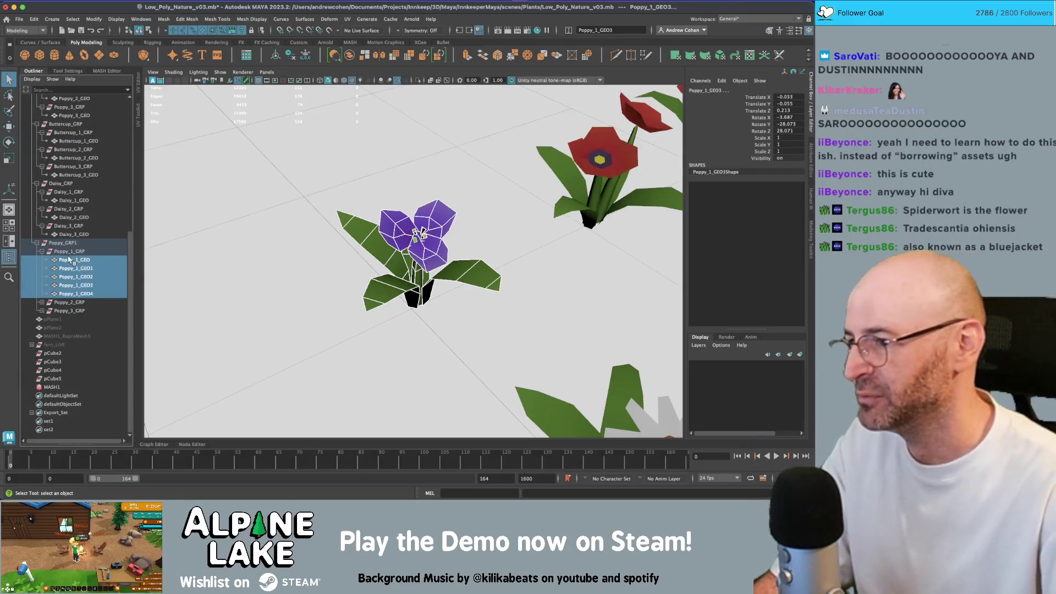
{"action": "right_click", "coordinate": [321, 98], "text": "shift"}
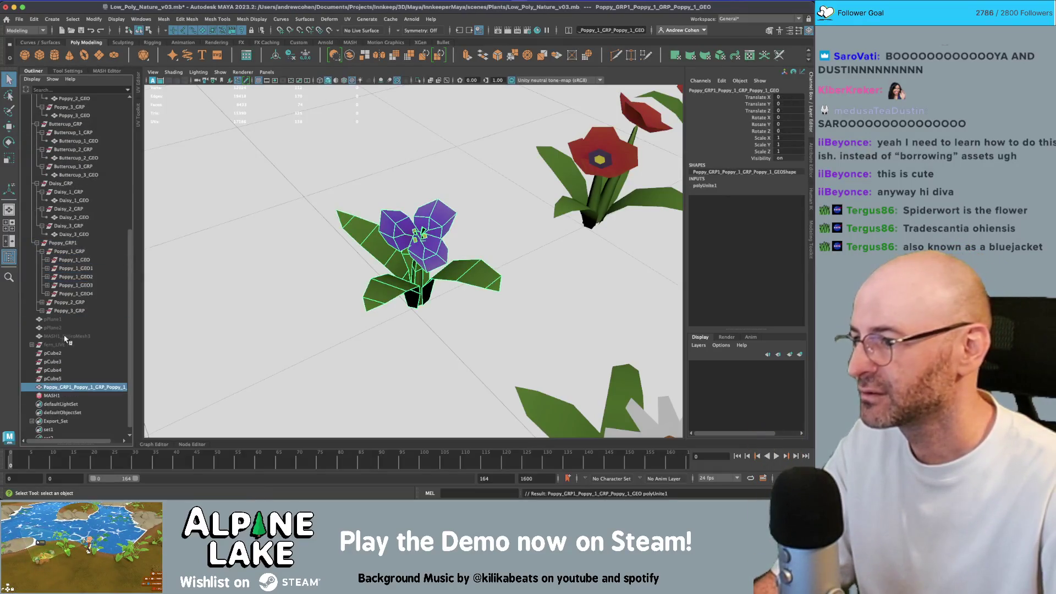
{"action": "left_click_drag", "start_coordinate": [58, 386], "coordinate": [80, 253]}
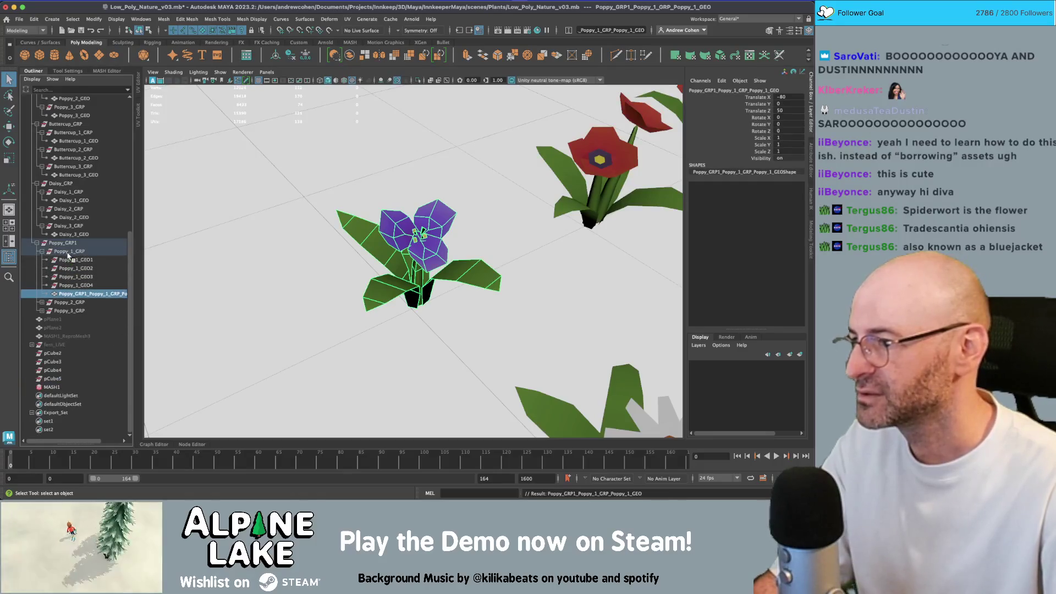
Review the spiderwort reference article, then begin renaming the Poppy_GRP1 group.
{"action": "key", "text": "super+Tab"}
{"action": "scroll", "coordinate": [273, 221], "scroll_direction": "down", "scroll_amount": 5}
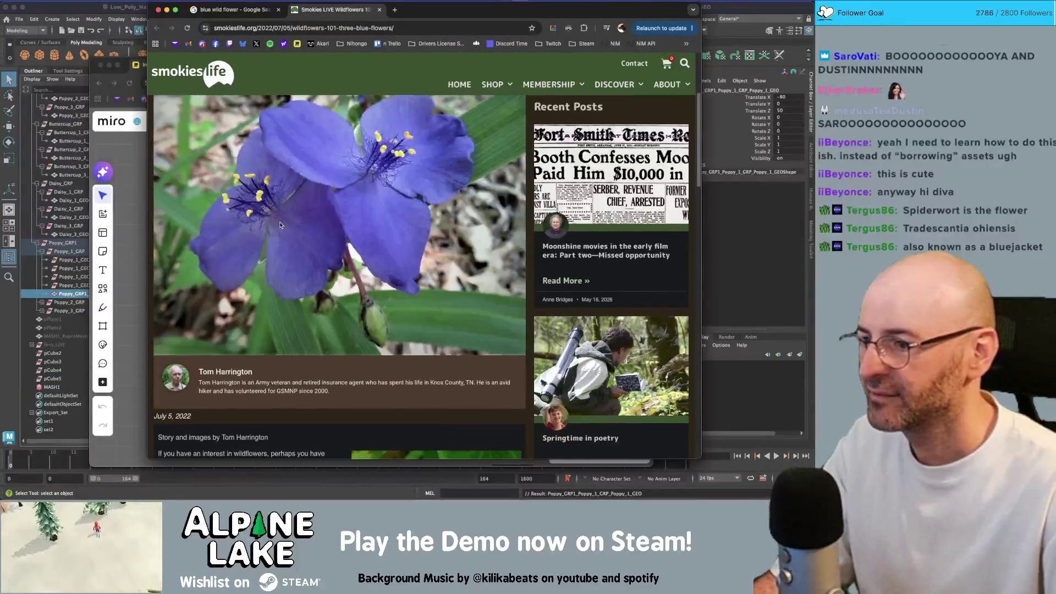
{"action": "scroll", "coordinate": [273, 300], "scroll_direction": "down", "scroll_amount": 10}
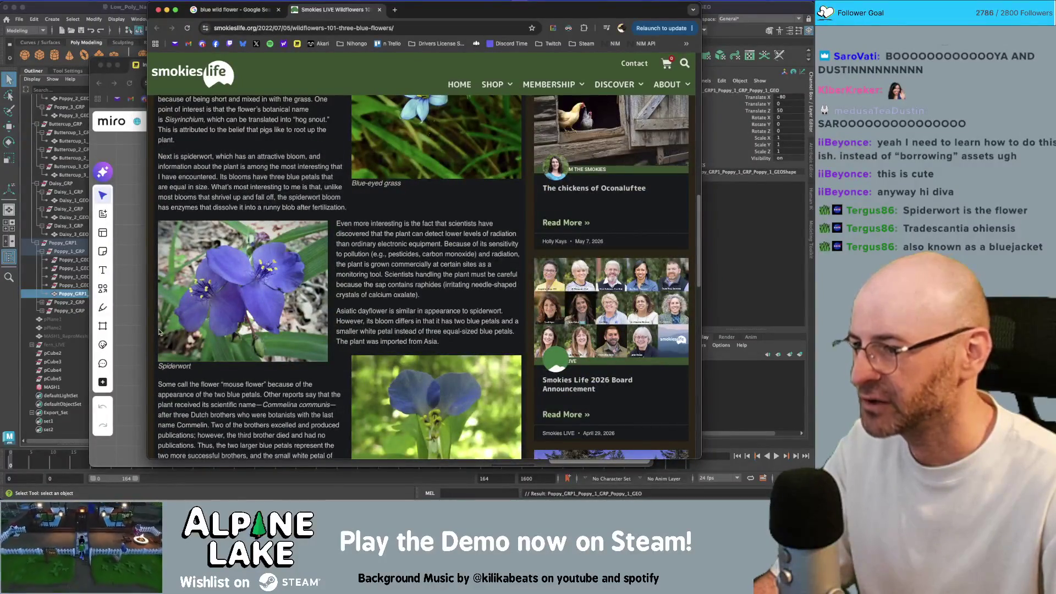
{"action": "key", "text": "super+Tab"}
{"action": "double_click", "coordinate": [47, 243]}
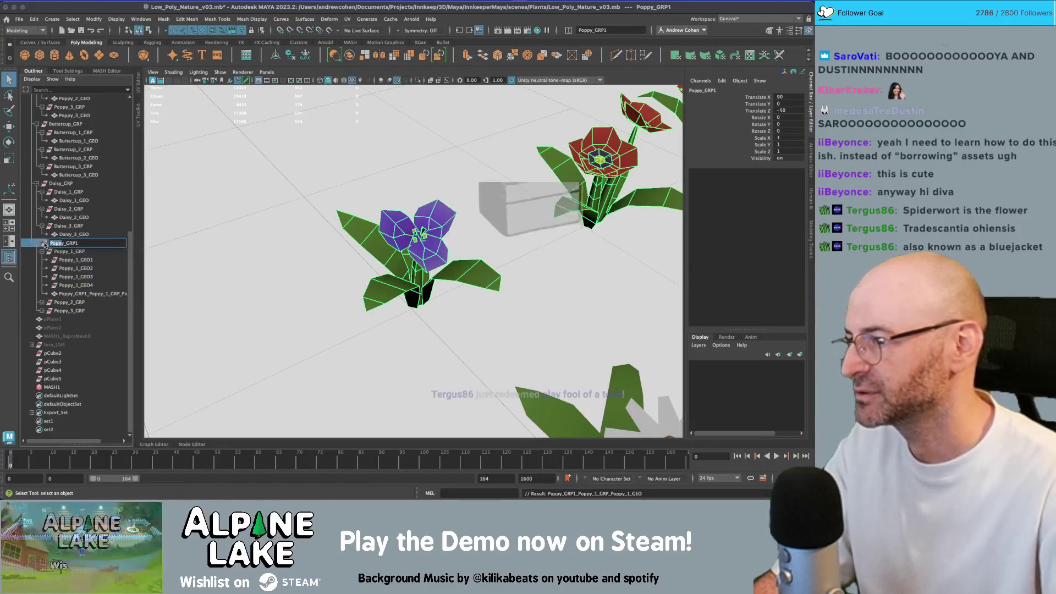
Rename the groups to Spiderwort_GRP and Spiderwort_1_GRP.
{"action": "type", "text": "piderWort"}
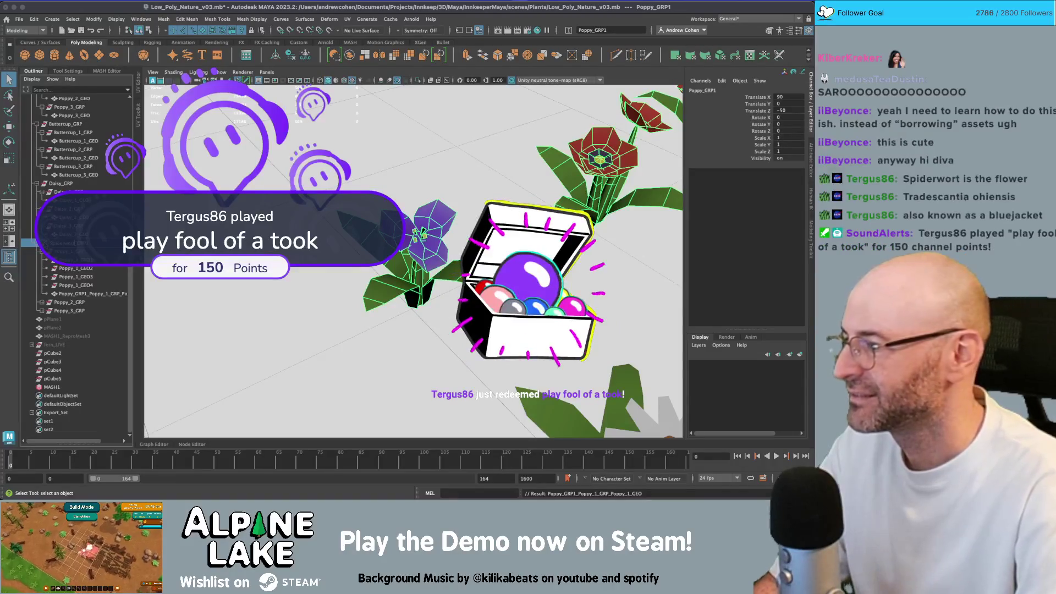
{"action": "key", "text": "Return"}
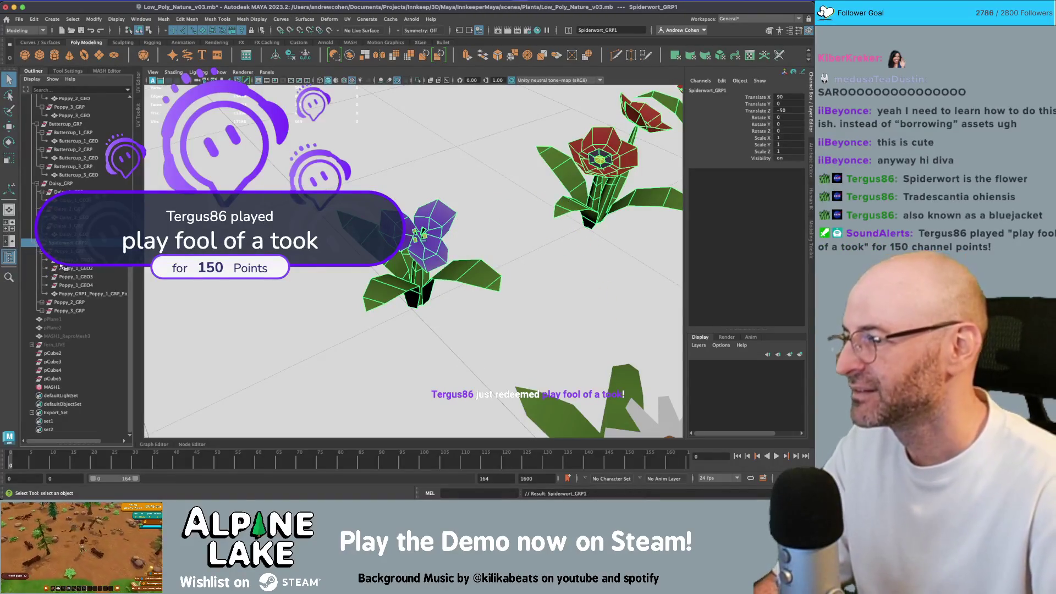
{"action": "left_click", "coordinate": [71, 252]}
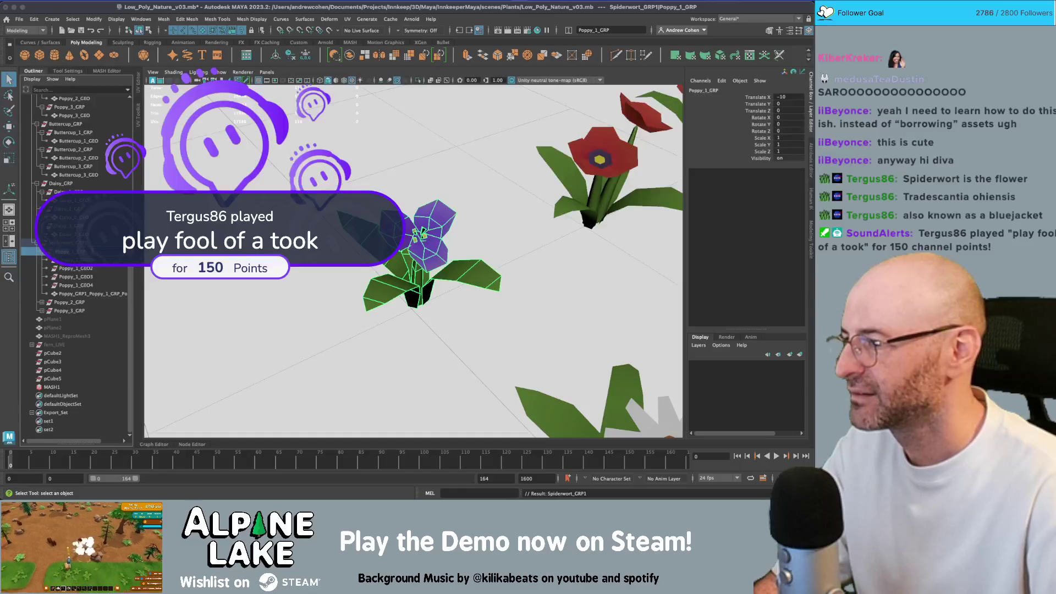
{"action": "key", "text": "Return"}
{"action": "double_click", "coordinate": [82, 242]}
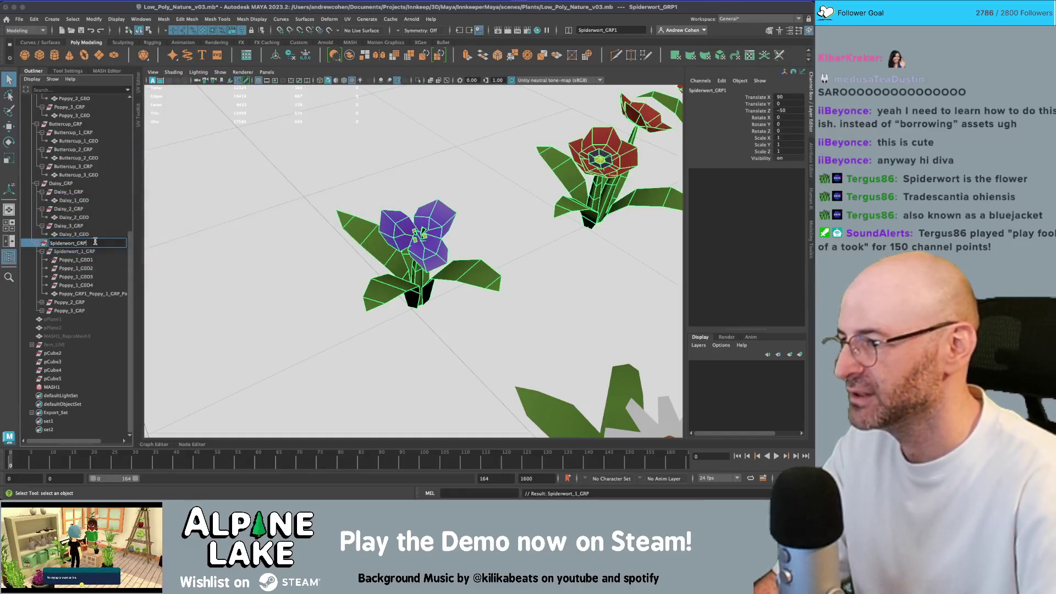
{"action": "key", "text": "Return"}
Delete the four leftover Poppy_1_GEO nodes and rename the merged mesh Spiderwort_1_GEO.
{"action": "left_click", "coordinate": [77, 260]}
{"action": "left_click", "coordinate": [77, 285], "text": "shift"}
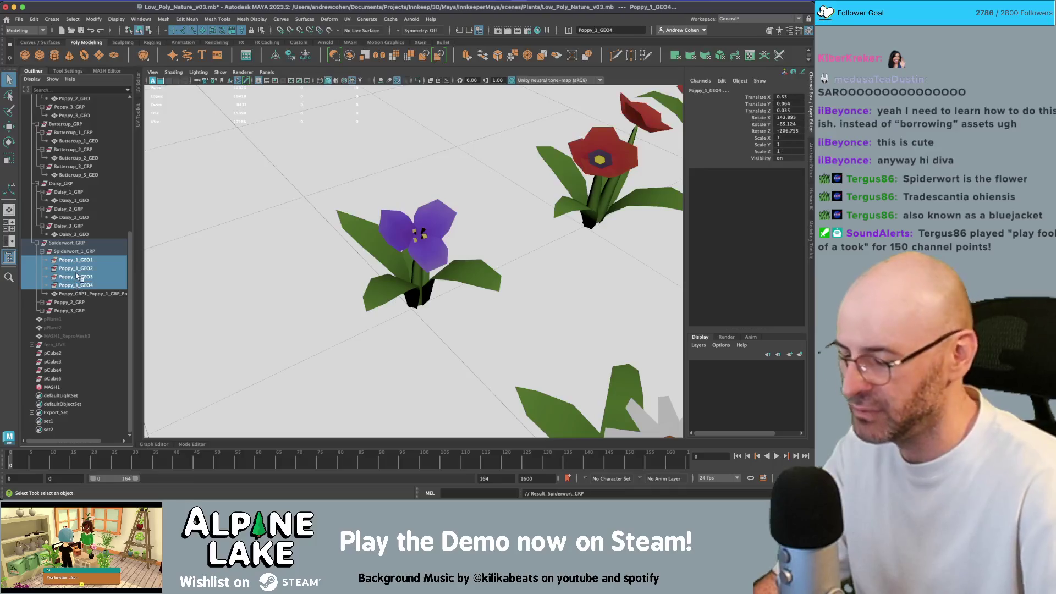
{"action": "key", "text": "Delete"}
{"action": "double_click", "coordinate": [77, 294]}
{"action": "type", "text": "Spiderwort_1_G"}
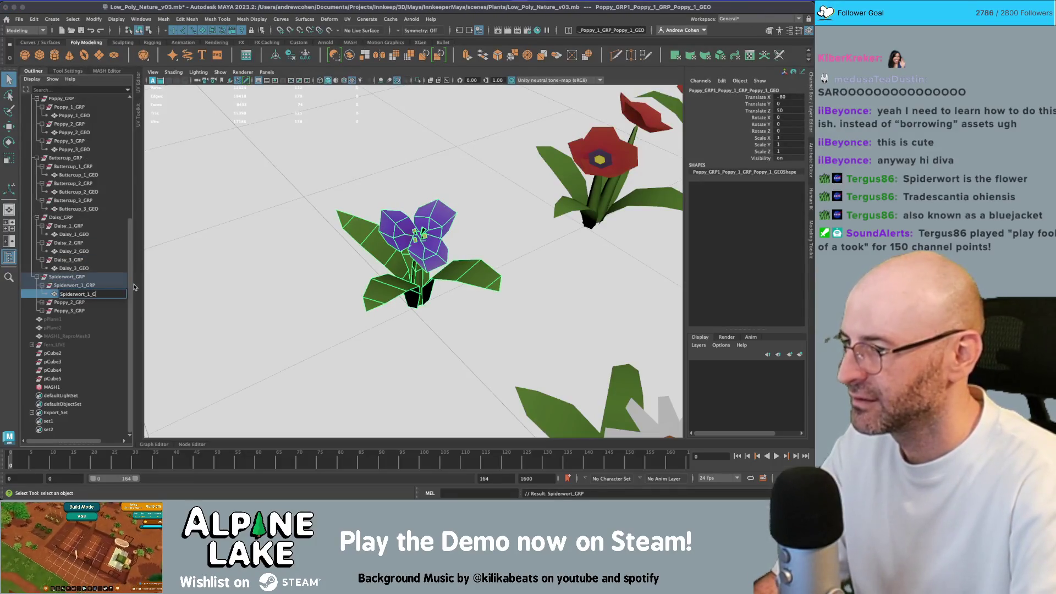
{"action": "type", "text": "EO"}
{"action": "key", "text": "Return"}
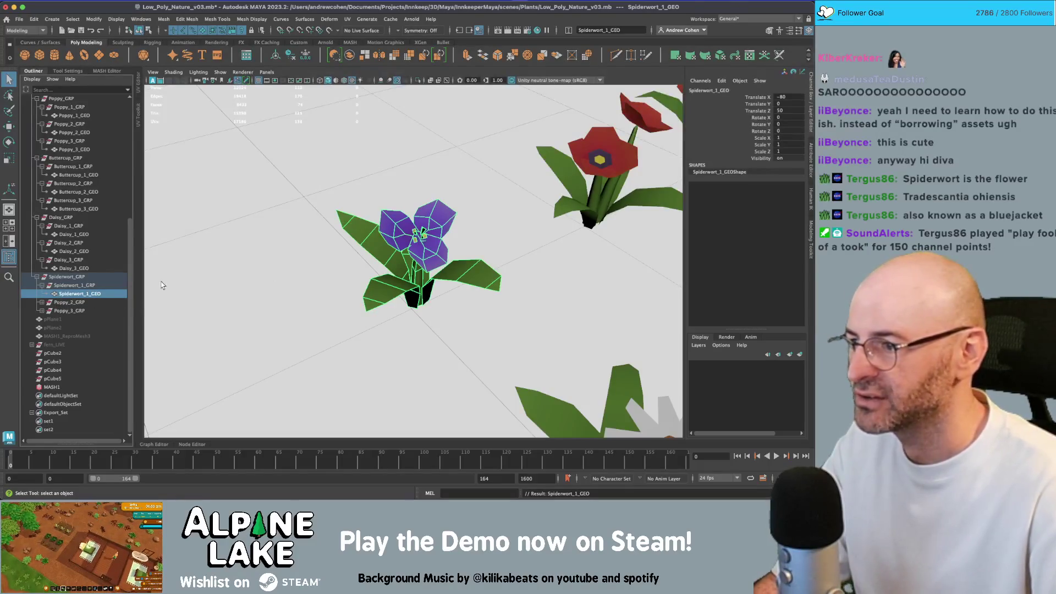
{"action": "mouse_move", "coordinate": [421, 249]}
{"action": "left_mouse_down", "text": "alt"}
{"action": "mouse_move", "coordinate": [414, 195]}
{"action": "mouse_move", "coordinate": [448, 214]}
{"action": "left_mouse_up", "text": "alt"}
{"action": "key", "text": "ctrl+d"}
Delete the flower heads and stems of Poppy_2_GEO in Face mode.
{"action": "key", "text": "w"}
{"action": "key", "text": "q"}
{"action": "right_click", "coordinate": [429, 188]}
{"action": "left_click", "coordinate": [430, 205]}
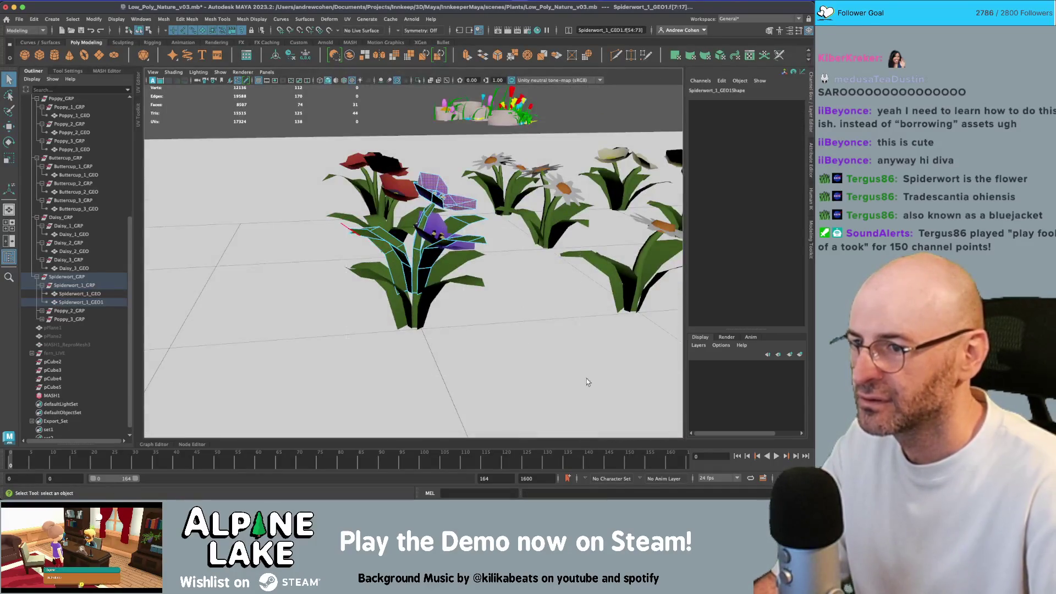
{"action": "key", "text": "shift+period"}
{"action": "left_click", "coordinate": [553, 357]}
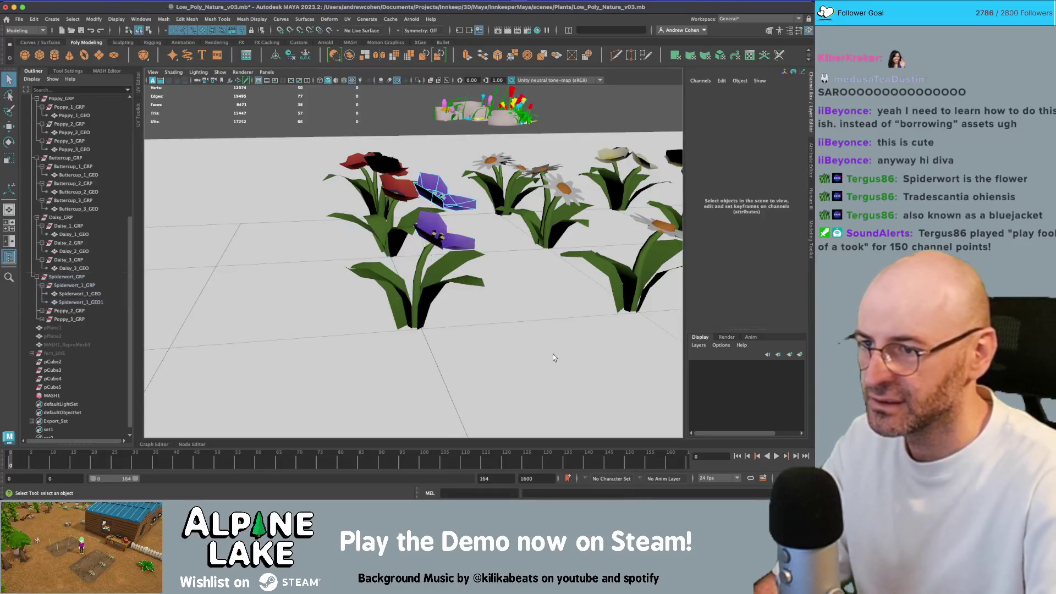
{"action": "mouse_move", "coordinate": [385, 247]}
{"action": "left_mouse_down"}
{"action": "mouse_move", "coordinate": [493, 318]}
{"action": "mouse_move", "coordinate": [418, 231]}
{"action": "mouse_move", "coordinate": [351, 180]}
{"action": "left_mouse_up"}
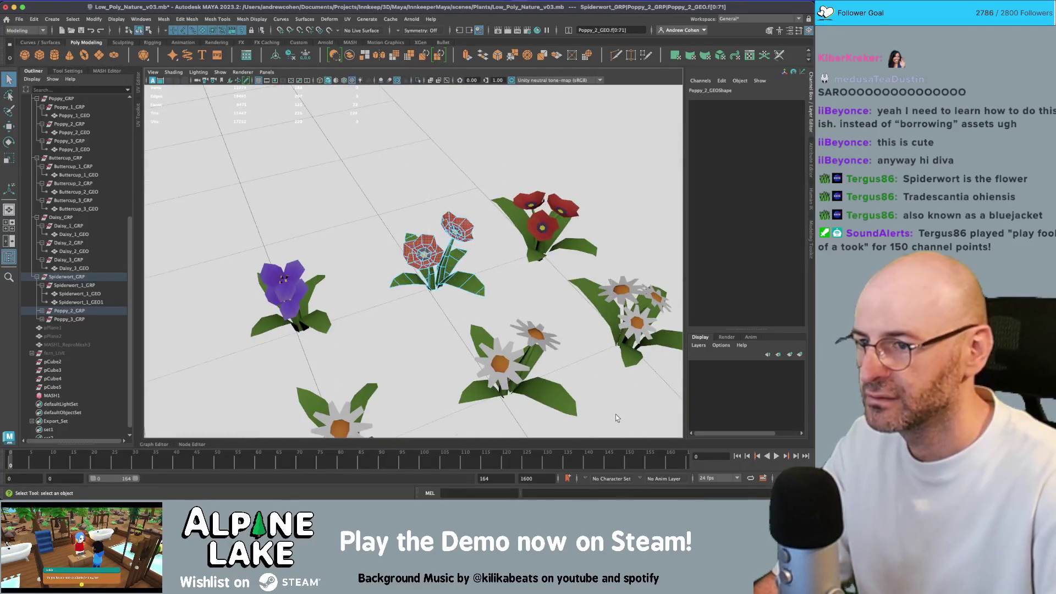
{"action": "key", "text": "Delete"}
{"action": "mouse_move", "coordinate": [615, 414]}
{"action": "left_mouse_down"}
{"action": "mouse_move", "coordinate": [482, 244]}
{"action": "mouse_move", "coordinate": [539, 308]}
{"action": "left_mouse_up"}
Select all petal faces on Poppy_3_GEO and delete them.
{"action": "right_click", "coordinate": [485, 232]}
{"action": "left_click", "coordinate": [486, 255]}
{"action": "left_click", "coordinate": [507, 299]}
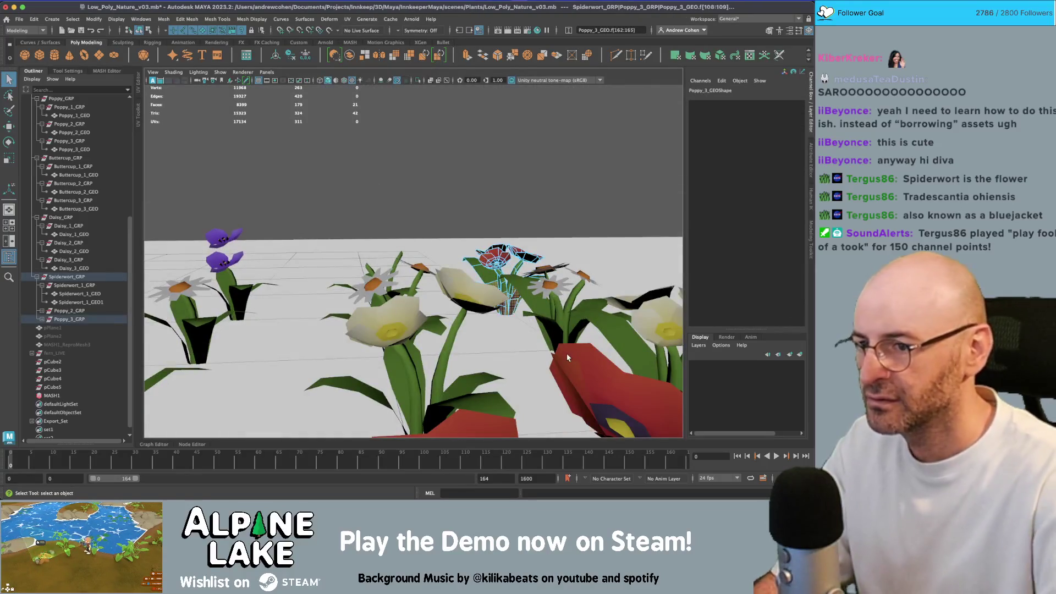
{"action": "key", "text": "shift+period"}
{"action": "mouse_move", "coordinate": [568, 357]}
{"action": "left_mouse_down"}
{"action": "mouse_move", "coordinate": [455, 224]}
{"action": "mouse_move", "coordinate": [463, 233]}
{"action": "left_mouse_up"}
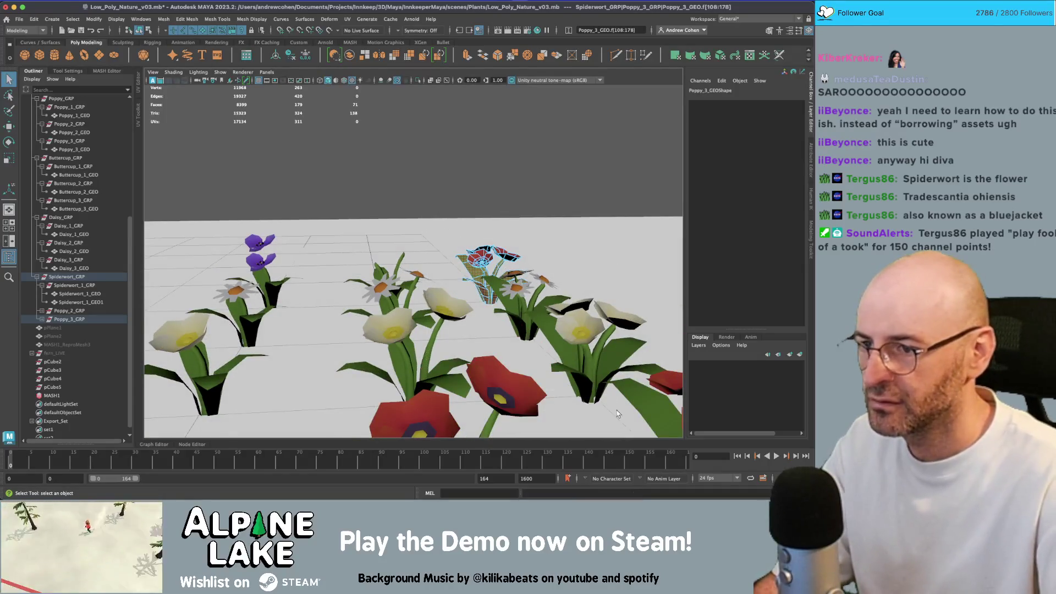
{"action": "key", "text": "Delete"}
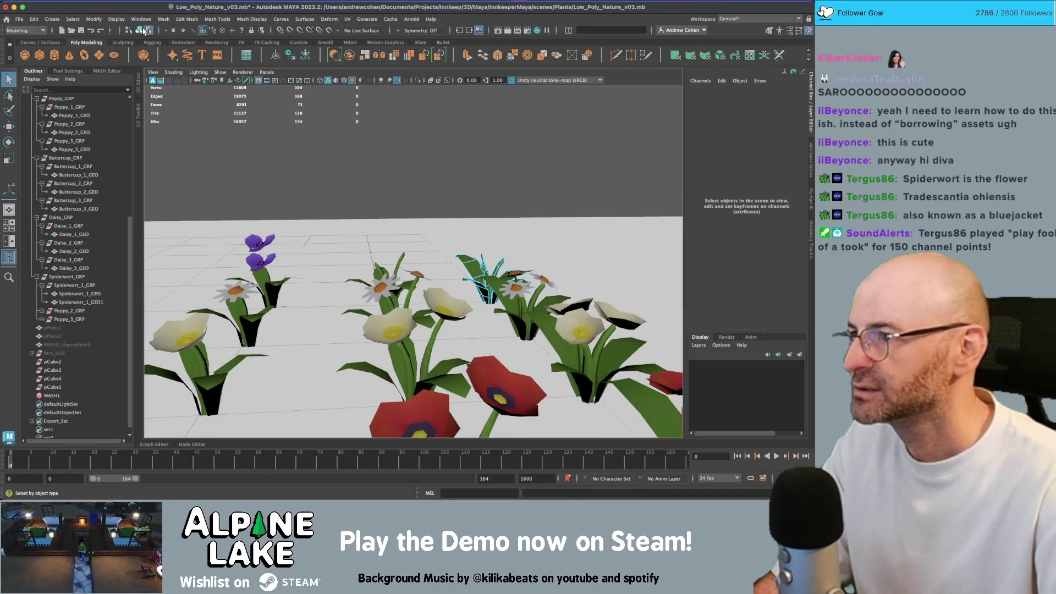
Select the duplicate mesh Spiderwort_1_GEO1 and frame it in view.
{"action": "left_click", "coordinate": [143, 30]}
{"action": "left_click", "coordinate": [258, 244]}
{"action": "key", "text": "w"}
{"action": "key", "text": "f"}
{"action": "mouse_move", "coordinate": [418, 264]}
{"action": "left_mouse_down", "text": "alt"}
{"action": "mouse_move", "coordinate": [447, 273]}
{"action": "mouse_move", "coordinate": [414, 270]}
{"action": "mouse_move", "coordinate": [396, 414]}
{"action": "mouse_move", "coordinate": [417, 293]}
{"action": "mouse_move", "coordinate": [401, 330]}
{"action": "mouse_move", "coordinate": [403, 280]}
{"action": "mouse_move", "coordinate": [406, 324]}
{"action": "mouse_move", "coordinate": [414, 290]}
{"action": "mouse_move", "coordinate": [408, 266]}
{"action": "mouse_move", "coordinate": [385, 264]}
{"action": "mouse_move", "coordinate": [499, 275]}
{"action": "mouse_move", "coordinate": [522, 252]}
{"action": "mouse_move", "coordinate": [525, 266]}
{"action": "left_mouse_up", "text": "alt"}
Adjust the duplicate flower head's pivot point and prepare to rotate its petals.
{"action": "key", "text": "d"}
{"action": "scroll", "coordinate": [426, 291], "scroll_direction": "down", "scroll_amount": 5}
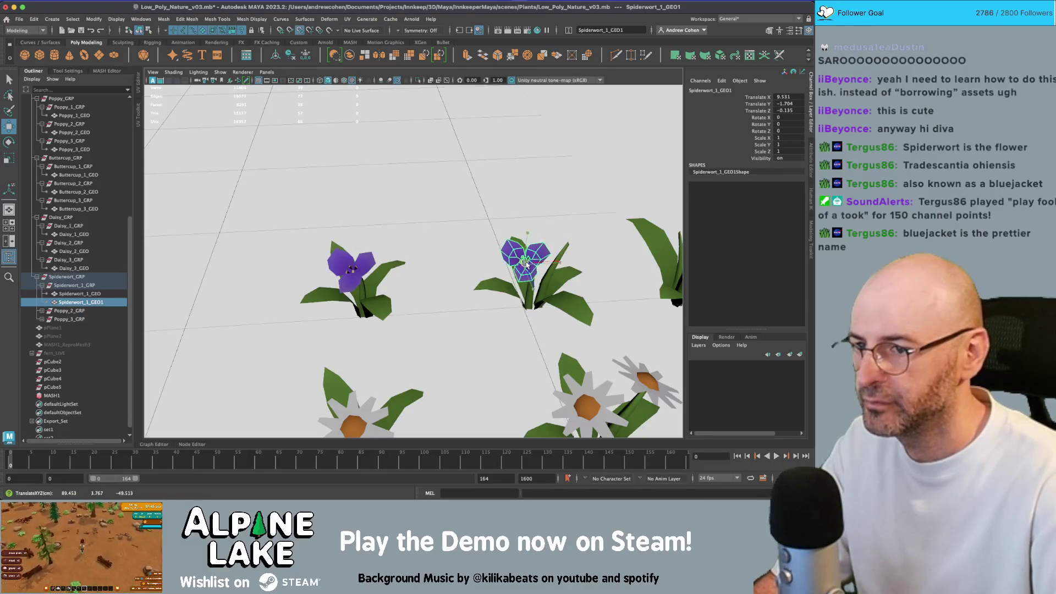
{"action": "key", "text": "f"}
{"action": "mouse_move", "coordinate": [422, 261]}
{"action": "left_mouse_down"}
{"action": "mouse_move", "coordinate": [470, 240]}
{"action": "mouse_move", "coordinate": [393, 267]}
{"action": "mouse_move", "coordinate": [413, 259]}
{"action": "mouse_move", "coordinate": [448, 172]}
{"action": "mouse_move", "coordinate": [498, 290]}
{"action": "mouse_move", "coordinate": [472, 270]}
{"action": "mouse_move", "coordinate": [523, 271]}
{"action": "mouse_move", "coordinate": [424, 197]}
{"action": "mouse_move", "coordinate": [440, 220]}
{"action": "mouse_move", "coordinate": [516, 244]}
{"action": "mouse_move", "coordinate": [442, 252]}
{"action": "mouse_move", "coordinate": [445, 261]}
{"action": "mouse_move", "coordinate": [420, 275]}
{"action": "left_mouse_up"}
{"action": "key", "text": "e"}
{"action": "key", "text": "e"}
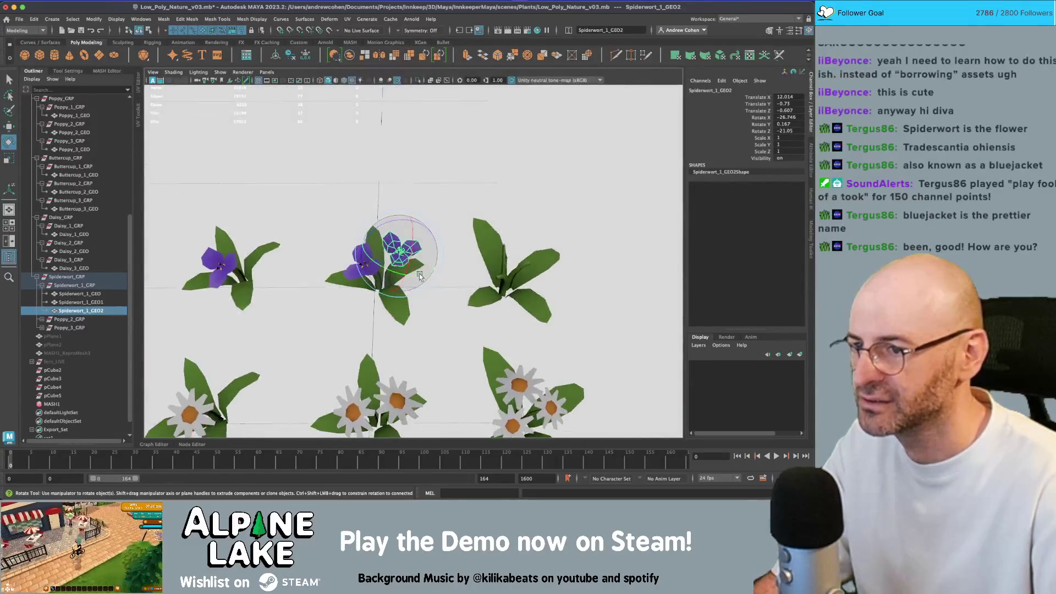
{"action": "mouse_move", "coordinate": [441, 236]}
{"action": "left_mouse_down", "text": "alt"}
{"action": "mouse_move", "coordinate": [421, 226]}
{"action": "mouse_move", "coordinate": [391, 242]}
{"action": "left_mouse_up", "text": "alt"}
{"action": "scroll", "coordinate": [422, 226], "scroll_direction": "up", "scroll_amount": 3}
Duplicate the flower head, move it onto the right plant and tilt it.
{"action": "key", "text": "ctrl+d"}
{"action": "key", "text": "w"}
{"action": "mouse_move", "coordinate": [336, 264]}
{"action": "left_mouse_down"}
{"action": "mouse_move", "coordinate": [515, 277]}
{"action": "mouse_move", "coordinate": [517, 287]}
{"action": "left_mouse_up"}
{"action": "key", "text": "e"}
{"action": "key", "text": "w"}
{"action": "key", "text": "f"}
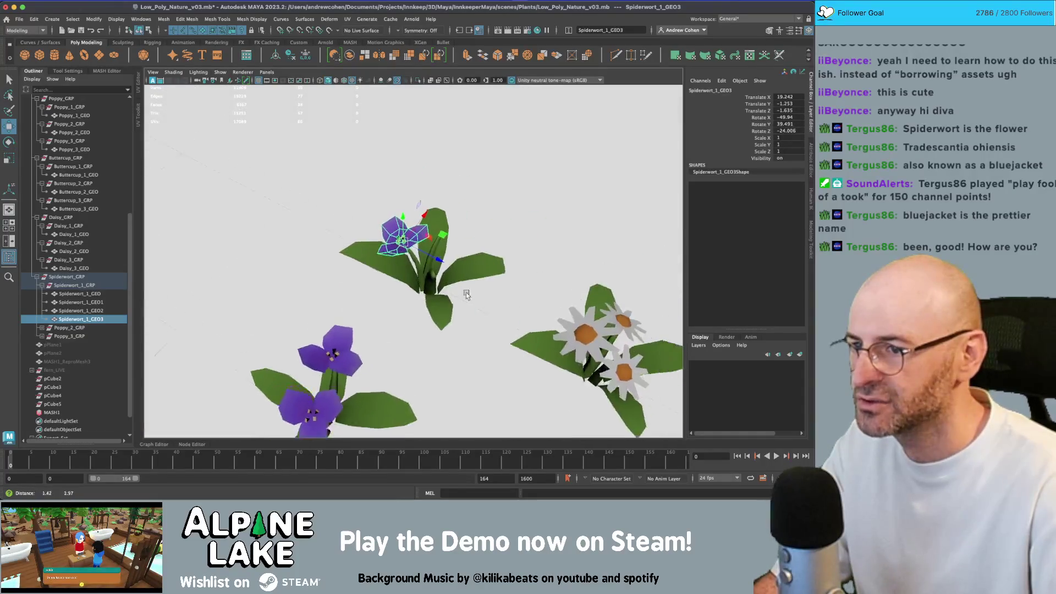
{"action": "mouse_move", "coordinate": [383, 287]}
{"action": "left_mouse_down"}
{"action": "mouse_move", "coordinate": [335, 248]}
{"action": "mouse_move", "coordinate": [439, 237]}
{"action": "mouse_move", "coordinate": [432, 216]}
{"action": "left_mouse_up"}
Add another flower head copy, reposition and rotate it around its stem.
{"action": "key", "text": "ctrl+d"}
{"action": "key", "text": "w"}
{"action": "key", "text": "w"}
{"action": "left_click_drag", "start_coordinate": [426, 318], "coordinate": [498, 331]}
{"action": "key", "text": "e"}
{"action": "mouse_move", "coordinate": [300, 324]}
{"action": "left_mouse_down"}
{"action": "mouse_move", "coordinate": [291, 328]}
{"action": "mouse_move", "coordinate": [345, 322]}
{"action": "mouse_move", "coordinate": [350, 358]}
{"action": "left_mouse_up"}
{"action": "key", "text": "q"}
{"action": "left_click", "coordinate": [346, 323]}
{"action": "key", "text": "w"}
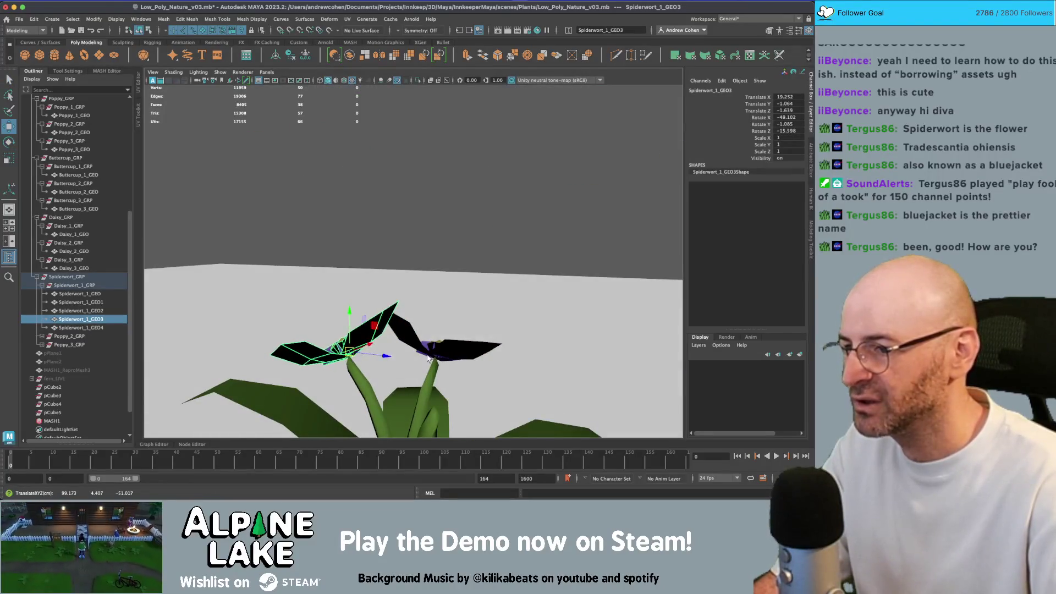
{"action": "key", "text": "q"}
{"action": "left_click", "coordinate": [432, 349]}
{"action": "mouse_move", "coordinate": [432, 349]}
{"action": "left_mouse_down", "text": "alt"}
{"action": "mouse_move", "coordinate": [484, 274]}
{"action": "mouse_move", "coordinate": [407, 301]}
{"action": "mouse_move", "coordinate": [423, 291]}
{"action": "mouse_move", "coordinate": [409, 294]}
{"action": "mouse_move", "coordinate": [414, 272]}
{"action": "left_mouse_up", "text": "alt"}
{"action": "key", "text": "w"}
Duplicate one more flower head, rotate it into place, then deselect.
{"action": "key", "text": "ctrl+d"}
{"action": "key", "text": "e"}
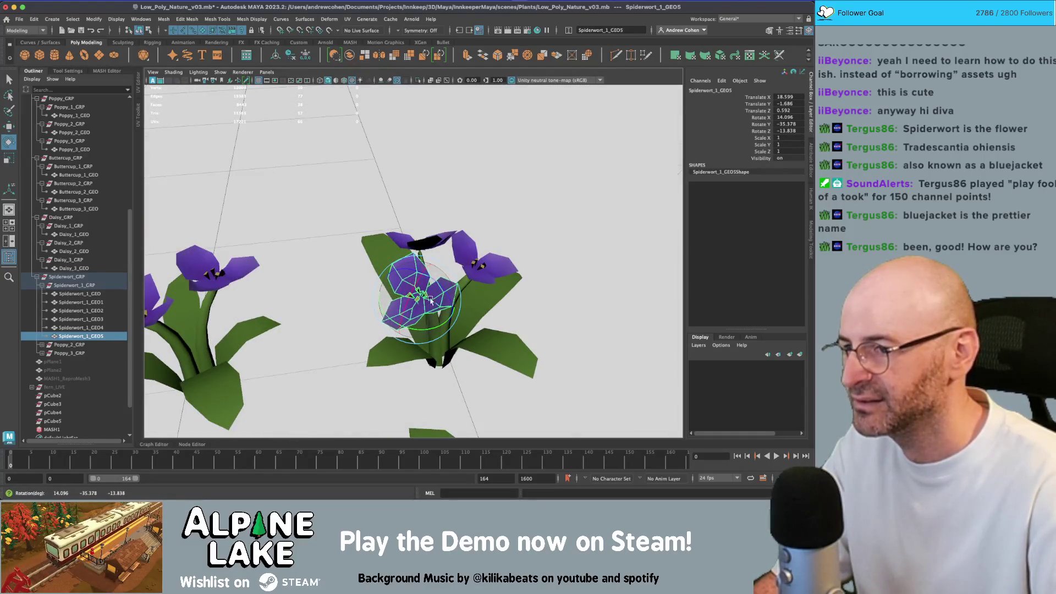
{"action": "scroll", "coordinate": [355, 226], "scroll_direction": "down", "scroll_amount": 3}
{"action": "scroll", "coordinate": [355, 226], "scroll_direction": "down", "scroll_amount": 5}
{"action": "left_click_drag", "start_coordinate": [355, 226], "coordinate": [558, 165], "text": "alt"}
{"action": "key", "text": "q"}
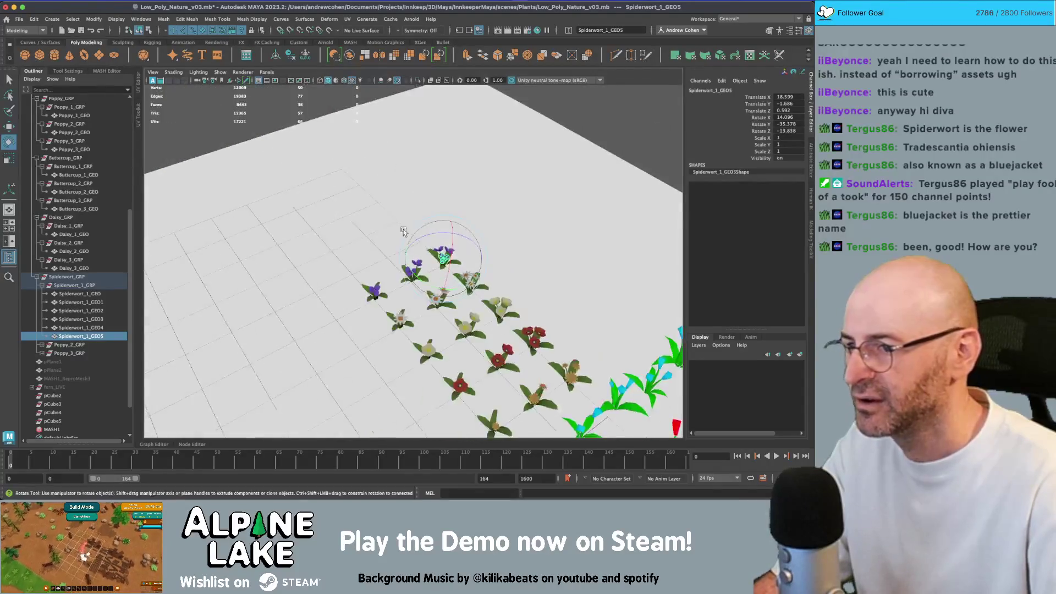
{"action": "left_click", "coordinate": [610, 136]}
{"action": "scroll", "coordinate": [489, 136], "scroll_direction": "up", "scroll_amount": 6}
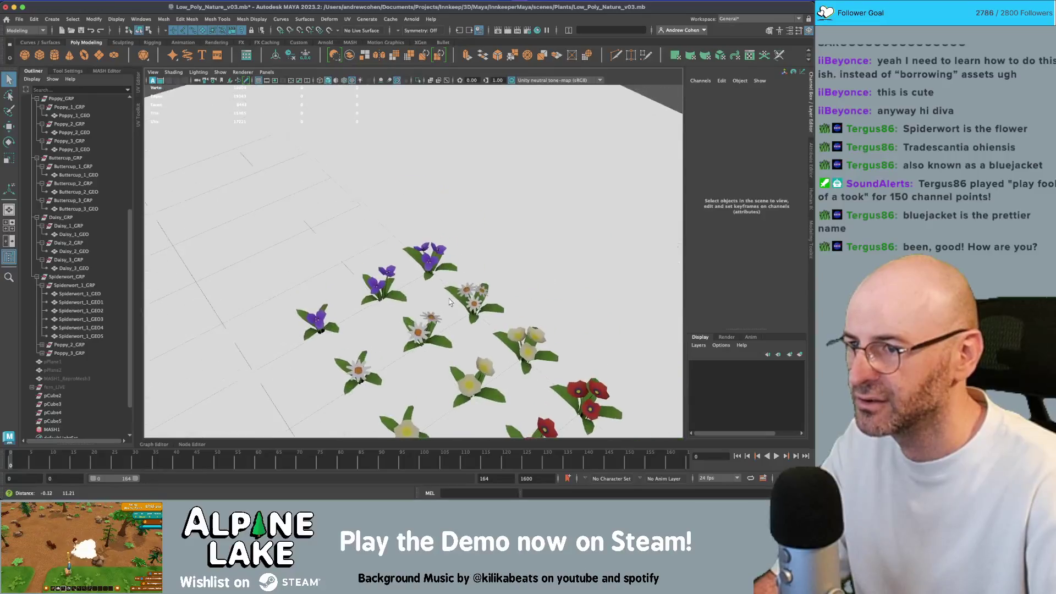
Combine the middle spiderwort's pieces into one mesh and move it into the second plant's group.
{"action": "mouse_move", "coordinate": [449, 302]}
{"action": "left_mouse_down", "text": "alt"}
{"action": "mouse_move", "coordinate": [370, 269]}
{"action": "mouse_move", "coordinate": [250, 280]}
{"action": "left_mouse_up", "text": "alt"}
{"action": "left_click", "coordinate": [363, 277]}
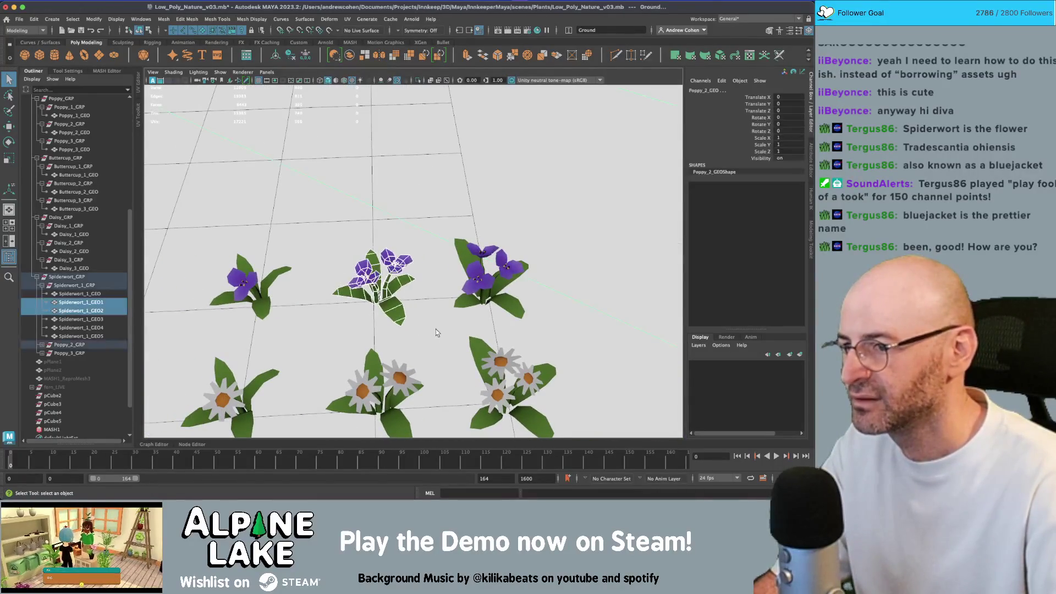
{"action": "left_click", "coordinate": [43, 345]}
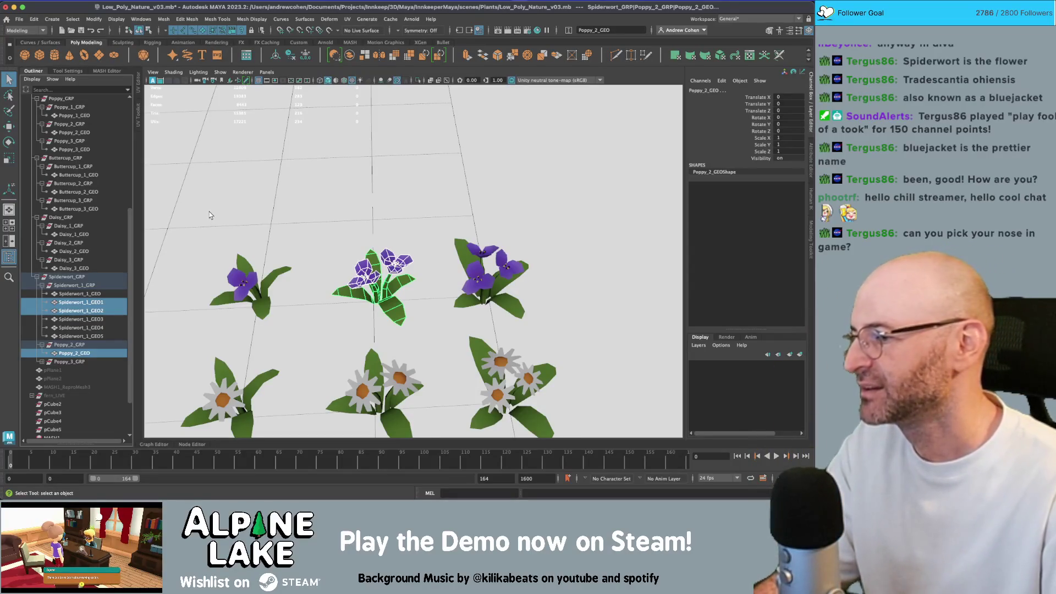
{"action": "scroll", "coordinate": [296, 176], "scroll_direction": "down", "scroll_amount": 2}
{"action": "scroll", "coordinate": [275, 132], "scroll_direction": "up", "scroll_amount": 4}
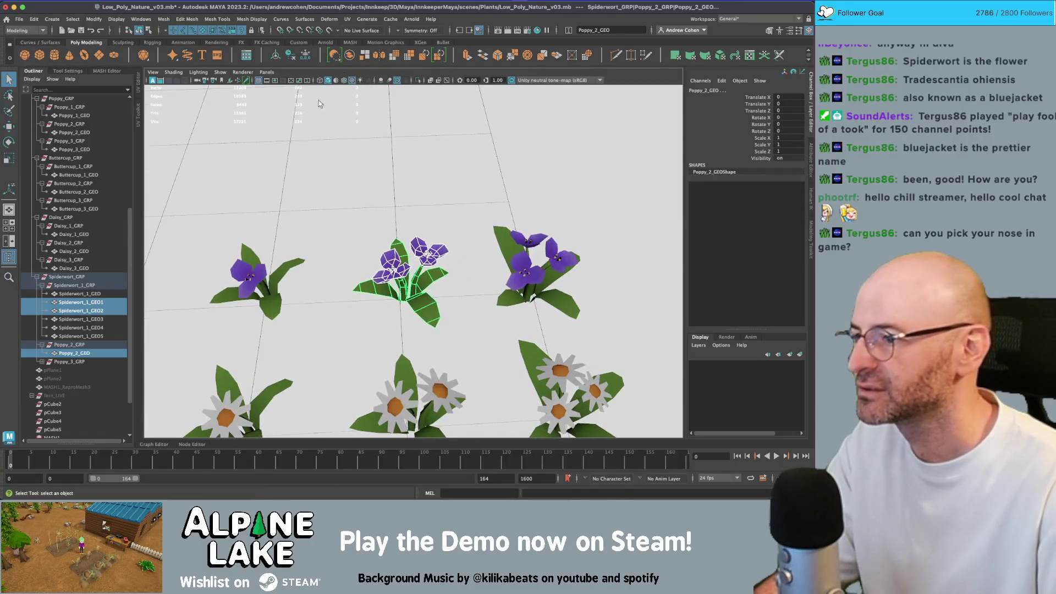
{"action": "key", "text": "ctrl+alt+c"}
{"action": "scroll", "coordinate": [56, 384], "scroll_direction": "down", "scroll_amount": 3}
{"action": "left_click_drag", "start_coordinate": [57, 379], "coordinate": [72, 290]}
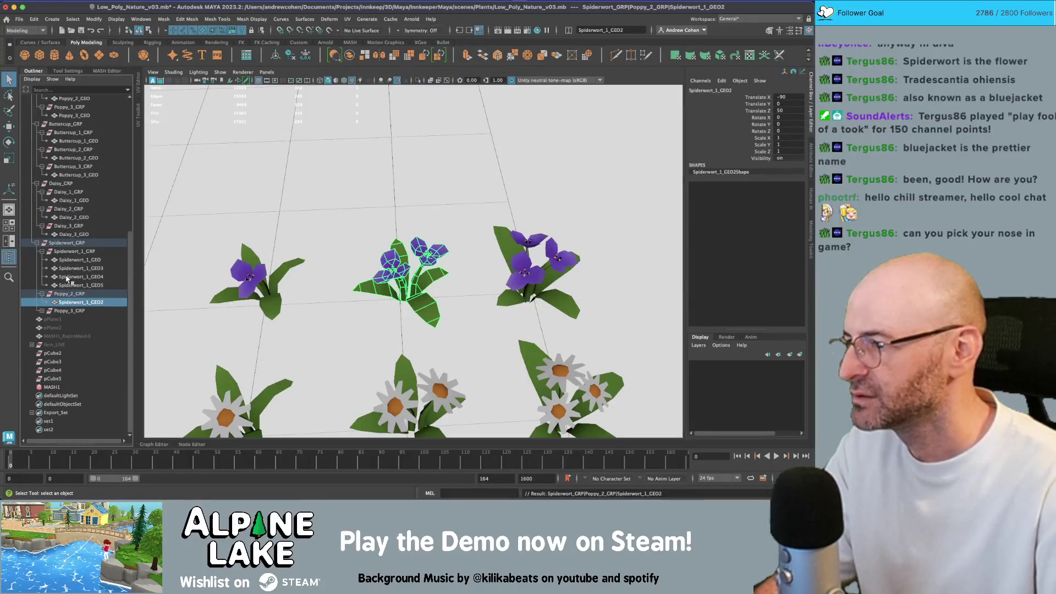
Combine the right spiderwort's pieces into one mesh and place it in the third plant's group.
{"action": "left_click_drag", "start_coordinate": [508, 233], "coordinate": [619, 258]}
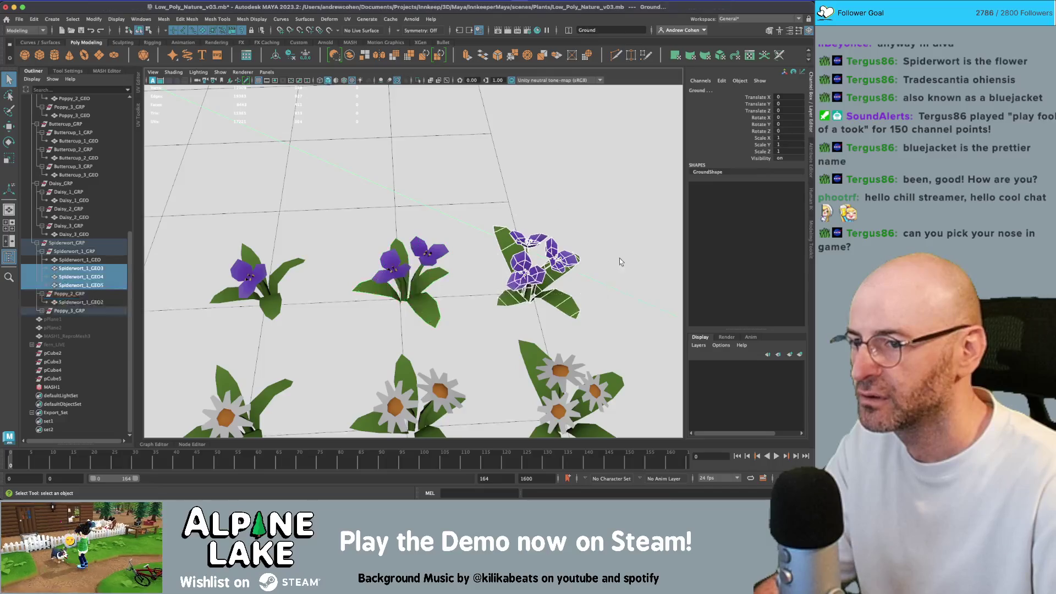
{"action": "left_click", "coordinate": [350, 55]}
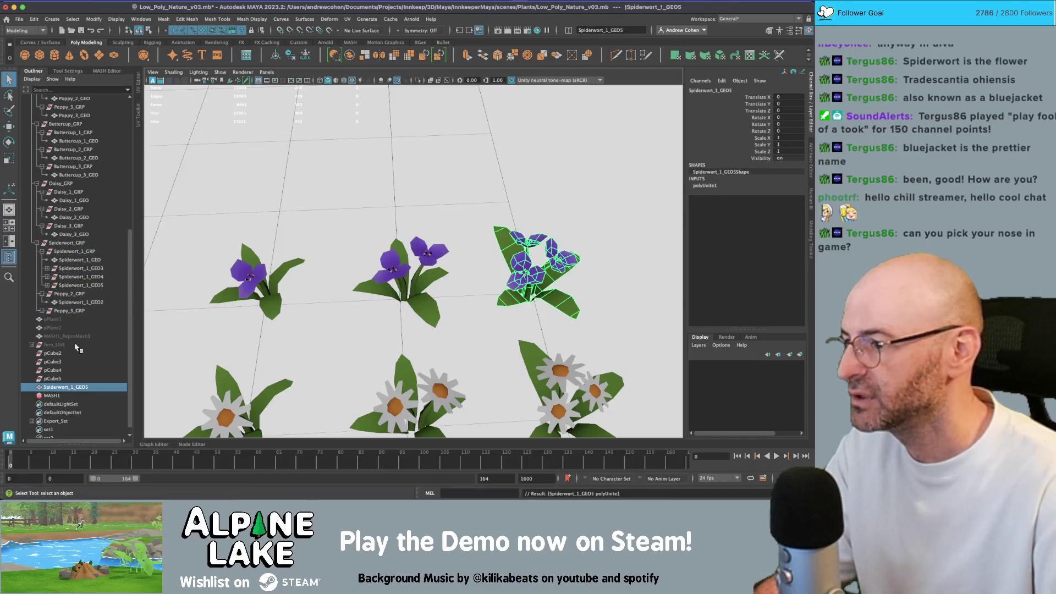
{"action": "left_click_drag", "start_coordinate": [62, 388], "coordinate": [68, 315]}
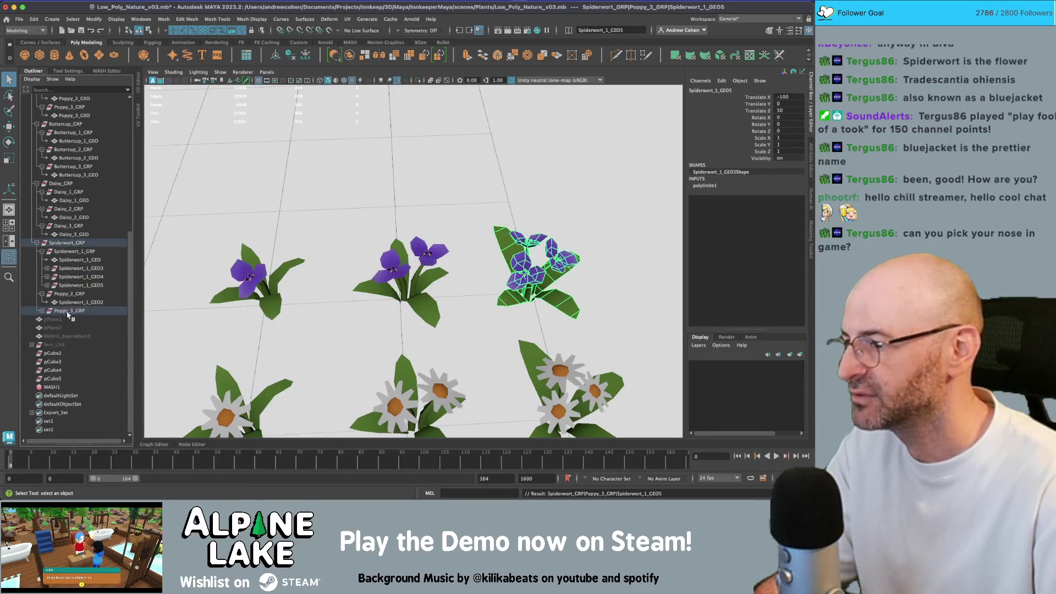
{"action": "left_click", "coordinate": [44, 311]}
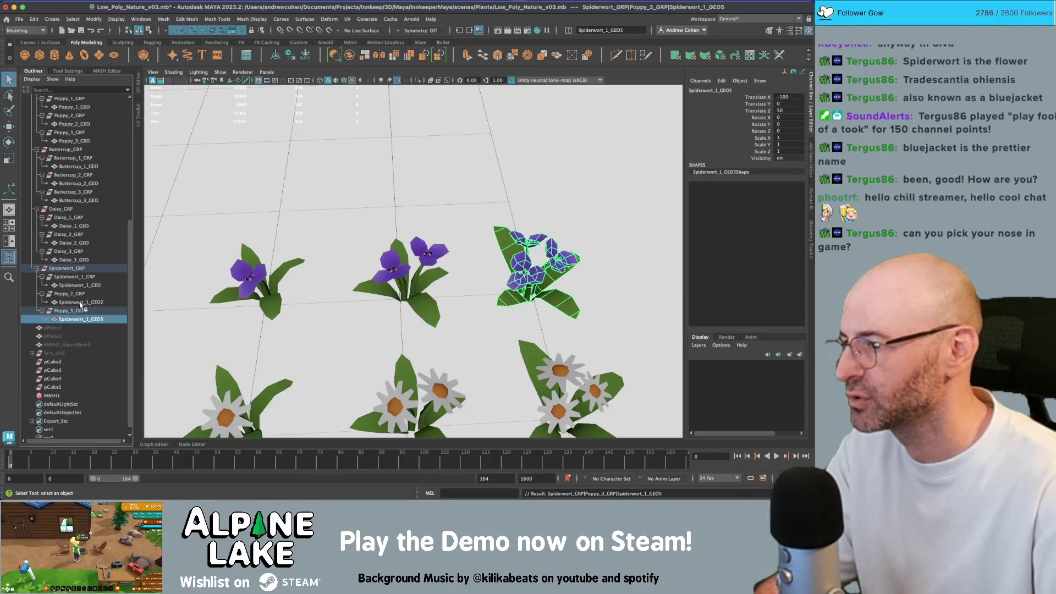
Rename the merged meshes and groups to Spiderwort_2/3_GEO and Spiderwort_2/3_GRP.
{"action": "double_click", "coordinate": [82, 302]}
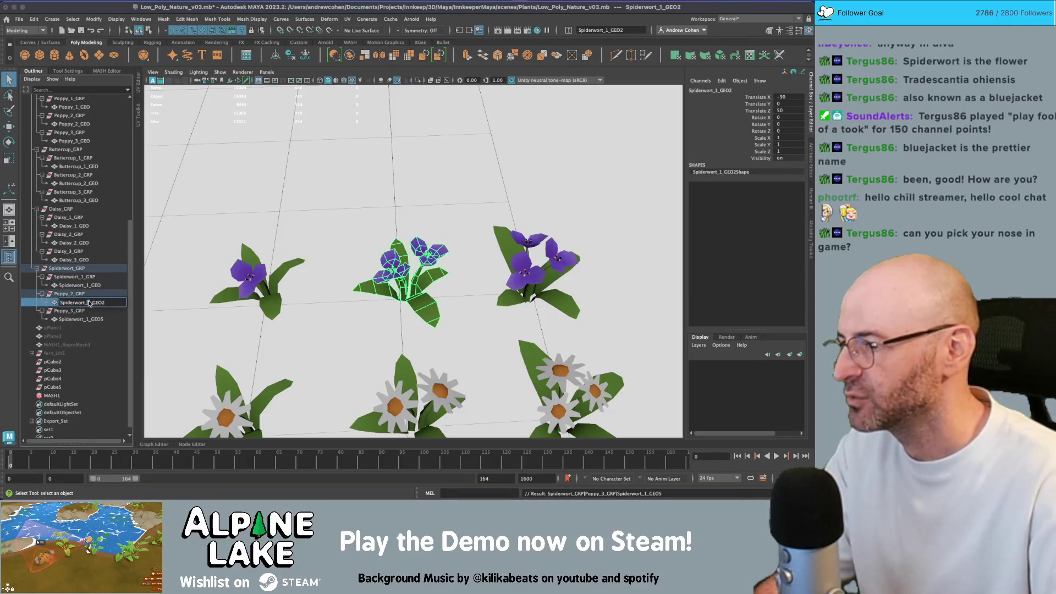
{"action": "type", "text": "3"}
{"action": "key", "text": "End"}
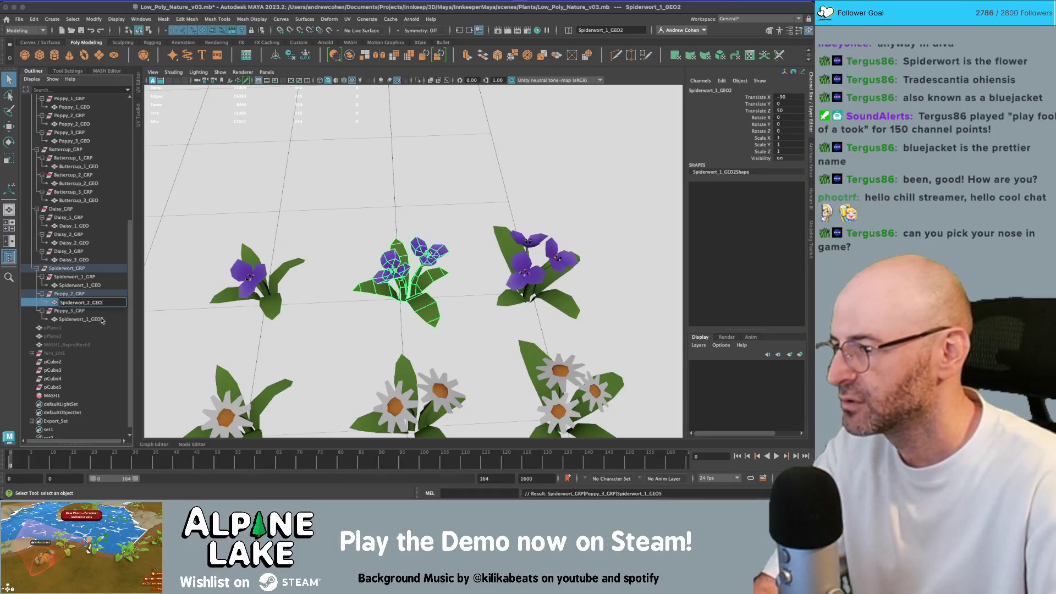
{"action": "double_click", "coordinate": [90, 321]}
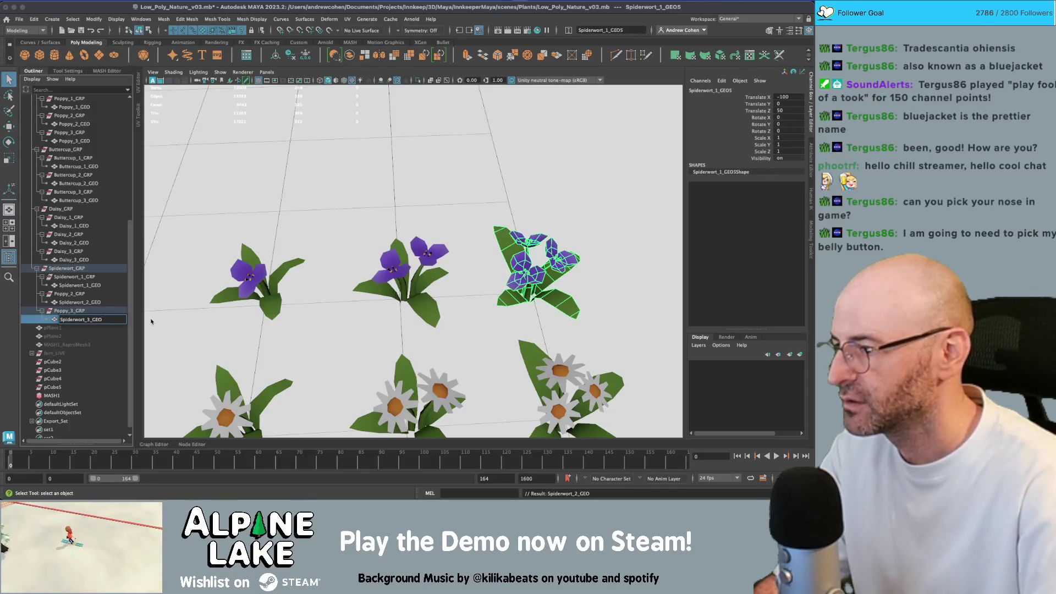
{"action": "key", "text": "Return"}
{"action": "double_click", "coordinate": [115, 311]}
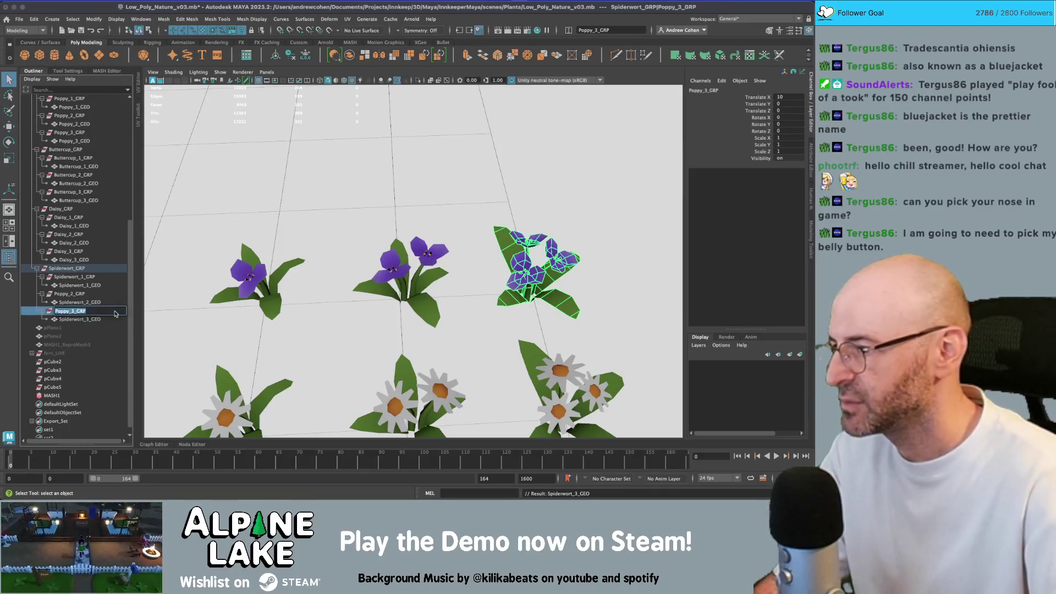
{"action": "type", "text": "Spiderwort"}
{"action": "key", "text": "Return"}
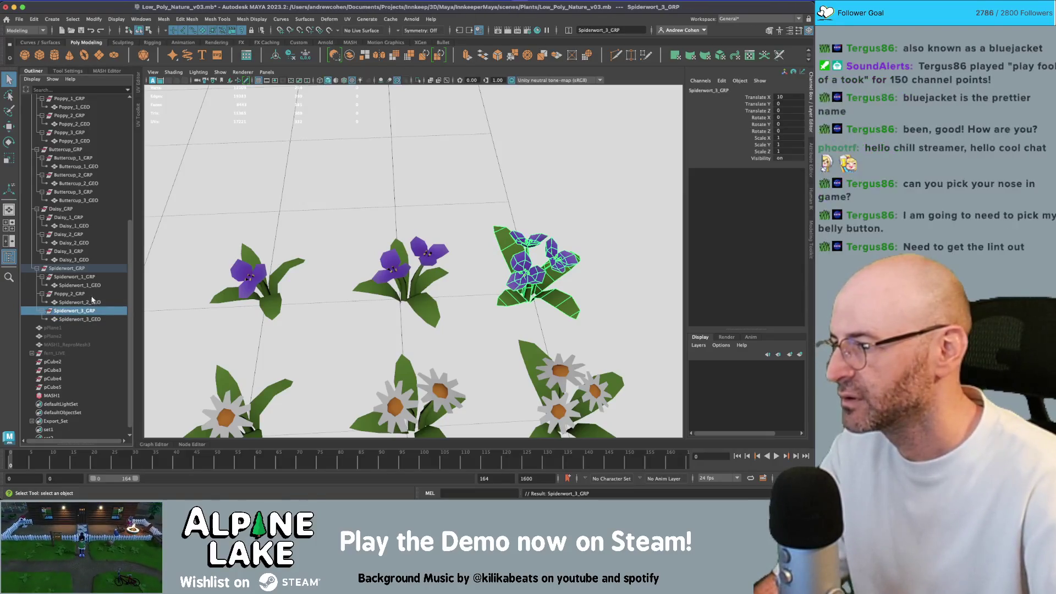
{"action": "double_click", "coordinate": [84, 294]}
{"action": "type", "text": "Spiderwort_3_GEO"}
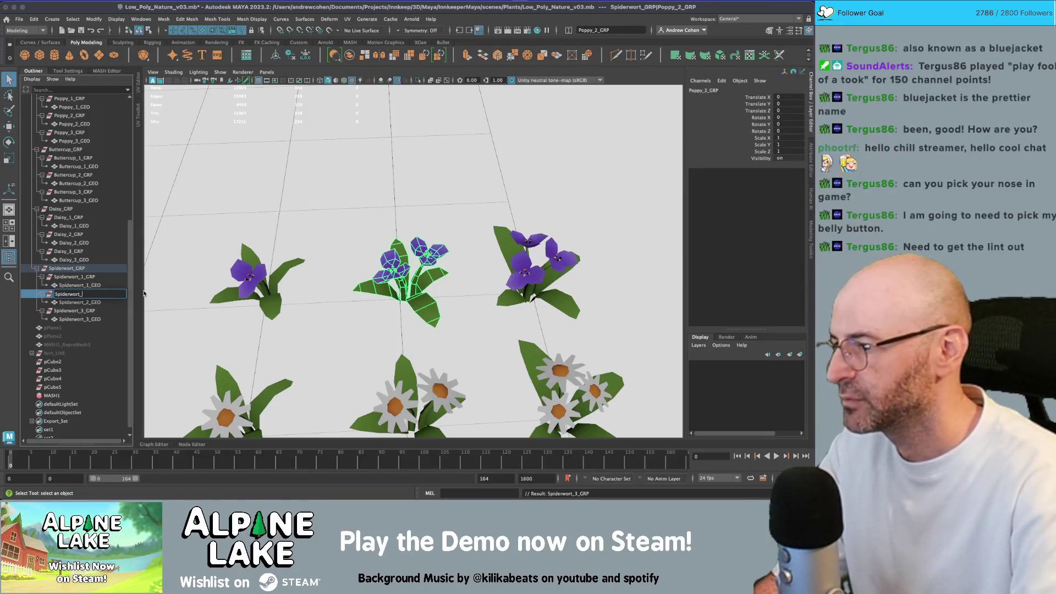
{"action": "type", "text": "2_GRP"}
{"action": "key", "text": "Return"}
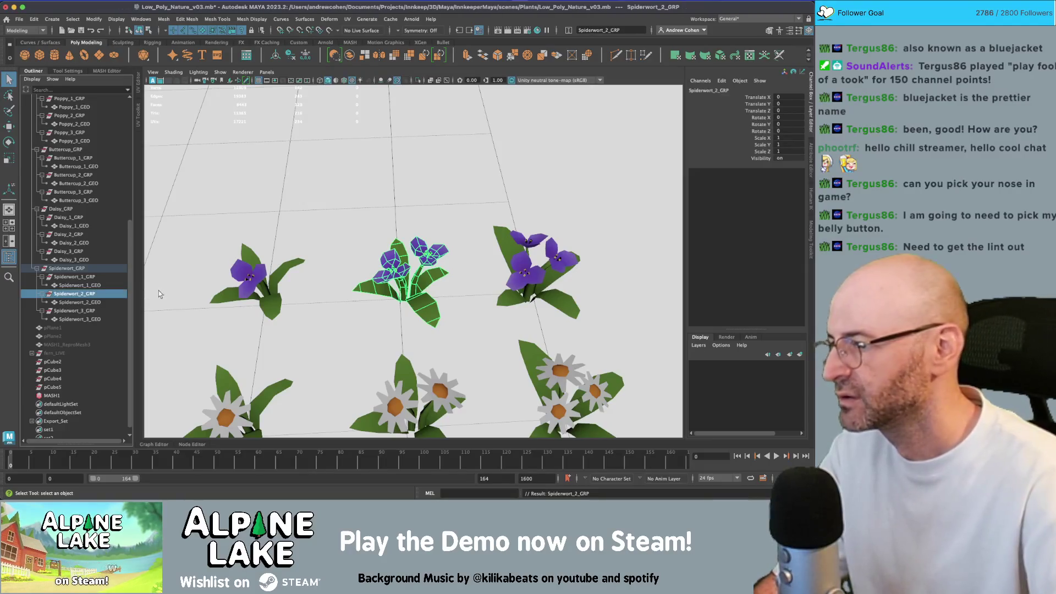
Freeze transformations on Spiderwort_1_GEO, Spiderwort_2_GEO and Spiderwort_3_GEO.
{"action": "left_click", "coordinate": [76, 285]}
{"action": "left_click", "coordinate": [77, 302], "text": "ctrl"}
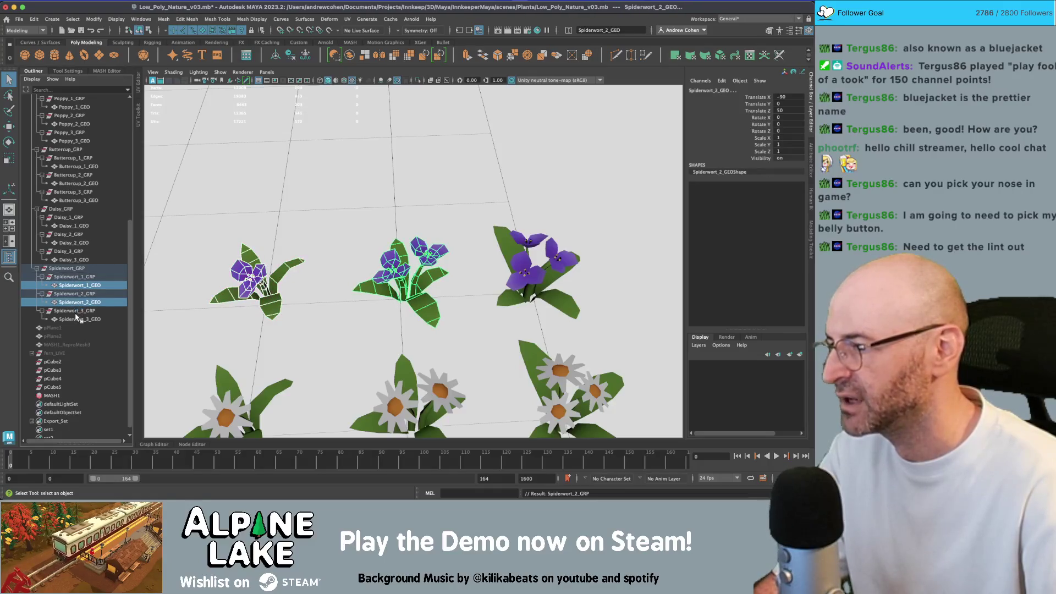
{"action": "left_click", "coordinate": [77, 319], "text": "ctrl"}
{"action": "key", "text": "w"}
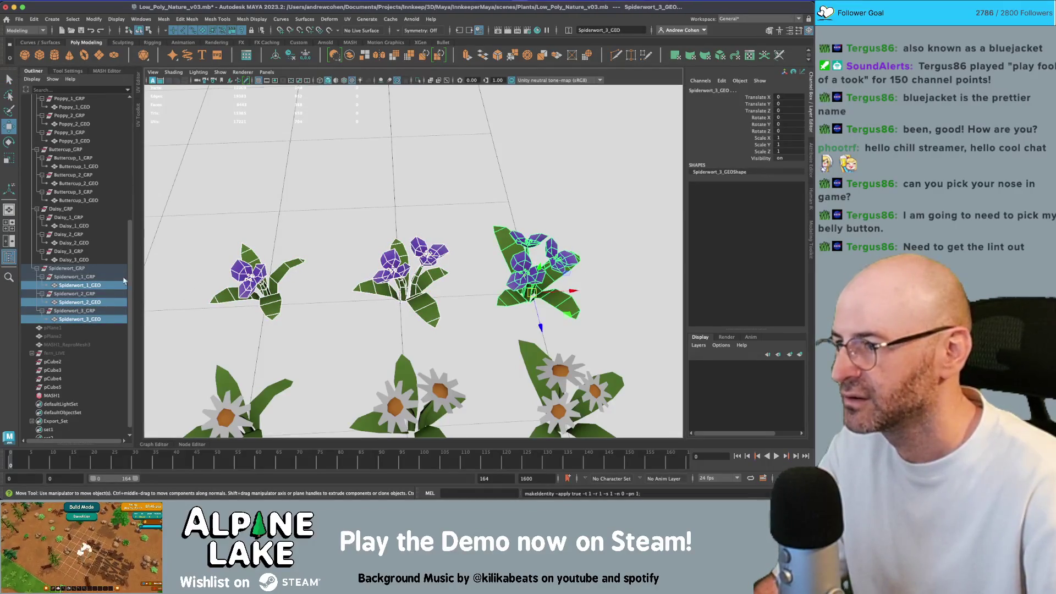
{"action": "scroll", "coordinate": [192, 283], "scroll_direction": "down", "scroll_amount": 2}
Freeze transformations on Daisy_1_GEO, Daisy_2_GEO and Daisy_3_GEO.
{"action": "key", "text": "q"}
{"action": "left_click", "coordinate": [256, 391]}
{"action": "left_click", "coordinate": [402, 393], "text": "shift"}
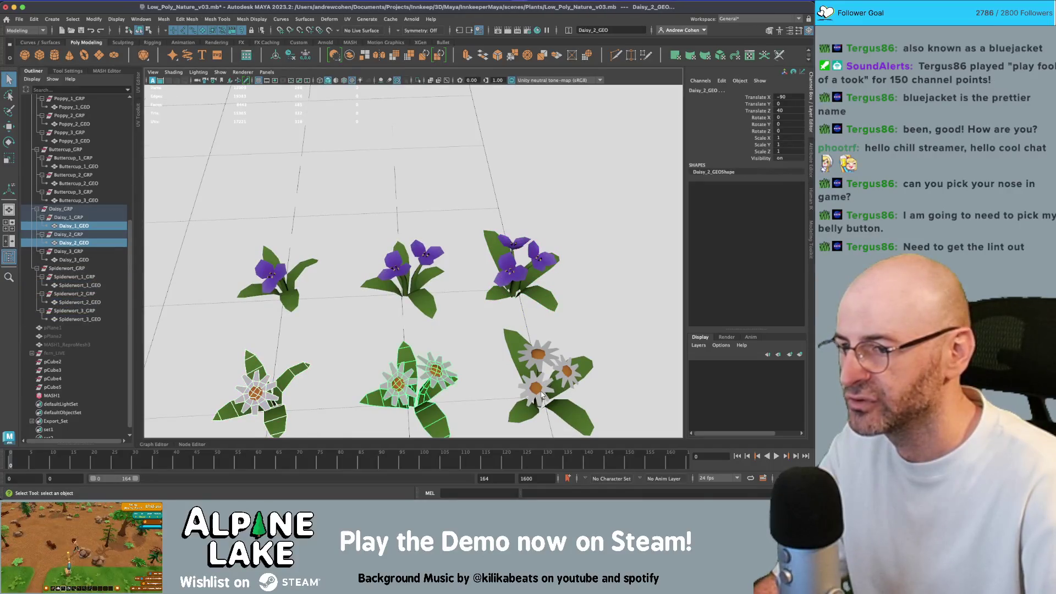
{"action": "left_click", "coordinate": [542, 395], "text": "shift"}
{"action": "key", "text": "w"}
{"action": "scroll", "coordinate": [539, 385], "scroll_direction": "down", "scroll_amount": 3}
Freeze transformations on Buttercup_1_GEO, Buttercup_2_GEO and Buttercup_3_GEO.
{"action": "key", "text": "q"}
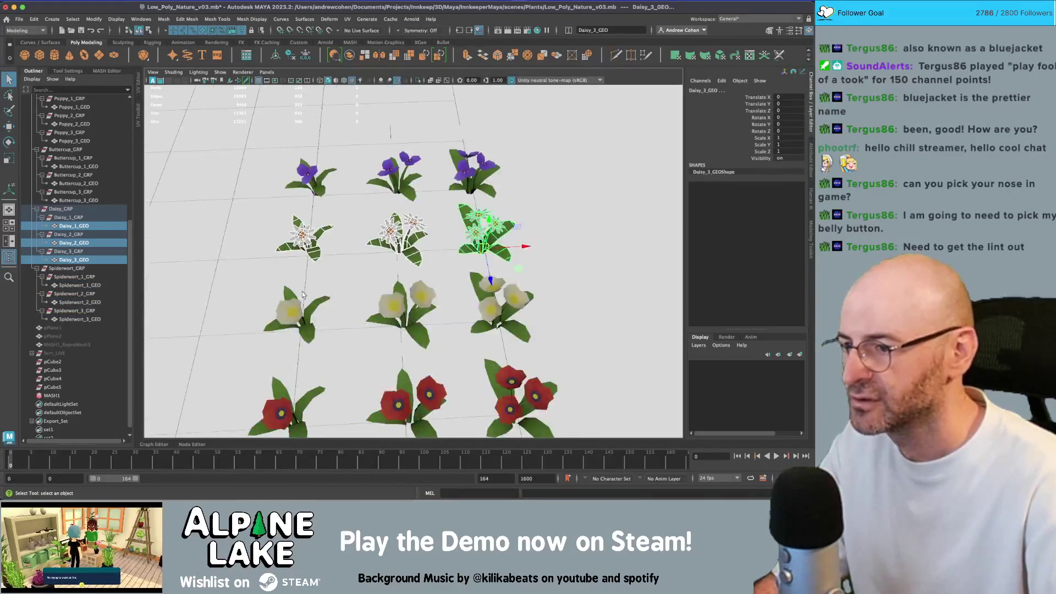
{"action": "left_click", "coordinate": [290, 311]}
{"action": "left_click", "coordinate": [399, 305], "text": "shift"}
{"action": "left_click", "coordinate": [482, 300], "text": "shift"}
{"action": "key", "text": "w"}
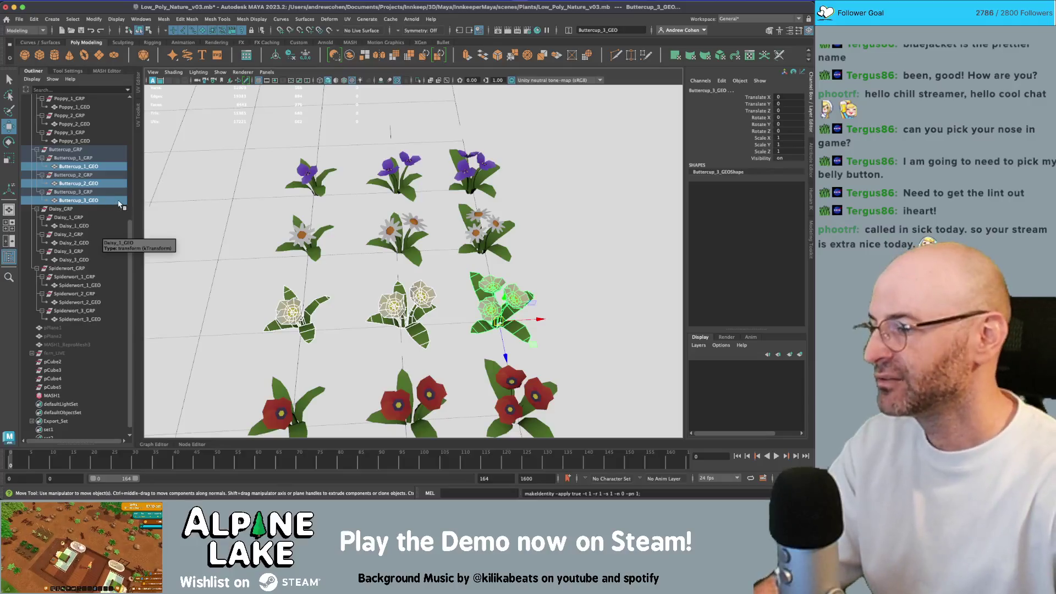
{"action": "scroll", "coordinate": [376, 202], "scroll_direction": "down", "scroll_amount": 2}
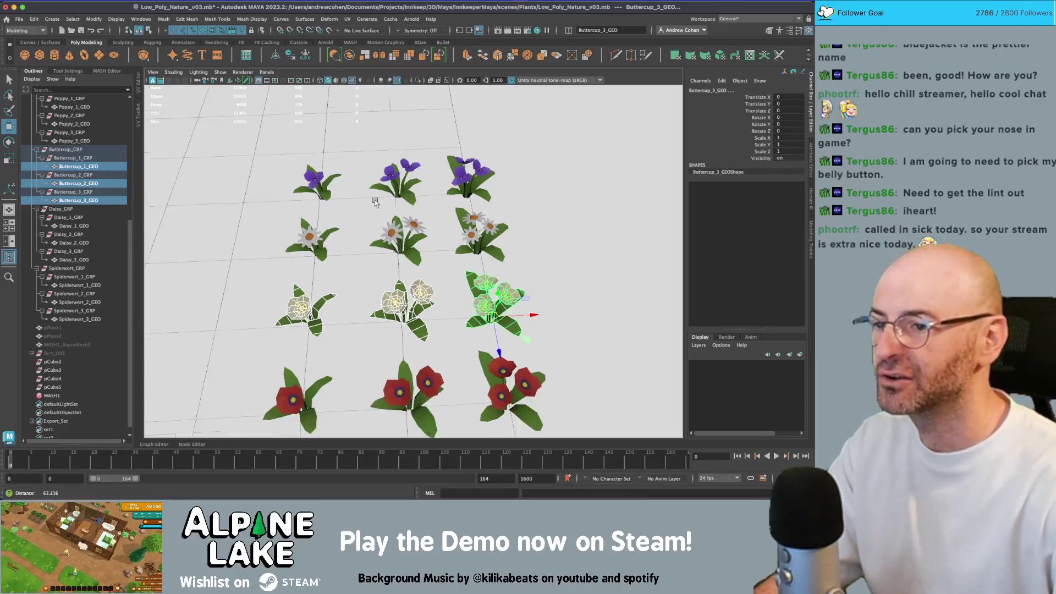
{"action": "mouse_move", "coordinate": [375, 202]}
{"action": "left_mouse_down", "text": "alt"}
{"action": "mouse_move", "coordinate": [426, 152]}
{"action": "mouse_move", "coordinate": [368, 183]}
{"action": "left_mouse_up", "text": "alt"}
{"action": "key", "text": "q"}
{"action": "left_click", "coordinate": [425, 152]}
{"action": "scroll", "coordinate": [368, 182], "scroll_direction": "down", "scroll_amount": 6}
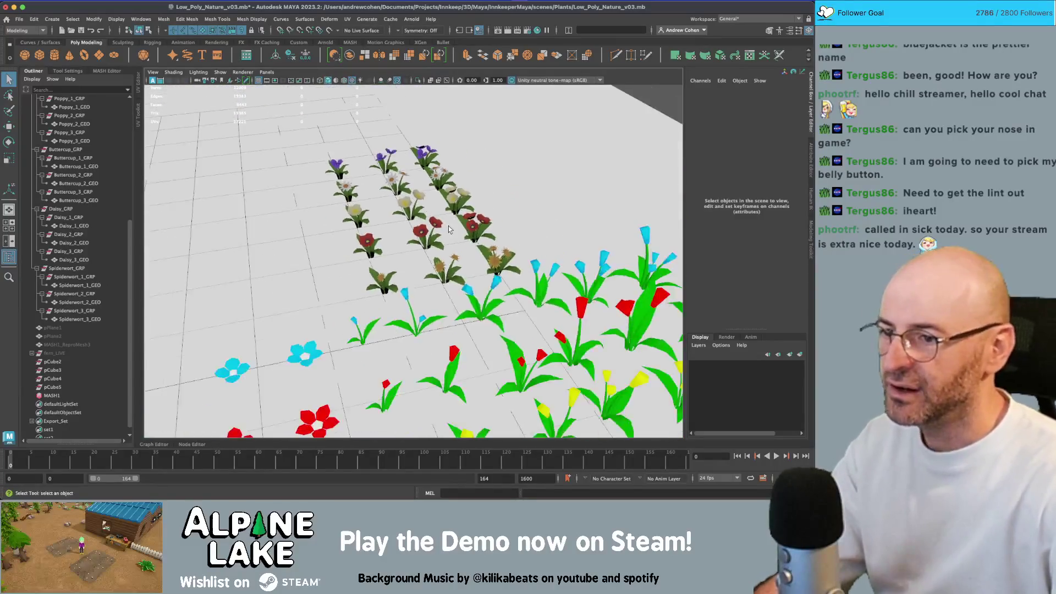
{"action": "left_click_drag", "start_coordinate": [401, 270], "coordinate": [434, 292], "text": "alt"}
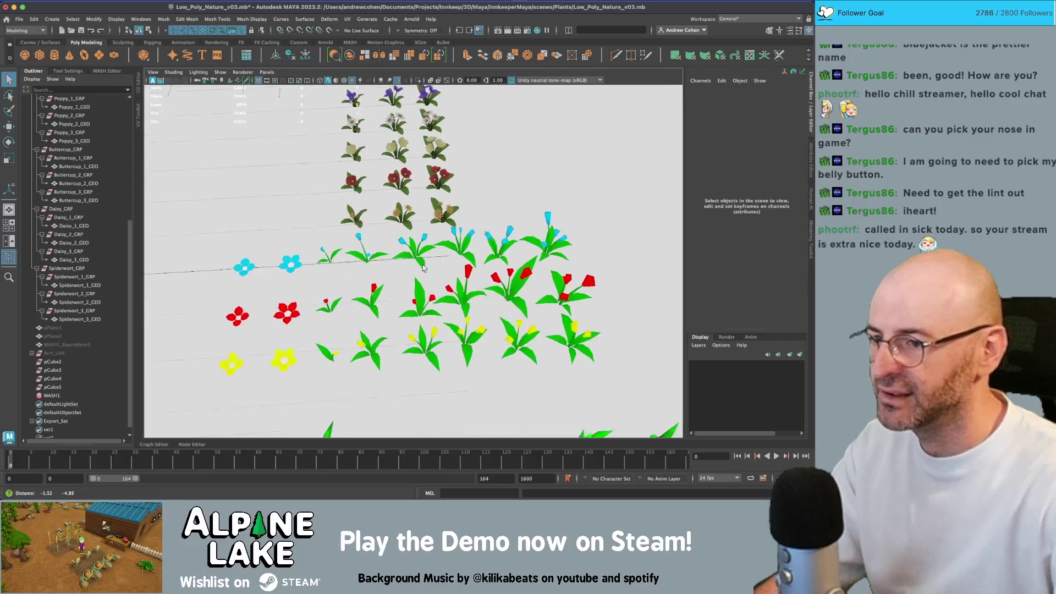
{"action": "scroll", "coordinate": [444, 306], "scroll_direction": "up", "scroll_amount": 5}
{"action": "scroll", "coordinate": [430, 297], "scroll_direction": "down", "scroll_amount": 3}
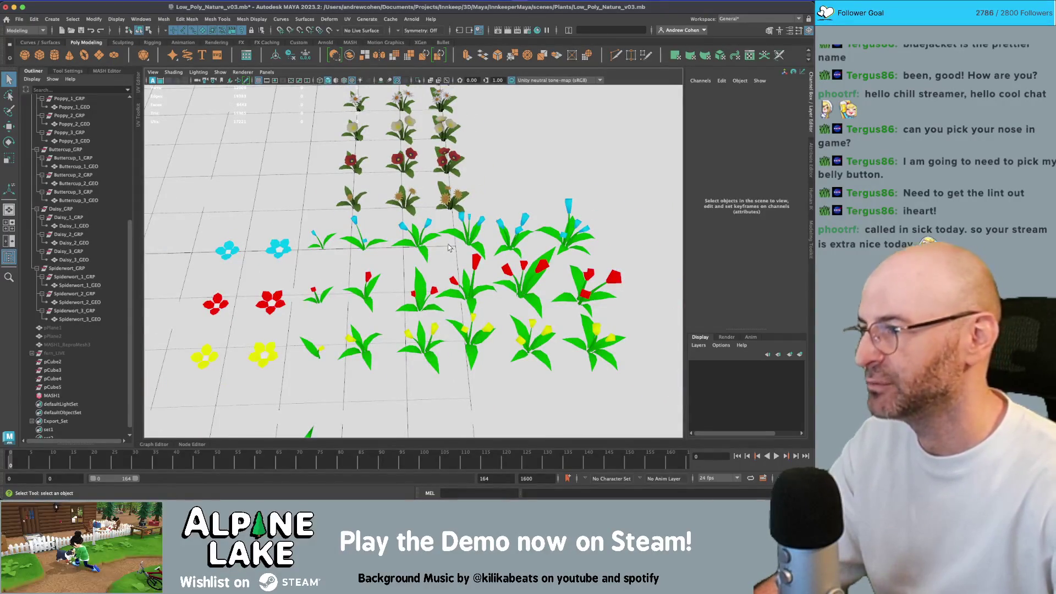
{"action": "scroll", "coordinate": [461, 272], "scroll_direction": "up", "scroll_amount": 3}
{"action": "left_click_drag", "start_coordinate": [460, 271], "coordinate": [419, 247], "text": "alt"}
{"action": "mouse_move", "coordinate": [527, 263]}
{"action": "left_mouse_down", "text": "alt"}
{"action": "mouse_move", "coordinate": [383, 242]}
{"action": "mouse_move", "coordinate": [484, 231]}
{"action": "left_mouse_up", "text": "alt"}
{"action": "scroll", "coordinate": [410, 235], "scroll_direction": "up", "scroll_amount": 2}
{"action": "scroll", "coordinate": [489, 210], "scroll_direction": "up", "scroll_amount": 3}
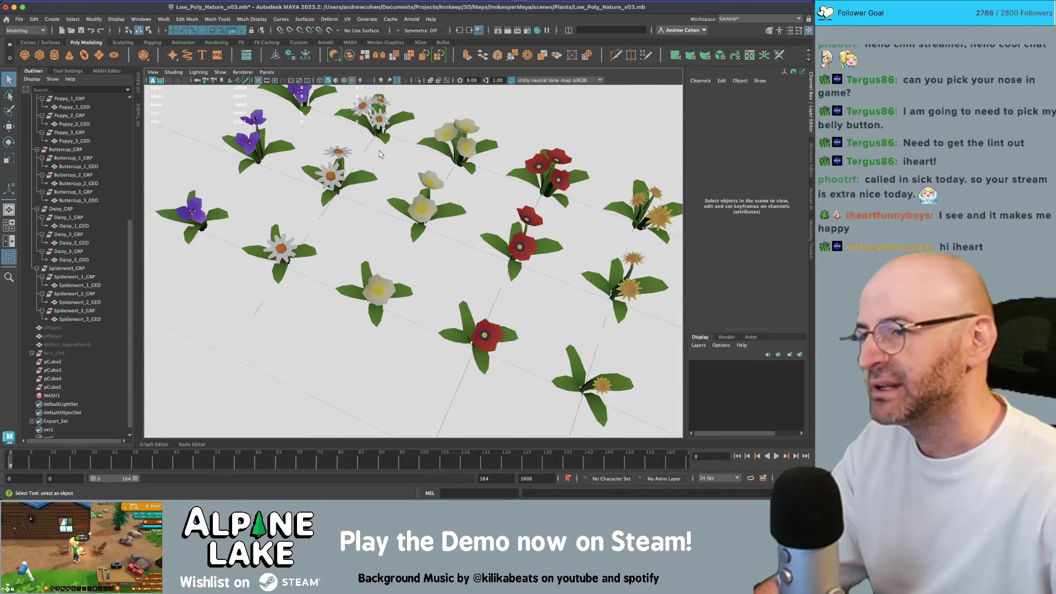
{"action": "scroll", "coordinate": [379, 154], "scroll_direction": "down", "scroll_amount": 3}
{"action": "left_click_drag", "start_coordinate": [379, 154], "coordinate": [440, 185], "text": "alt"}
{"action": "scroll", "coordinate": [451, 192], "scroll_direction": "up", "scroll_amount": 4}
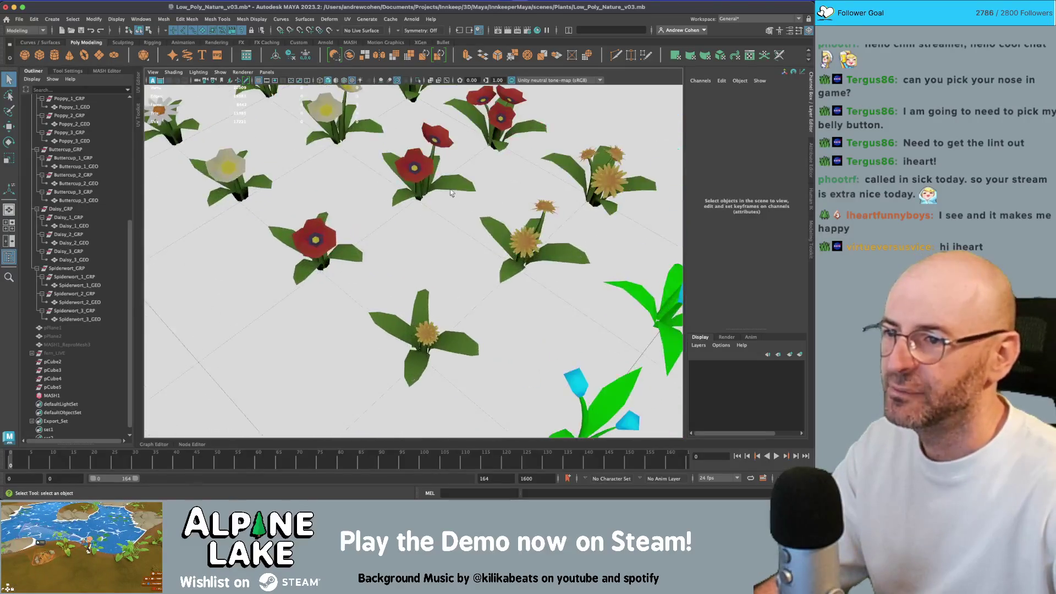
{"action": "left_click", "coordinate": [425, 166]}
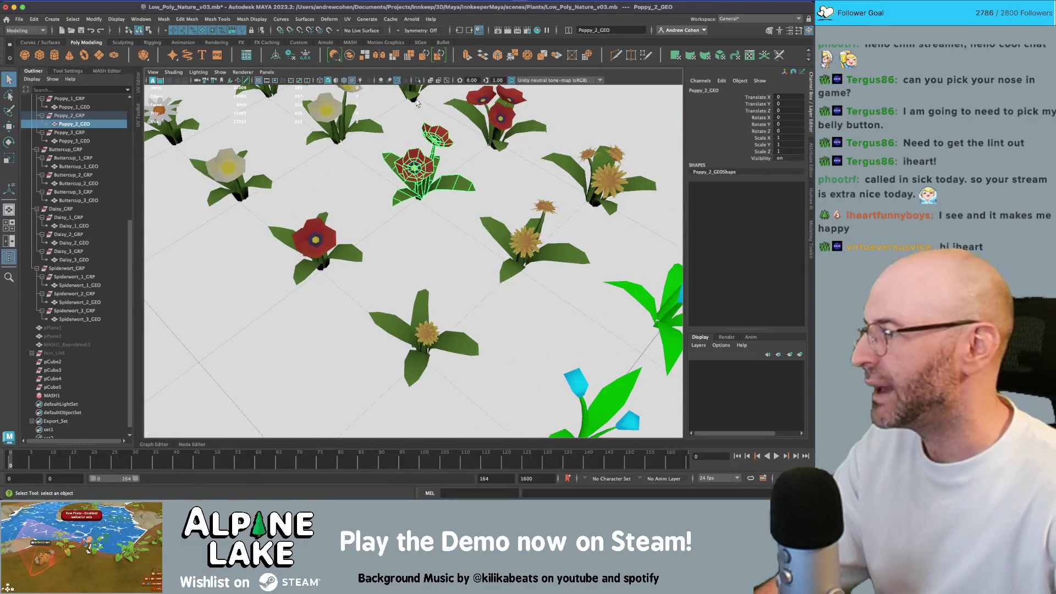
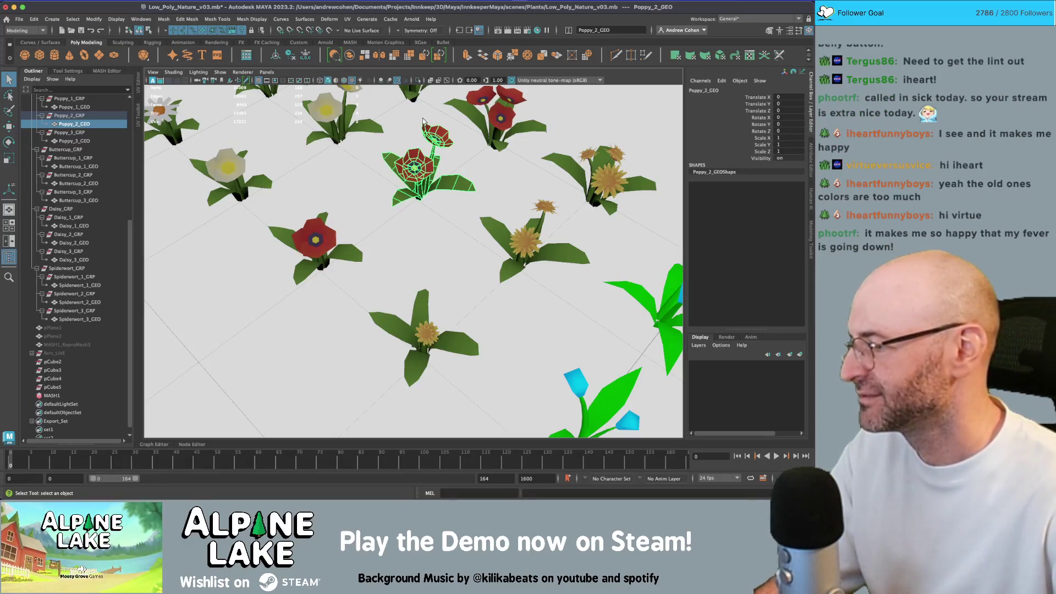
Deselect the poppy, frame all the flowers, and bring up Save As for Low_Poly_Nature_v03.mb.
{"action": "left_click_drag", "start_coordinate": [478, 152], "coordinate": [456, 168]}
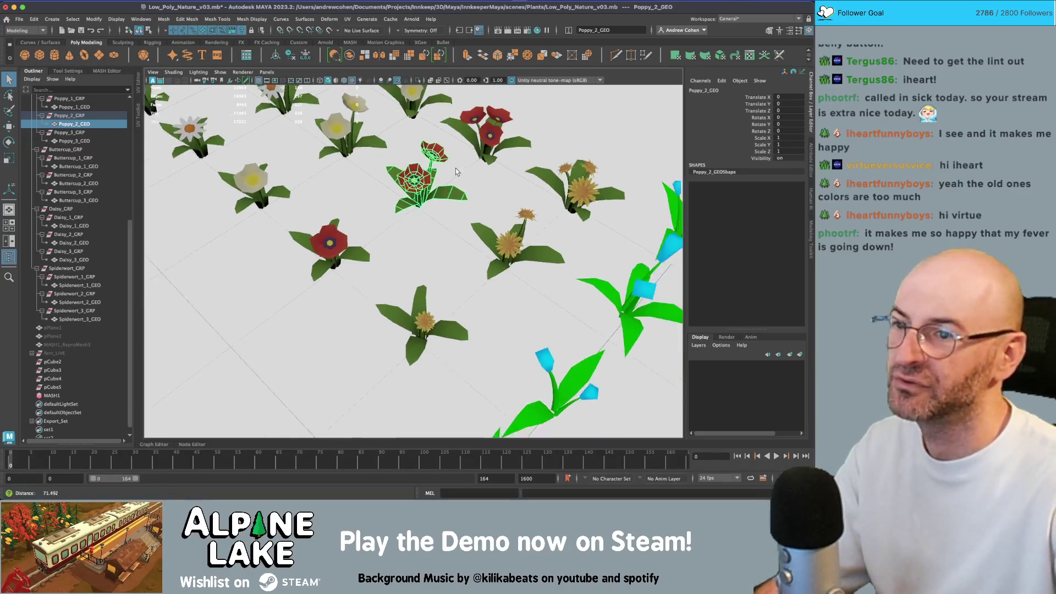
{"action": "left_click", "coordinate": [430, 182]}
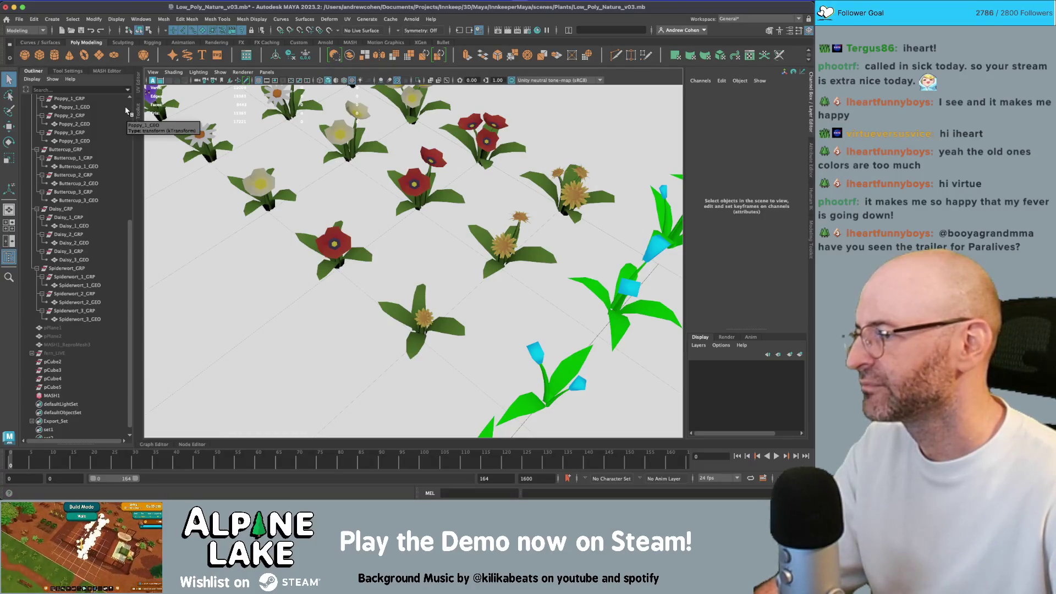
{"action": "key", "text": "a"}
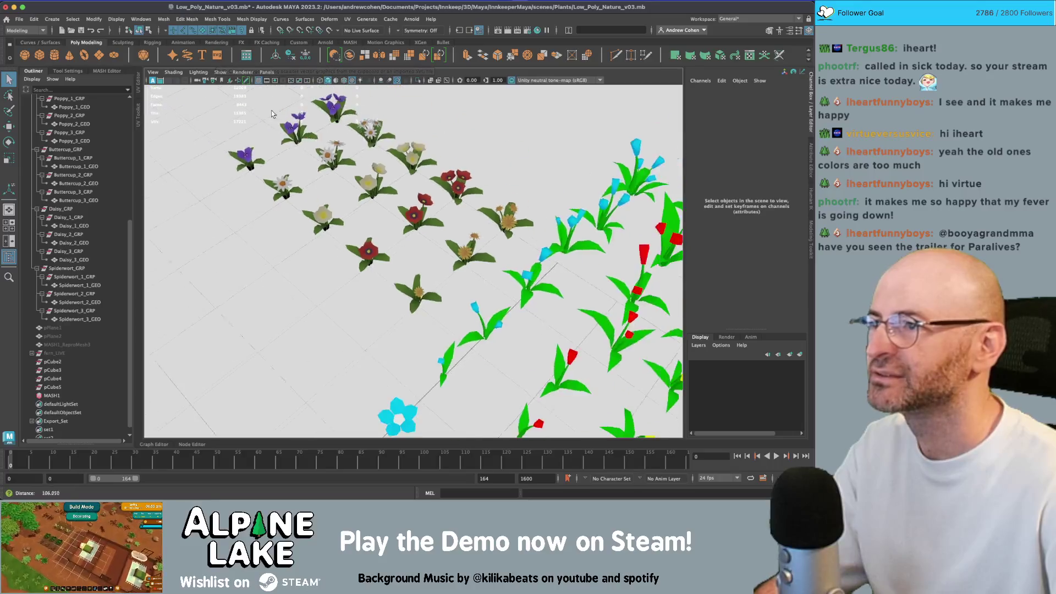
{"action": "key", "text": "ctrl+shift+s"}
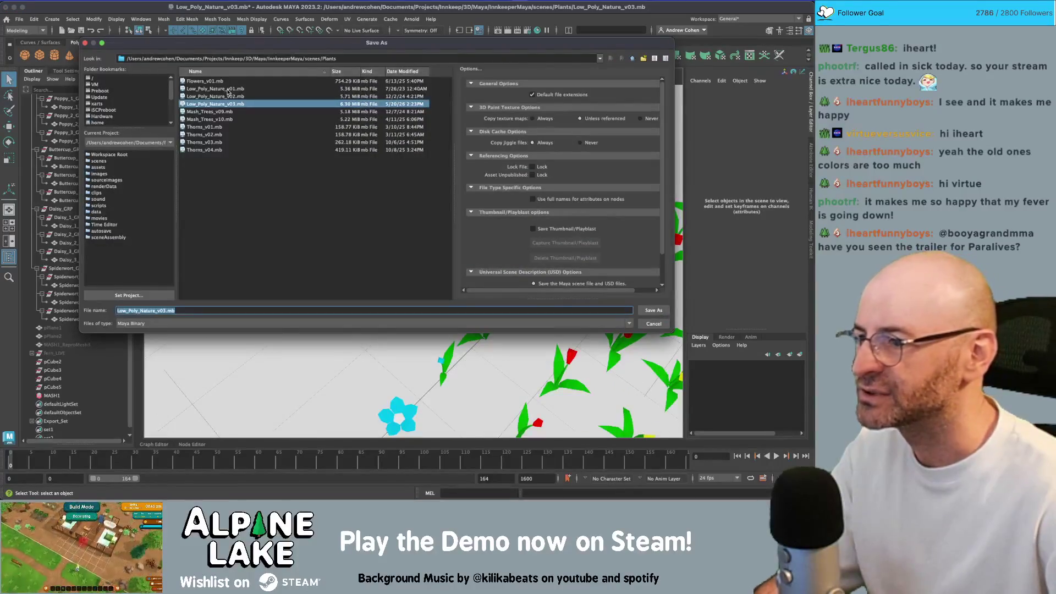
Save the scene as Low_Poly_Nature_v04.mb.
{"action": "type", "text": "4"}
{"action": "key", "text": "Return"}
{"action": "left_click_drag", "start_coordinate": [417, 220], "coordinate": [468, 213]}
{"action": "scroll", "coordinate": [466, 213], "scroll_direction": "up", "scroll_amount": 3}
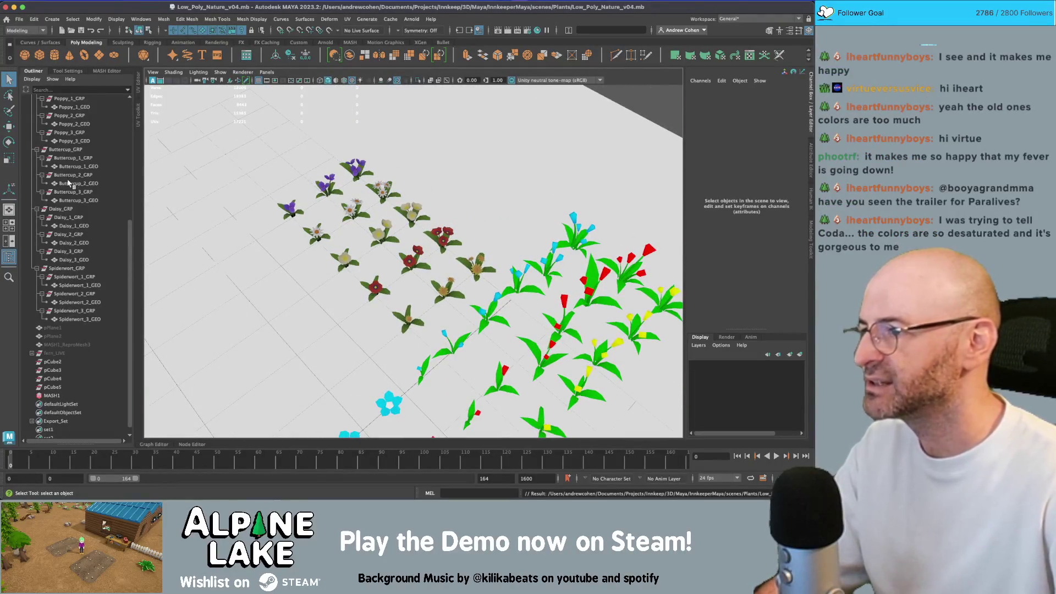
Try sending the selection to Unity as low_poly_nature_assets.fbx, dismiss the nothing-selected warning, and select Export_Set.
{"action": "left_click", "coordinate": [19, 20]}
{"action": "mouse_move", "coordinate": [82, 143]}
{"action": "left_click", "coordinate": [158, 152]}
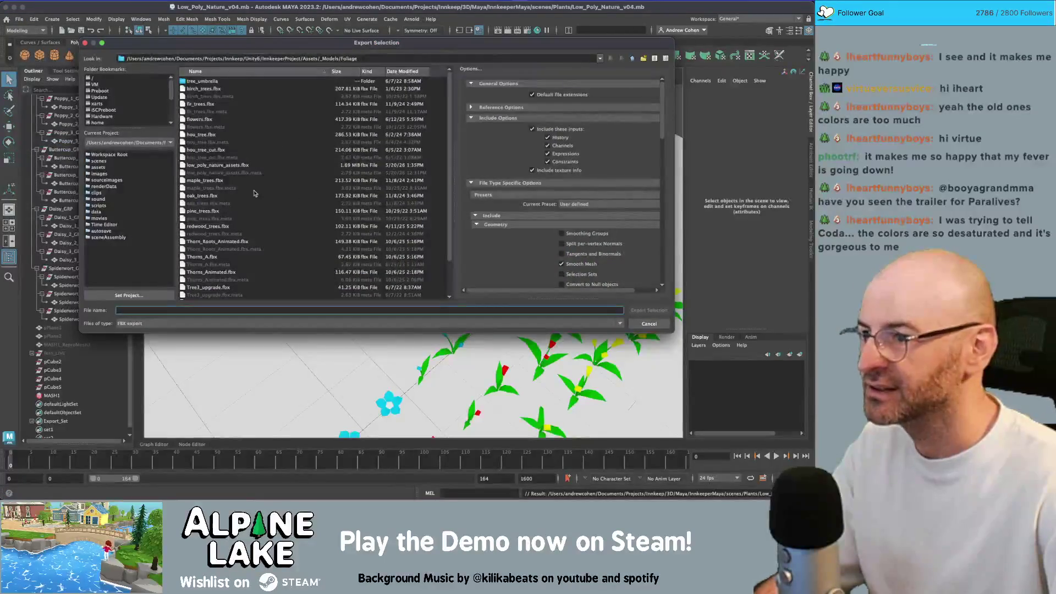
{"action": "left_click", "coordinate": [236, 164]}
{"action": "left_click", "coordinate": [633, 309]}
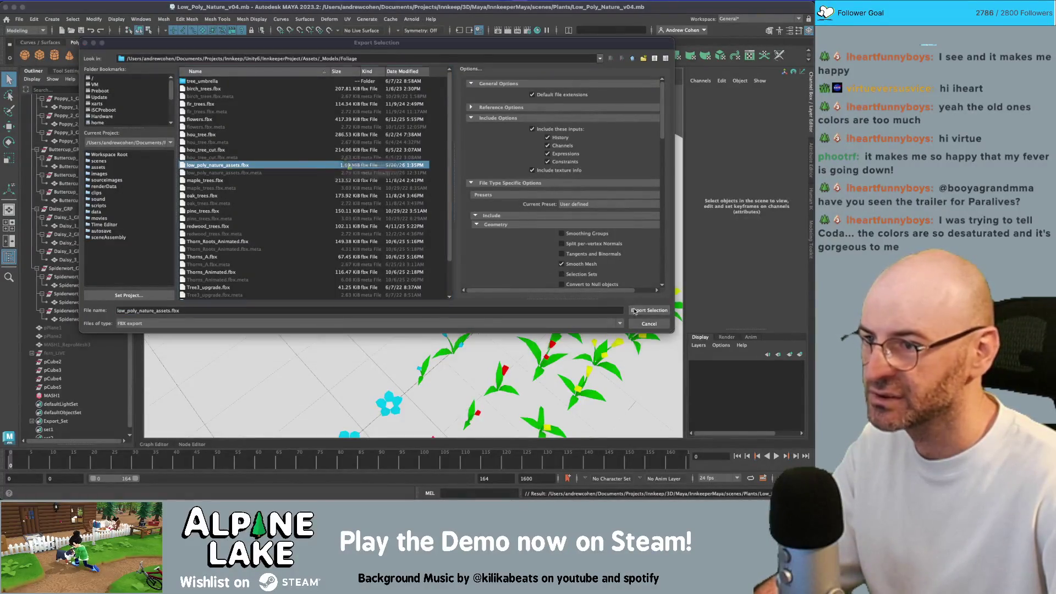
{"action": "left_click", "coordinate": [376, 187]}
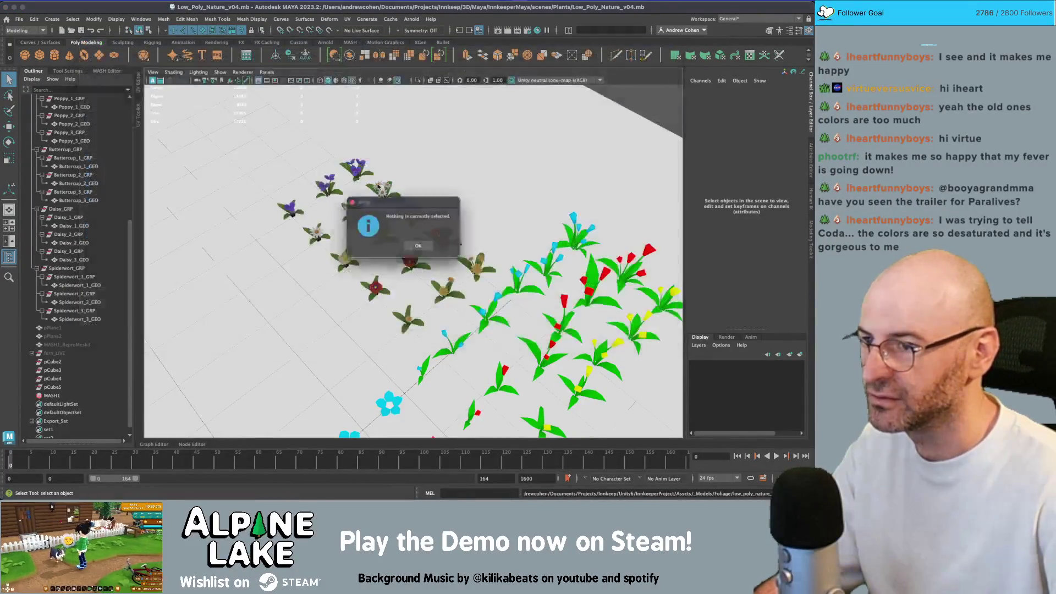
{"action": "left_click", "coordinate": [418, 247]}
{"action": "scroll", "coordinate": [82, 385], "scroll_direction": "down", "scroll_amount": 1}
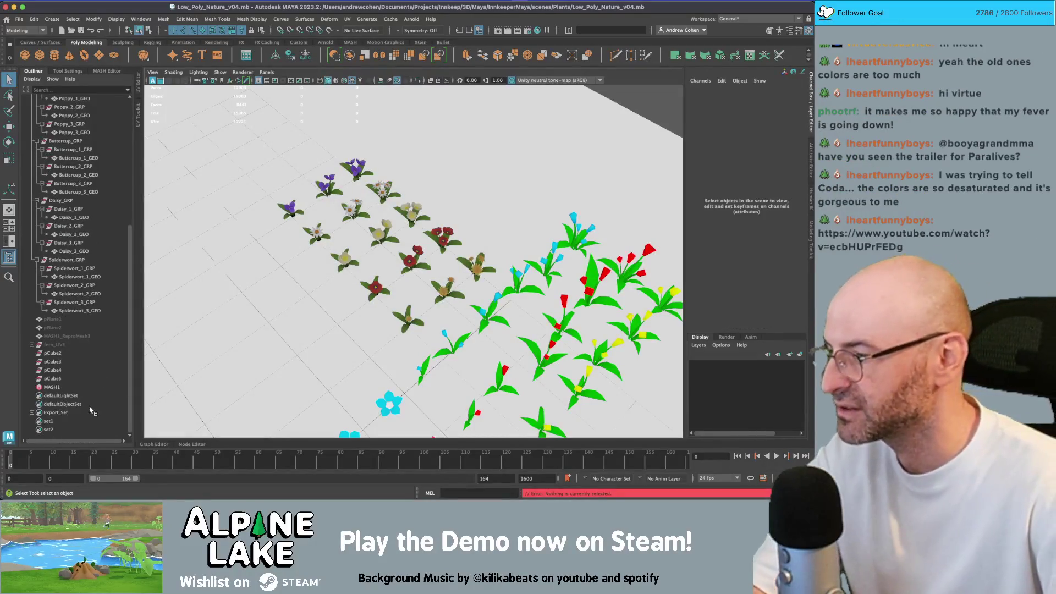
{"action": "left_click", "coordinate": [91, 413]}
{"action": "double_click", "coordinate": [91, 412]}
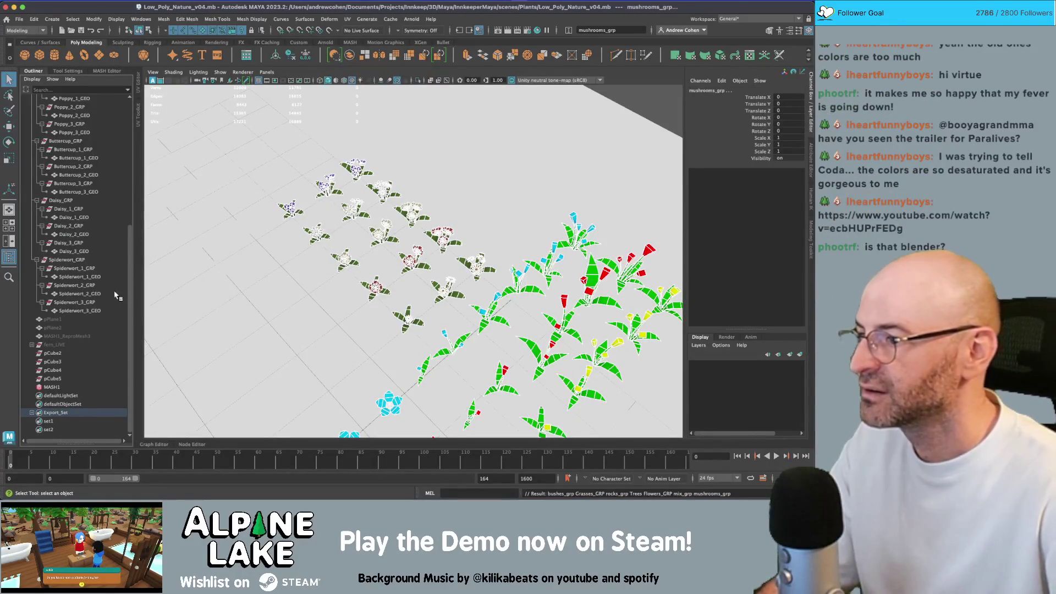
Select the flower meshes except the red poppy and apply vertex colours with the Custom shelf script.
{"action": "left_click_drag", "start_coordinate": [339, 219], "coordinate": [333, 199]}
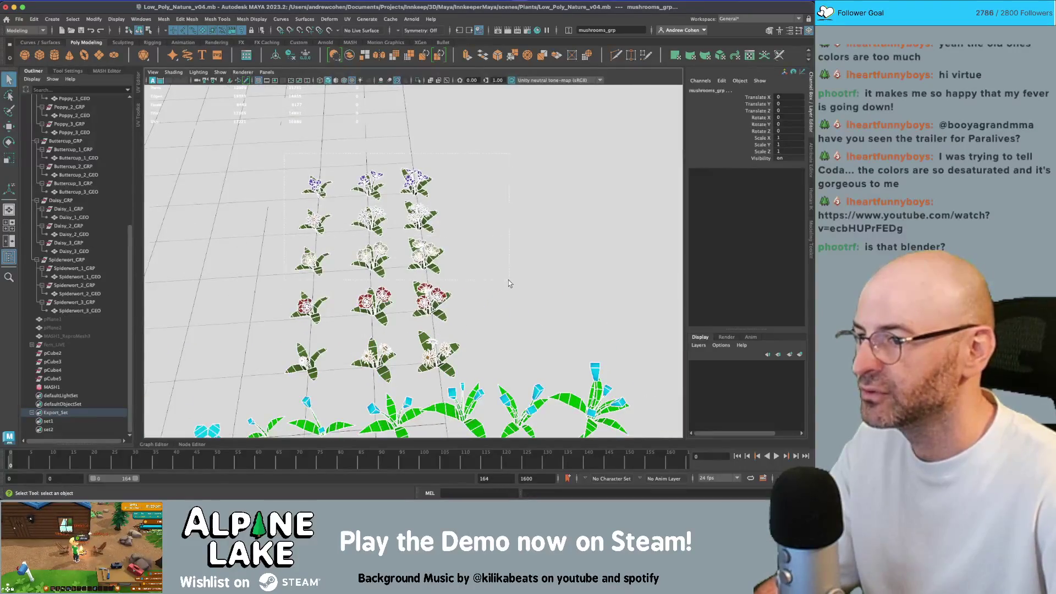
{"action": "left_click_drag", "start_coordinate": [508, 283], "coordinate": [463, 278]}
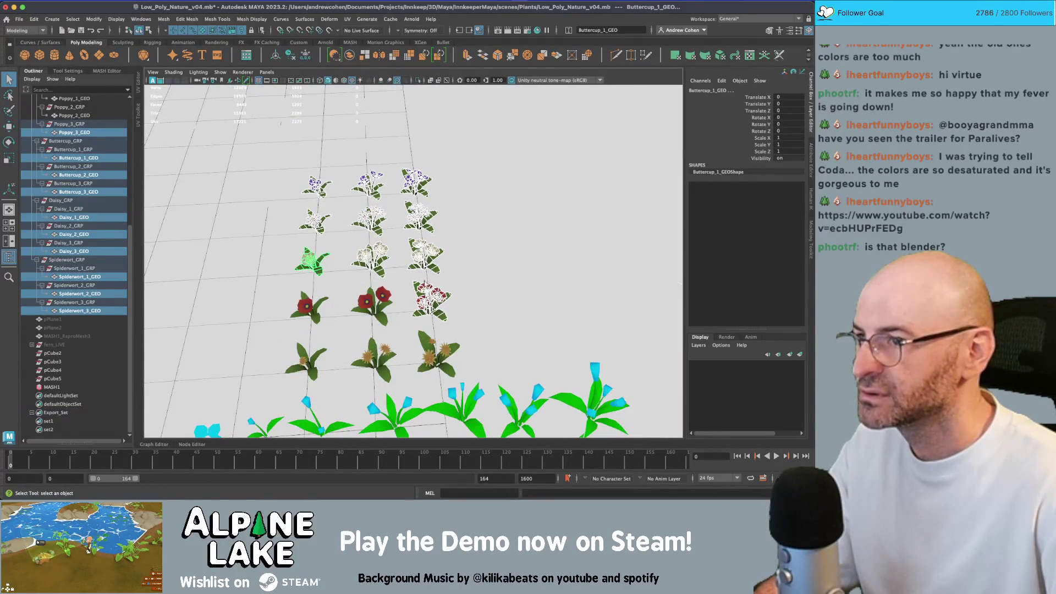
{"action": "left_click", "coordinate": [424, 291], "text": "ctrl"}
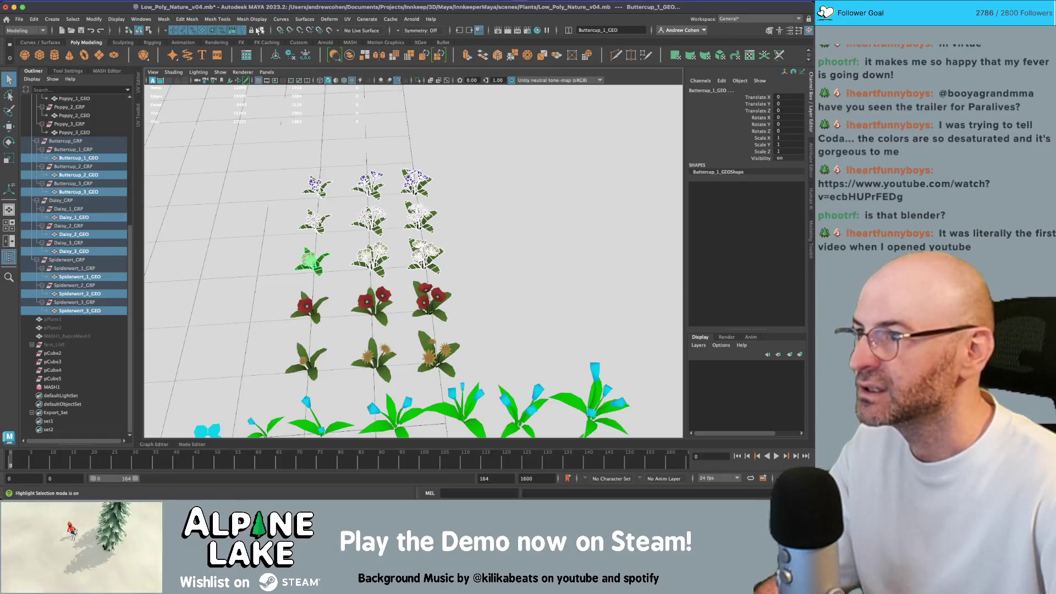
{"action": "left_click", "coordinate": [295, 43]}
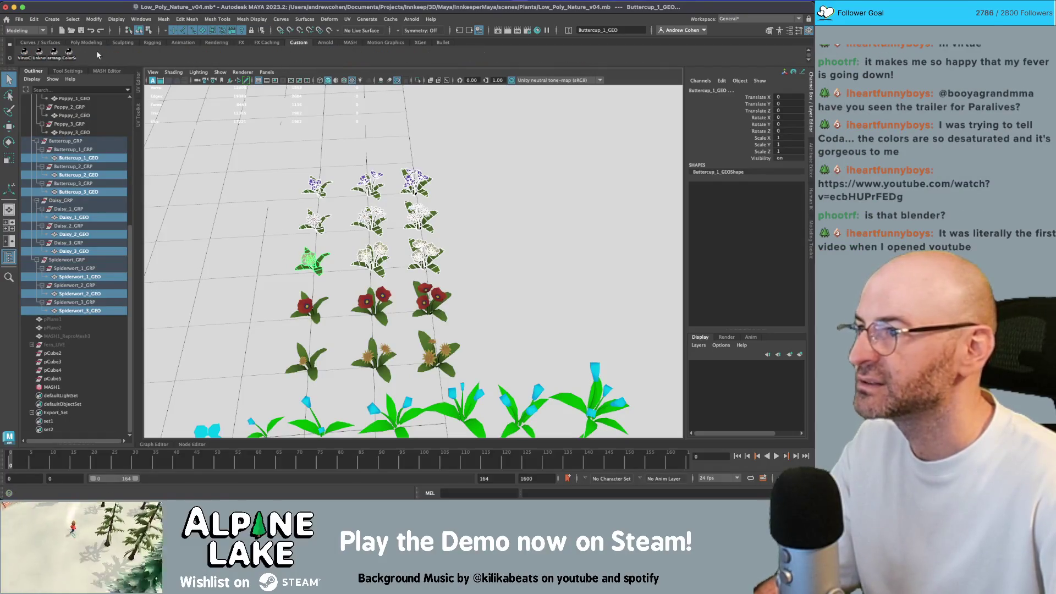
{"action": "left_click", "coordinate": [68, 51]}
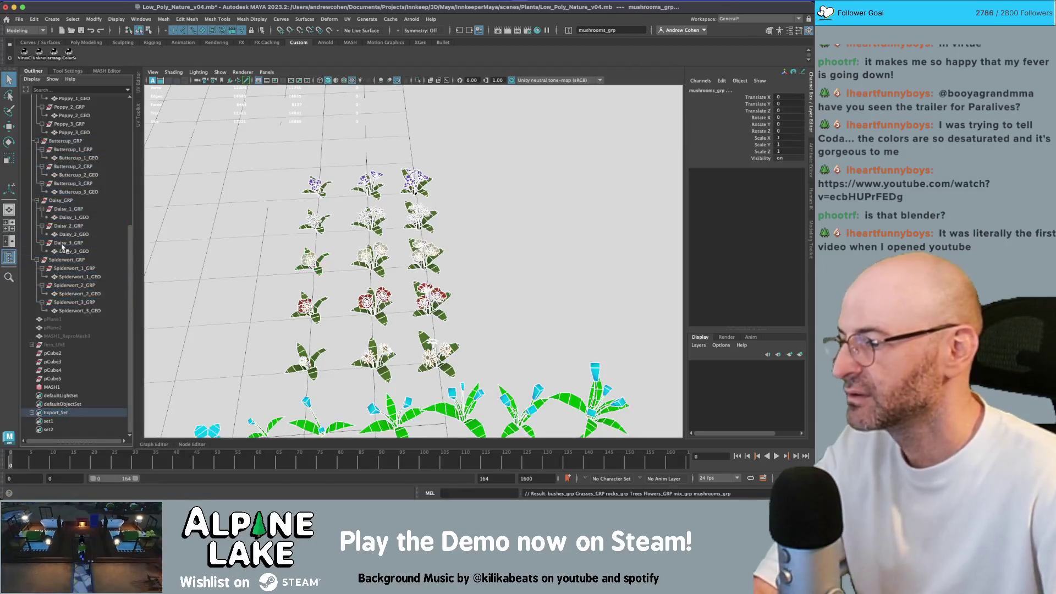
Send the selection to Unity, replacing low_poly_nature_assets.fbx.
{"action": "left_click", "coordinate": [19, 20]}
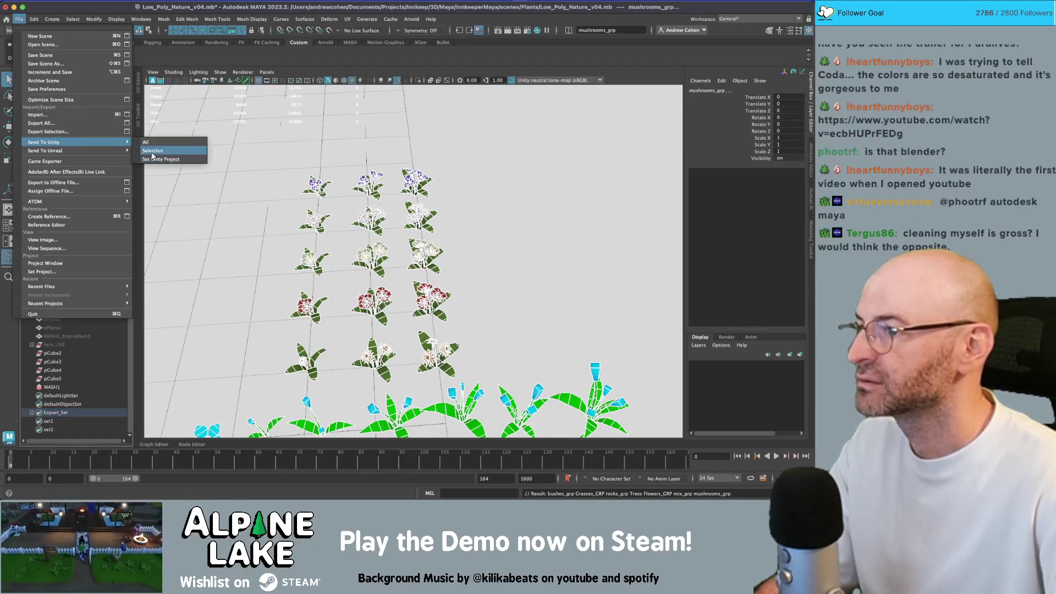
{"action": "left_click", "coordinate": [155, 146]}
{"action": "key", "text": "Return"}
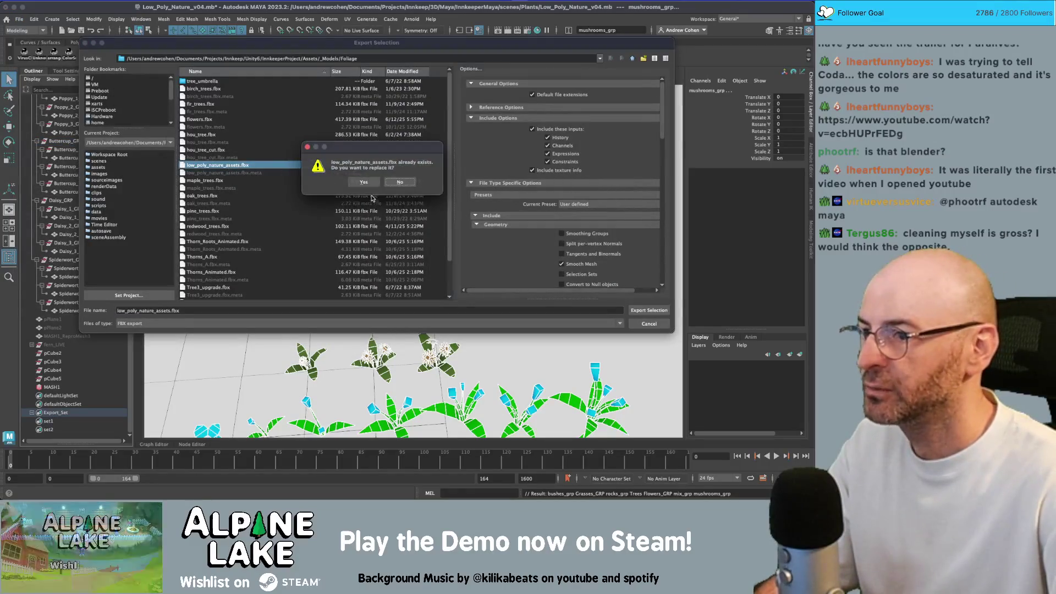
{"action": "left_click", "coordinate": [366, 182]}
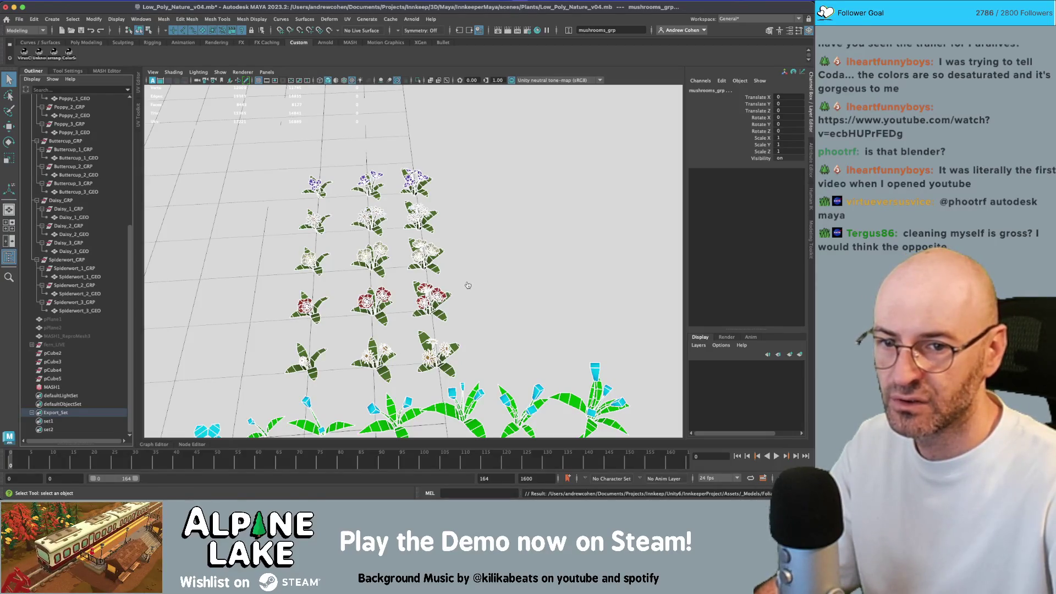
In Unity, fly the Scene camera over the re-imported flowers and select a dandelion in the grass.
{"action": "key", "text": "super+Tab"}
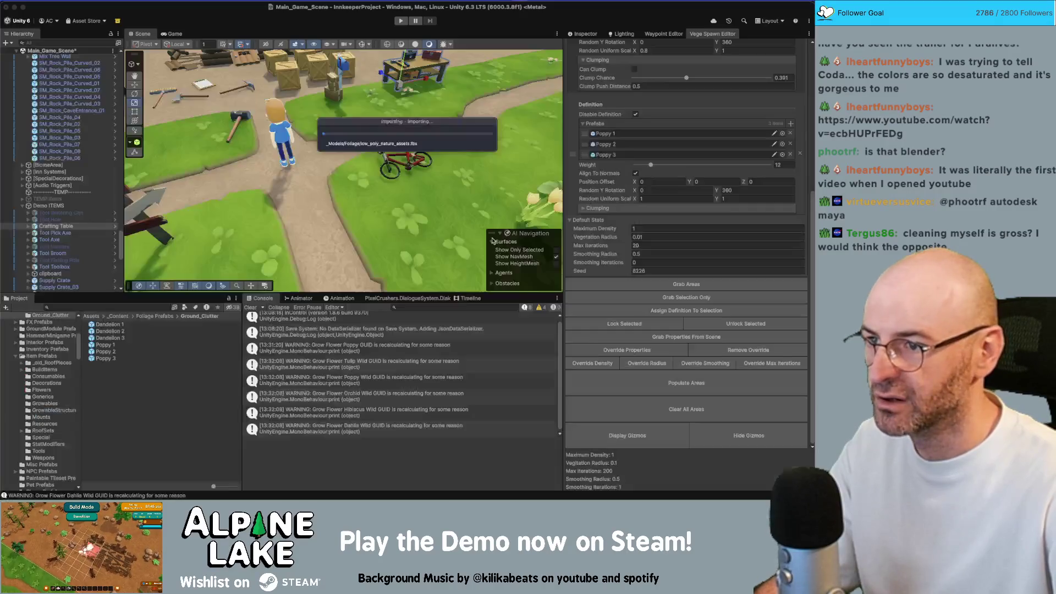
{"action": "scroll", "coordinate": [380, 187], "scroll_direction": "down", "scroll_amount": 5}
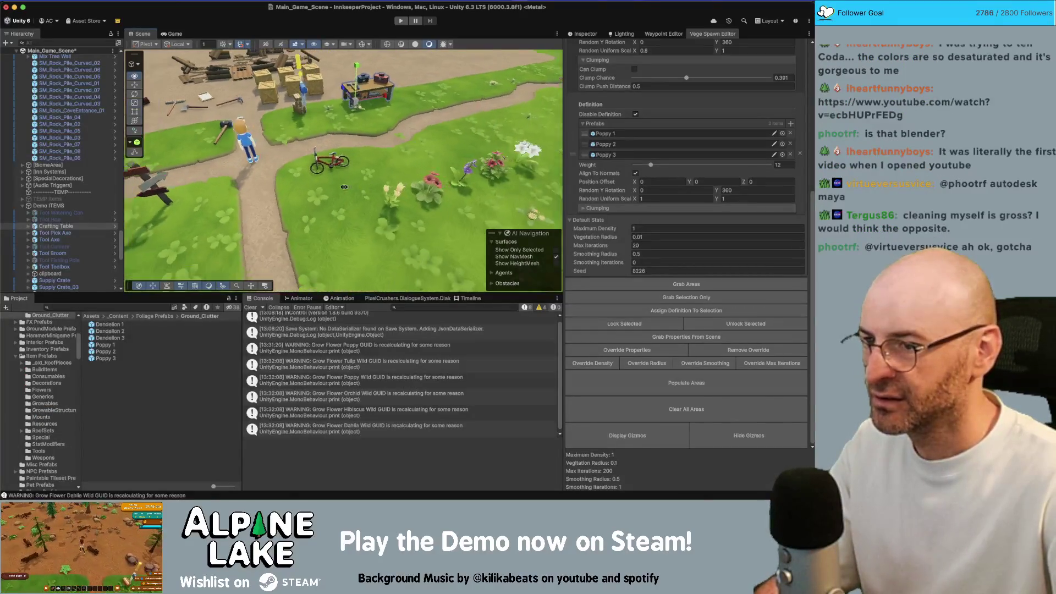
{"action": "scroll", "coordinate": [374, 184], "scroll_direction": "up", "scroll_amount": 8}
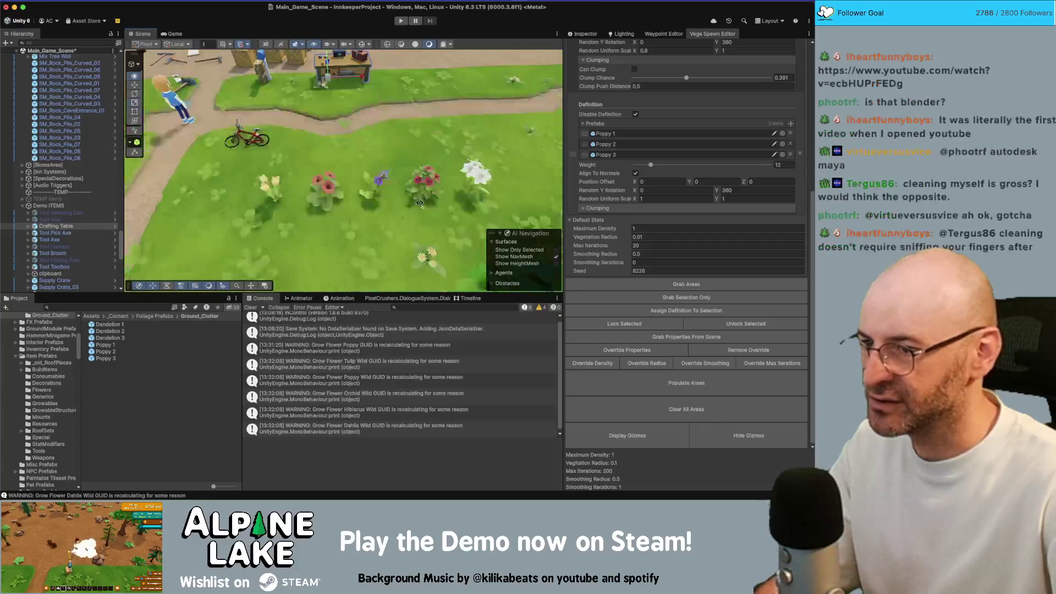
{"action": "scroll", "coordinate": [417, 192], "scroll_direction": "up", "scroll_amount": 5}
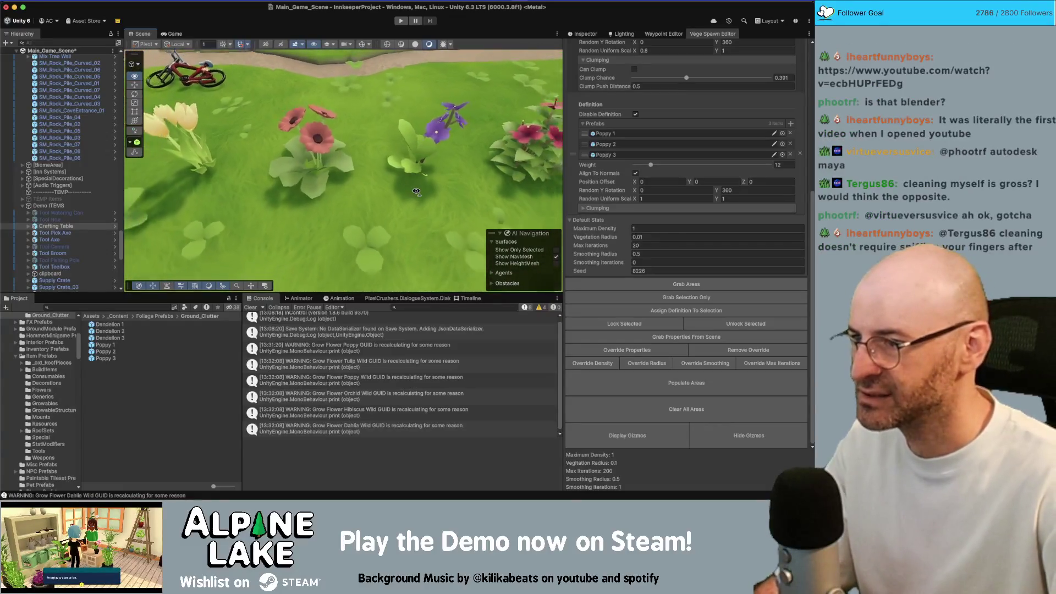
{"action": "key", "text": "d"}
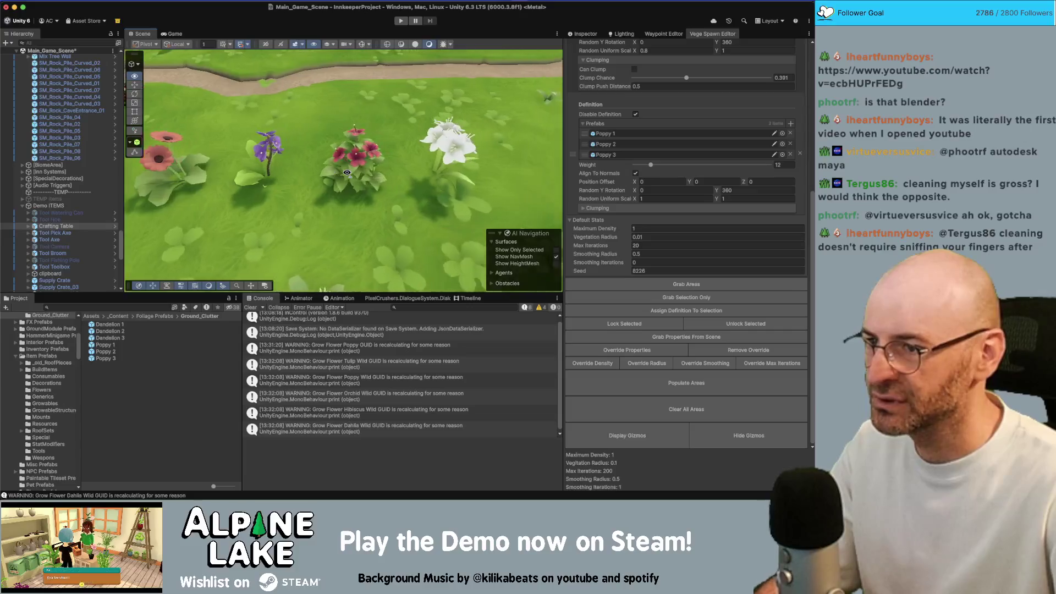
{"action": "key", "text": "w"}
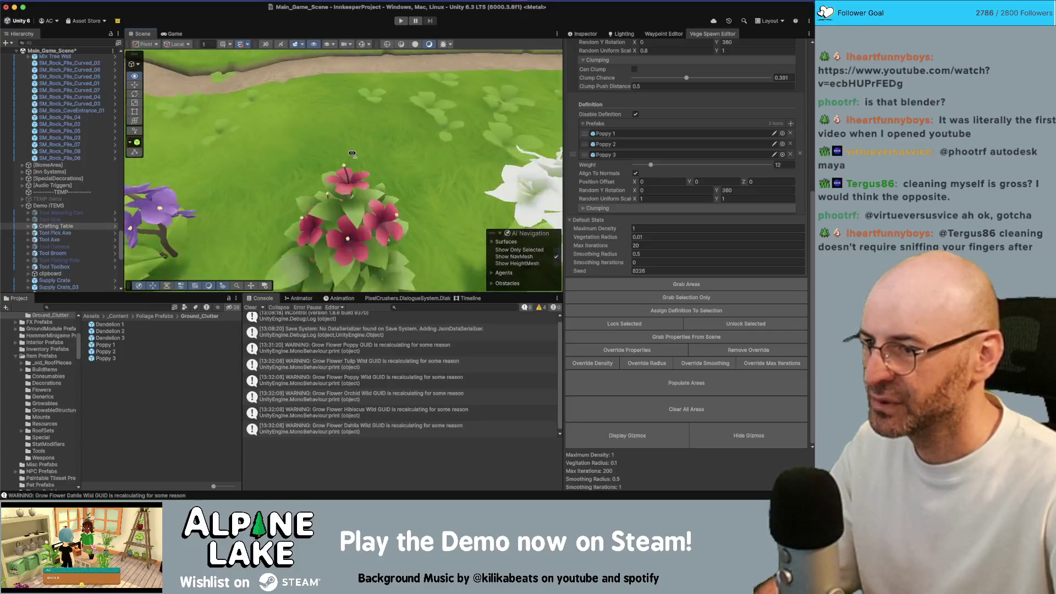
{"action": "key", "text": "w"}
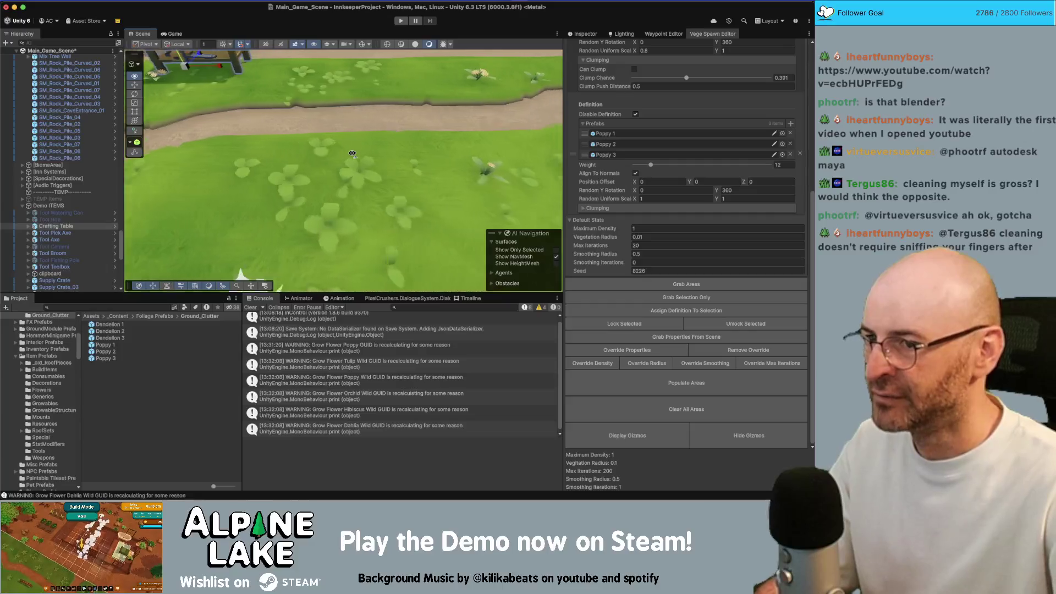
{"action": "key", "text": "w"}
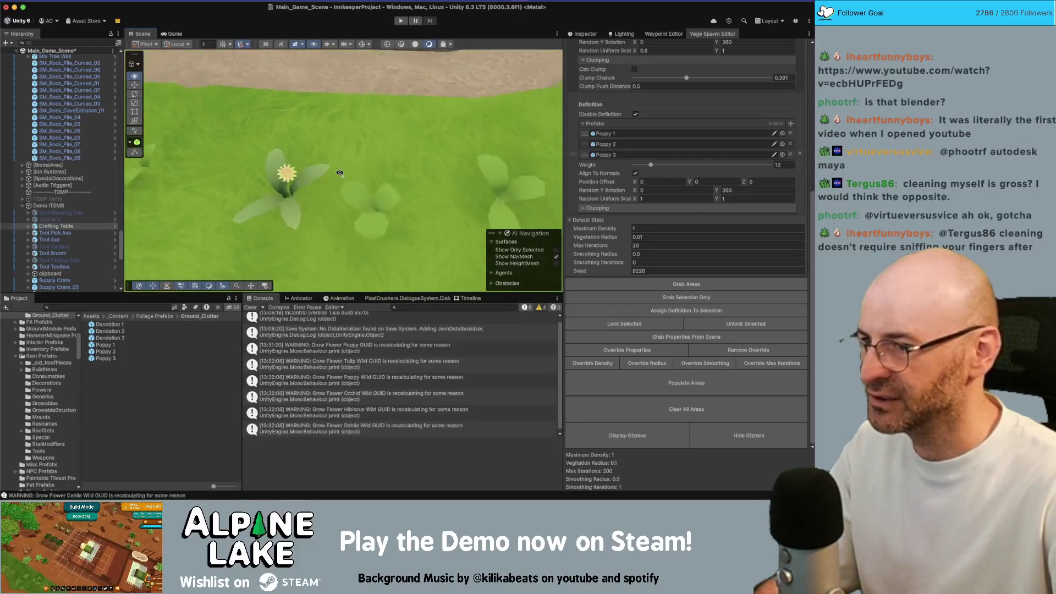
{"action": "left_click", "coordinate": [330, 177]}
Pull back to show the path and workbench, then select the Poppy 1 to Poppy 3 prefabs.
{"action": "key", "text": "s"}
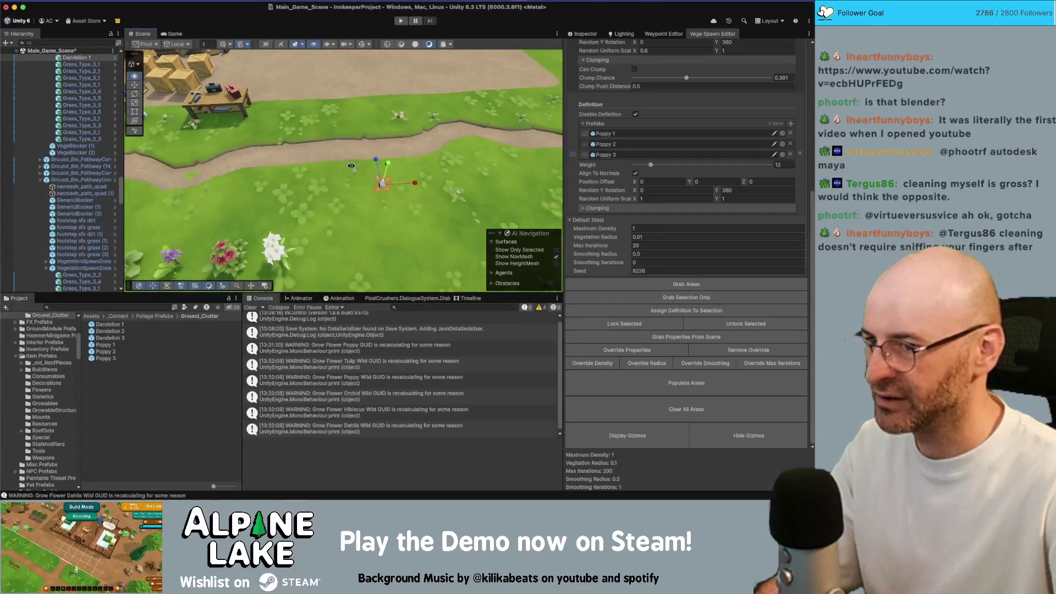
{"action": "key", "text": "Left"}
{"action": "key", "text": "Left"}
{"action": "key", "text": "Left"}
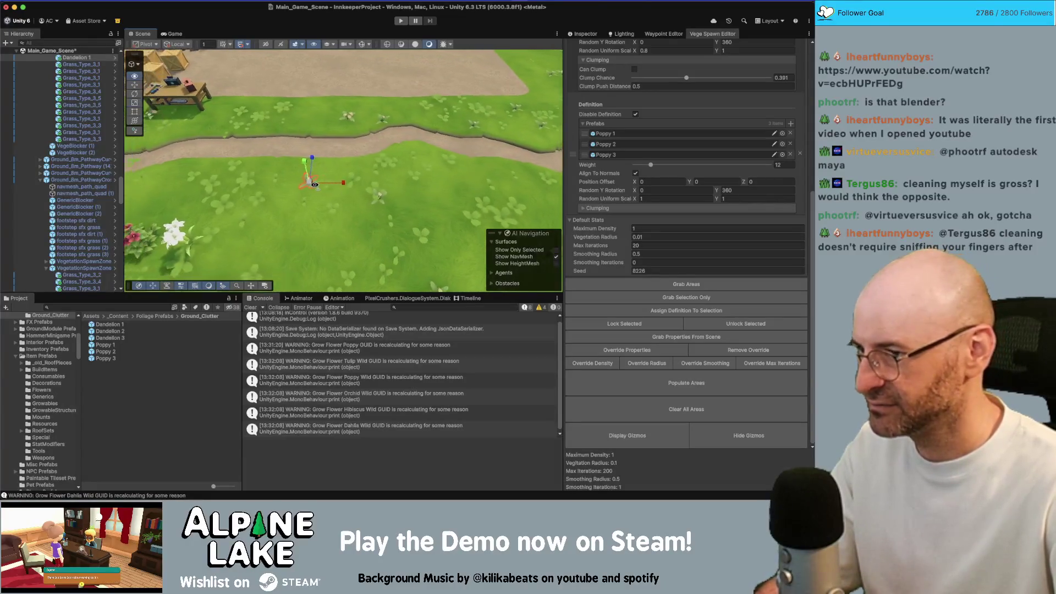
{"action": "left_click", "coordinate": [103, 358]}
{"action": "left_click", "coordinate": [104, 346], "text": "shift"}
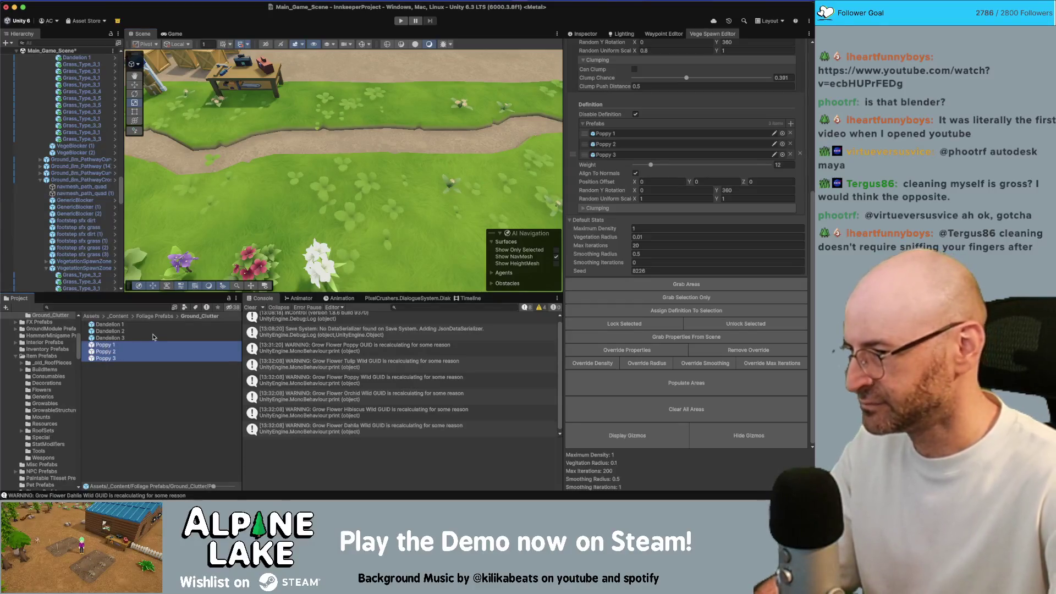
Duplicate the three Poppy prefabs and rename the first copy Buttercup 1.
{"action": "key", "text": "super+d"}
{"action": "left_click", "coordinate": [146, 352]}
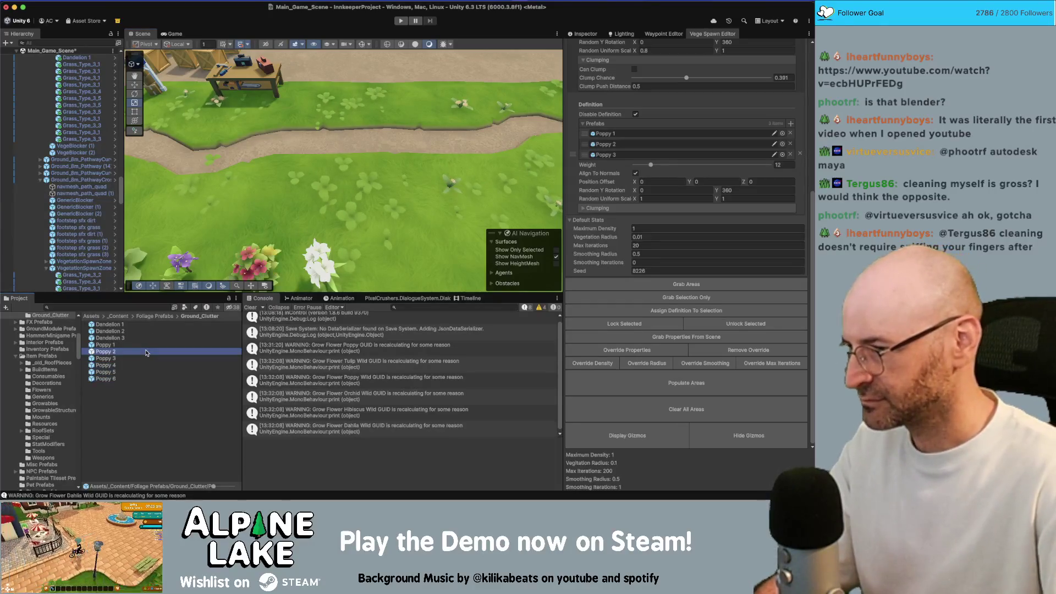
{"action": "key", "text": "Down"}
{"action": "key", "text": "Down"}
{"action": "key", "text": "Return"}
{"action": "type", "text": "Buttercup"}
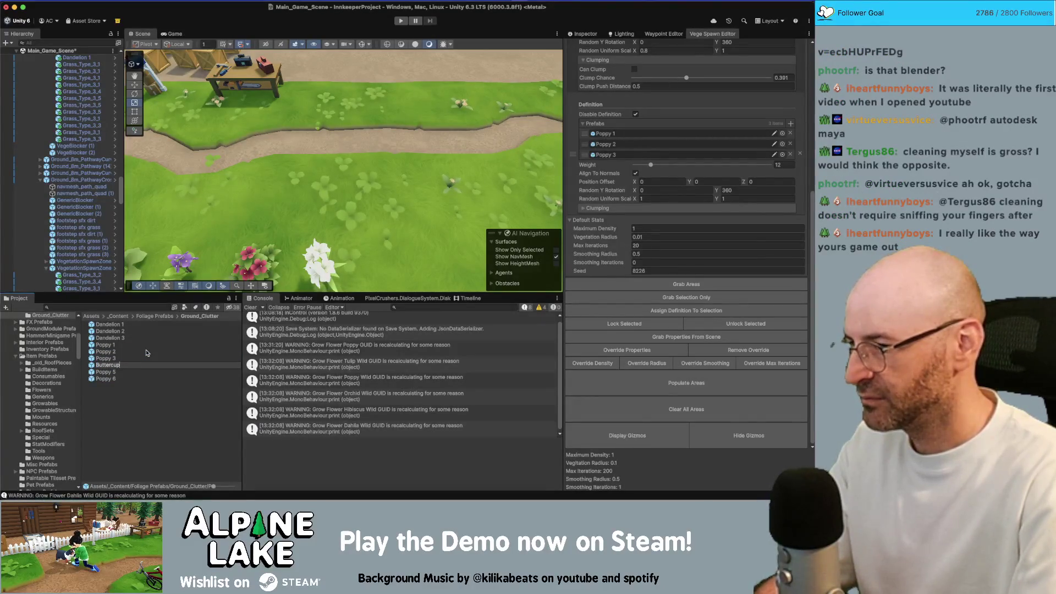
{"action": "type", "text": " 1"}
{"action": "key", "text": "Return"}
{"action": "key", "text": "Return"}
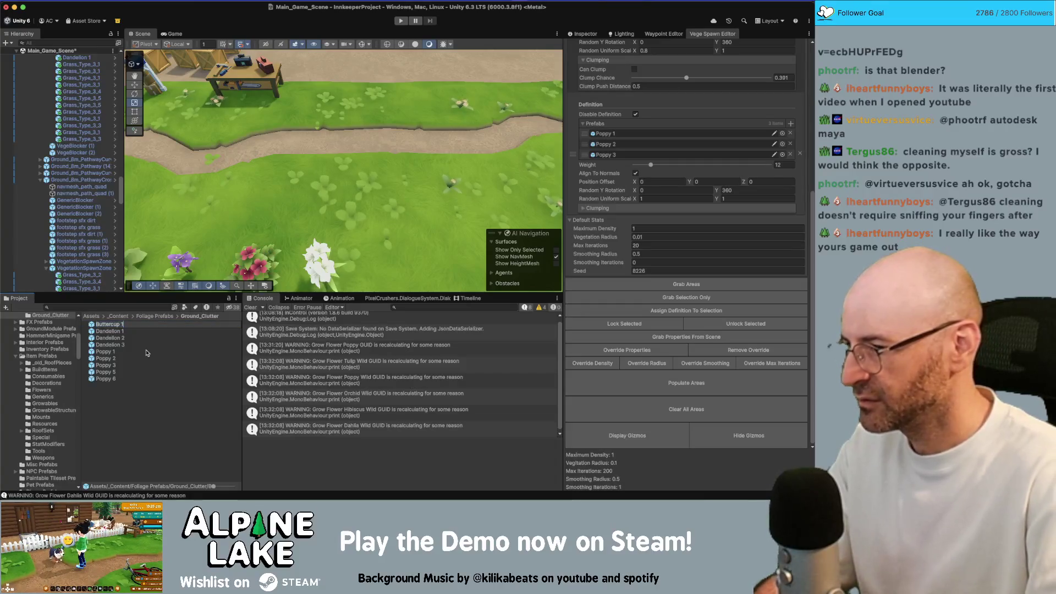
{"action": "key", "text": "Return"}
Rename the other copies Buttercup 2 and Buttercup 3, then show Buttercup 1 in the Inspector.
{"action": "key", "text": "Down"}
{"action": "key", "text": "Down"}
{"action": "key", "text": "Down"}
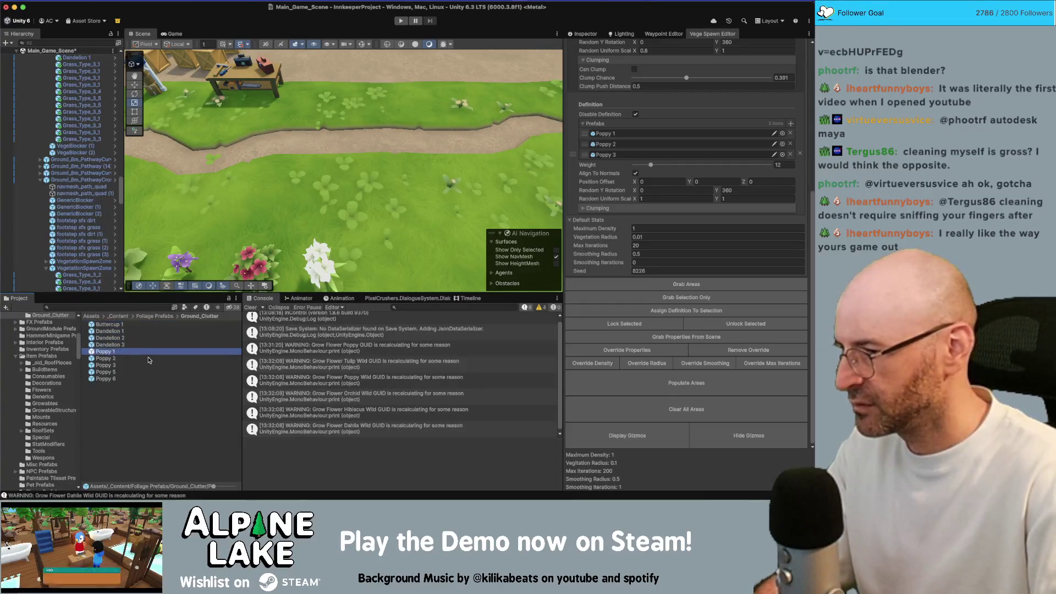
{"action": "key", "text": "Return"}
{"action": "type", "text": "Buttercup 1"}
{"action": "key", "text": "Return"}
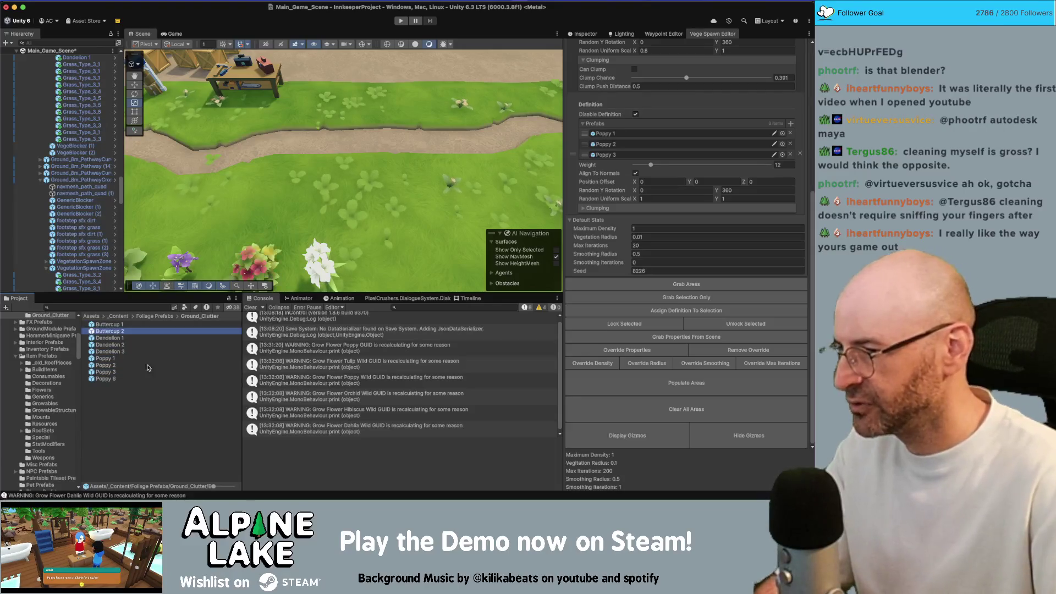
{"action": "left_click", "coordinate": [144, 377]}
{"action": "key", "text": "Return"}
{"action": "type", "text": "Buttercup 1"}
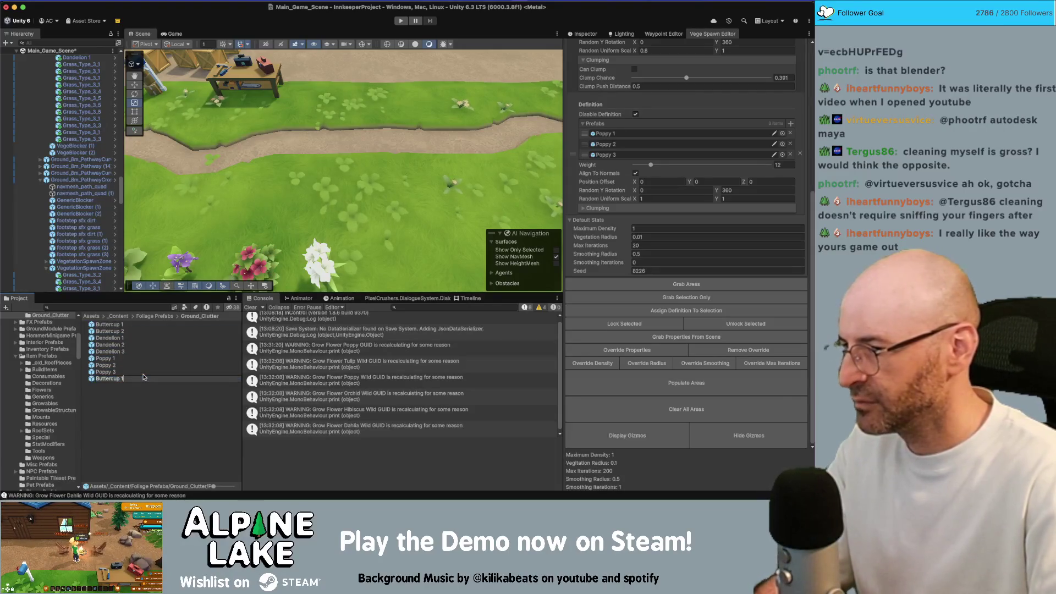
{"action": "key", "text": "BackSpace"}
{"action": "type", "text": "3"}
{"action": "key", "text": "Return"}
{"action": "left_click", "coordinate": [110, 324]}
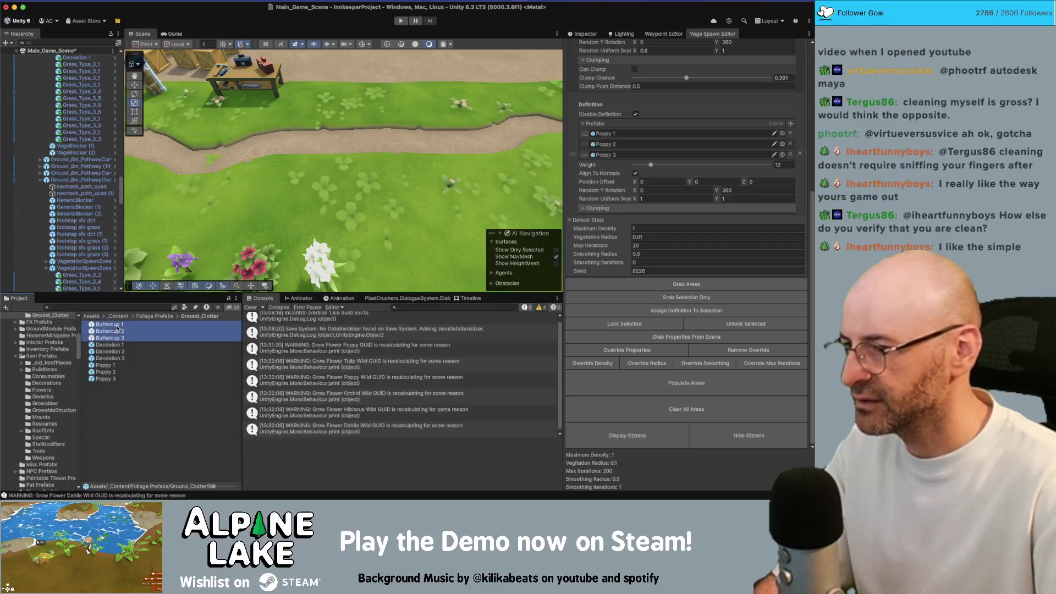
{"action": "left_click", "coordinate": [587, 34]}
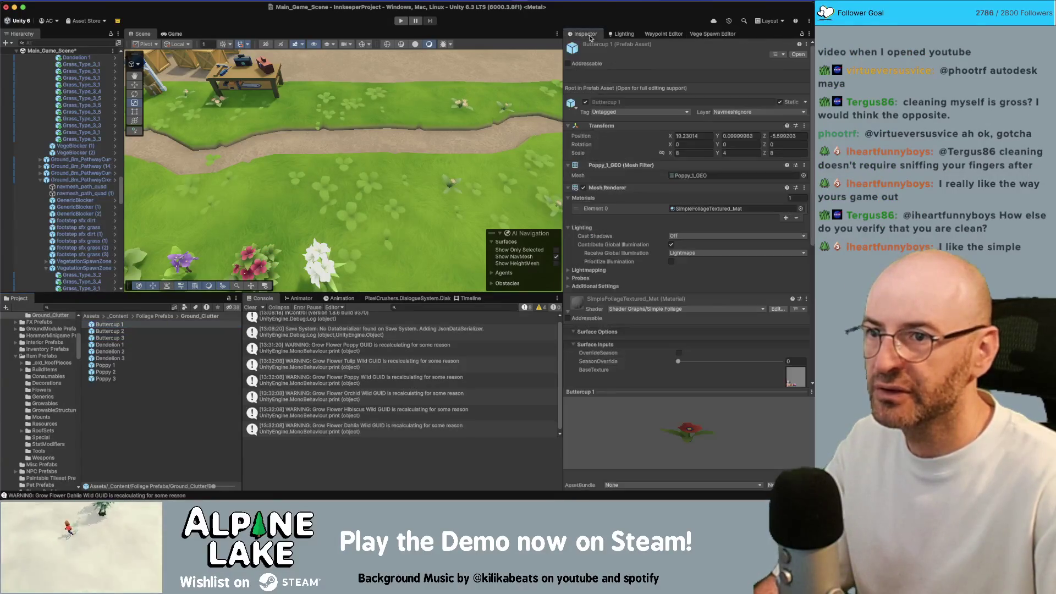
Assign the Buttercup_1_GEO, Buttercup_2_GEO and Buttercup_3_GEO meshes to Buttercup 1–3.
{"action": "left_click", "coordinate": [802, 176]}
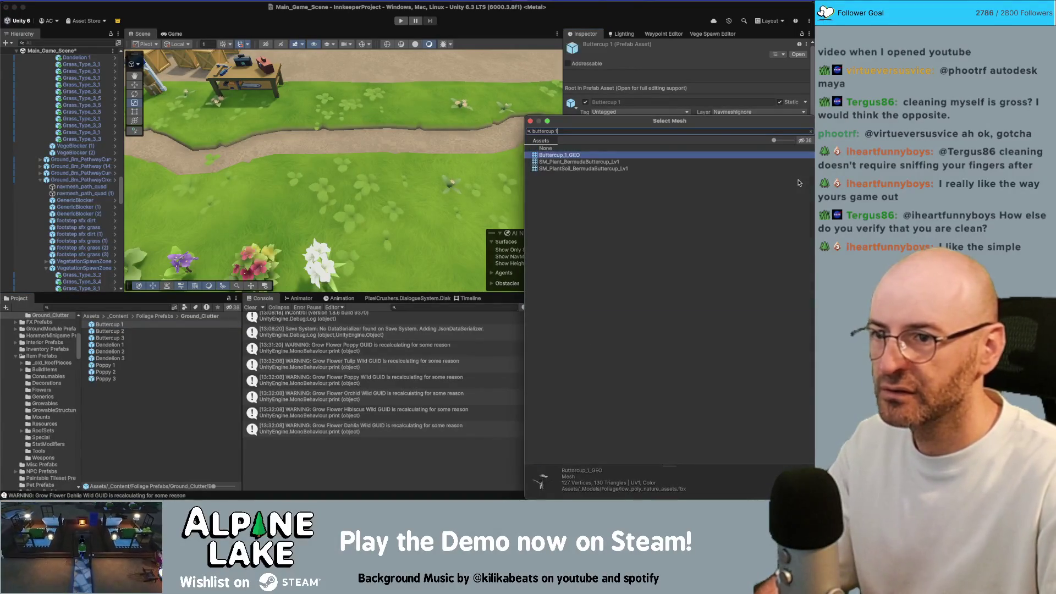
{"action": "key", "text": "Return"}
{"action": "left_click", "coordinate": [152, 331]}
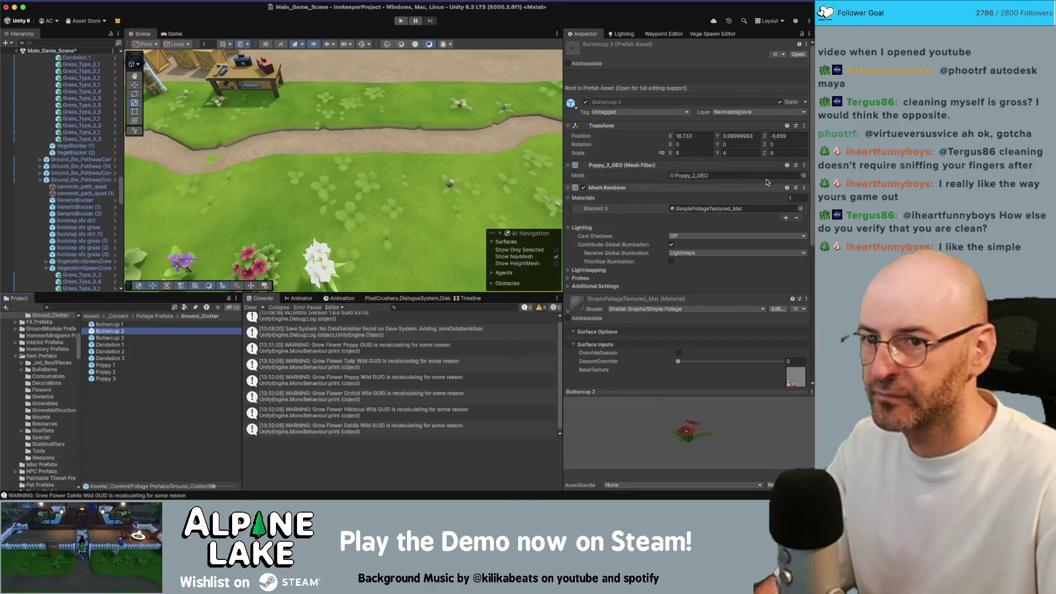
{"action": "left_click", "coordinate": [803, 176]}
{"action": "type", "text": "buttercup 2"}
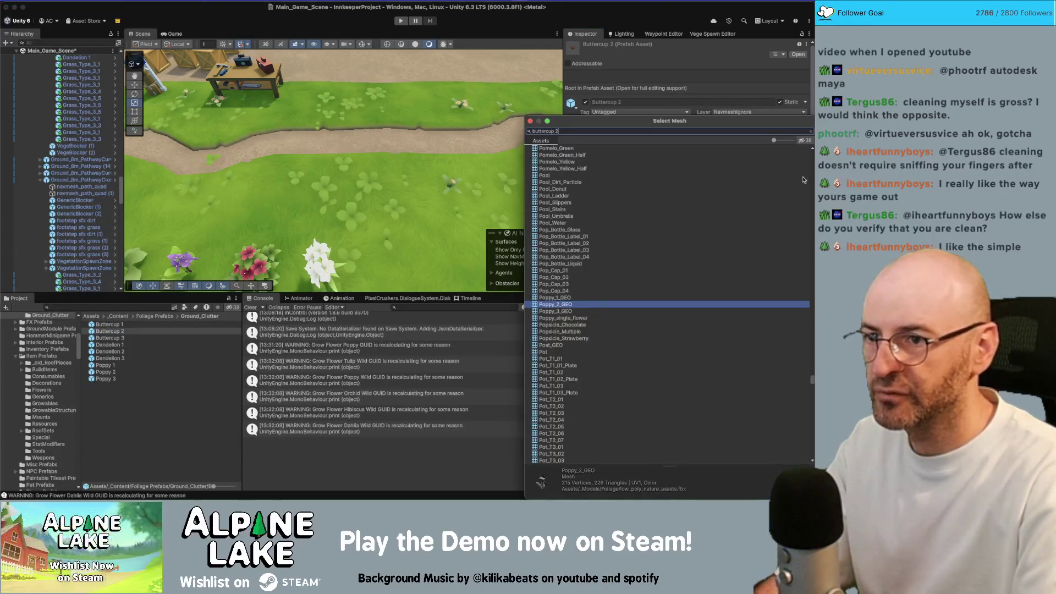
{"action": "key", "text": "Return"}
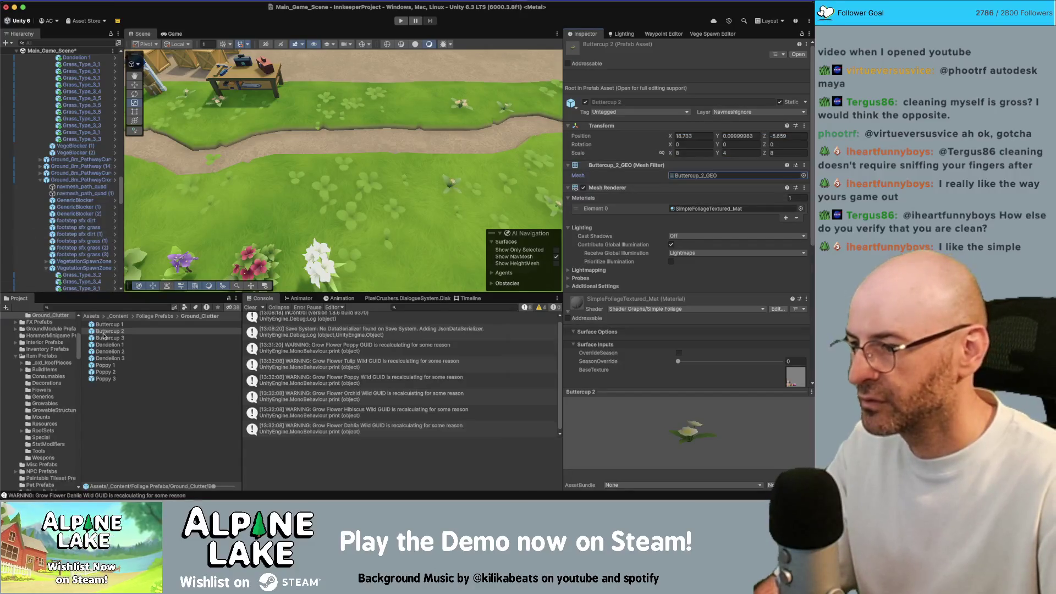
{"action": "left_click", "coordinate": [104, 337]}
{"action": "left_click", "coordinate": [803, 175]}
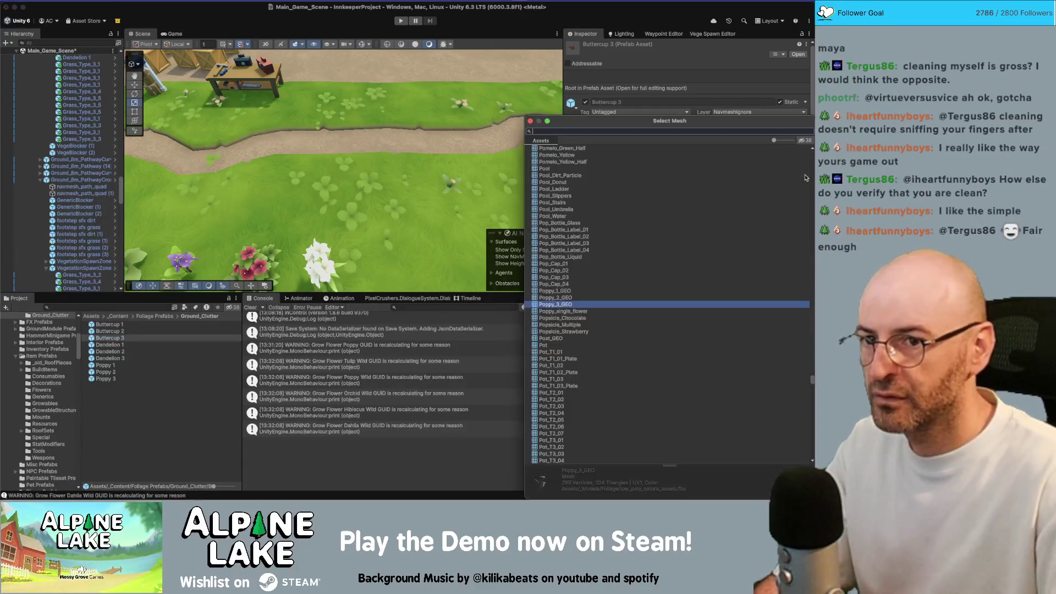
{"action": "type", "text": "bu"}
{"action": "type", "text": "ttercup 3"}
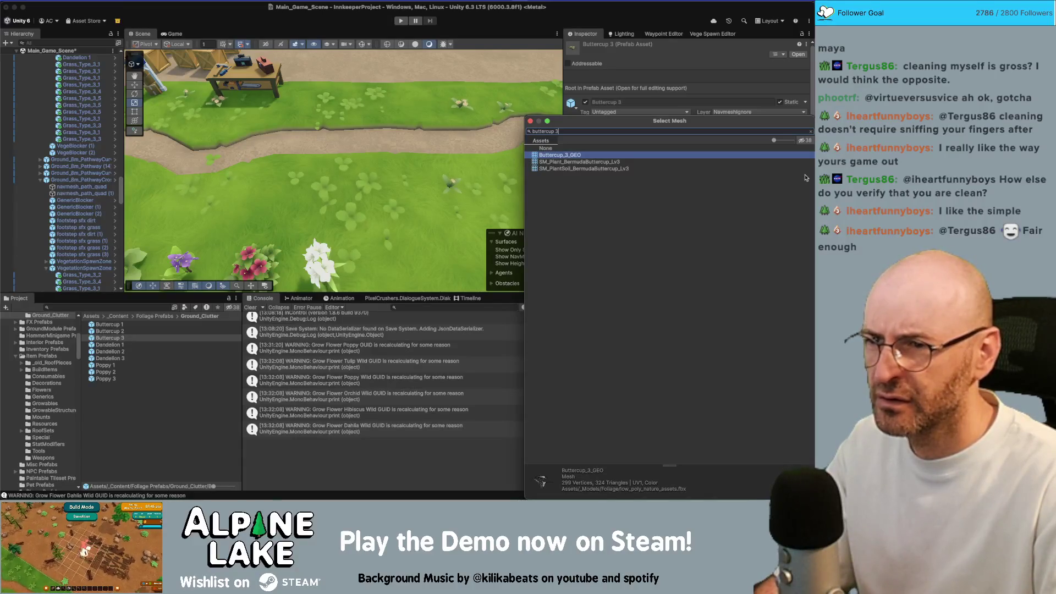
{"action": "key", "text": "Return"}
Place all three buttercups on the grass, shift Buttercup 3 two units along X, then select Buttercup_3_GEO in Maya.
{"action": "left_click", "coordinate": [115, 338]}
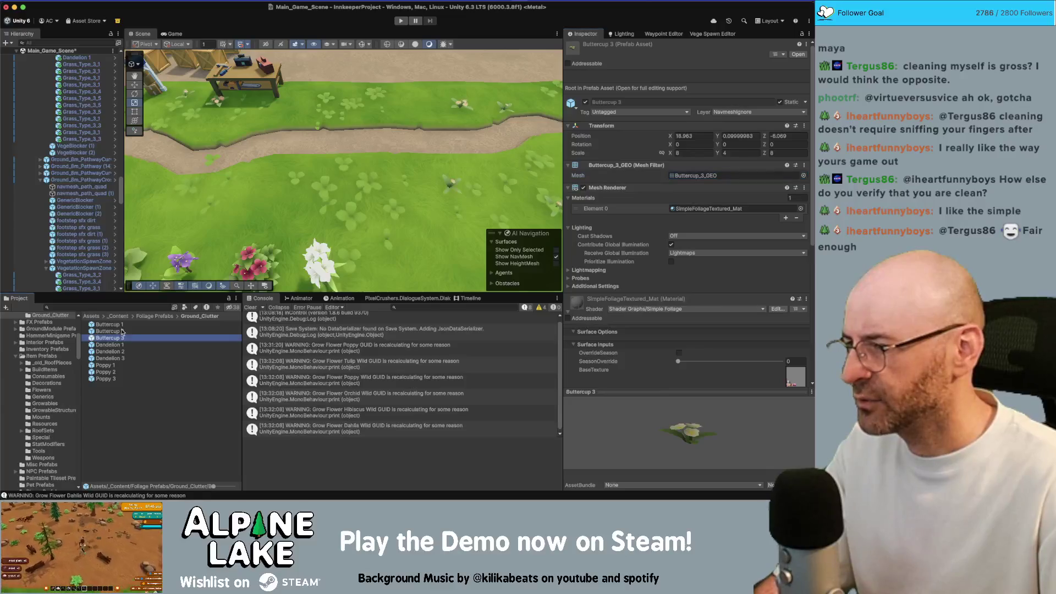
{"action": "left_click", "coordinate": [117, 325], "text": "shift"}
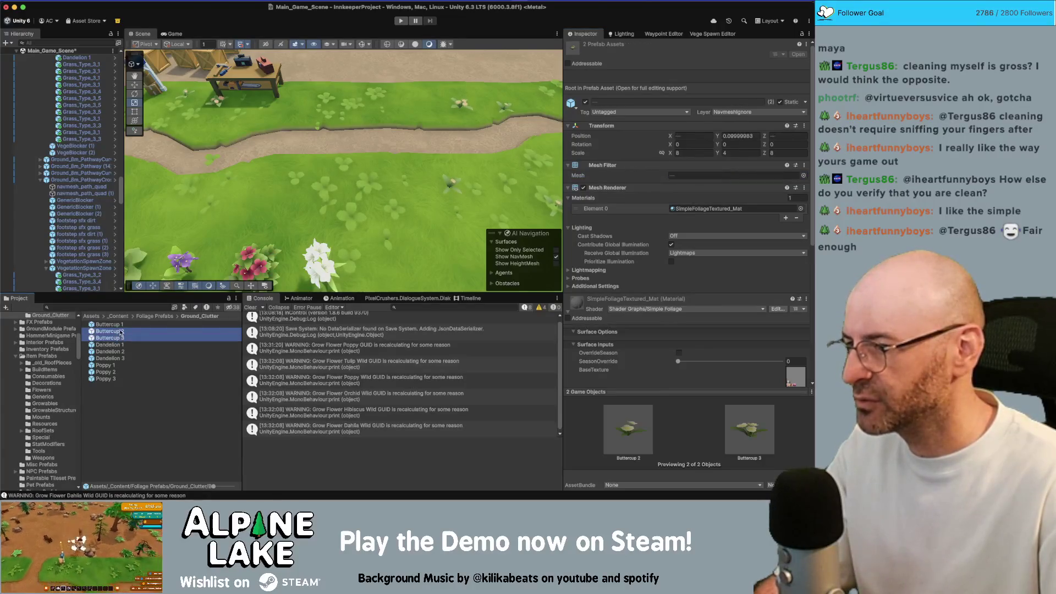
{"action": "left_click_drag", "start_coordinate": [115, 331], "coordinate": [240, 197]}
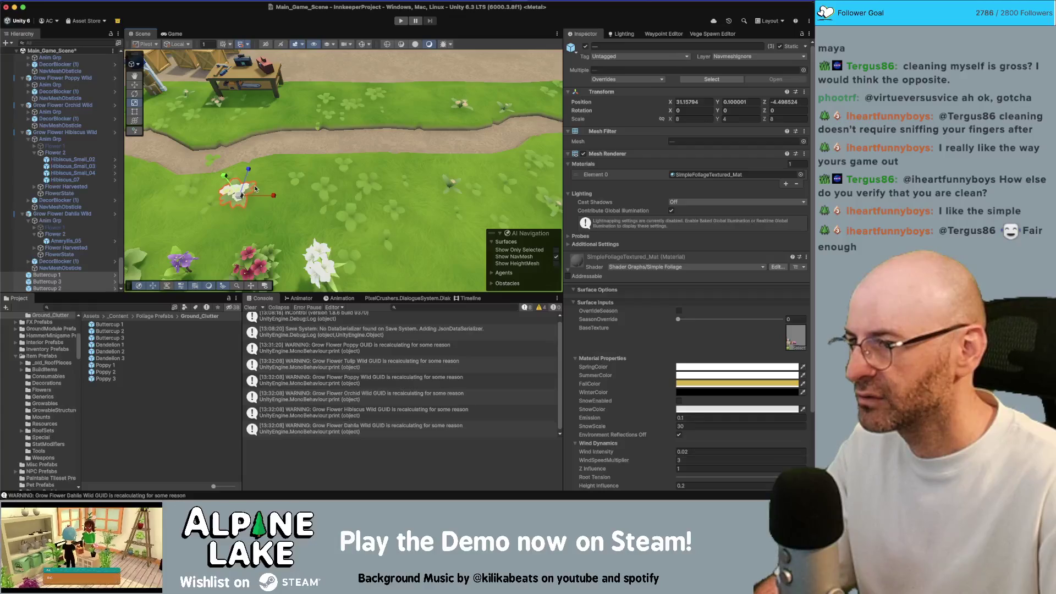
{"action": "left_click", "coordinate": [247, 192]}
{"action": "left_click", "coordinate": [254, 194]}
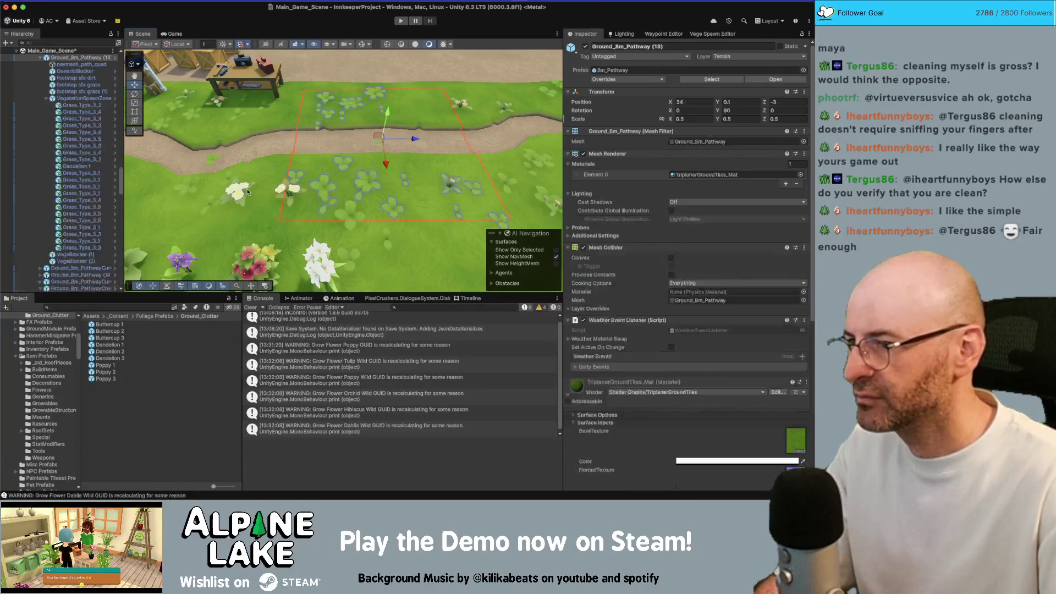
{"action": "left_click_drag", "start_coordinate": [317, 207], "coordinate": [373, 204]}
{"action": "key", "text": "f"}
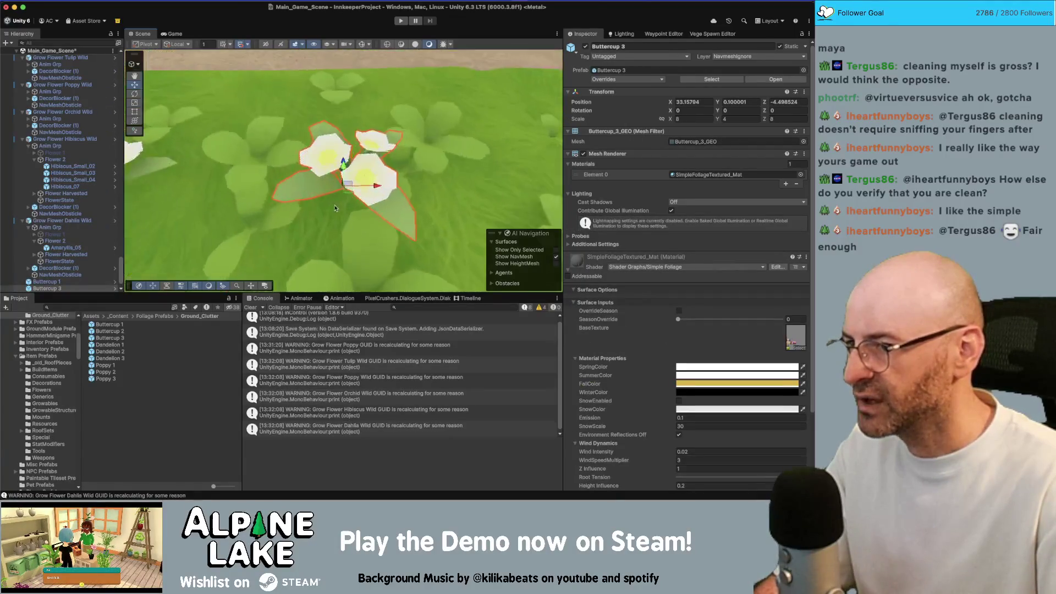
{"action": "scroll", "coordinate": [398, 189], "scroll_direction": "down", "scroll_amount": 5}
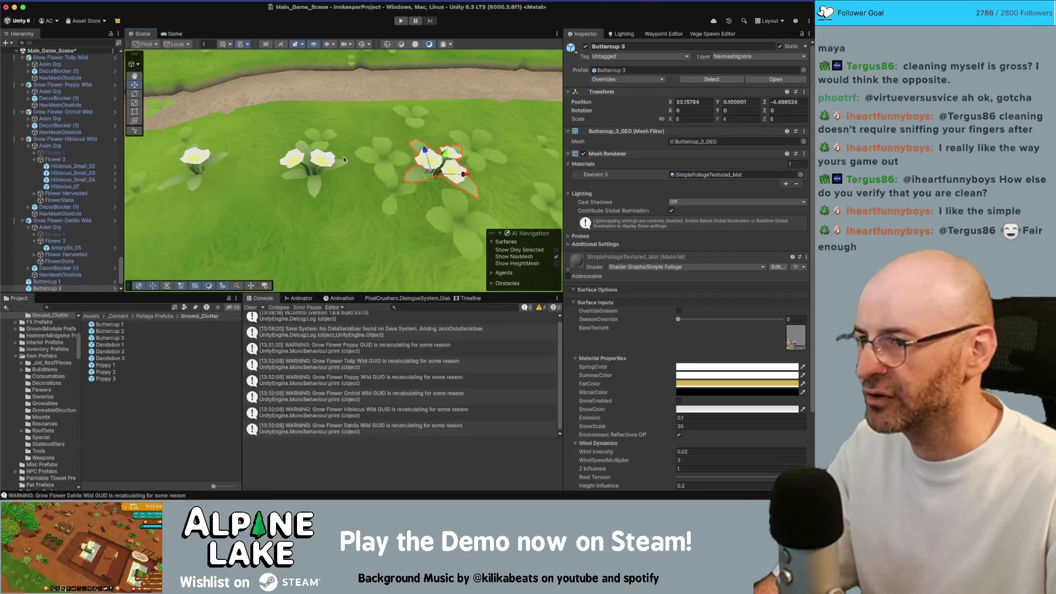
{"action": "key", "text": "super+Tab"}
{"action": "left_click", "coordinate": [432, 258]}
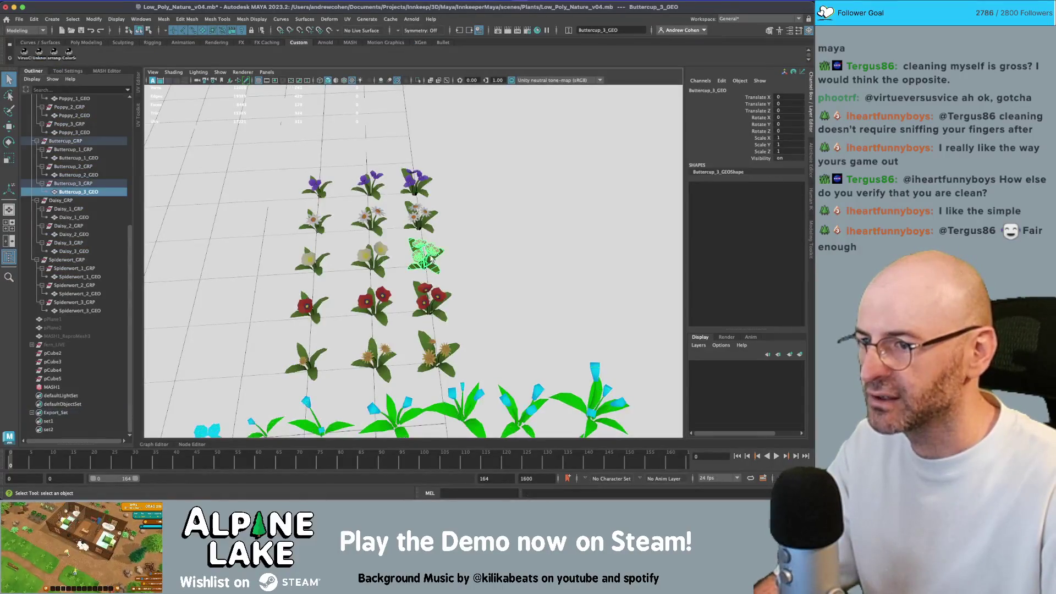
Select the three buttercup models and move their UV shells on the colour-strip texture in the UV Editor.
{"action": "left_click", "coordinate": [378, 252], "text": "shift"}
{"action": "left_click", "coordinate": [311, 258], "text": "shift"}
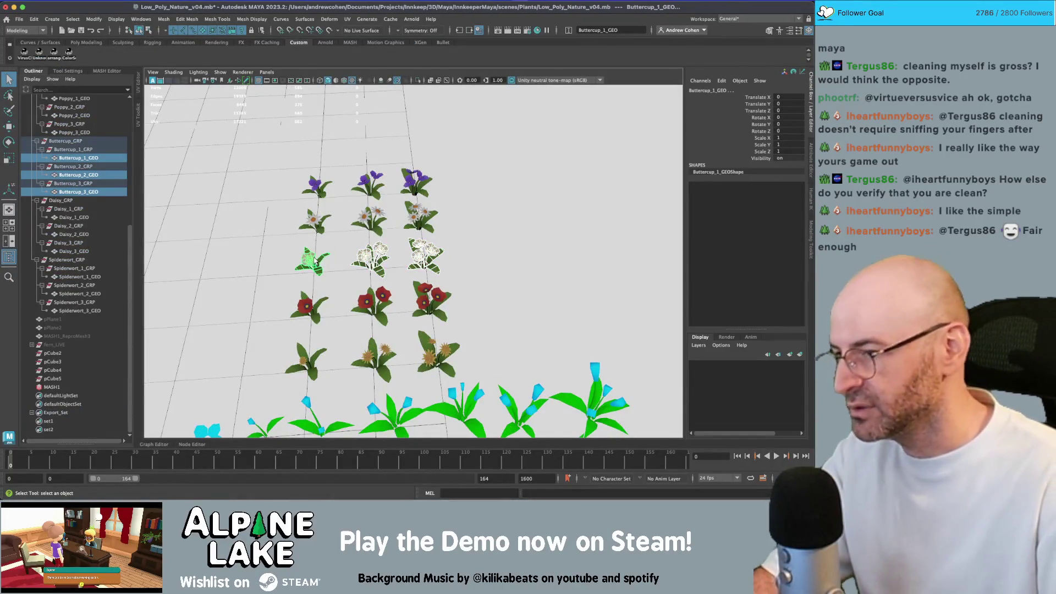
{"action": "key", "text": "ctrl+u"}
{"action": "scroll", "coordinate": [269, 212], "scroll_direction": "up", "scroll_amount": 5}
{"action": "right_click", "coordinate": [283, 220]}
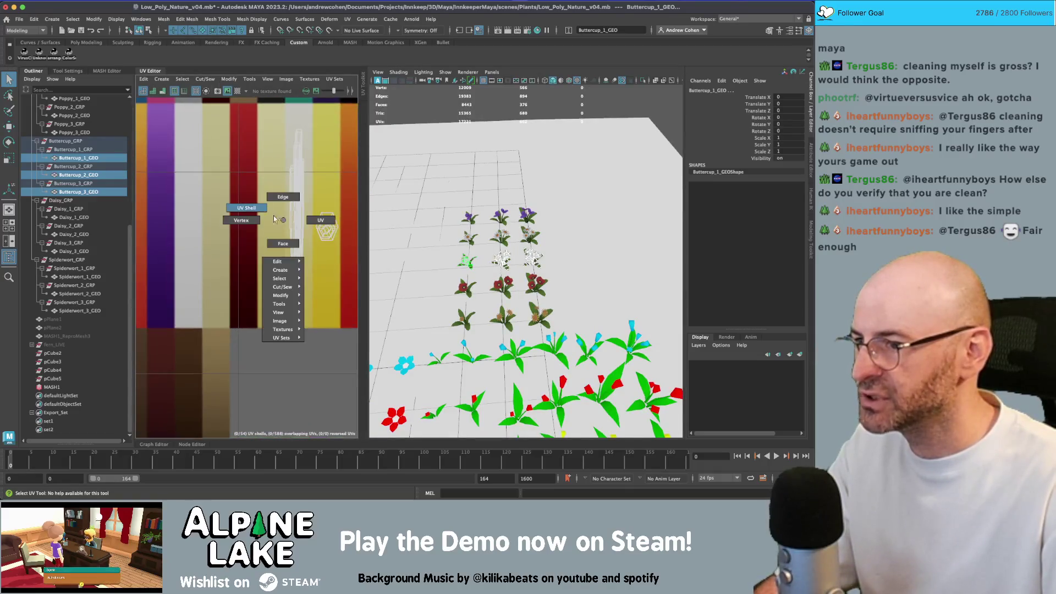
{"action": "left_click", "coordinate": [319, 218]}
{"action": "left_click_drag", "start_coordinate": [242, 282], "coordinate": [241, 279]}
{"action": "key", "text": "w"}
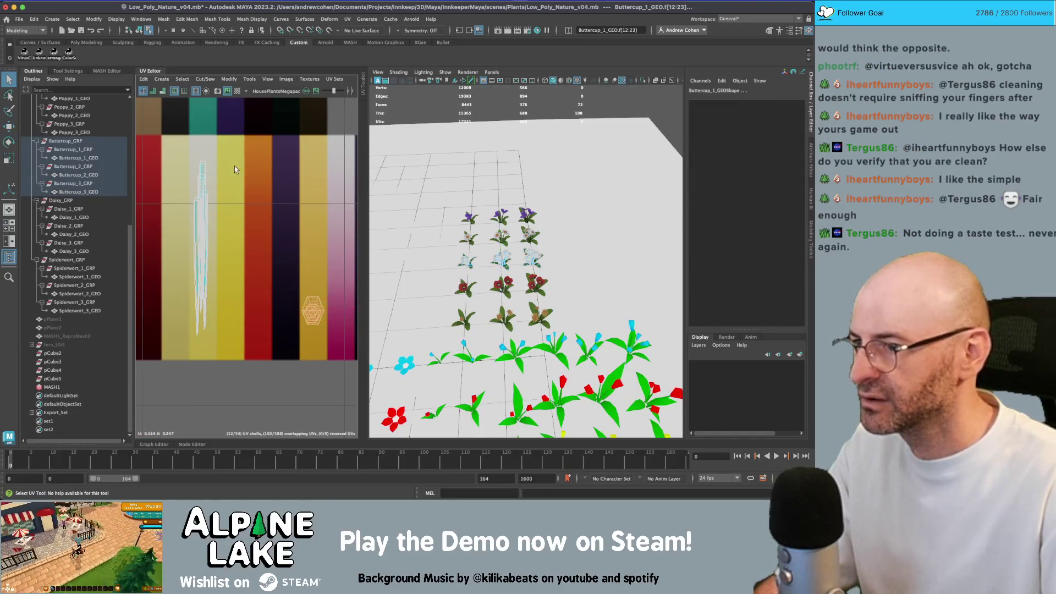
{"action": "left_click_drag", "start_coordinate": [234, 166], "coordinate": [184, 291]}
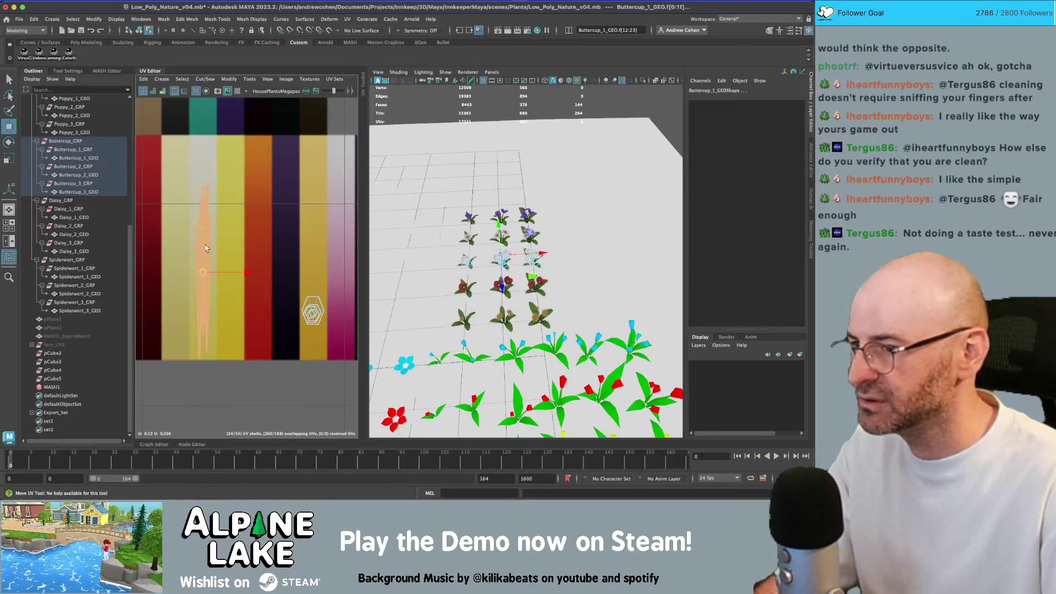
{"action": "key", "text": "F8"}
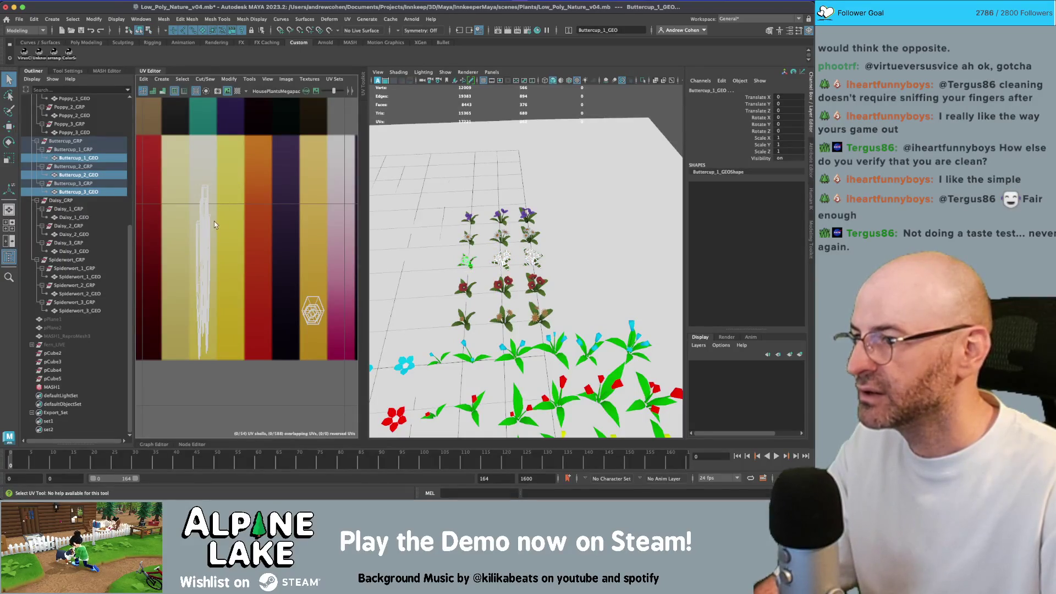
Select the Export_Set and start File > Export Selection as FBX.
{"action": "left_click", "coordinate": [70, 414]}
{"action": "left_click", "coordinate": [20, 20]}
{"action": "mouse_move", "coordinate": [110, 141]}
{"action": "left_click", "coordinate": [156, 155]}
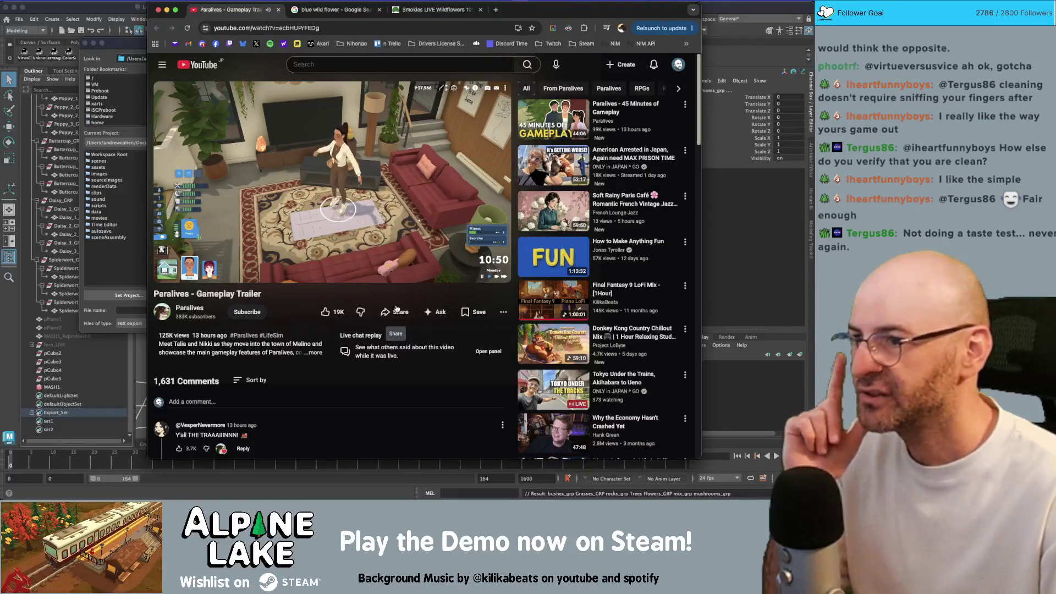
Mute and skip through the Paralives trailer, close its tab, and return to Maya's export dialog.
{"action": "mouse_move", "coordinate": [408, 279]}
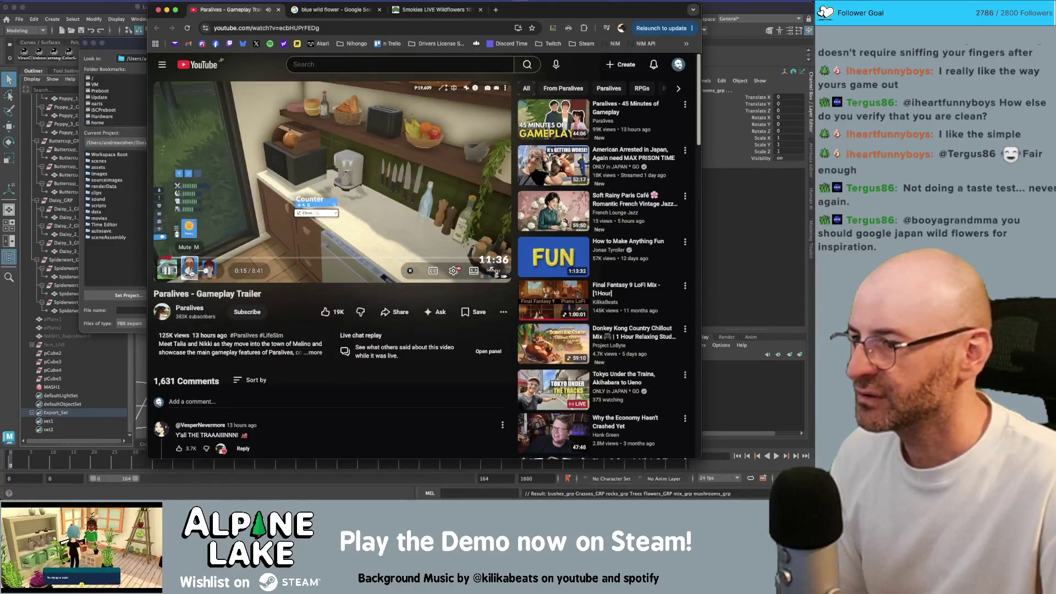
{"action": "left_click", "coordinate": [267, 10]}
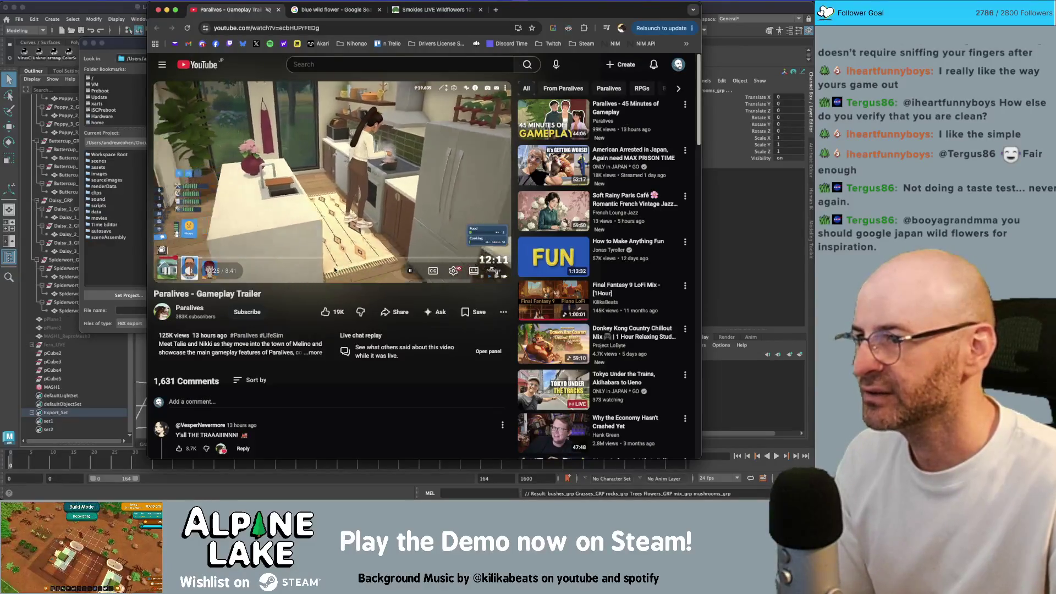
{"action": "key", "text": "l"}
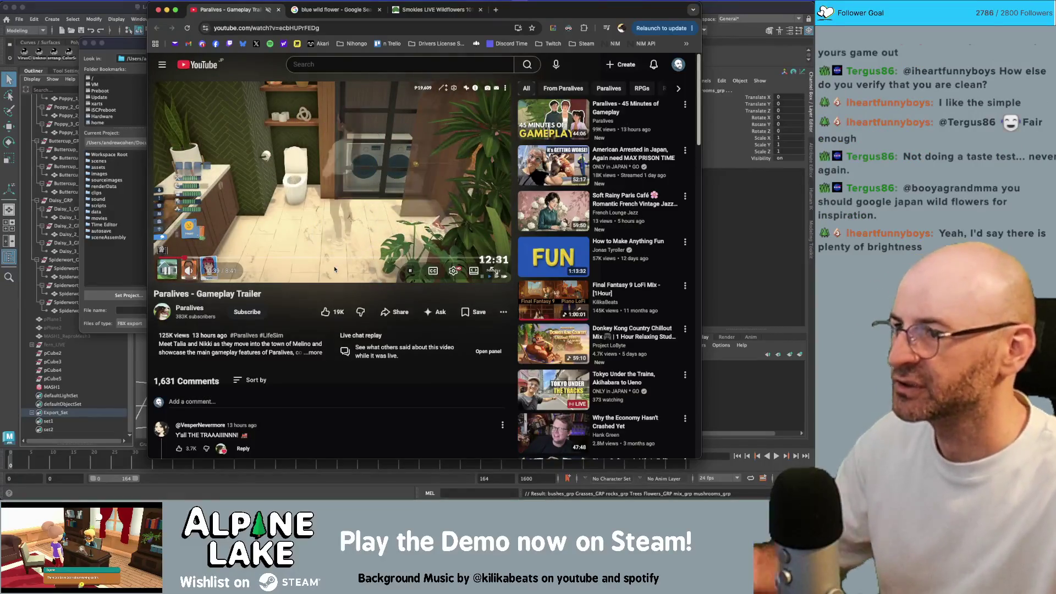
{"action": "key", "text": "l"}
{"action": "key", "text": "l"}
{"action": "key", "text": "l"}
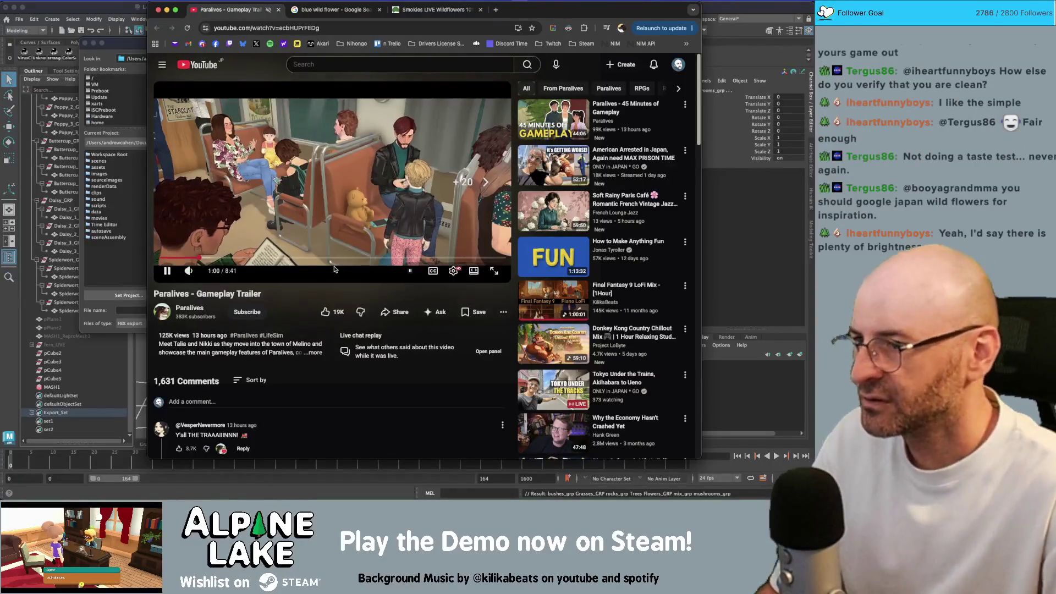
{"action": "key", "text": "l"}
{"action": "key", "text": "l"}
{"action": "key", "text": "l"}
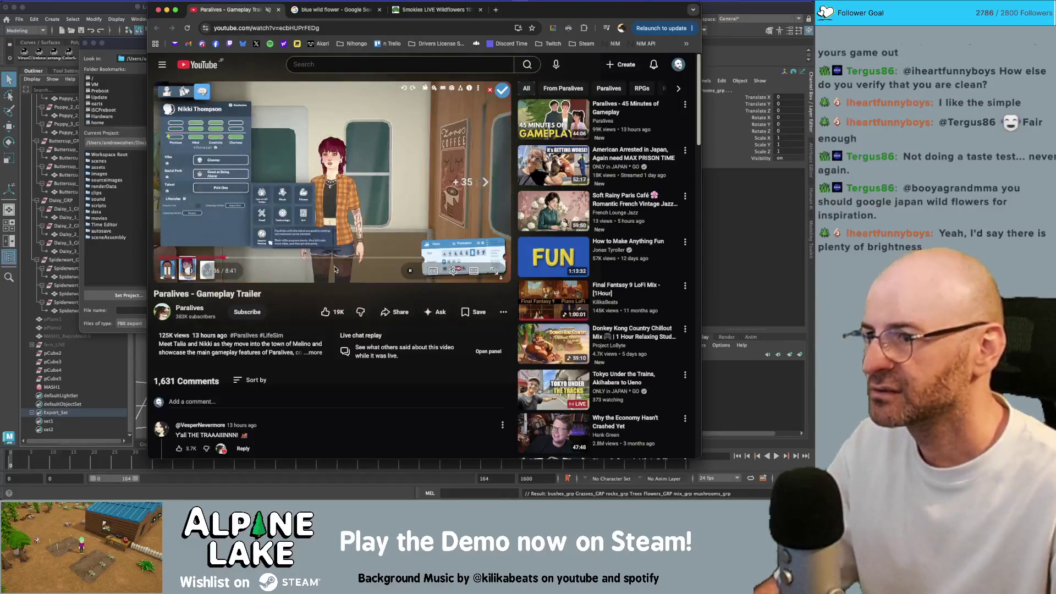
{"action": "key", "text": "l"}
{"action": "key", "text": "l"}
{"action": "key", "text": "l"}
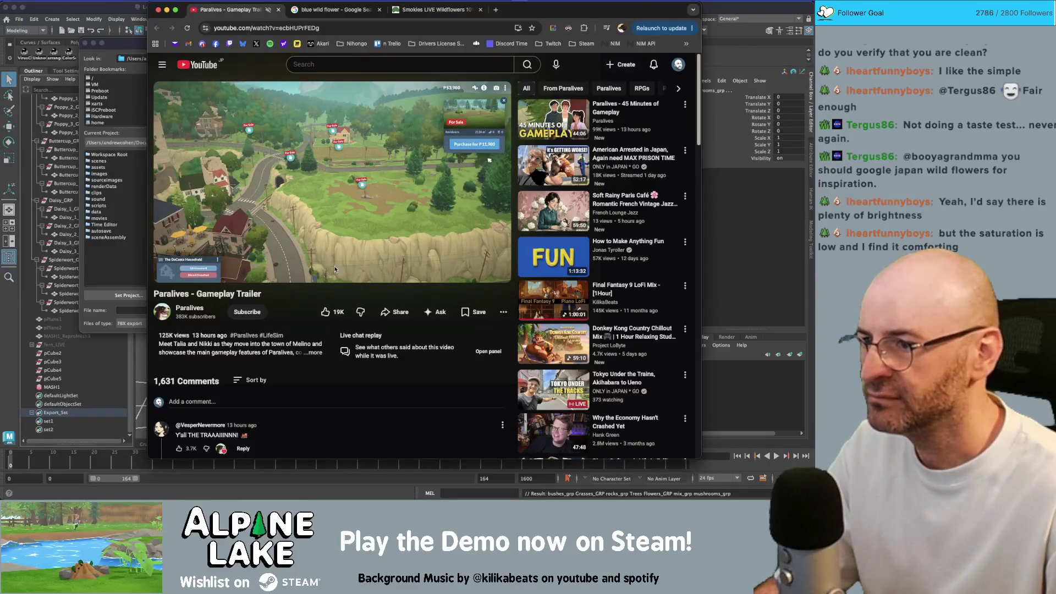
{"action": "key", "text": "l"}
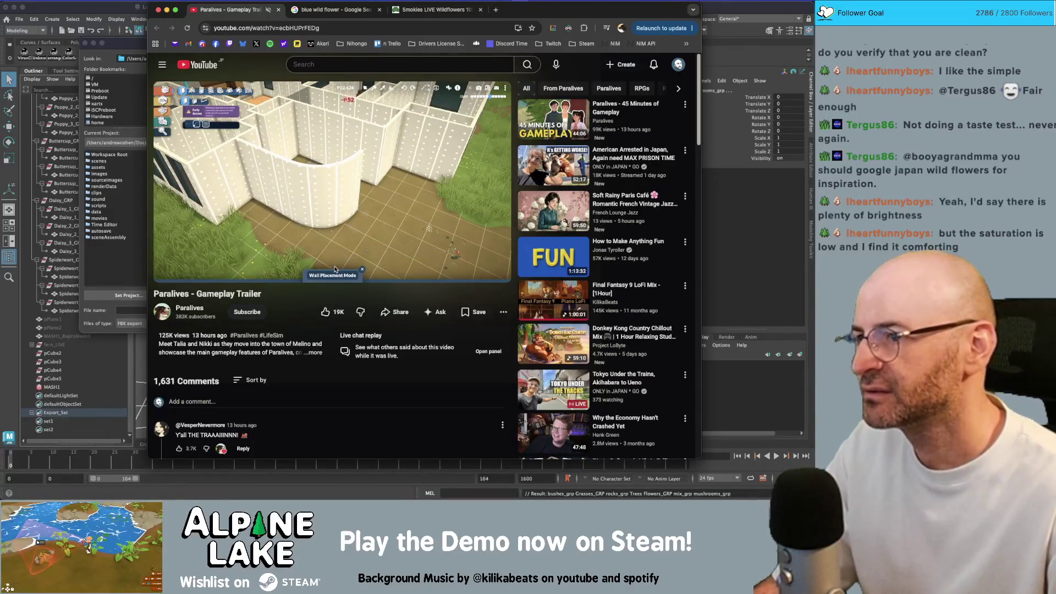
{"action": "key", "text": "l"}
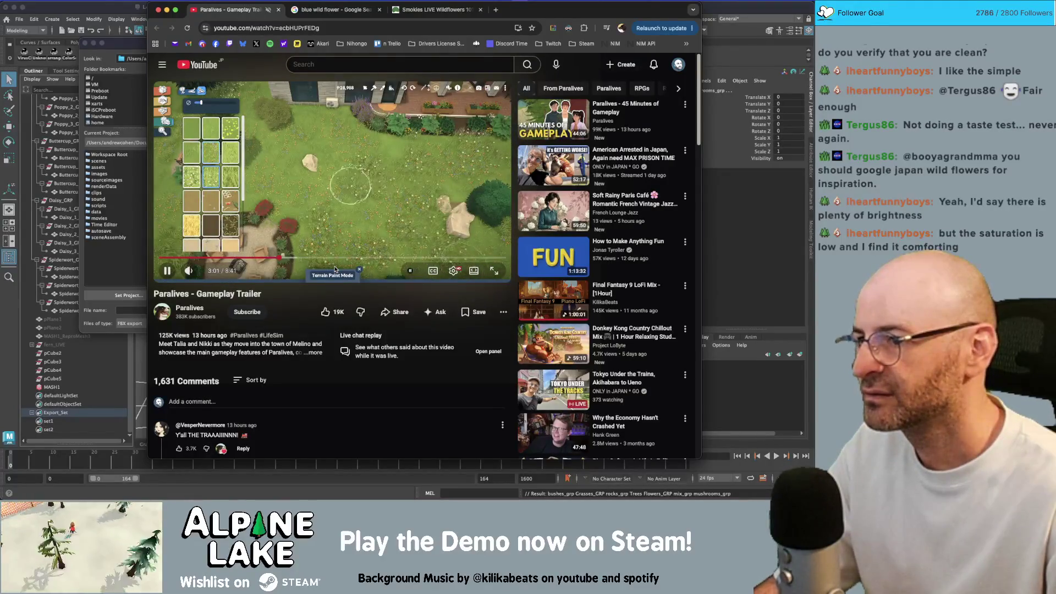
{"action": "key", "text": "Right"}
{"action": "key", "text": "Right"}
{"action": "key", "text": "Right"}
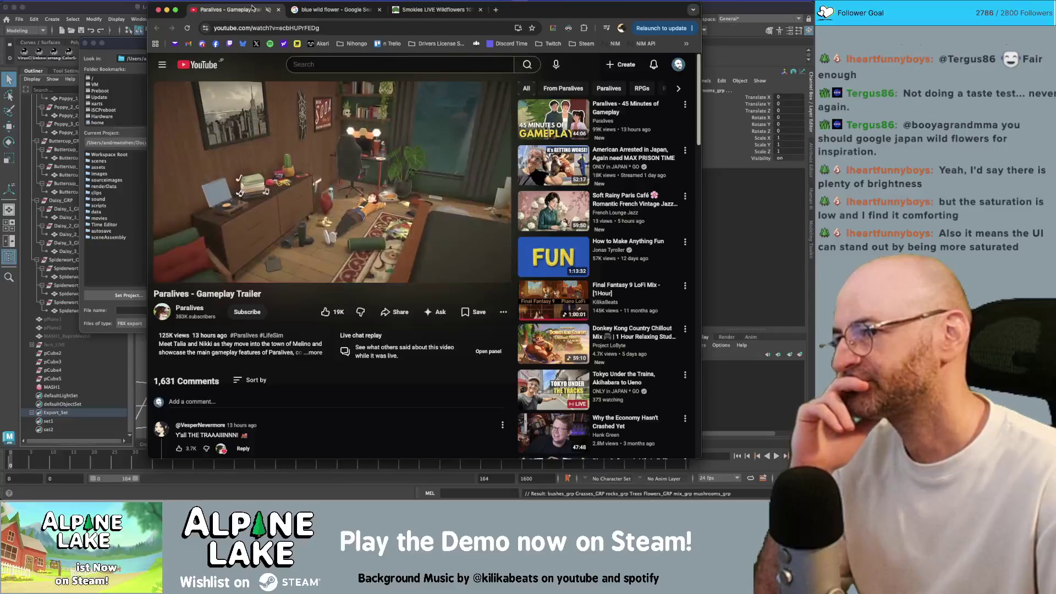
{"action": "key", "text": "super+w"}
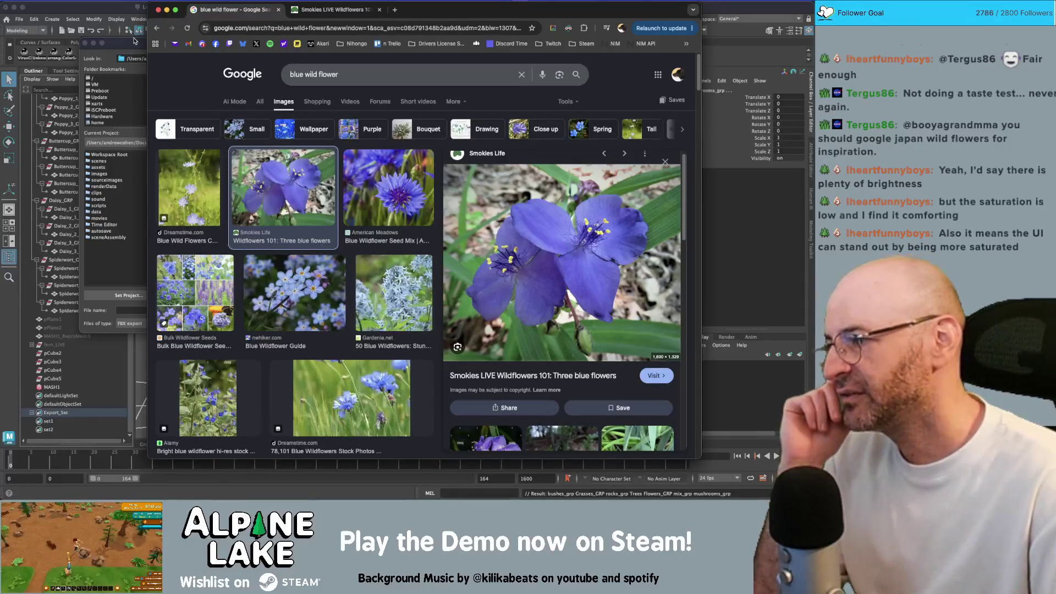
{"action": "left_click", "coordinate": [126, 12]}
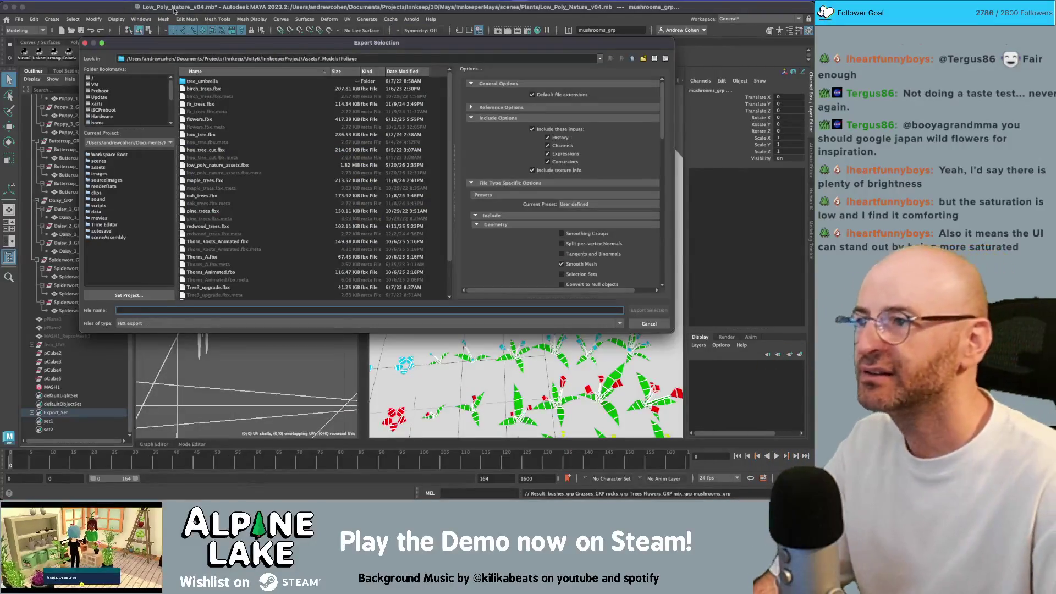
Export over low_poly_nature_assets.fbx, confirm the overwrite, and switch to Unity.
{"action": "double_click", "coordinate": [249, 168]}
{"action": "left_click", "coordinate": [360, 185]}
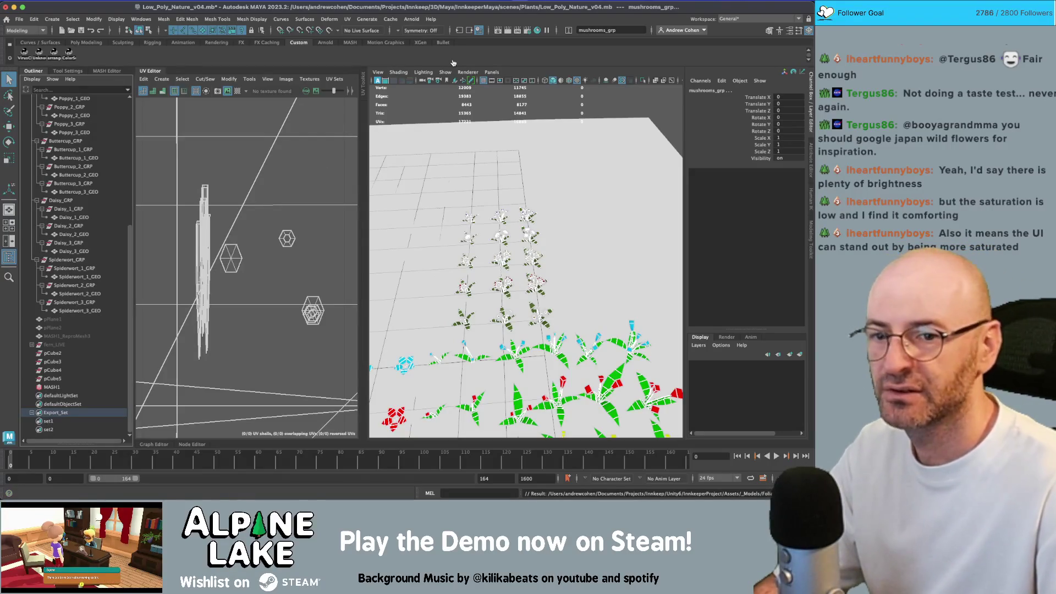
{"action": "key", "text": "super+Tab"}
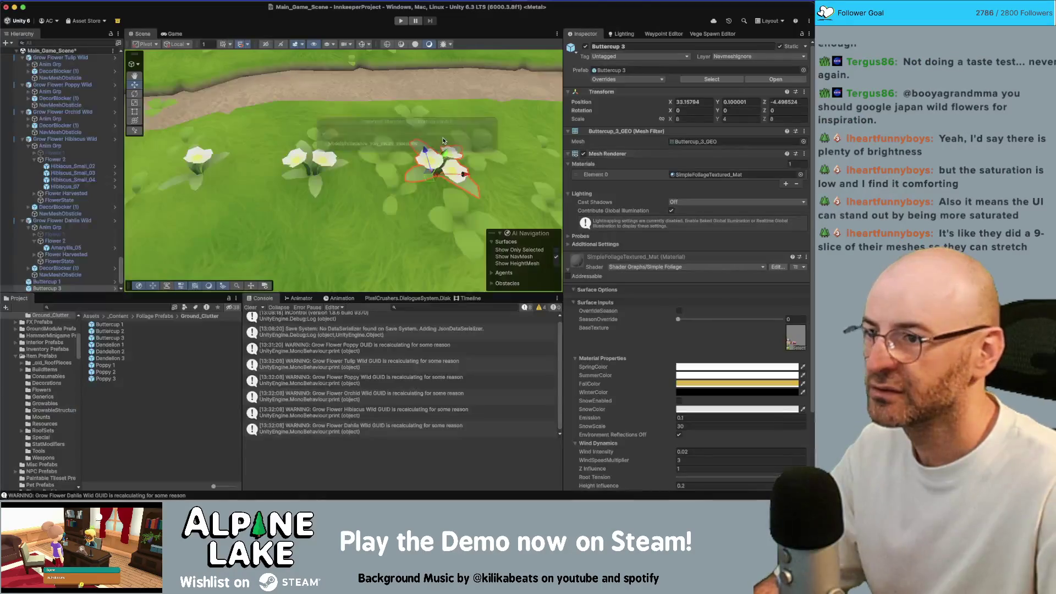
Duplicate the three Buttercup prefabs in Ground_Clutter.
{"action": "scroll", "coordinate": [368, 176], "scroll_direction": "down", "scroll_amount": 5}
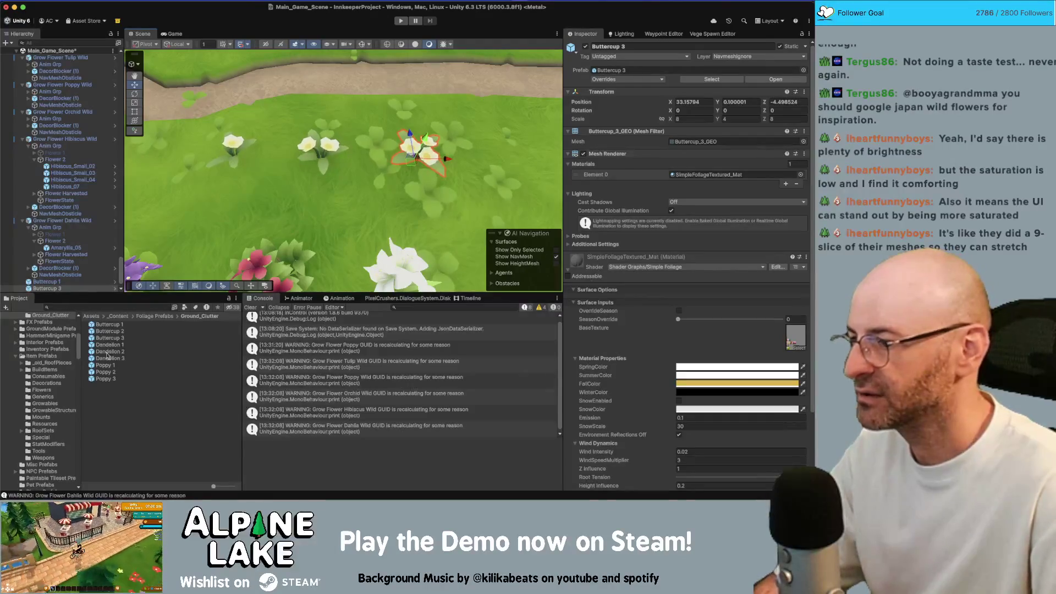
{"action": "left_click", "coordinate": [110, 324]}
{"action": "left_click", "coordinate": [113, 337], "text": "shift"}
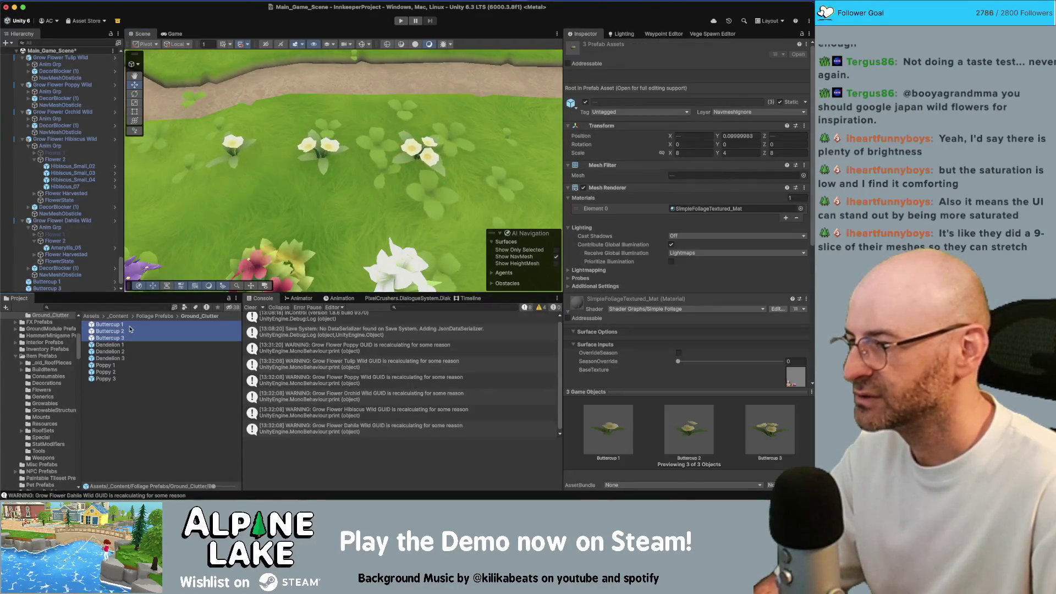
{"action": "key", "text": "super+d"}
Rename the duplicates Spiderwort 1, Spiderwort 2 and Spiderwort 3.
{"action": "left_click", "coordinate": [130, 345]}
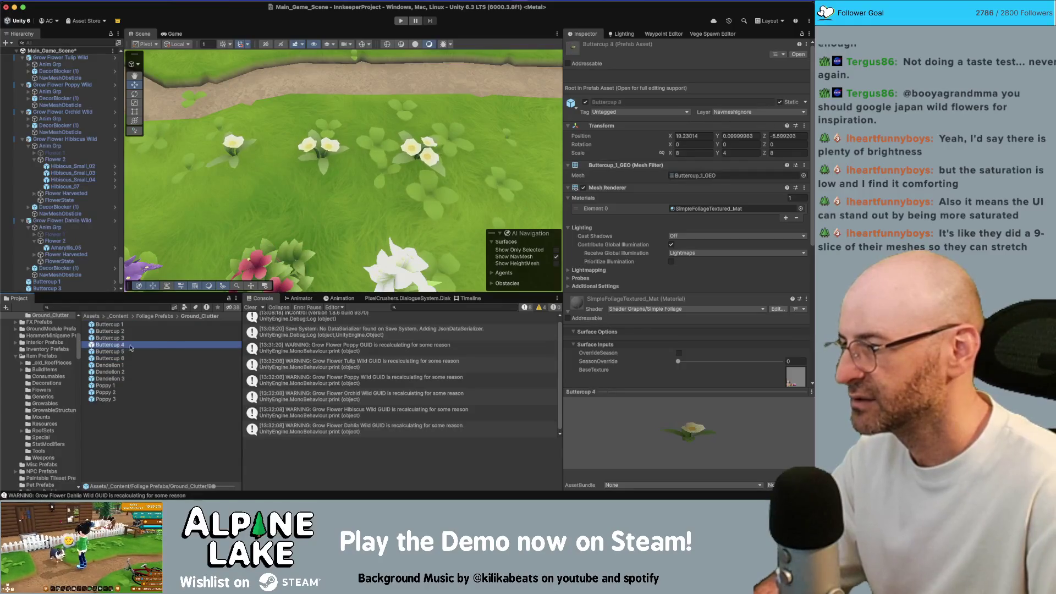
{"action": "key", "text": "Return"}
{"action": "type", "text": "Spid"}
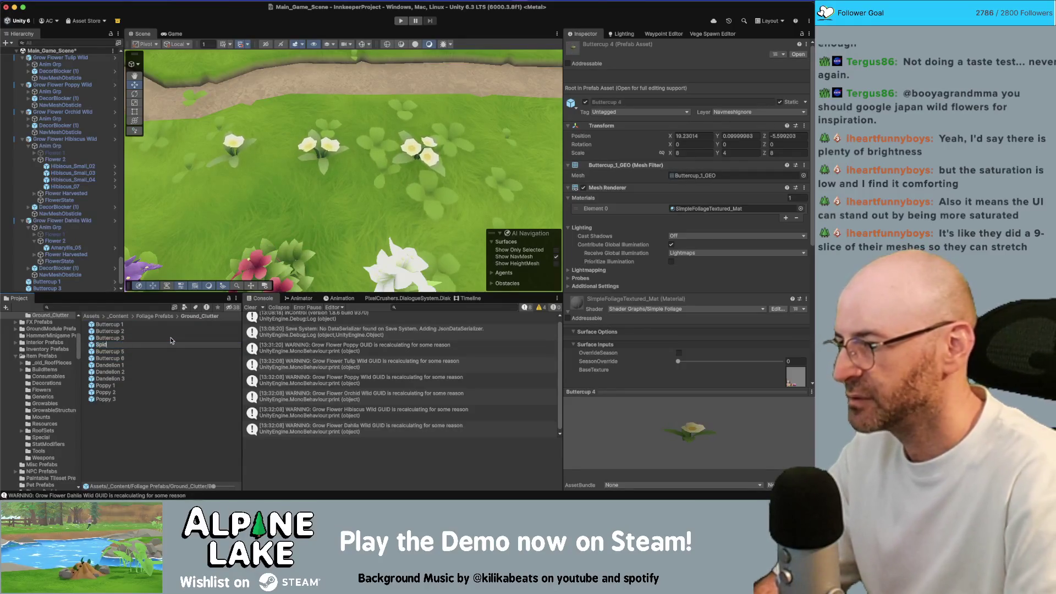
{"action": "type", "text": "erwort 1"}
{"action": "key", "text": "Return"}
{"action": "key", "text": "Up"}
{"action": "key", "text": "Up"}
{"action": "key", "text": "Up"}
{"action": "key", "text": "Return"}
{"action": "type", "text": "Spiderwort 2"}
{"action": "key", "text": "Return"}
{"action": "key", "text": "Up"}
{"action": "key", "text": "Up"}
{"action": "key", "text": "Up"}
{"action": "key", "text": "Return"}
{"action": "type", "text": "Spiderwort"}
{"action": "key", "text": "Return"}
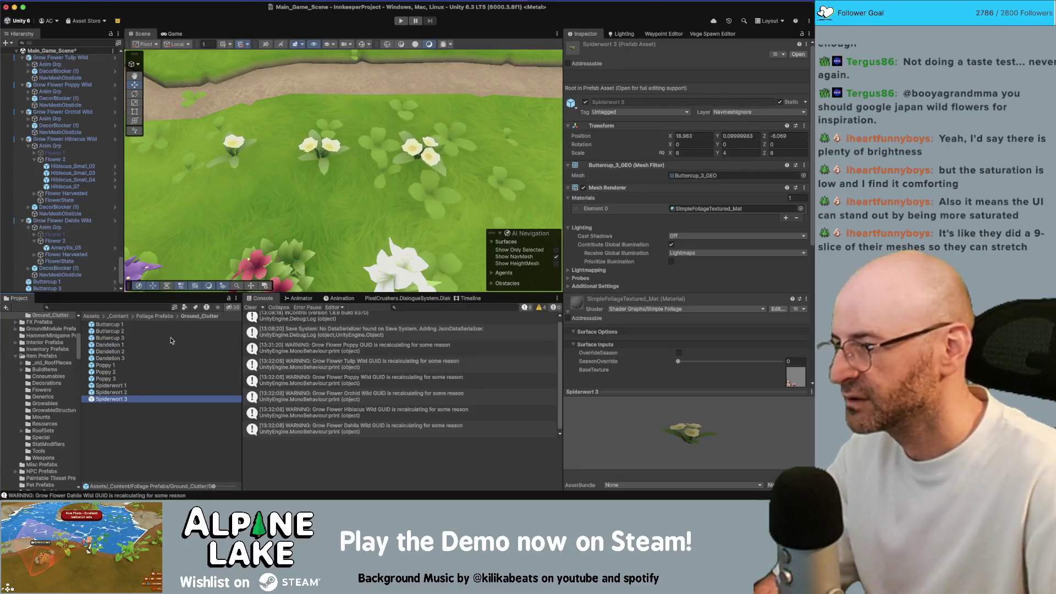
Place the three Spiderwort prefabs onto the grass, moving one up toward the path.
{"action": "left_click", "coordinate": [132, 386], "text": "shift"}
{"action": "left_click_drag", "start_coordinate": [132, 386], "coordinate": [250, 235]}
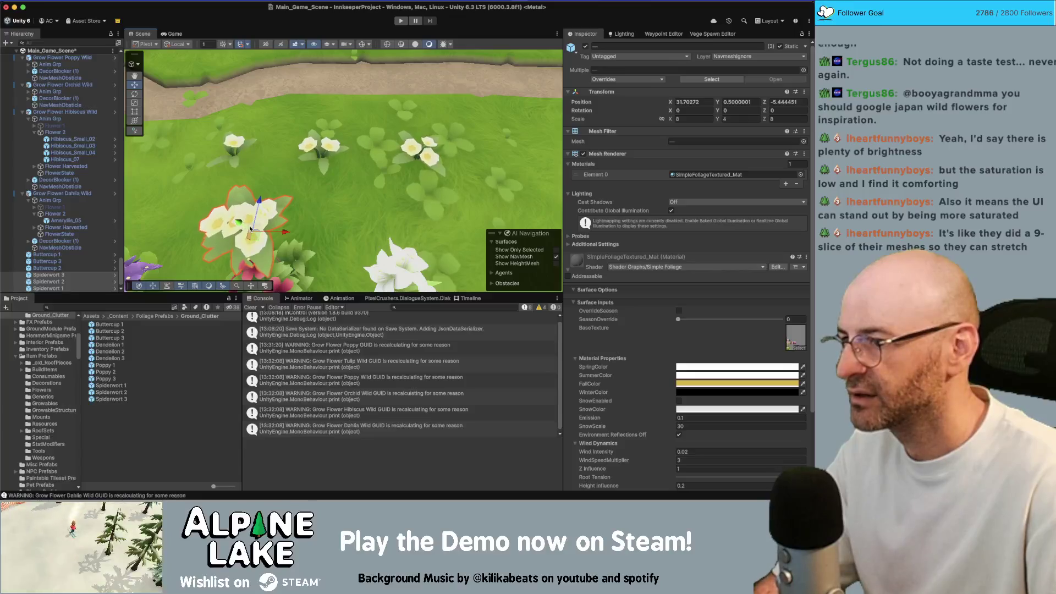
{"action": "mouse_move", "coordinate": [261, 238]}
{"action": "left_mouse_down"}
{"action": "mouse_move", "coordinate": [266, 101]}
{"action": "mouse_move", "coordinate": [315, 121]}
{"action": "mouse_move", "coordinate": [418, 133]}
{"action": "left_mouse_up"}
{"action": "left_click", "coordinate": [266, 101]}
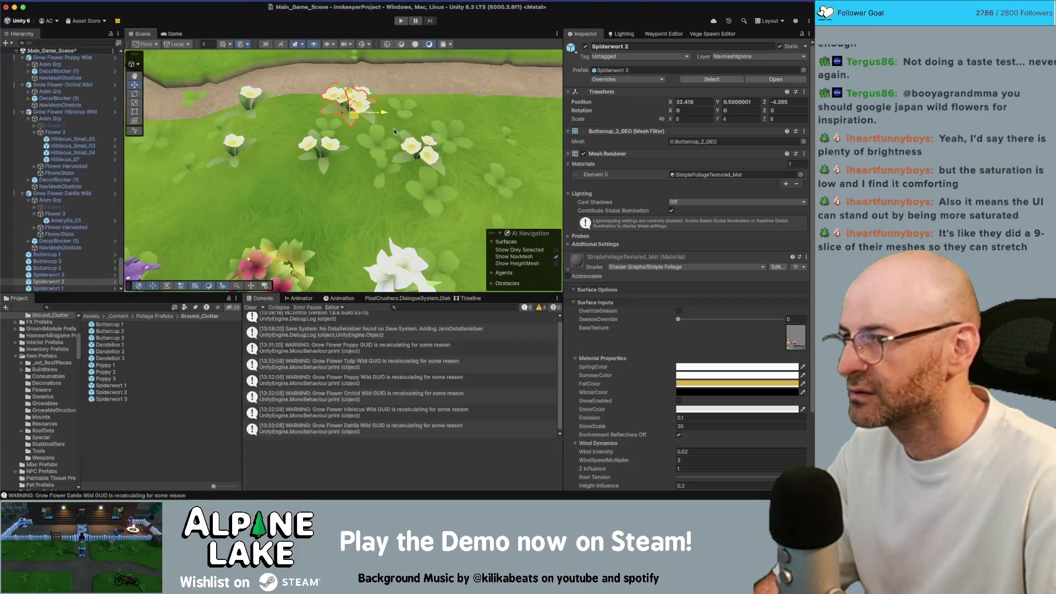
Set the Spiderwort 1–3 prefabs' meshes to Spiderwort_1_GEO, Spiderwort_2_GEO and Spiderwort_3_GEO.
{"action": "left_click", "coordinate": [113, 385]}
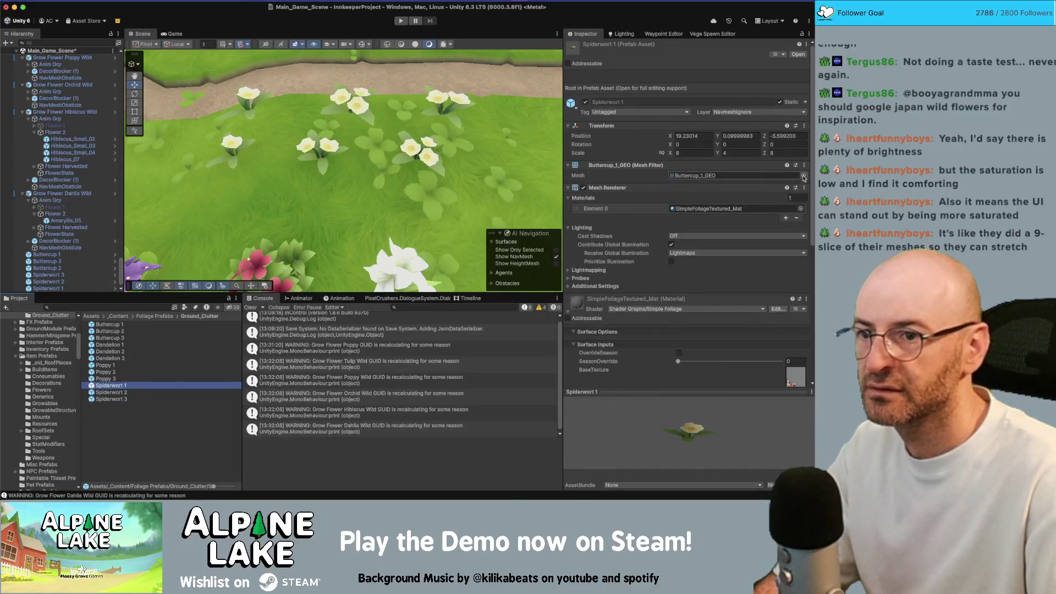
{"action": "left_click", "coordinate": [803, 176]}
{"action": "double_click", "coordinate": [583, 330]}
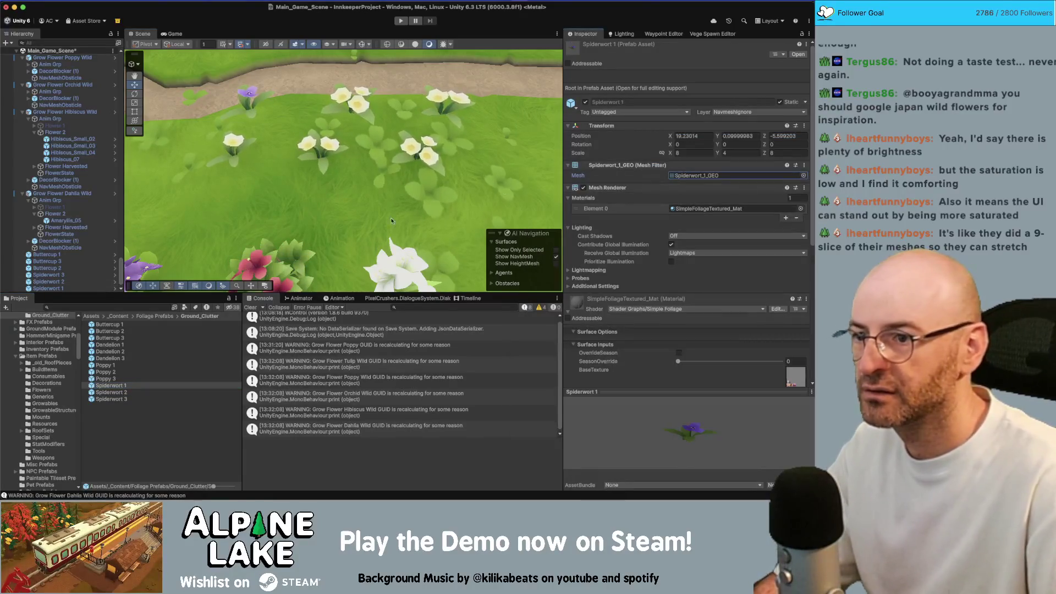
{"action": "left_click", "coordinate": [110, 392]}
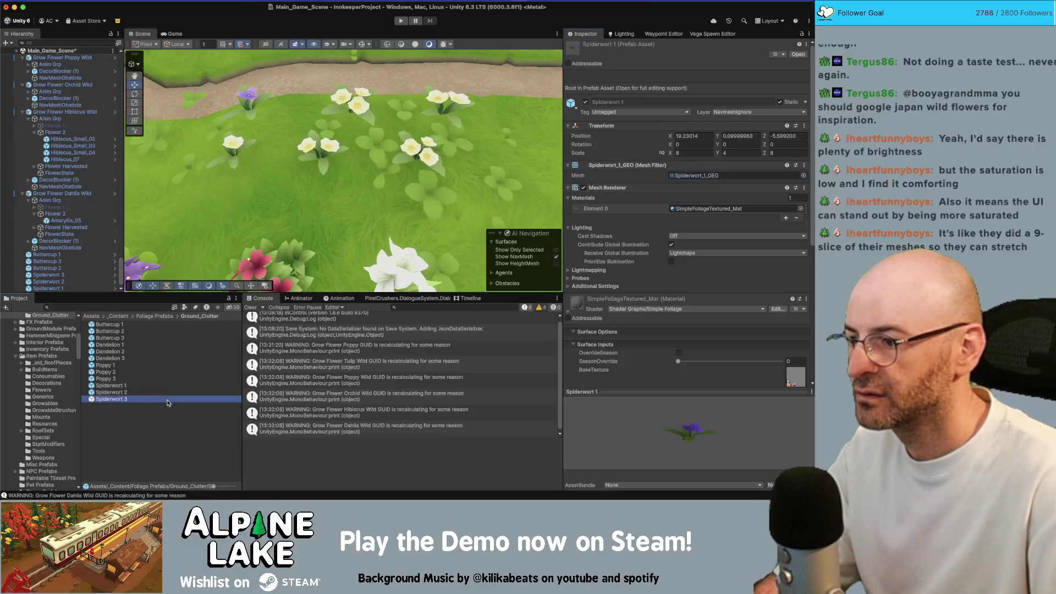
{"action": "left_click", "coordinate": [803, 176]}
{"action": "double_click", "coordinate": [560, 275]}
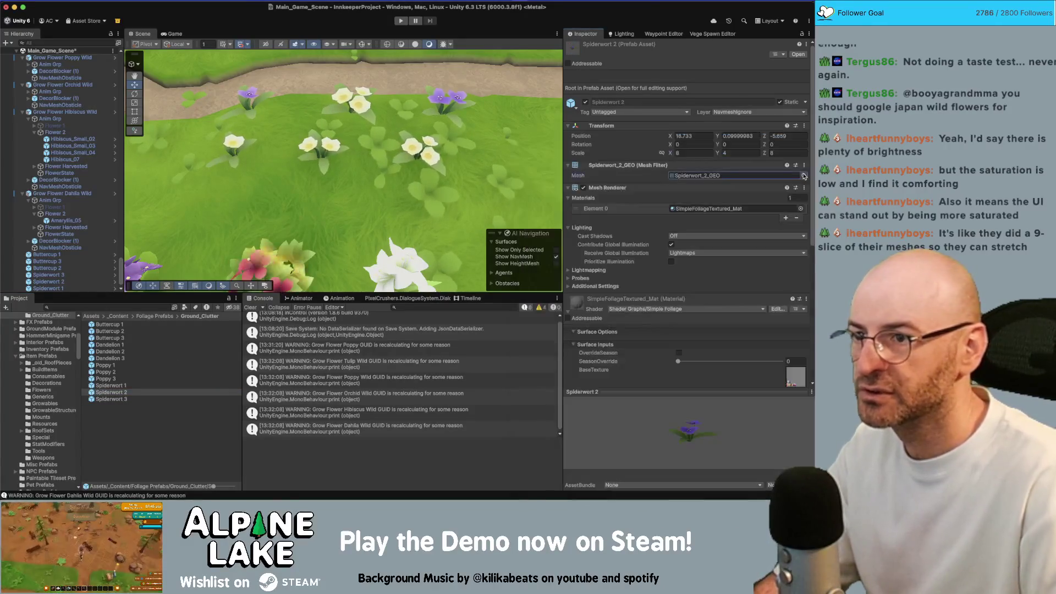
{"action": "left_click", "coordinate": [109, 399]}
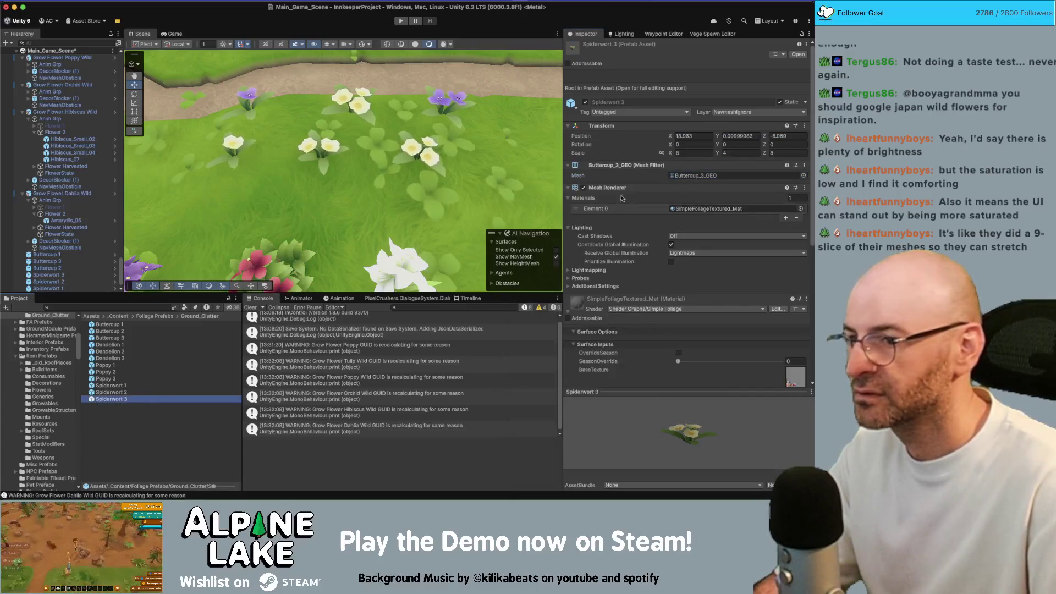
{"action": "left_click", "coordinate": [803, 176]}
{"action": "type", "text": "Spiderwort 1"}
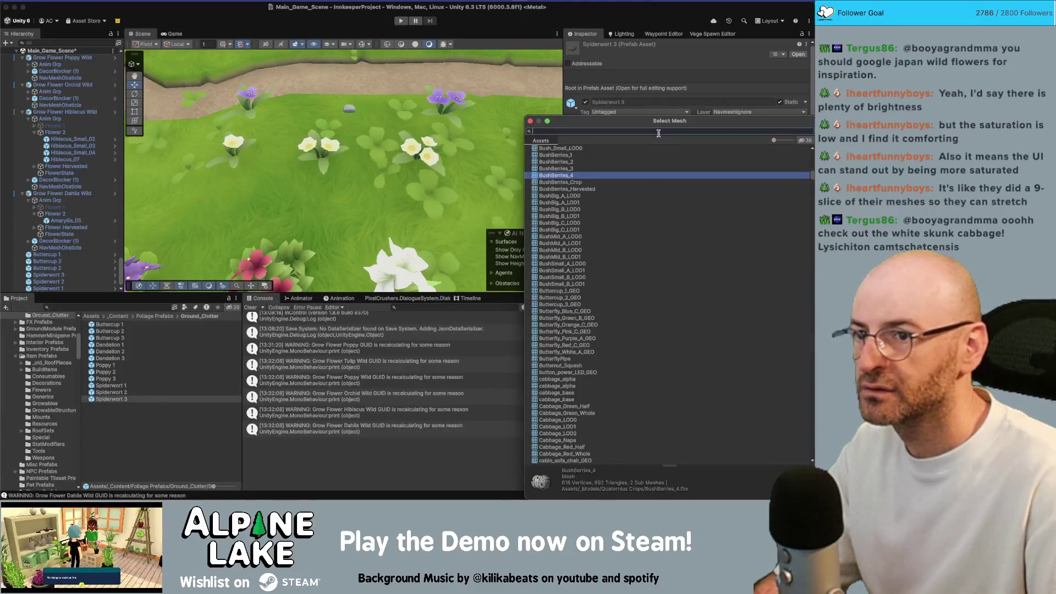
{"action": "key", "text": "BackSpace"}
{"action": "type", "text": "3"}
{"action": "double_click", "coordinate": [561, 155]}
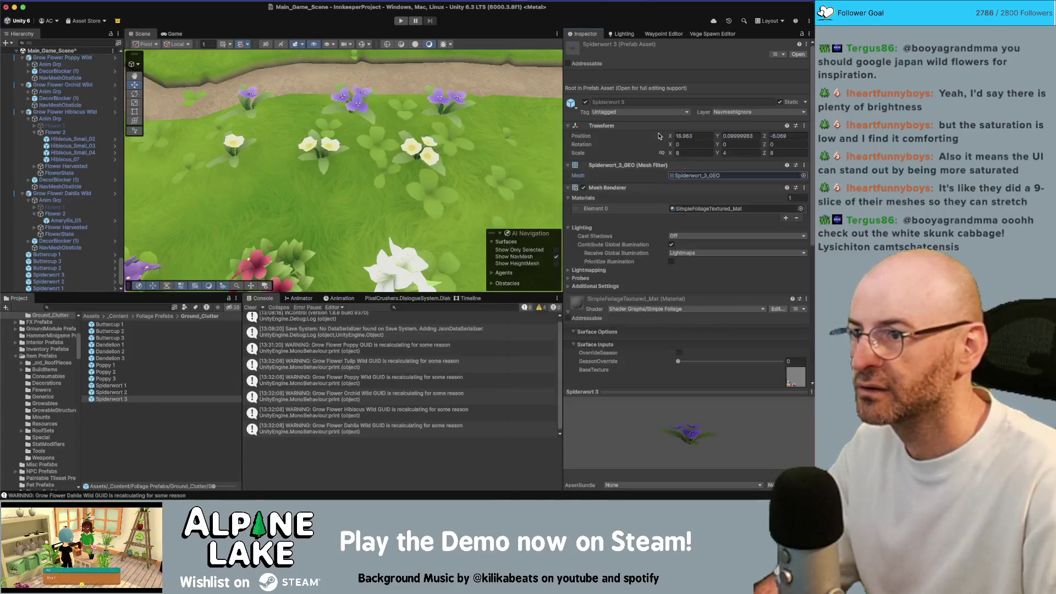
Compare the flower models in Maya, then return to Unity.
{"action": "key", "text": "super+Tab"}
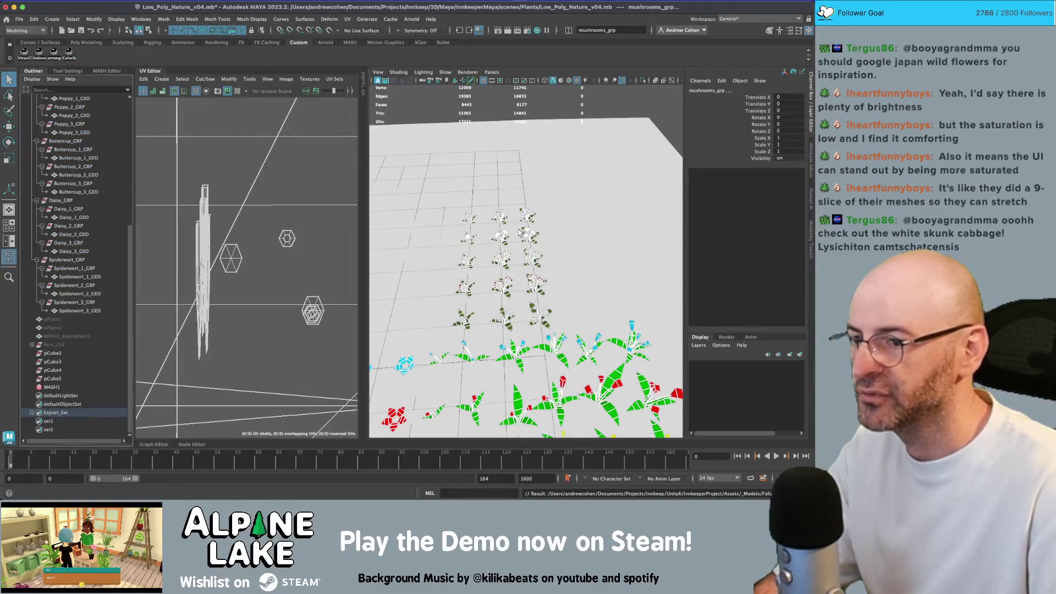
{"action": "left_click", "coordinate": [519, 234]}
{"action": "scroll", "coordinate": [522, 220], "scroll_direction": "up", "scroll_amount": 5}
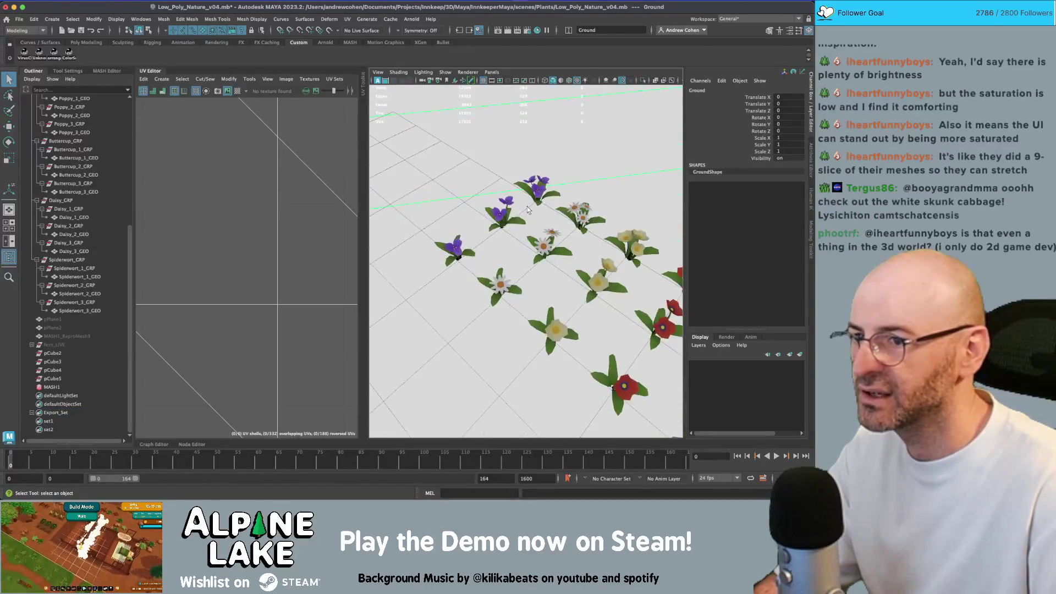
{"action": "key", "text": "super+Tab"}
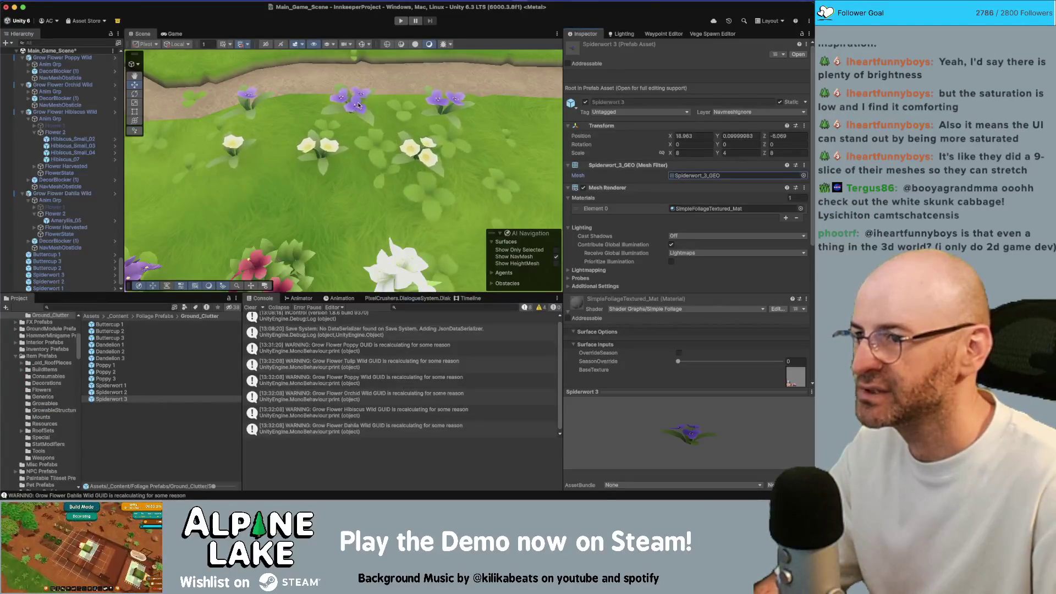
{"action": "scroll", "coordinate": [687, 275], "scroll_direction": "down", "scroll_amount": 3}
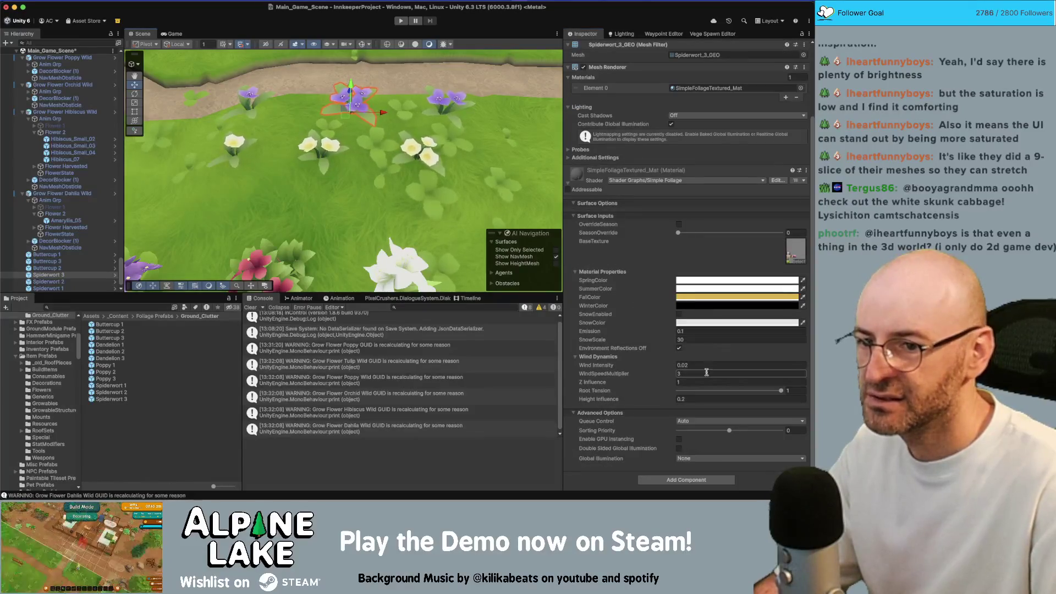
Set the Spiderwort 3 flower's Emission value to 0.
{"action": "left_click", "coordinate": [697, 330]}
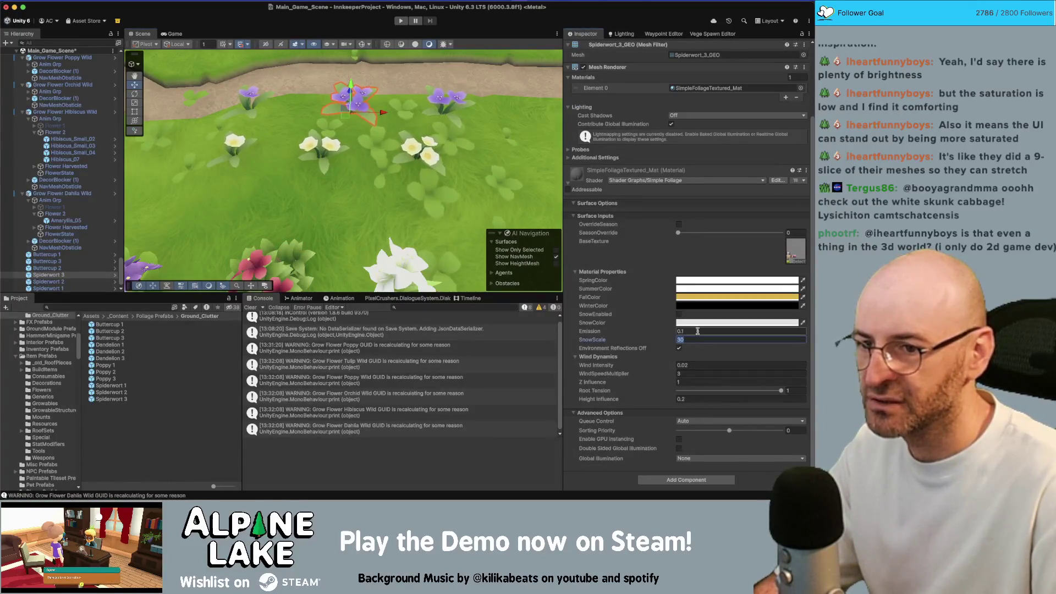
{"action": "type", "text": "0"}
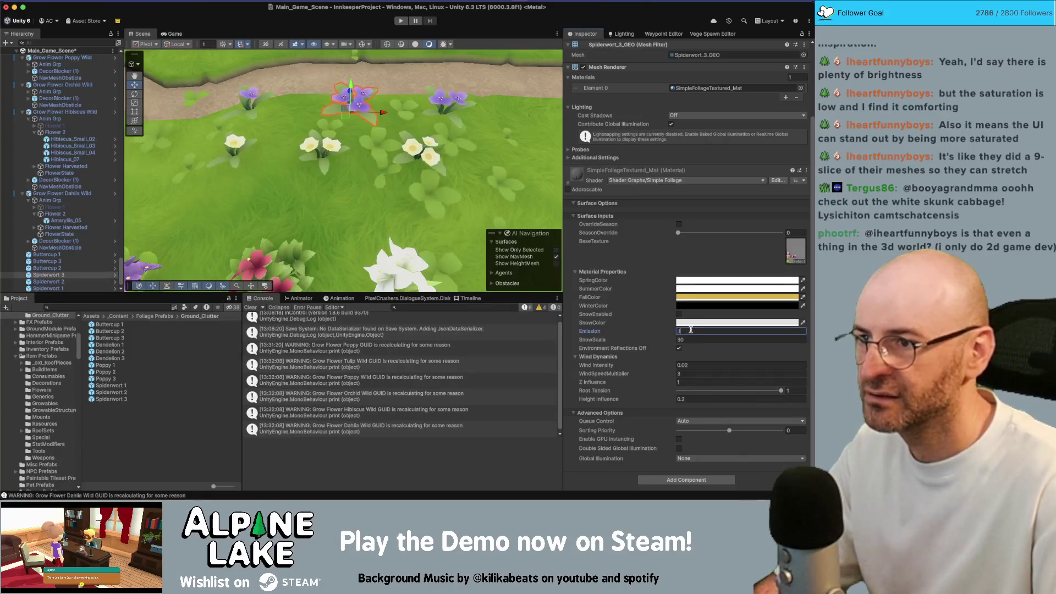
{"action": "left_click_drag", "start_coordinate": [474, 208], "coordinate": [413, 141]}
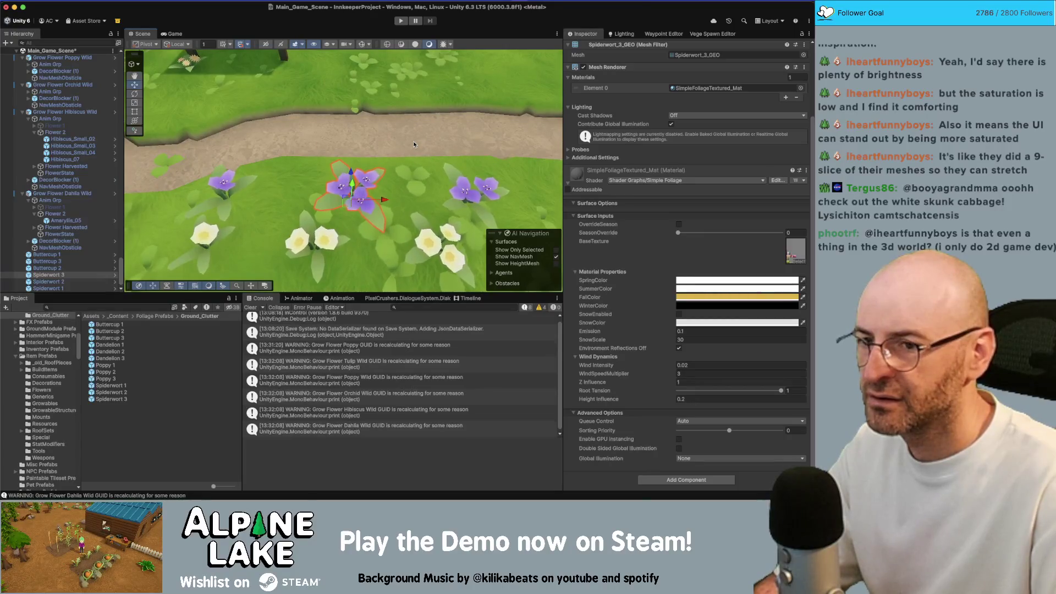
Duplicate the Spiderwort 3 flower and move the copy to the dirt path's edge.
{"action": "key", "text": "super+d"}
{"action": "left_click_drag", "start_coordinate": [363, 211], "coordinate": [367, 130]}
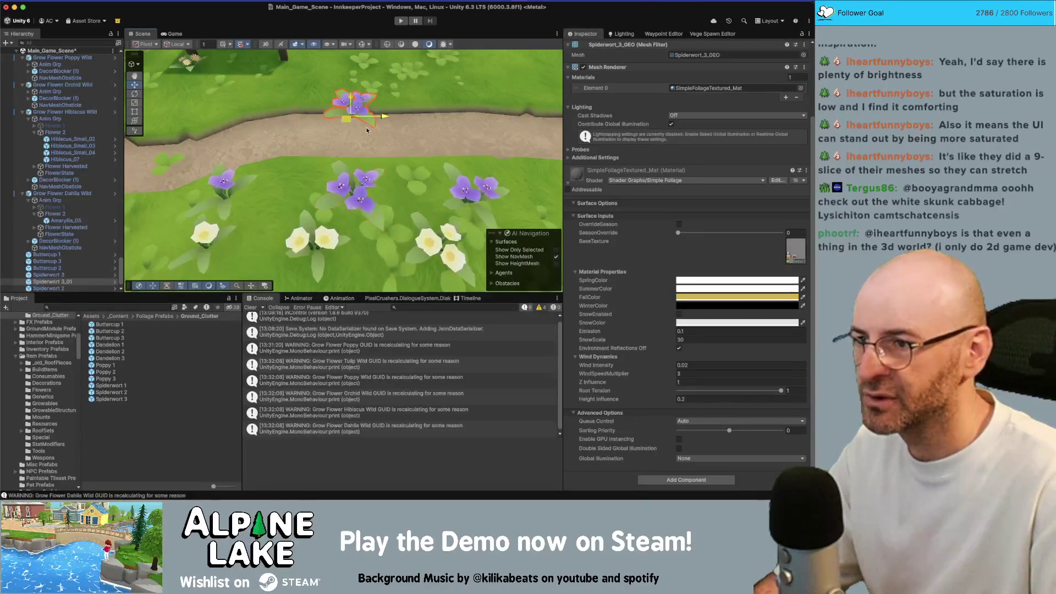
{"action": "scroll", "coordinate": [605, 110], "scroll_direction": "up", "scroll_amount": 3}
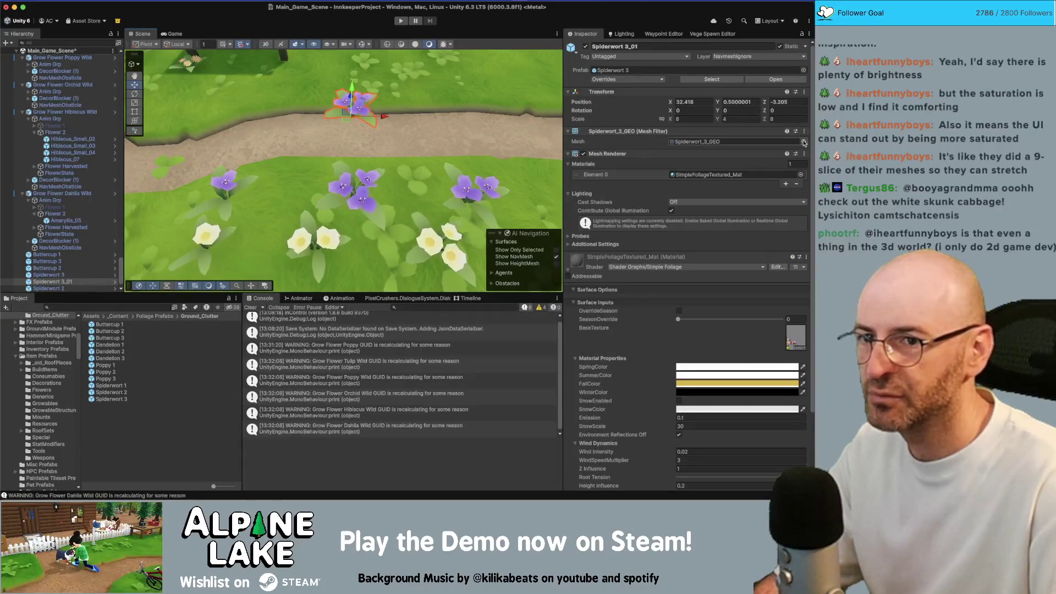
Browse unlit materials for the flower, cancel, and locate its current material in the project.
{"action": "left_click", "coordinate": [800, 176]}
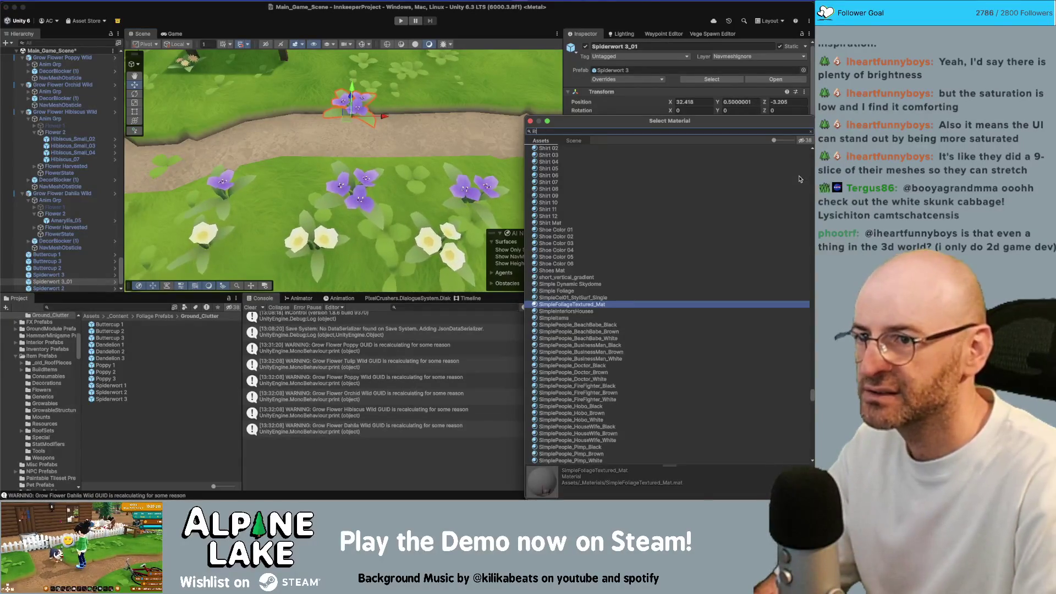
{"action": "type", "text": "lit"}
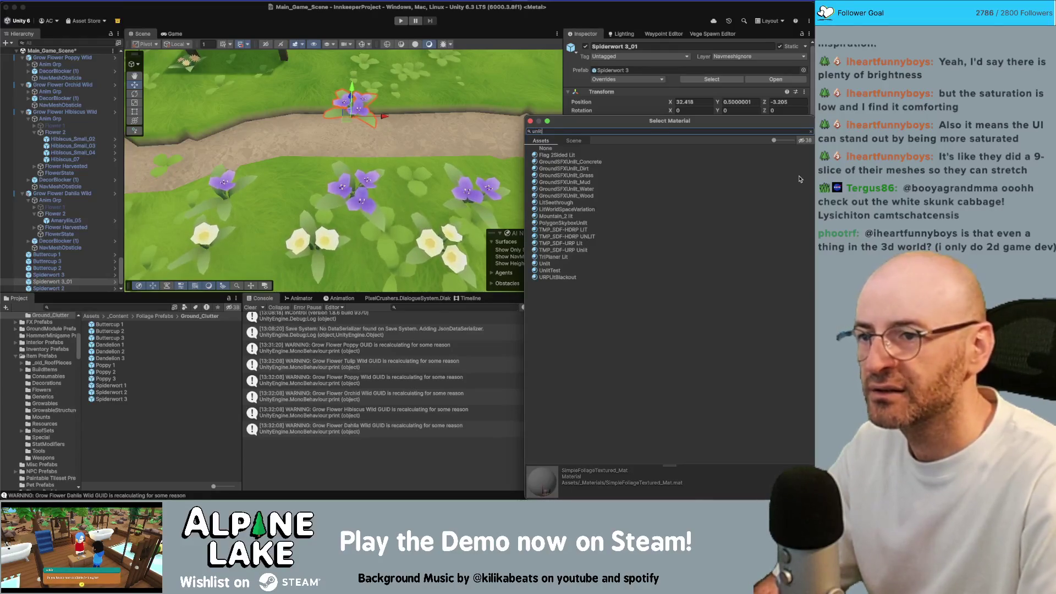
{"action": "key", "text": "Down"}
{"action": "key", "text": "Down"}
{"action": "key", "text": "Down"}
{"action": "key", "text": "Down"}
{"action": "key", "text": "Down"}
{"action": "key", "text": "Escape"}
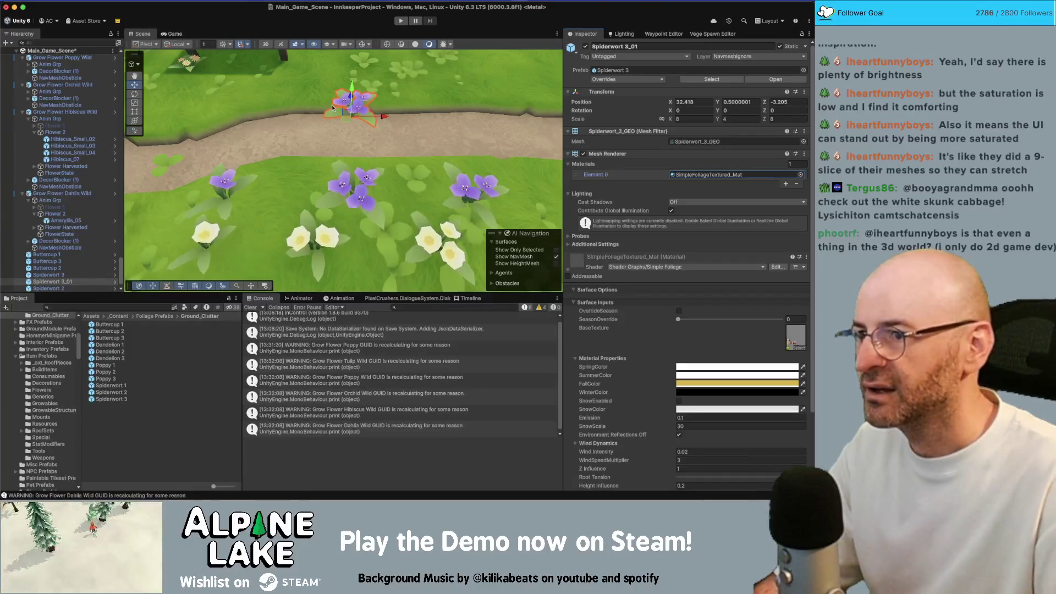
{"action": "left_click", "coordinate": [708, 175]}
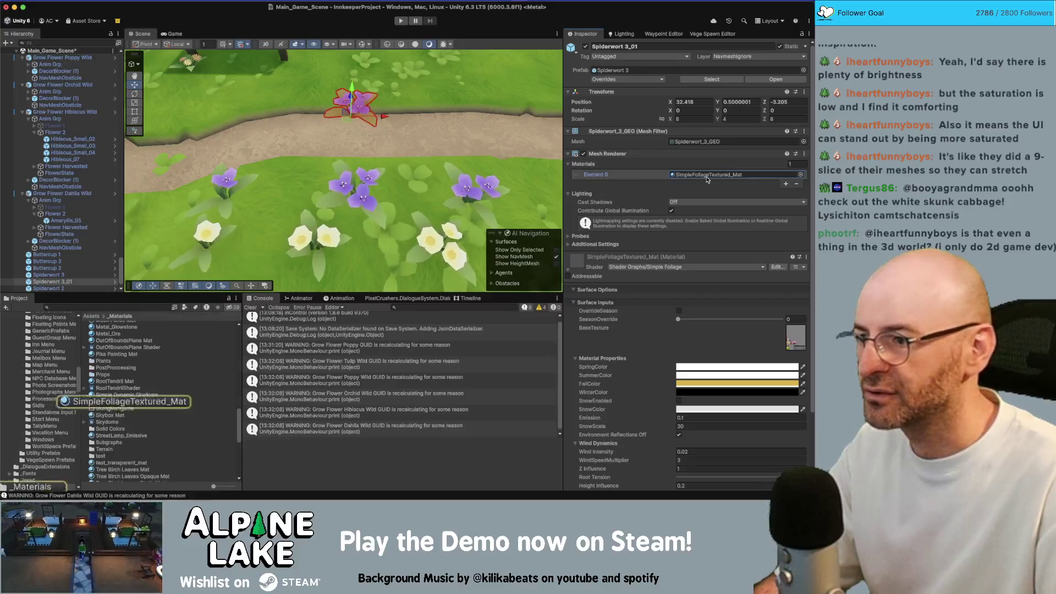
Create a material from the RootTendrilShader shader graph named PlantAtlas Test Mat.
{"action": "right_click", "coordinate": [177, 388]}
{"action": "mouse_move", "coordinate": [258, 222]}
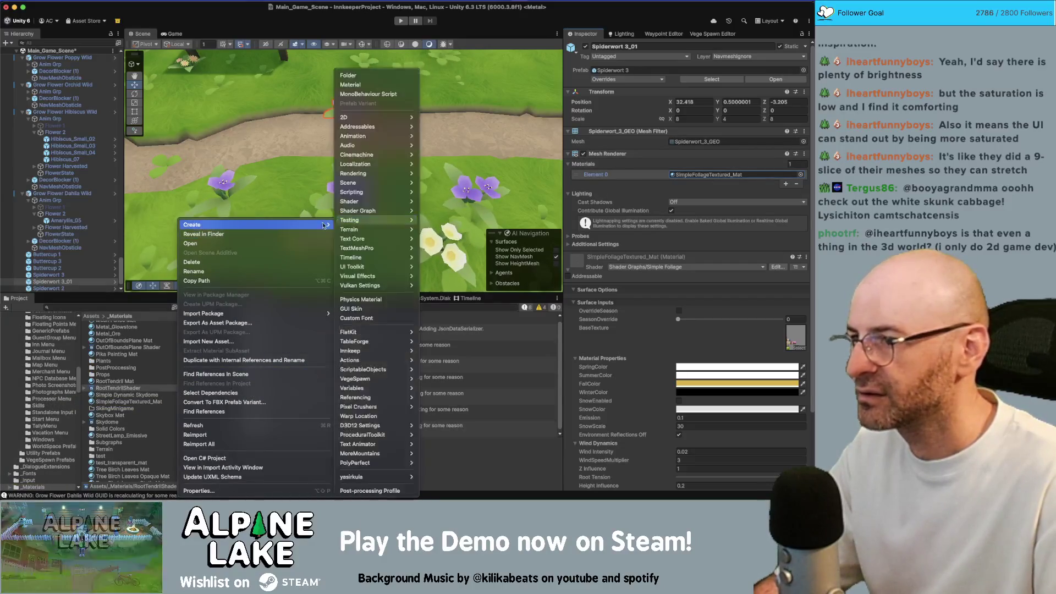
{"action": "left_click", "coordinate": [372, 87]}
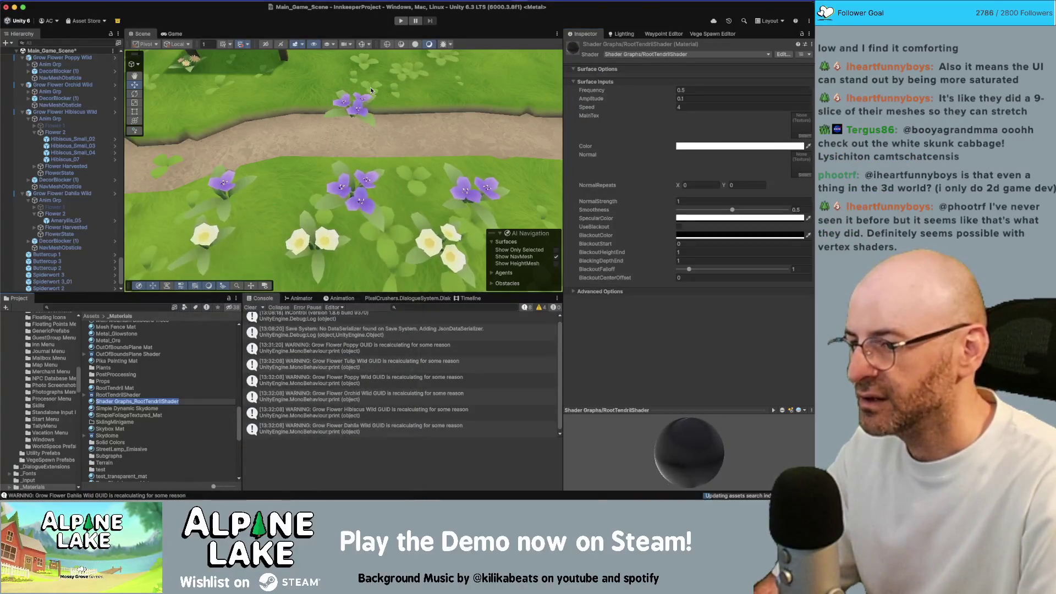
{"action": "type", "text": "Me"}
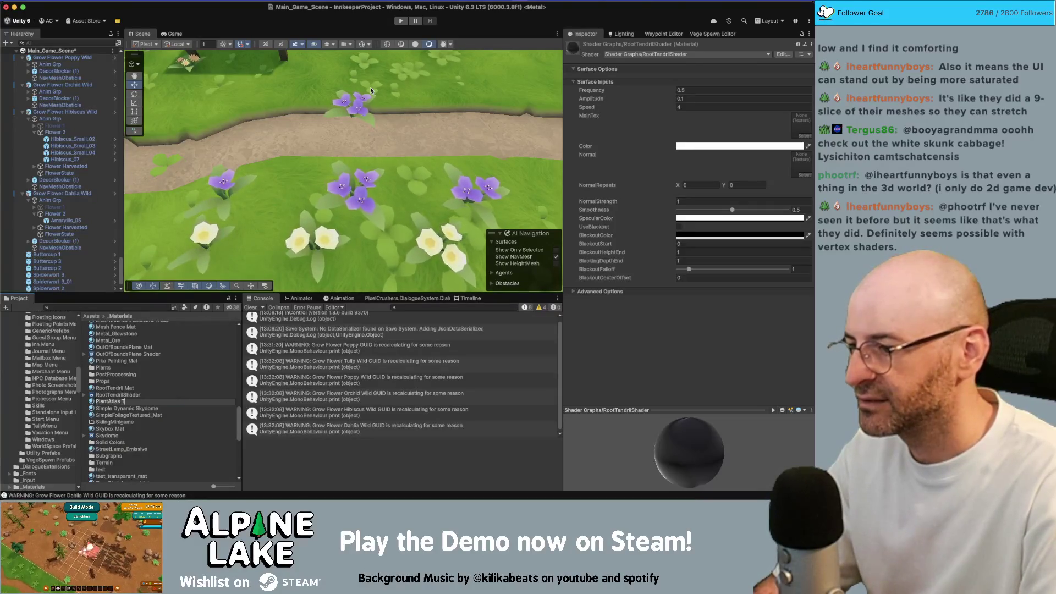
{"action": "key", "text": "BackSpace"}
{"action": "key", "text": "BackSpace"}
{"action": "key", "text": "BackSpace"}
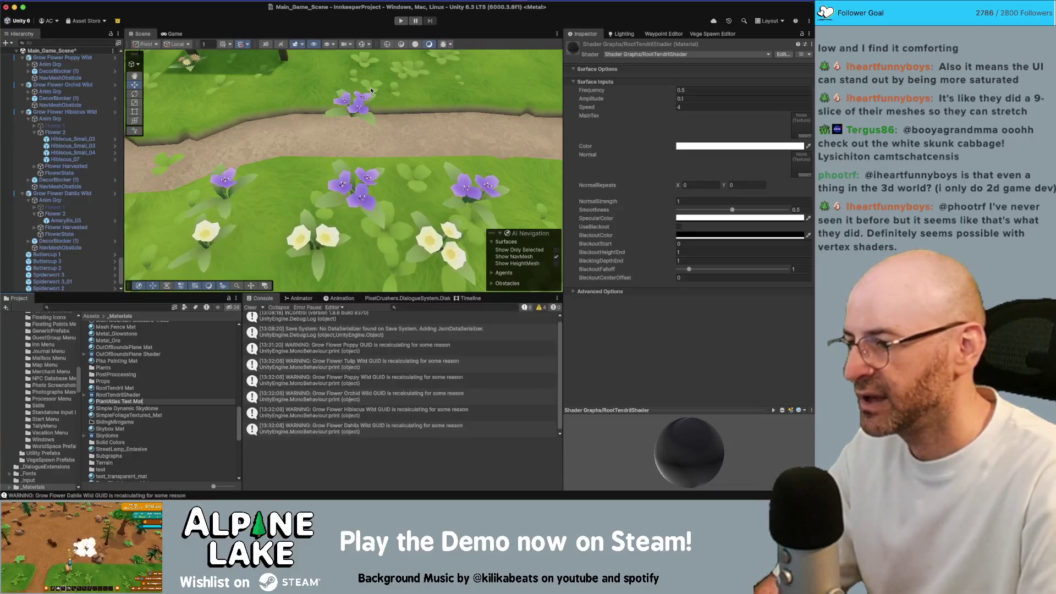
{"action": "key", "text": "BackSpace"}
{"action": "key", "text": "BackSpace"}
{"action": "key", "text": "Return"}
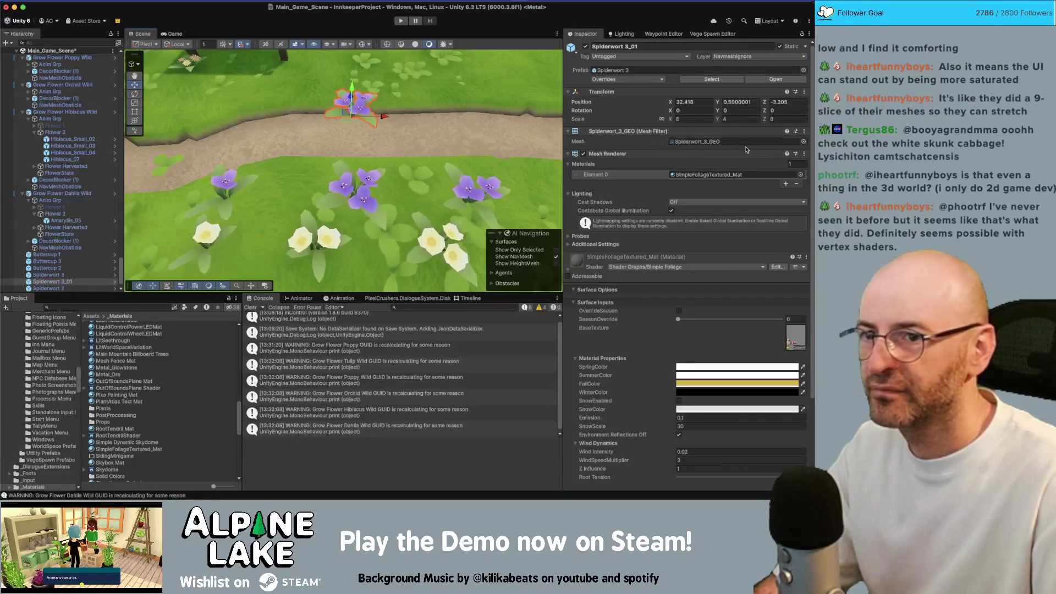
Assign PlantAtlas Test Mat as the Spiderwort 3_01 flower's material.
{"action": "left_click", "coordinate": [800, 175]}
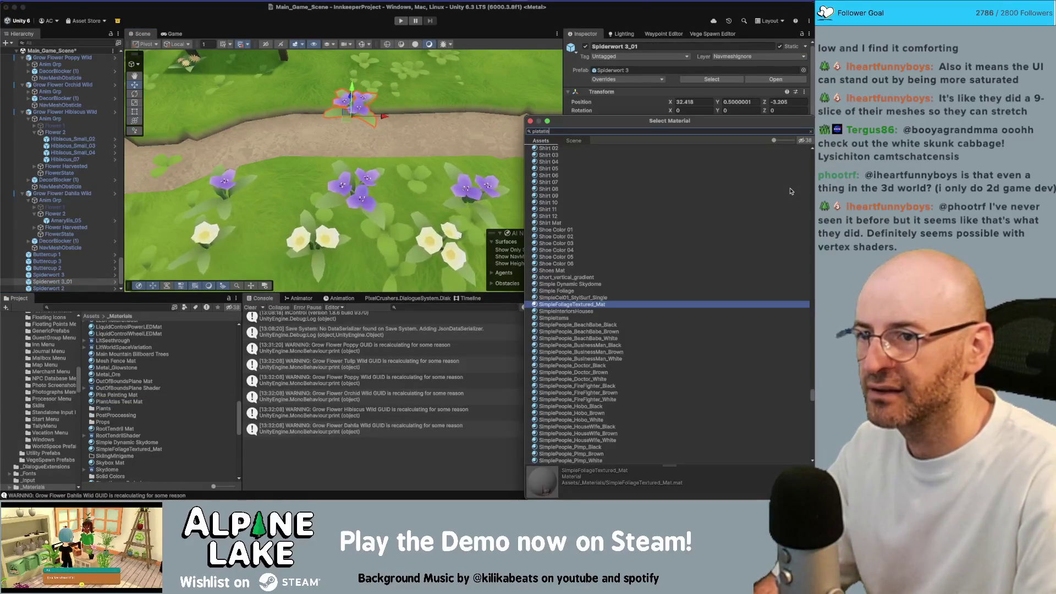
{"action": "key", "text": "BackSpace"}
{"action": "key", "text": "BackSpace"}
{"action": "key", "text": "BackSpace"}
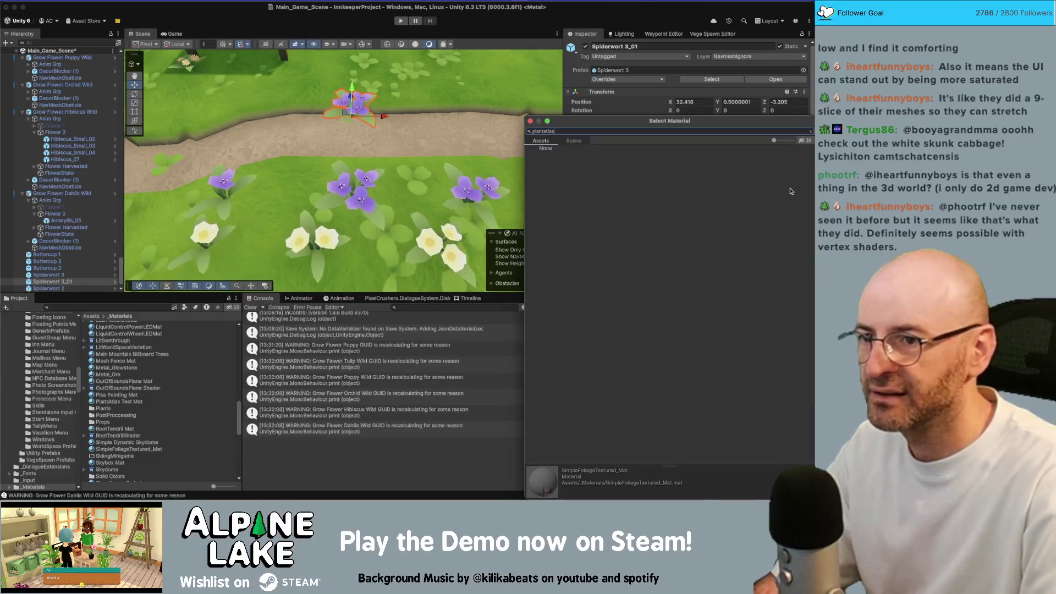
{"action": "key", "text": "Down"}
{"action": "key", "text": "Return"}
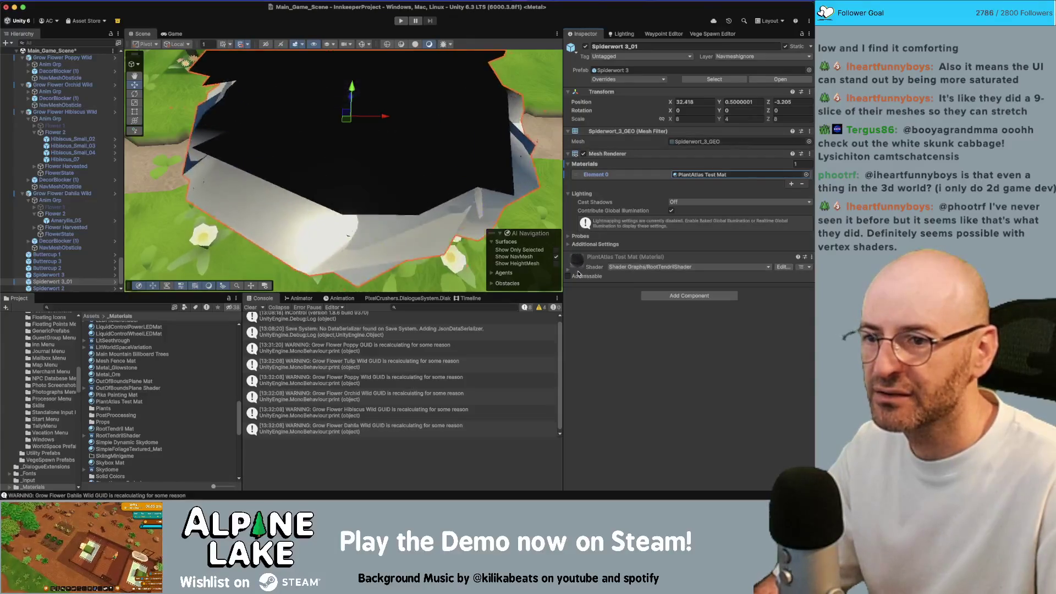
Switch PlantAtlas Test Mat to Universal Render Pipeline/Unlit with the HousePlantsMegapack atlas as Base Map.
{"action": "left_click", "coordinate": [660, 267]}
{"action": "type", "text": "uni"}
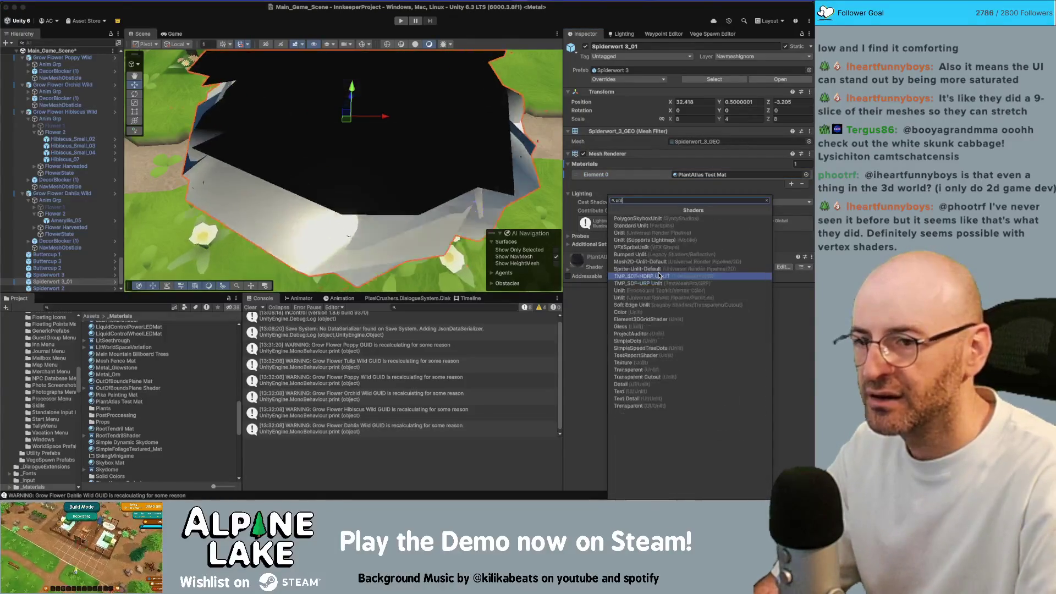
{"action": "type", "text": "it"}
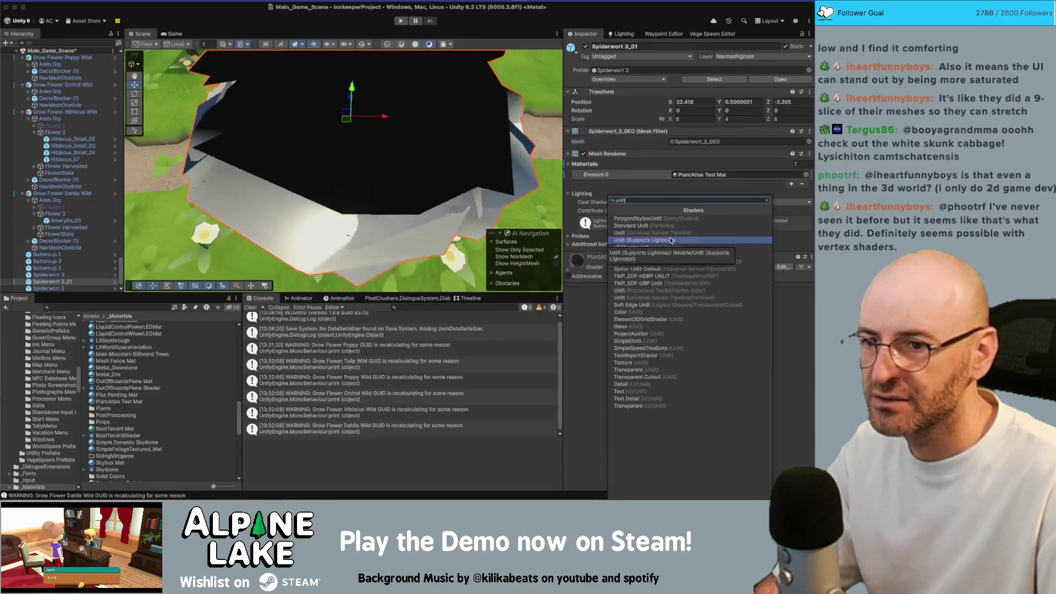
{"action": "left_click", "coordinate": [671, 235]}
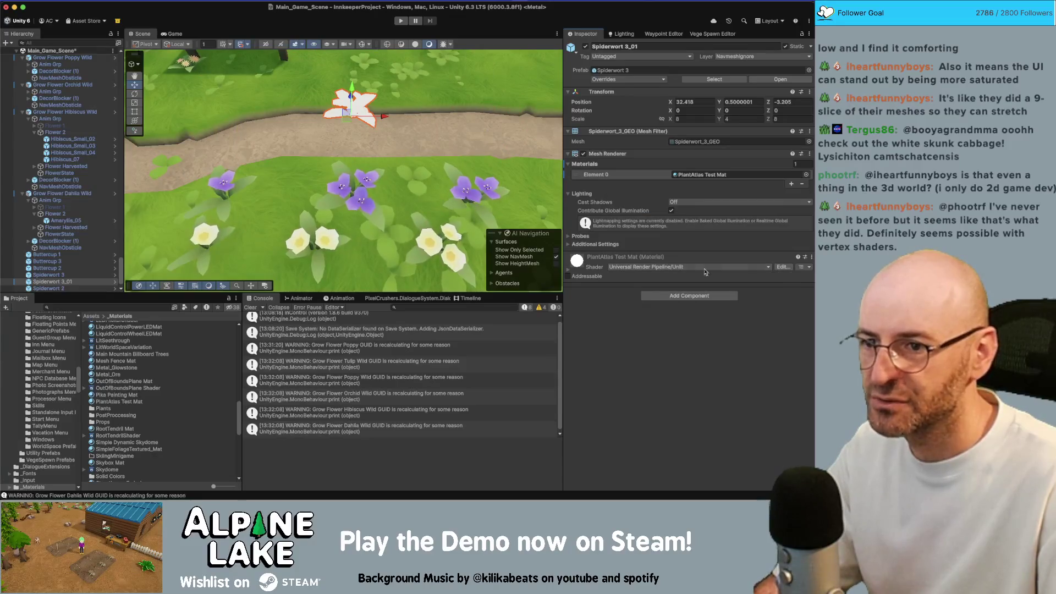
{"action": "left_click", "coordinate": [575, 267]}
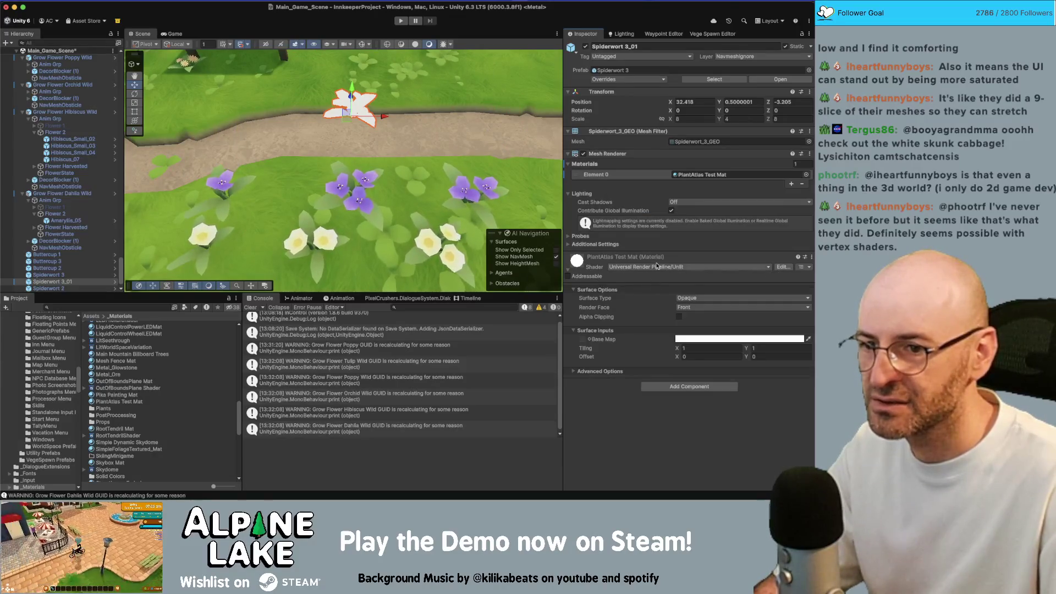
{"action": "left_click", "coordinate": [589, 339]}
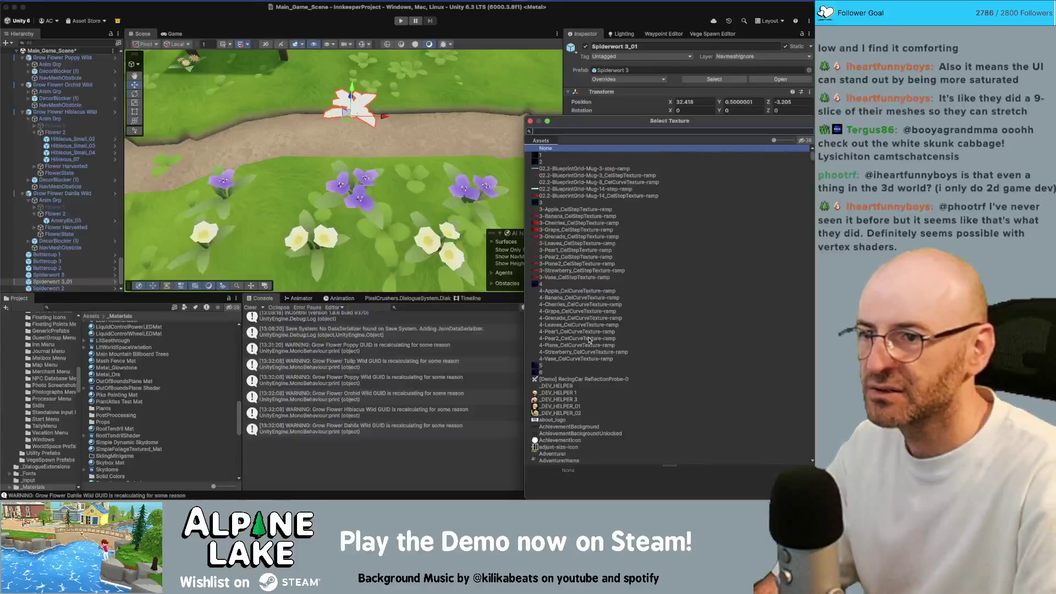
{"action": "type", "text": "mega"}
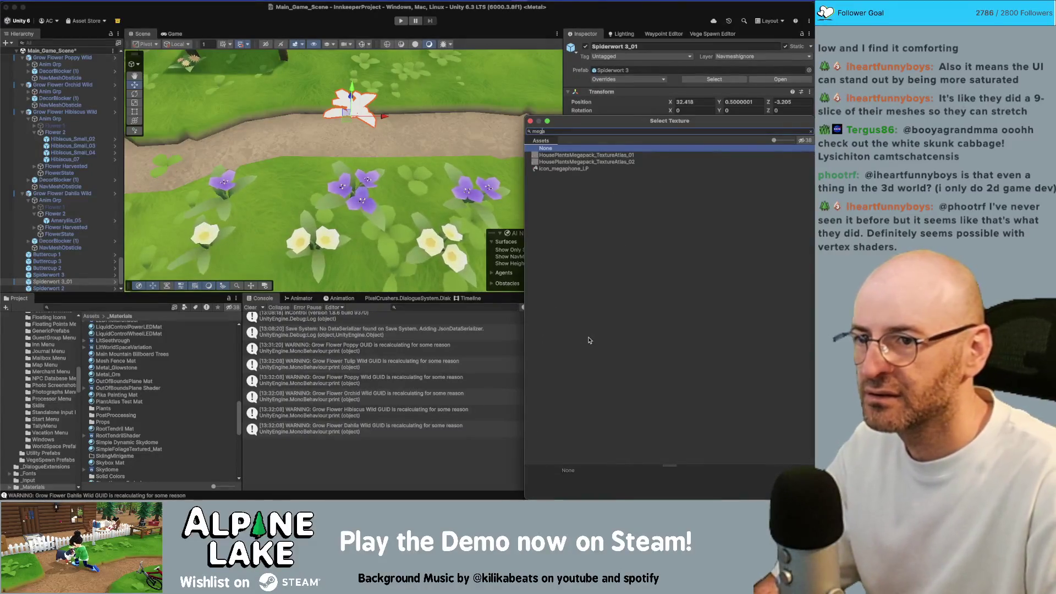
{"action": "key", "text": "Down"}
{"action": "key", "text": "Down"}
{"action": "key", "text": "Return"}
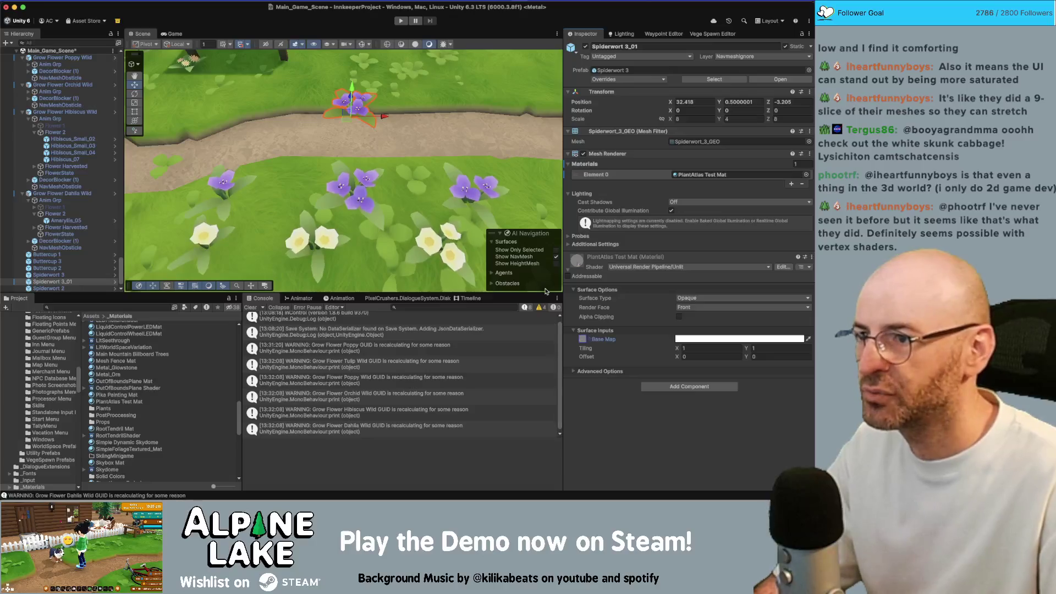
Shift the Spiderwort flower slightly across the grass.
{"action": "left_click_drag", "start_coordinate": [433, 177], "coordinate": [432, 187]}
{"action": "left_click_drag", "start_coordinate": [349, 121], "coordinate": [394, 160]}
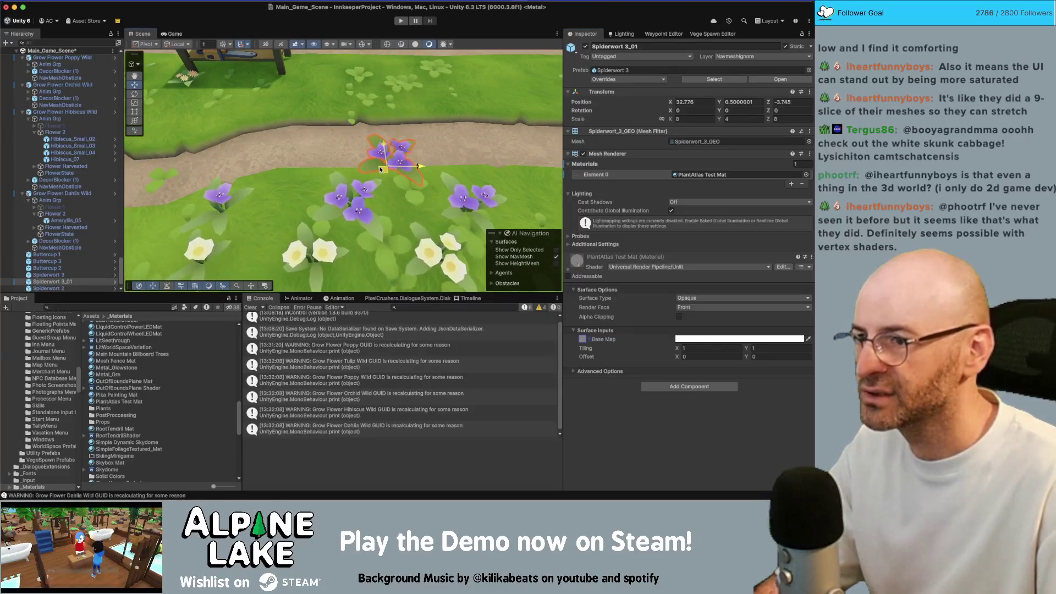
{"action": "left_click", "coordinate": [403, 170]}
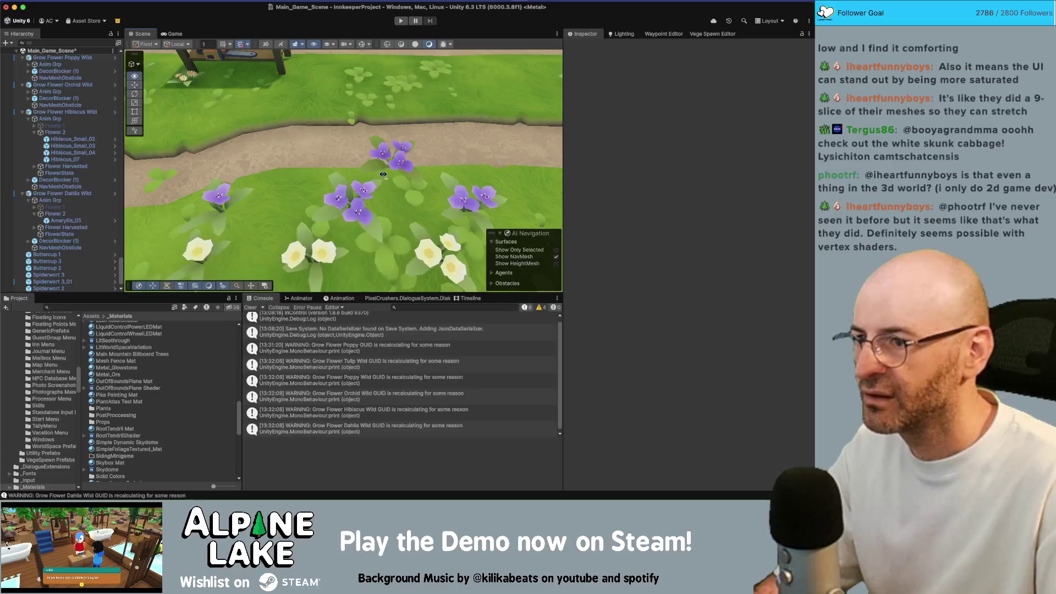
Orbit and zoom around the flower cluster in Unity, then switch to Maya.
{"action": "scroll", "coordinate": [482, 196], "scroll_direction": "up", "scroll_amount": 5}
{"action": "scroll", "coordinate": [481, 196], "scroll_direction": "down", "scroll_amount": 3}
{"action": "mouse_move", "coordinate": [482, 196]}
{"action": "left_mouse_down"}
{"action": "mouse_move", "coordinate": [293, 187]}
{"action": "mouse_move", "coordinate": [461, 198]}
{"action": "mouse_move", "coordinate": [334, 164]}
{"action": "mouse_move", "coordinate": [321, 183]}
{"action": "mouse_move", "coordinate": [235, 117]}
{"action": "left_mouse_up"}
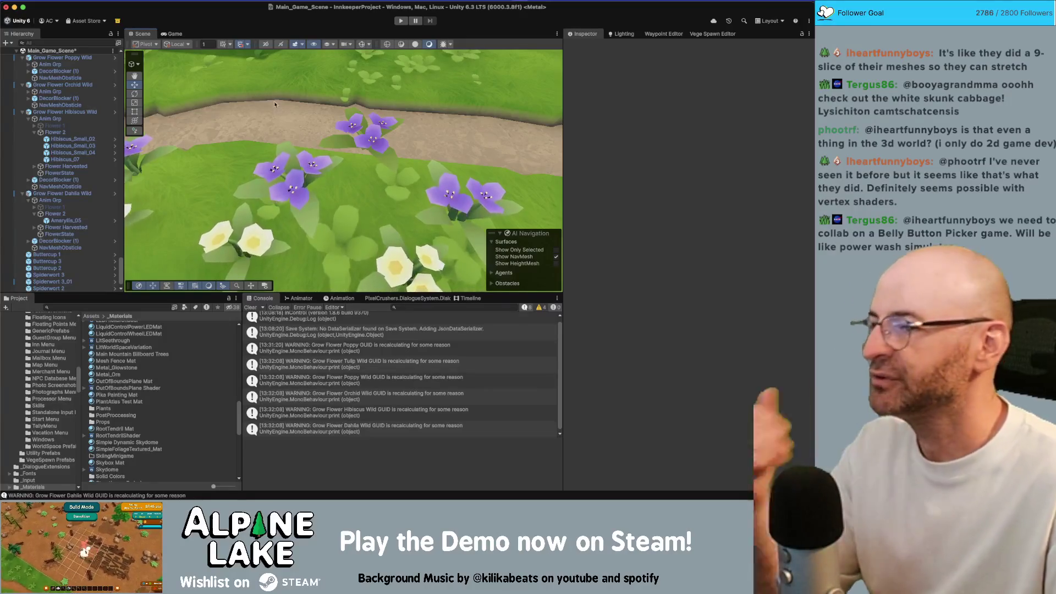
{"action": "key", "text": "super+Tab"}
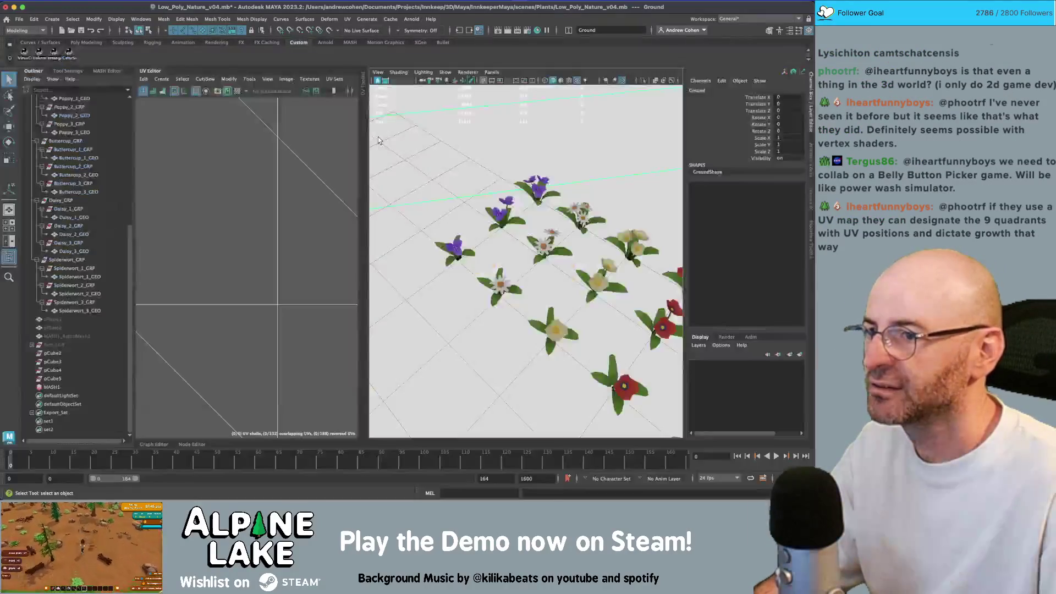
Select the Spiderwort 3_01 flower in Unity, then the Spiderwort_2_GEO mesh in Maya.
{"action": "key", "text": "super+Tab"}
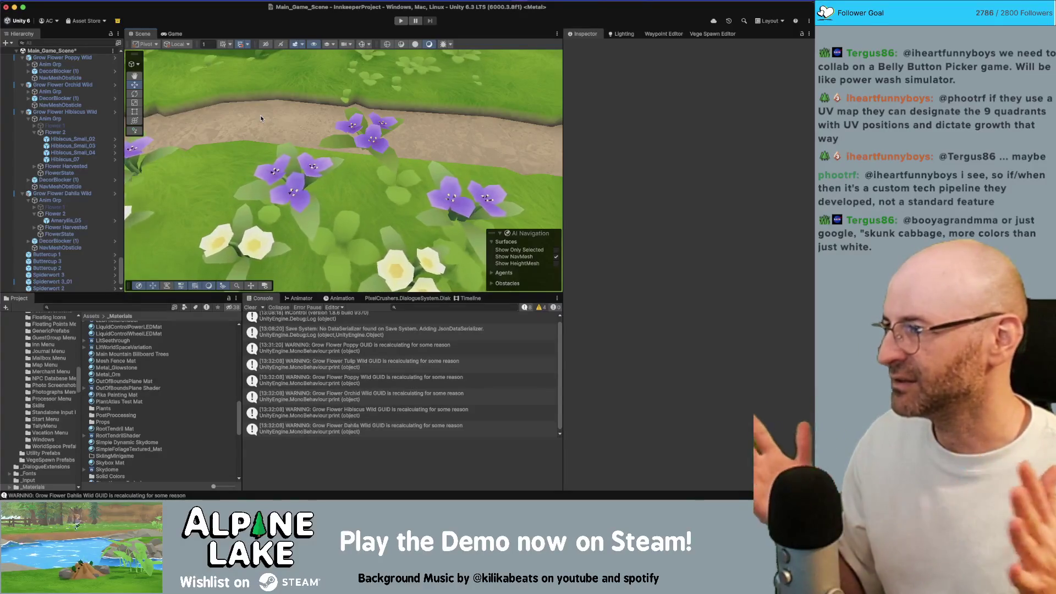
{"action": "left_click", "coordinate": [382, 144]}
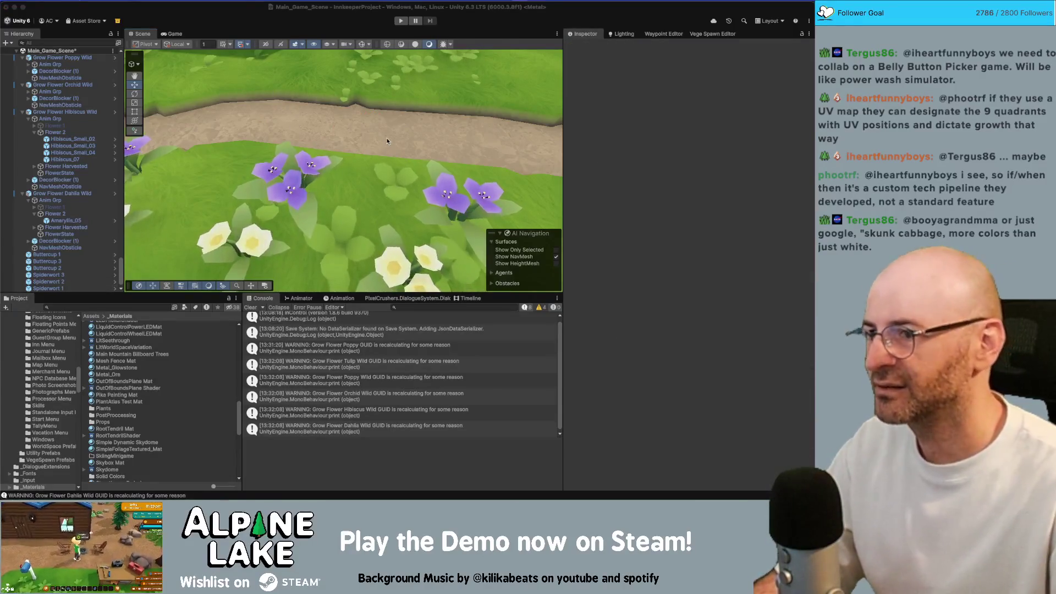
{"action": "key", "text": "super+Tab"}
{"action": "left_click", "coordinate": [488, 218]}
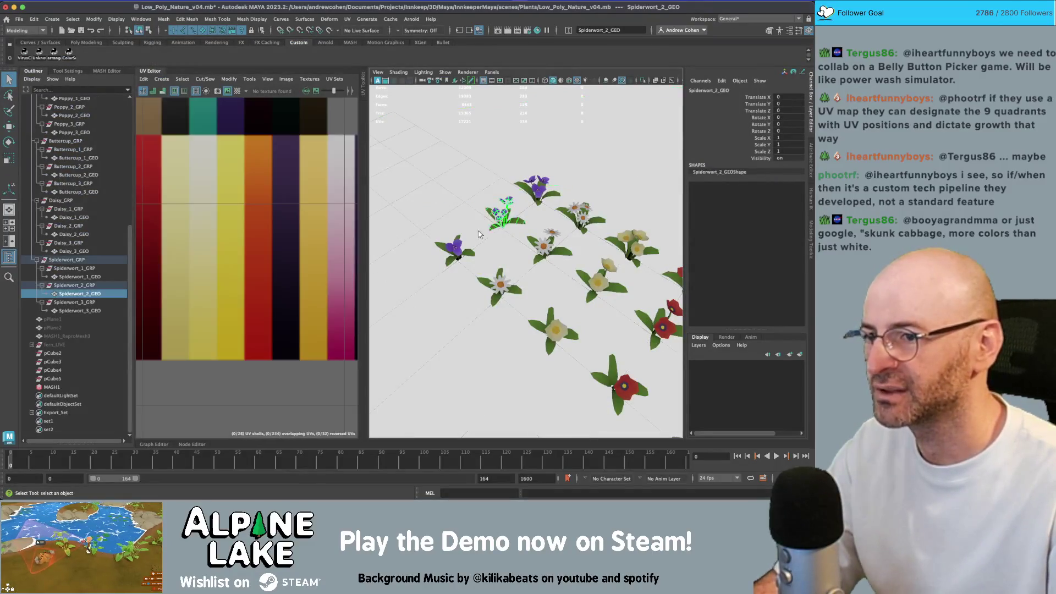
Select all three Spiderwort meshes' faces and move their UV shells lower in the purple strip.
{"action": "left_click", "coordinate": [463, 243], "text": "shift"}
{"action": "left_click", "coordinate": [529, 192], "text": "shift"}
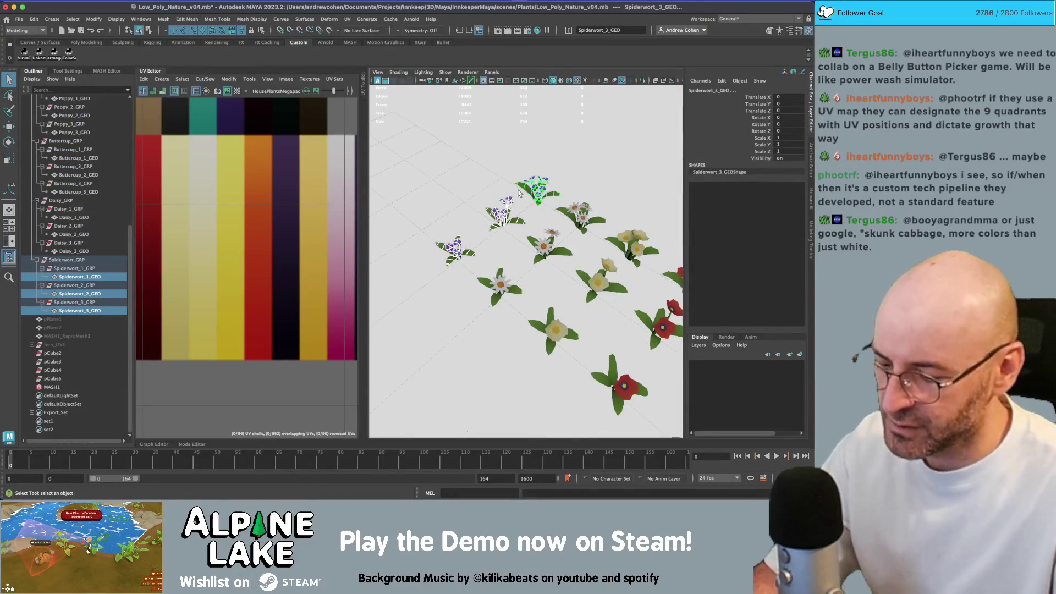
{"action": "right_click", "coordinate": [301, 246]}
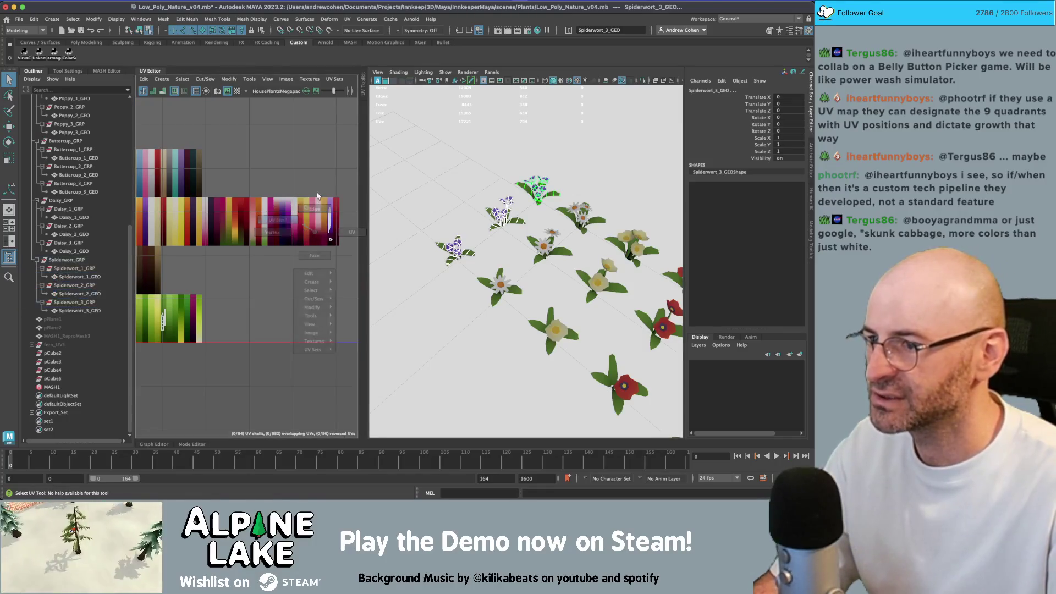
{"action": "left_click", "coordinate": [278, 278]}
{"action": "key", "text": "f"}
{"action": "left_click_drag", "start_coordinate": [247, 274], "coordinate": [246, 292]}
Select the petal UV shells in the purple column, ready to move.
{"action": "key", "text": "q"}
{"action": "left_click_drag", "start_coordinate": [268, 137], "coordinate": [212, 376]}
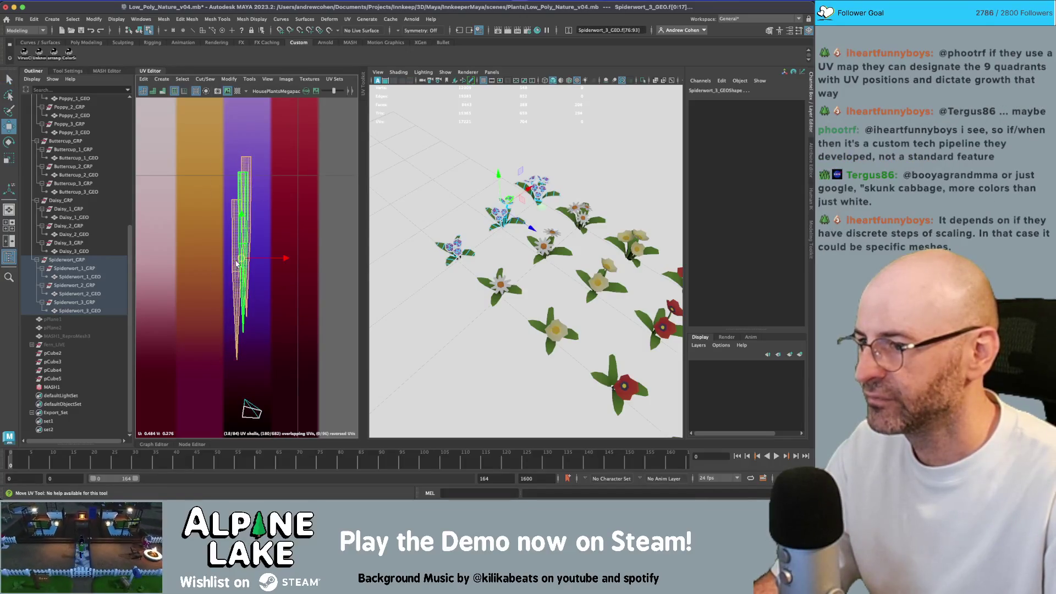
{"action": "left_click_drag", "start_coordinate": [274, 176], "coordinate": [233, 330]}
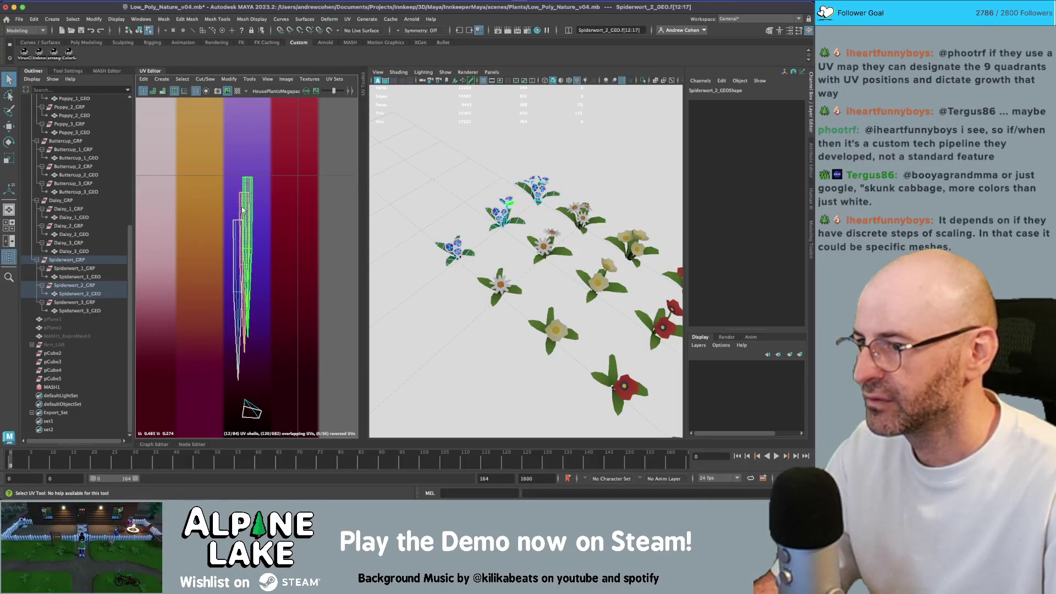
{"action": "key", "text": "w"}
Return to object mode and select everything in the Export_Set.
{"action": "left_click", "coordinate": [133, 31]}
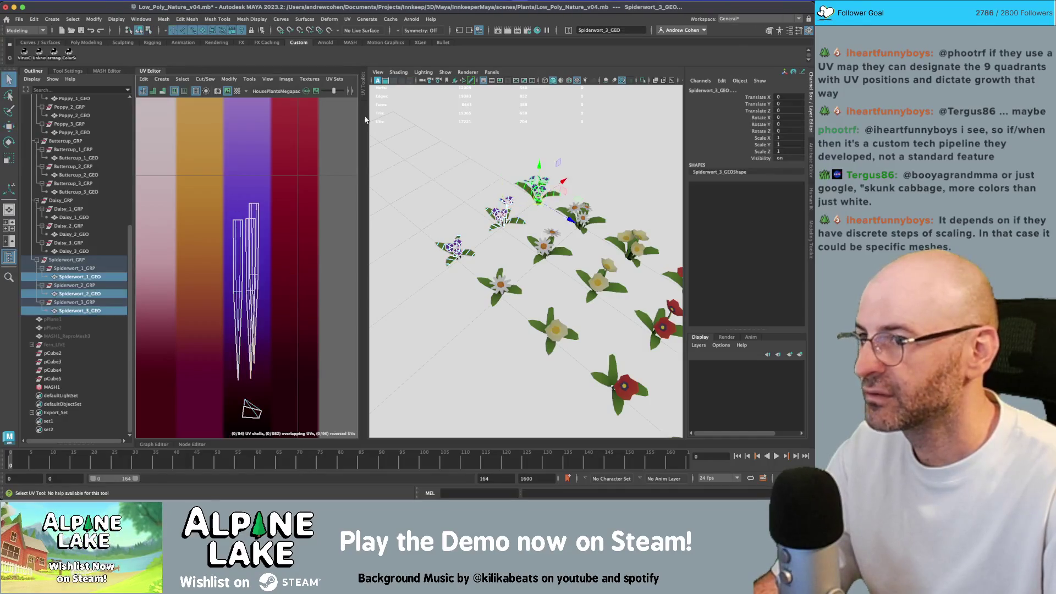
{"action": "left_click", "coordinate": [498, 220]}
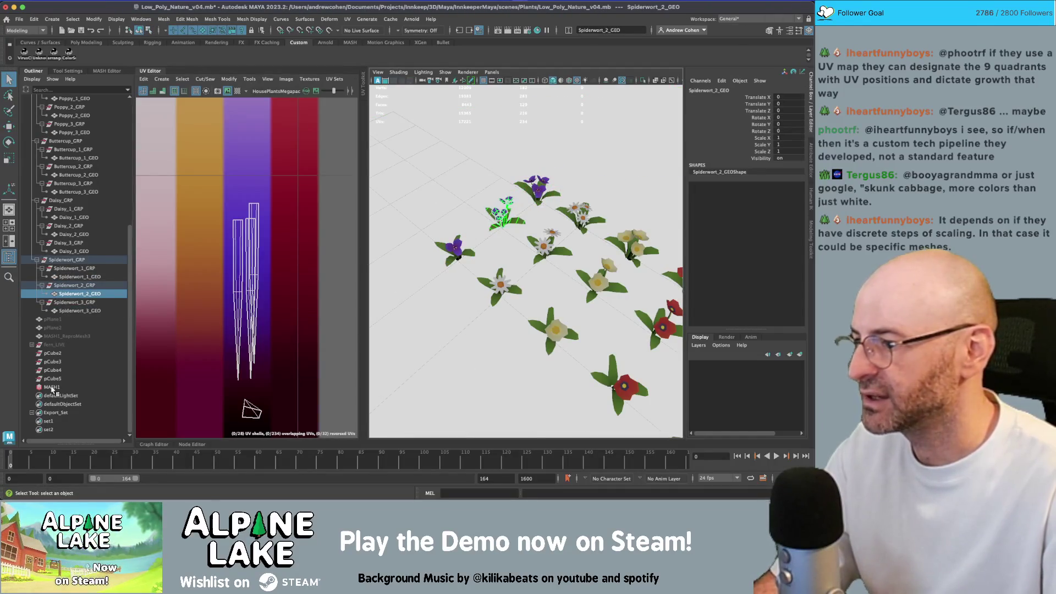
{"action": "left_click", "coordinate": [55, 412]}
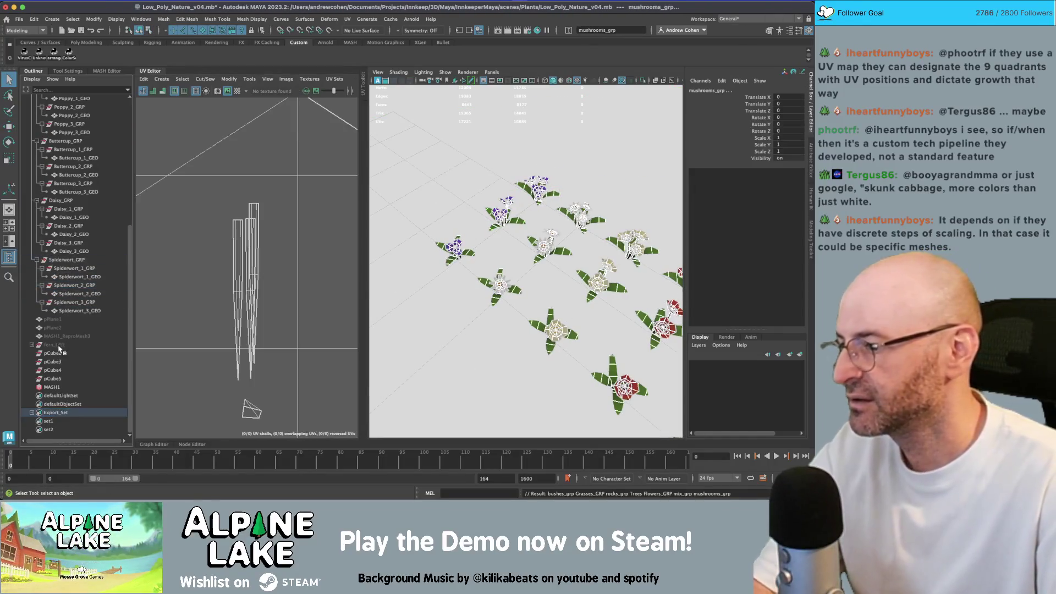
Export the selection over low_poly_nature_assets.fbx and bring Unity back to the front.
{"action": "left_click", "coordinate": [20, 19]}
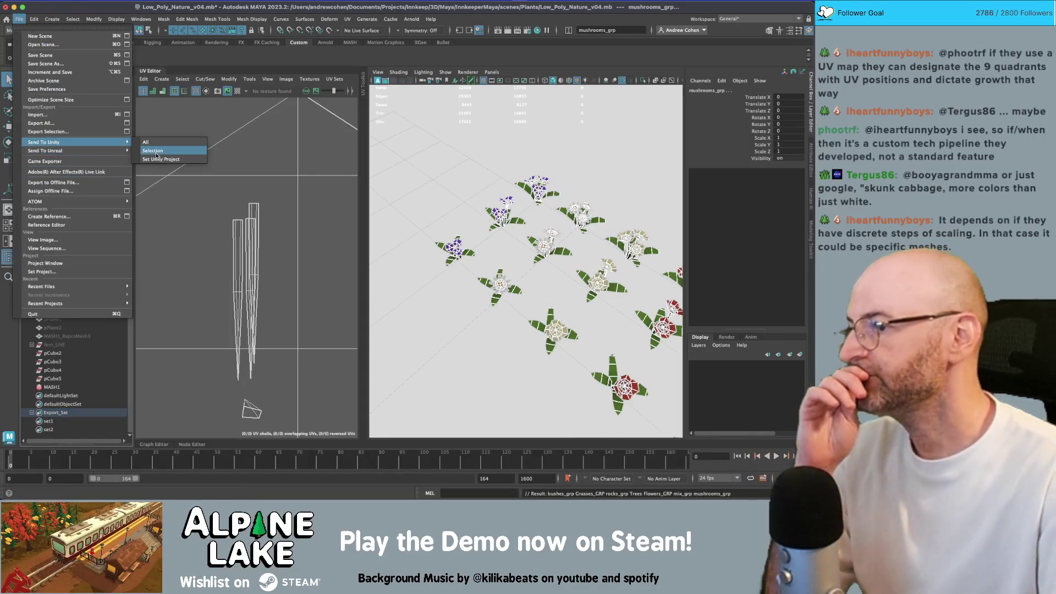
{"action": "left_click", "coordinate": [49, 132]}
{"action": "double_click", "coordinate": [221, 166]}
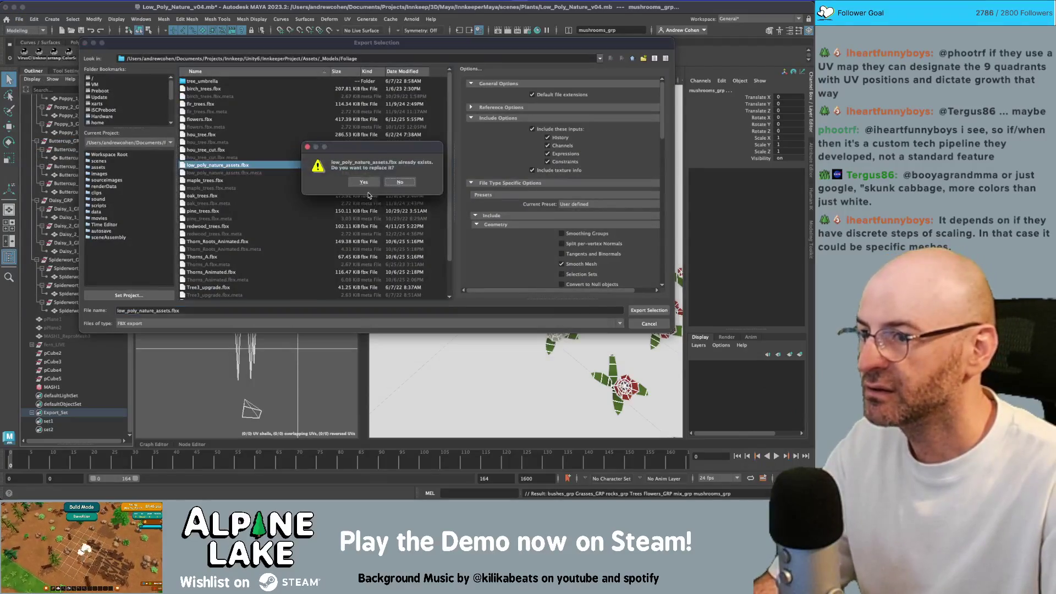
{"action": "left_click", "coordinate": [363, 182]}
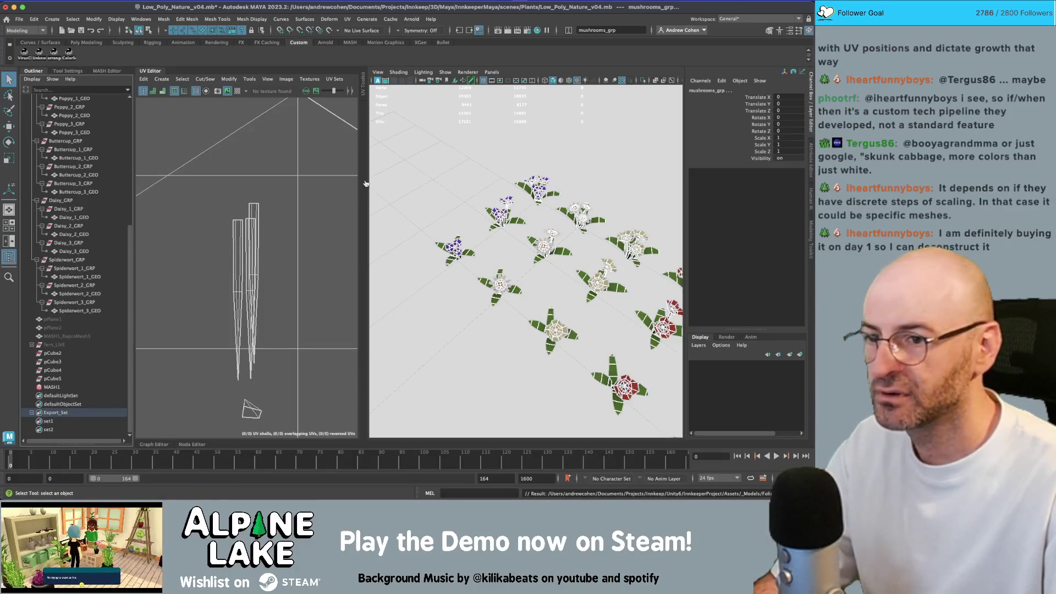
{"action": "key", "text": "super+Tab"}
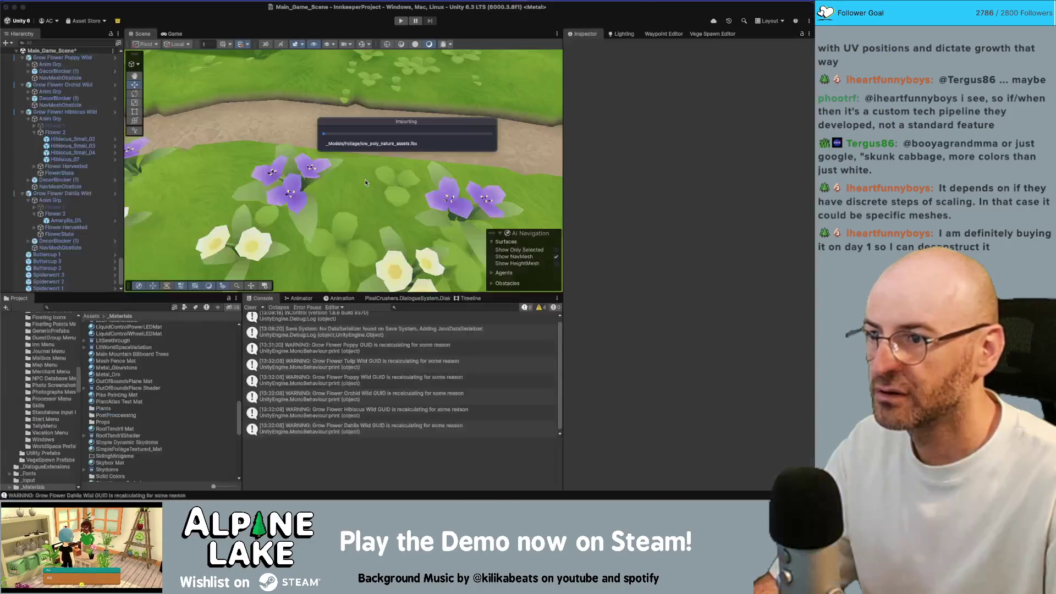
Set the three purple Spiderwort flowers to Position Y 0.1 and move them further back.
{"action": "mouse_move", "coordinate": [372, 189]}
{"action": "left_mouse_down"}
{"action": "mouse_move", "coordinate": [393, 175]}
{"action": "mouse_move", "coordinate": [332, 160]}
{"action": "left_mouse_up"}
{"action": "key", "text": "a"}
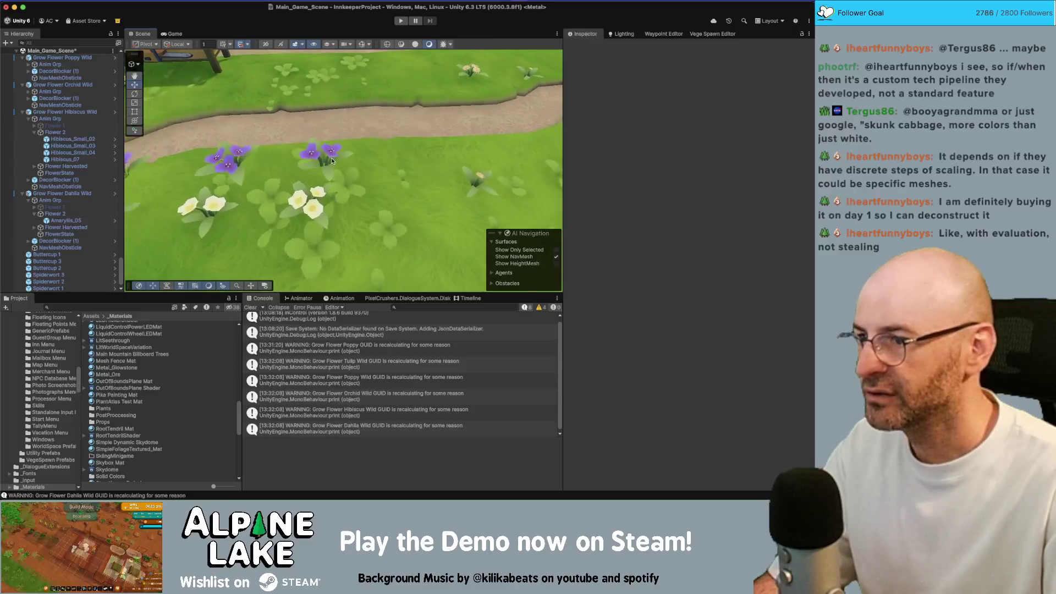
{"action": "left_click", "coordinate": [332, 161]}
{"action": "left_click", "coordinate": [230, 156], "text": "shift"}
{"action": "key", "text": "a"}
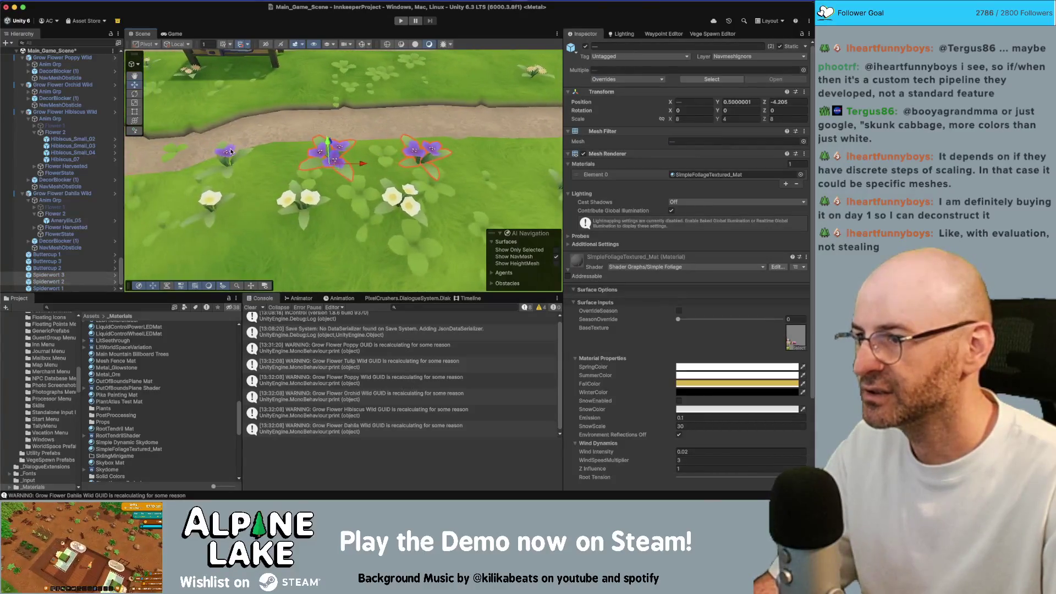
{"action": "left_click", "coordinate": [230, 152], "text": "shift"}
{"action": "left_click", "coordinate": [730, 102]}
{"action": "type", "text": "0.1"}
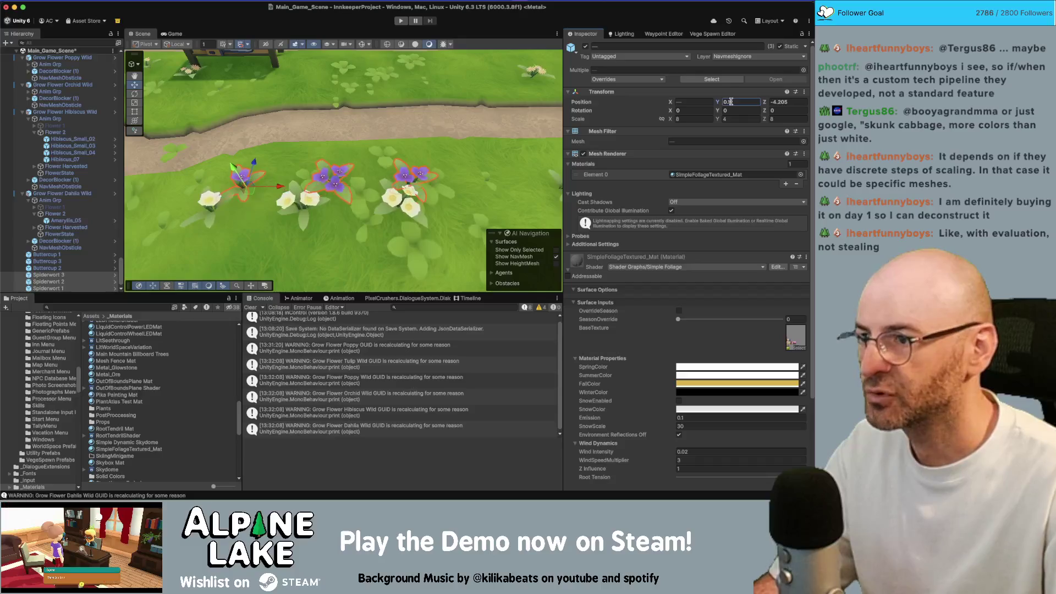
{"action": "mouse_move", "coordinate": [244, 184]}
{"action": "left_mouse_down"}
{"action": "mouse_move", "coordinate": [269, 175]}
{"action": "mouse_move", "coordinate": [236, 234]}
{"action": "left_mouse_up"}
Clear Maya's selection, then locate the Buttercup 2 prefab in Unity's Project window.
{"action": "scroll", "coordinate": [239, 216], "scroll_direction": "down", "scroll_amount": 2}
{"action": "scroll", "coordinate": [66, 275], "scroll_direction": "down", "scroll_amount": 1}
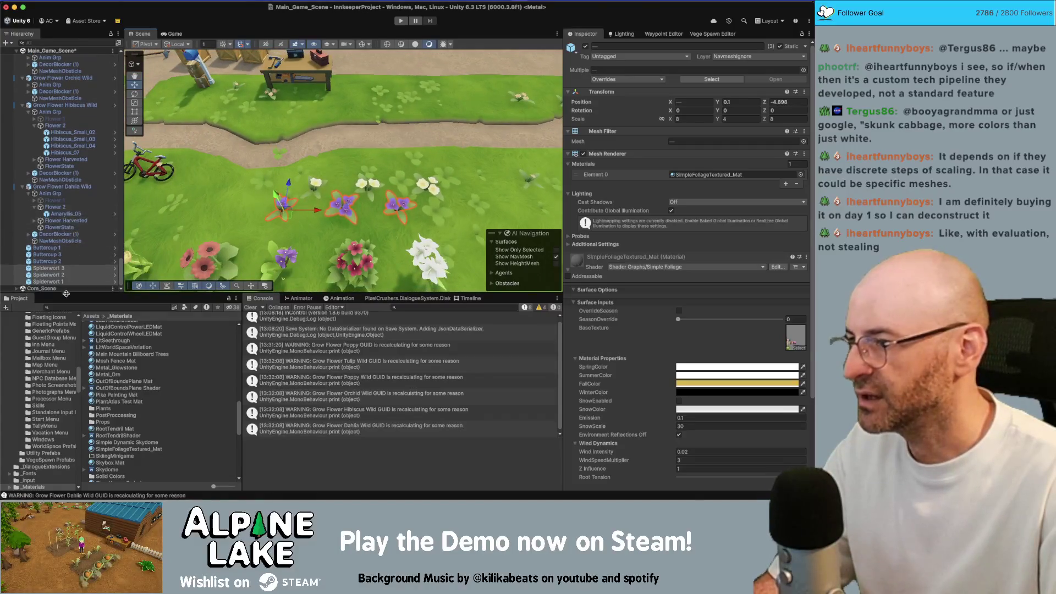
{"action": "key", "text": "super+Tab"}
{"action": "left_click", "coordinate": [508, 265]}
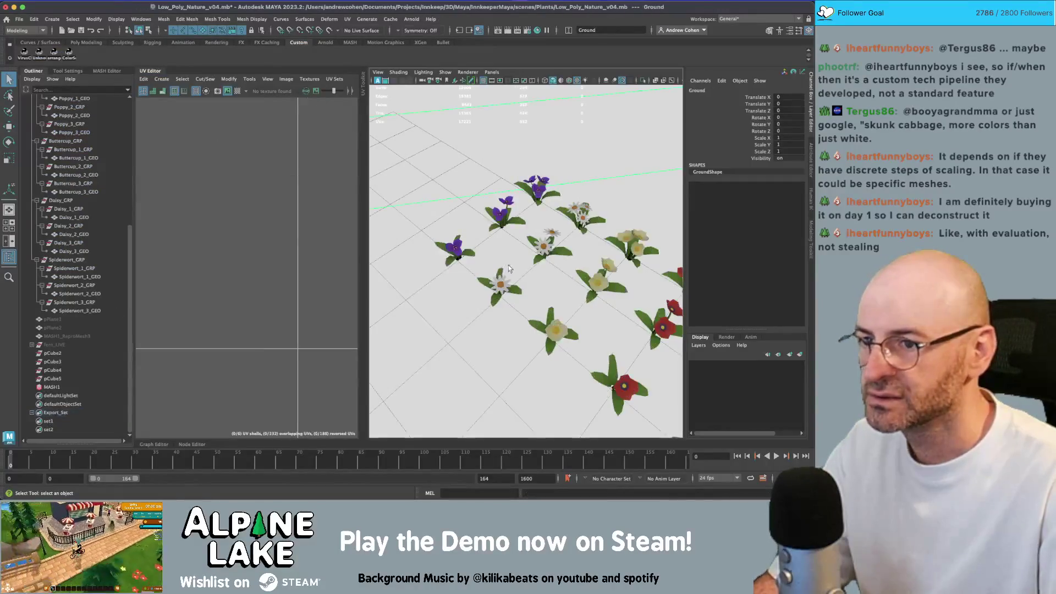
{"action": "key", "text": "super+Tab"}
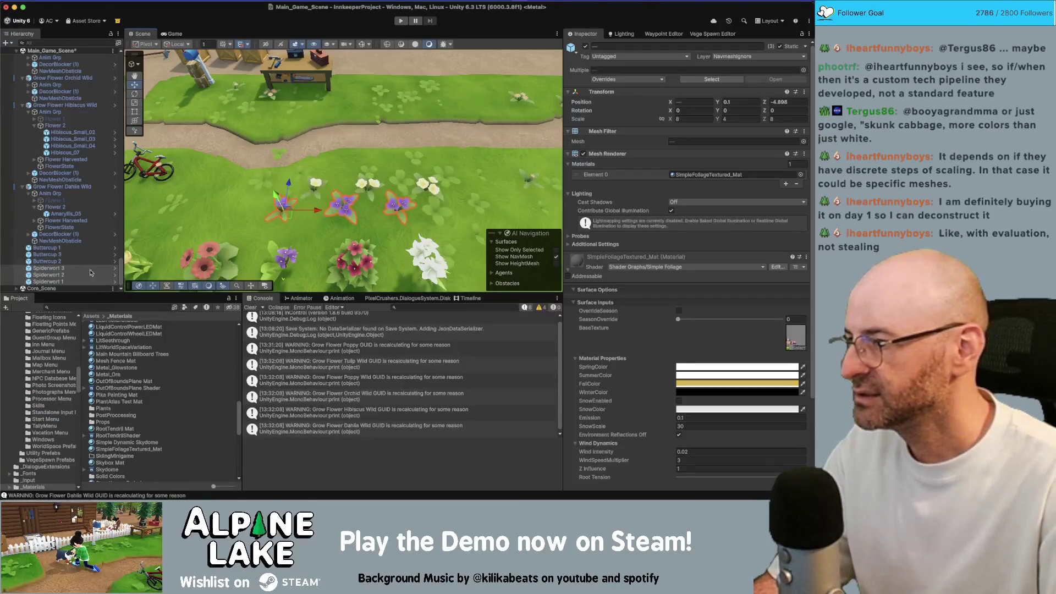
{"action": "left_click", "coordinate": [83, 262]}
{"action": "left_click", "coordinate": [712, 79]}
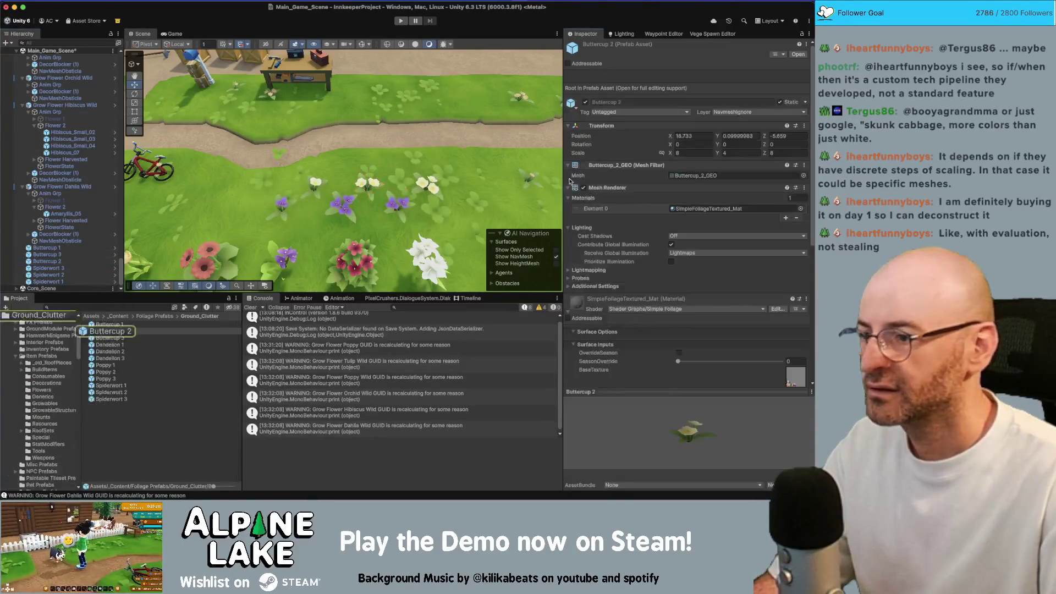
Duplicate the three Dandelion prefabs and rename the first copy Daisy 1.
{"action": "left_click", "coordinate": [132, 358]}
{"action": "key", "text": "shift+Up"}
{"action": "key", "text": "shift+Up"}
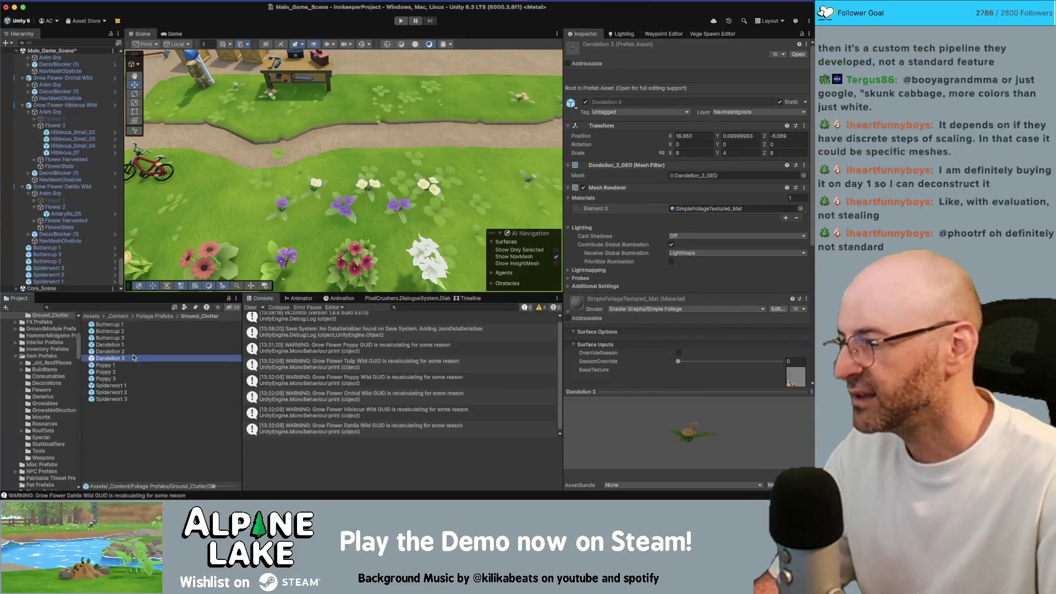
{"action": "key", "text": "super+d"}
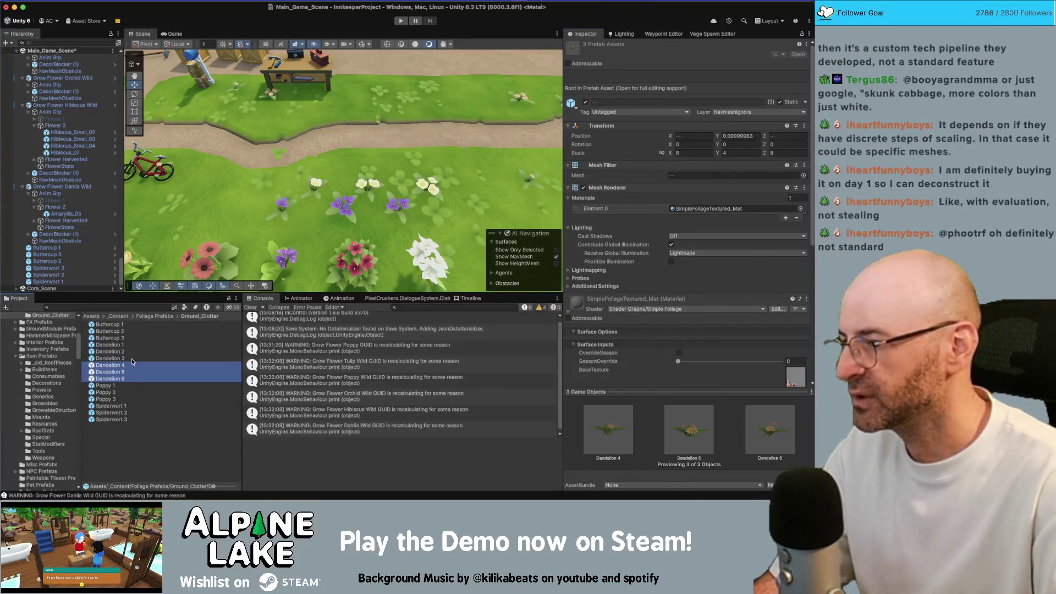
{"action": "left_click", "coordinate": [132, 363]}
{"action": "key", "text": "Return"}
{"action": "type", "text": "Daisy 1"}
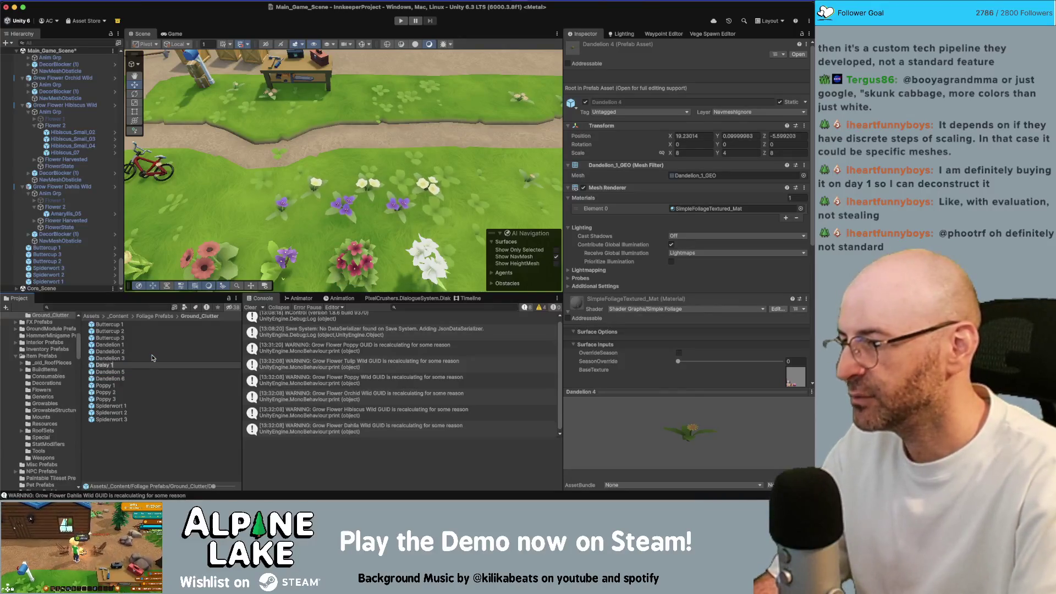
{"action": "key", "text": "Return"}
Rename the remaining two copies Daisy 2 and Daisy 3.
{"action": "key", "text": "Down"}
{"action": "key", "text": "Down"}
{"action": "key", "text": "Down"}
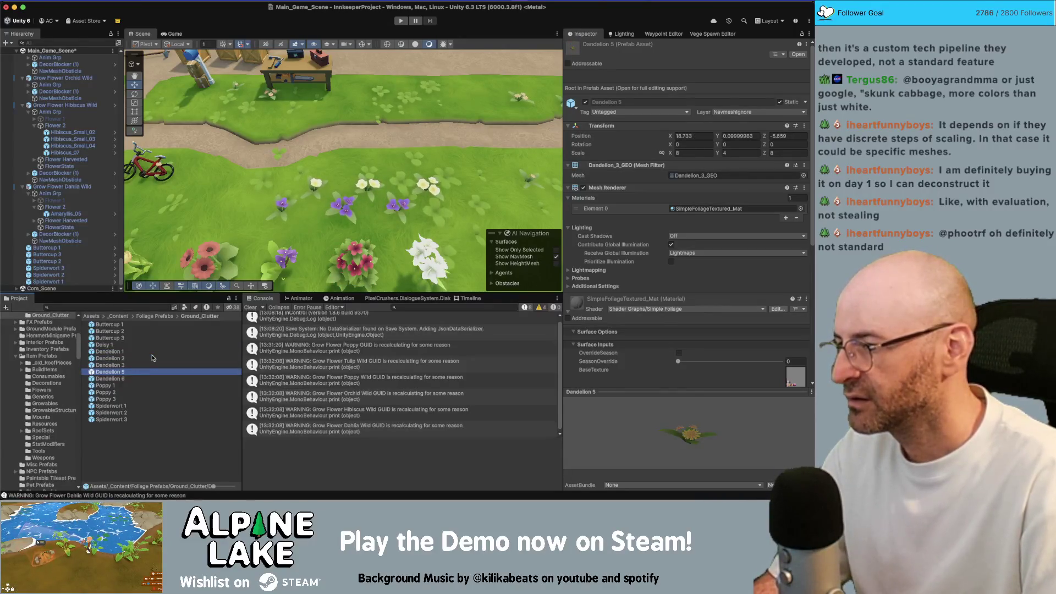
{"action": "key", "text": "Return"}
{"action": "type", "text": "Daisy 1"}
{"action": "type", "text": "1"}
{"action": "key", "text": "Return"}
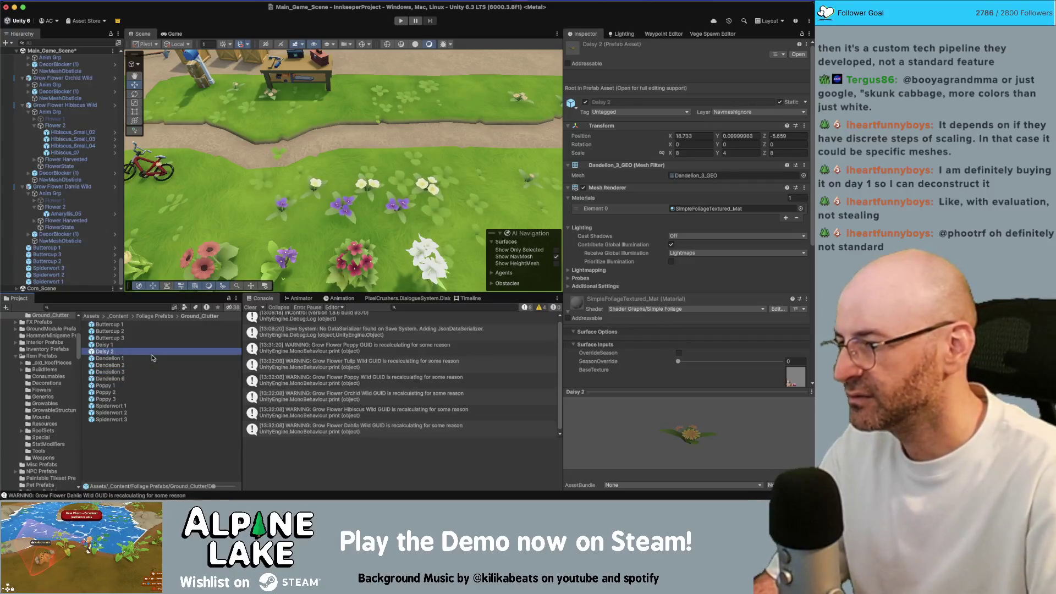
{"action": "key", "text": "Down"}
{"action": "key", "text": "Return"}
{"action": "type", "text": "Daisy 1"}
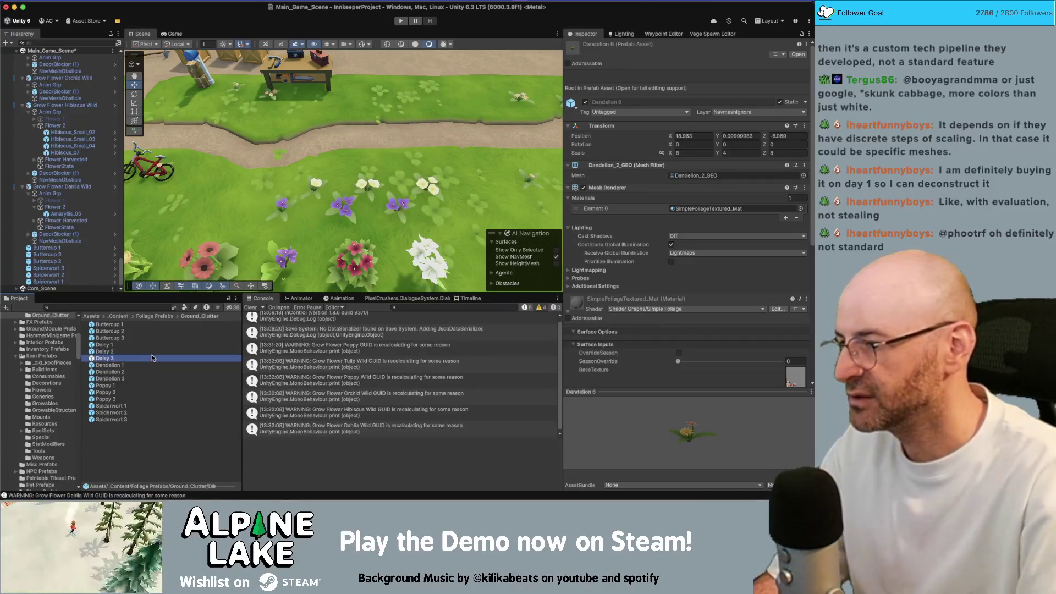
{"action": "key", "text": "Return"}
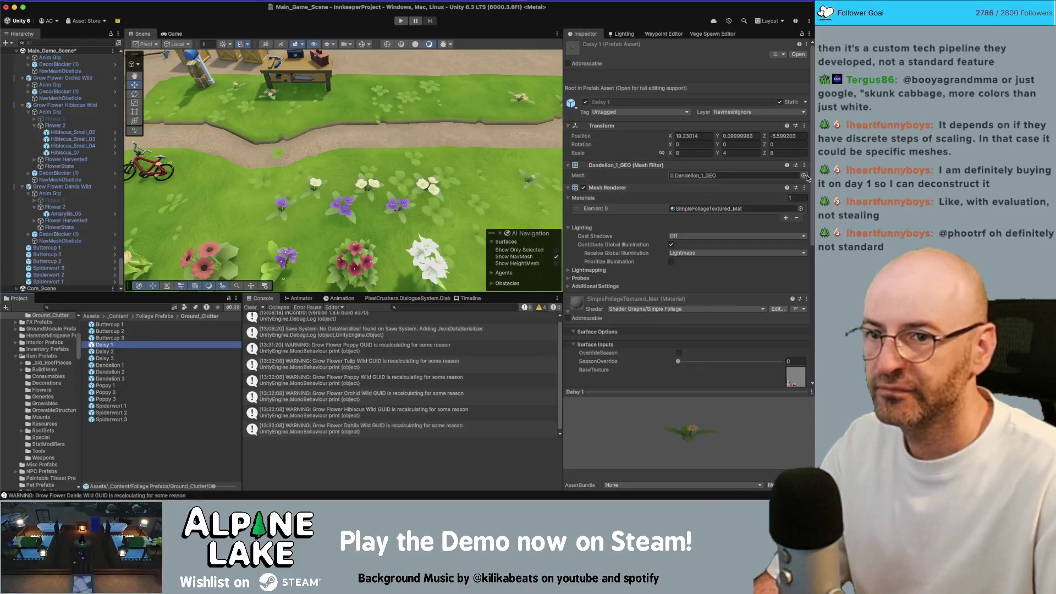
Assign daisy meshes to Daisy 1 and Daisy 2, giving Daisy 2 the Daisy_2_GEO mesh.
{"action": "left_click", "coordinate": [803, 176]}
{"action": "type", "text": "Daisy 1"}
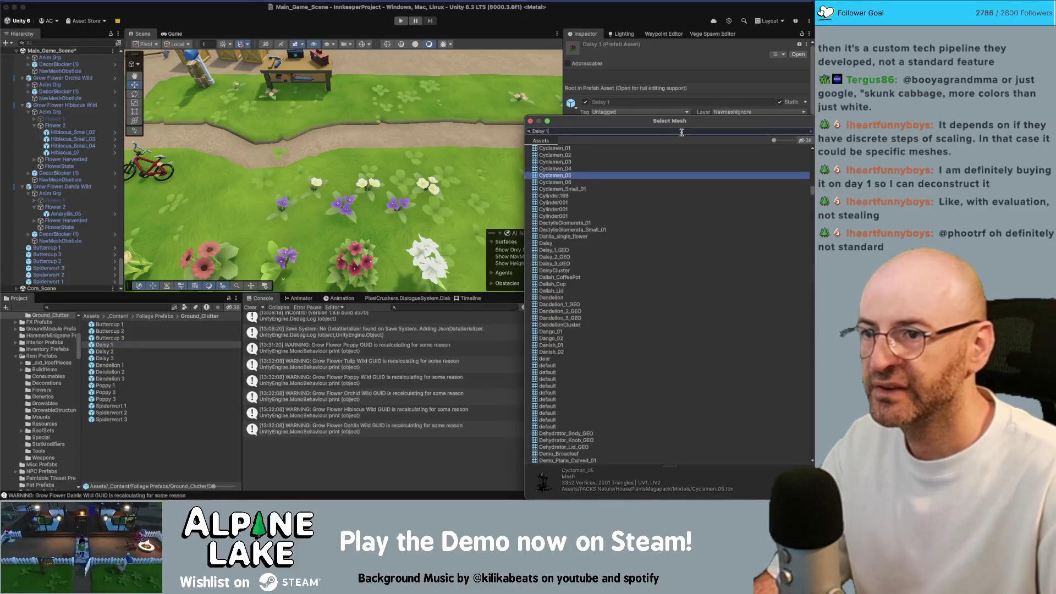
{"action": "key", "text": "Return"}
{"action": "left_click", "coordinate": [132, 357]}
{"action": "left_click", "coordinate": [132, 351]}
{"action": "left_click", "coordinate": [803, 175]}
{"action": "type", "text": "Daisy"}
{"action": "key", "text": "Down"}
{"action": "key", "text": "Return"}
Set Daisy 3's Mesh Filter mesh to Daisy_3_GEO.
{"action": "left_click", "coordinate": [146, 358]}
{"action": "left_click", "coordinate": [803, 175]}
{"action": "type", "text": "1"}
{"action": "key", "text": "BackSpace"}
{"action": "type", "text": "3"}
{"action": "key", "text": "Down"}
{"action": "key", "text": "Return"}
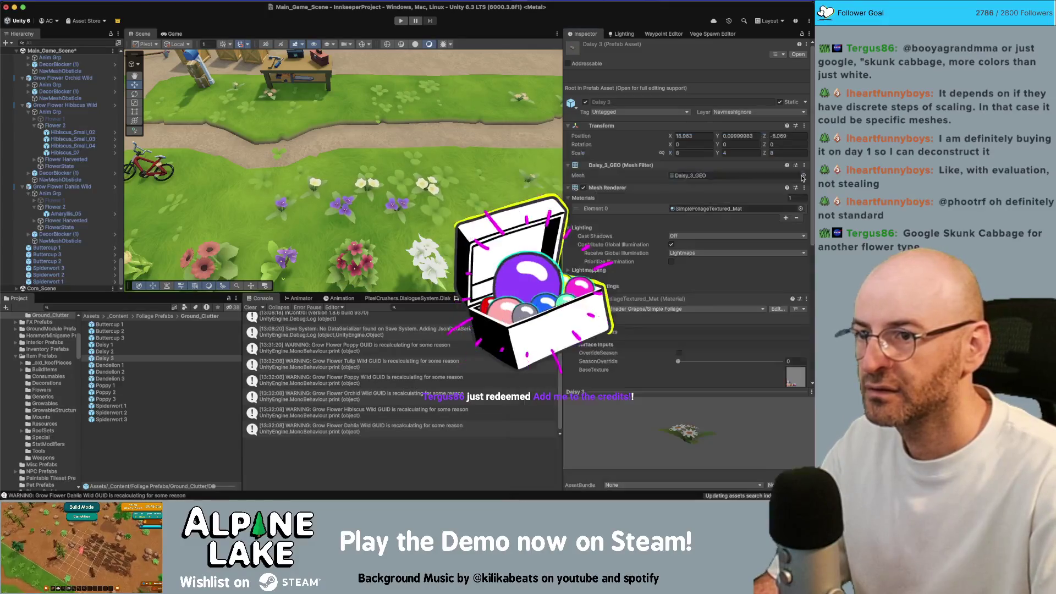
Select two purple Spiderwort flowers in the Scene view.
{"action": "scroll", "coordinate": [418, 209], "scroll_direction": "down", "scroll_amount": 5}
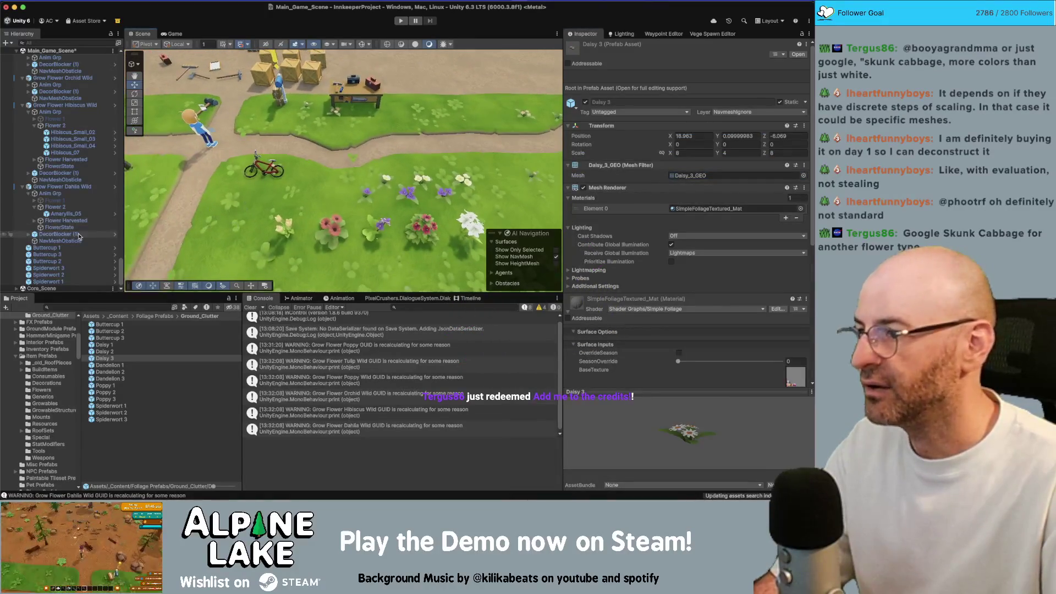
{"action": "key", "text": "super+Tab"}
{"action": "key", "text": "super+Tab"}
{"action": "scroll", "coordinate": [385, 198], "scroll_direction": "up", "scroll_amount": 6}
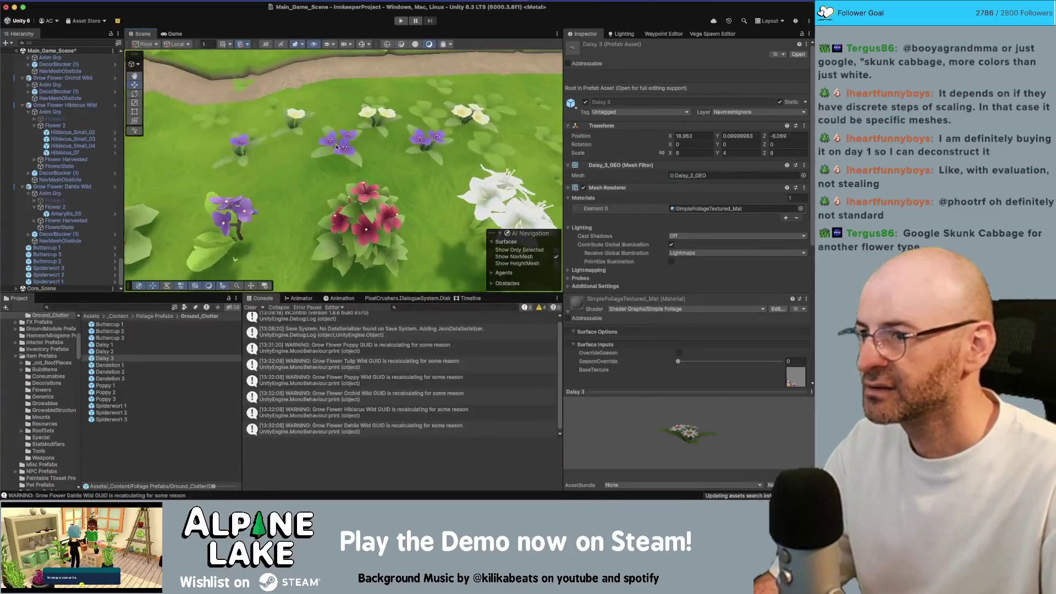
{"action": "left_click", "coordinate": [337, 146]}
{"action": "left_click", "coordinate": [242, 142], "text": "shift"}
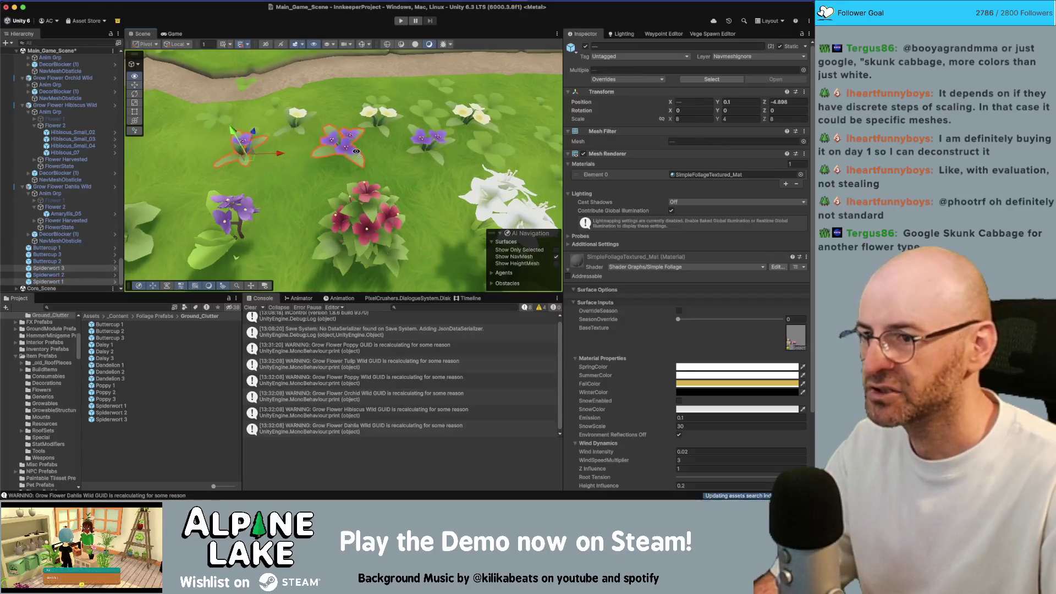
{"action": "key", "text": "f"}
{"action": "left_click", "coordinate": [678, 311]}
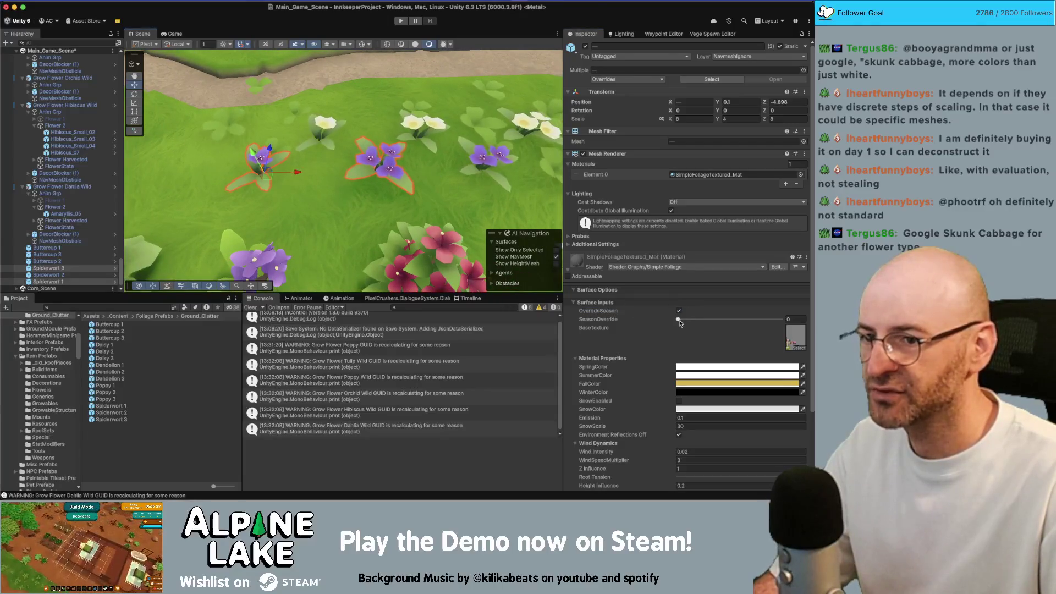
{"action": "mouse_move", "coordinate": [678, 320]}
{"action": "left_mouse_down"}
{"action": "mouse_move", "coordinate": [771, 327]}
{"action": "mouse_move", "coordinate": [671, 313]}
{"action": "left_mouse_up"}
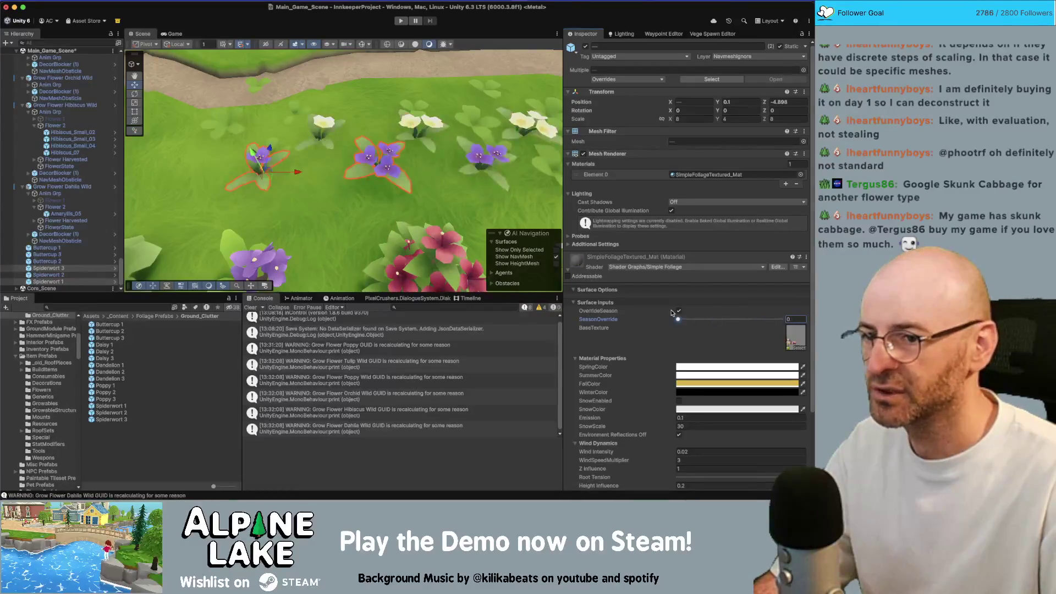
{"action": "scroll", "coordinate": [403, 165], "scroll_direction": "down", "scroll_amount": 5}
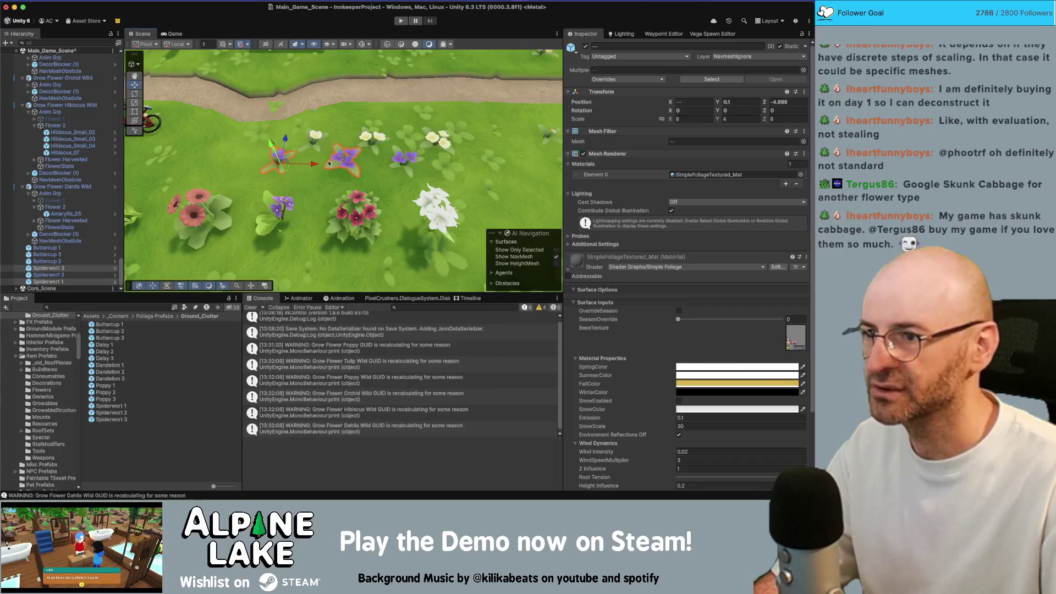
{"action": "left_click", "coordinate": [106, 324]}
{"action": "key", "text": "Down"}
{"action": "key", "text": "Down"}
{"action": "key", "text": "Down"}
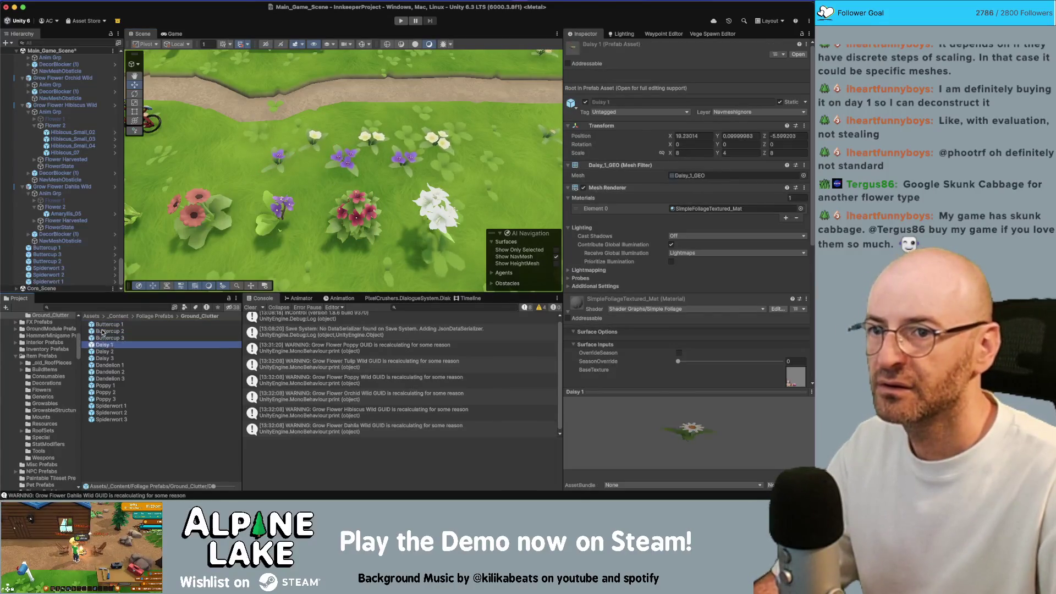
Find Town_Scene with a 'town scene' Project search and load it alongside Main_Game_Scene.
{"action": "key", "text": "Up"}
{"action": "key", "text": "Up"}
{"action": "key", "text": "Up"}
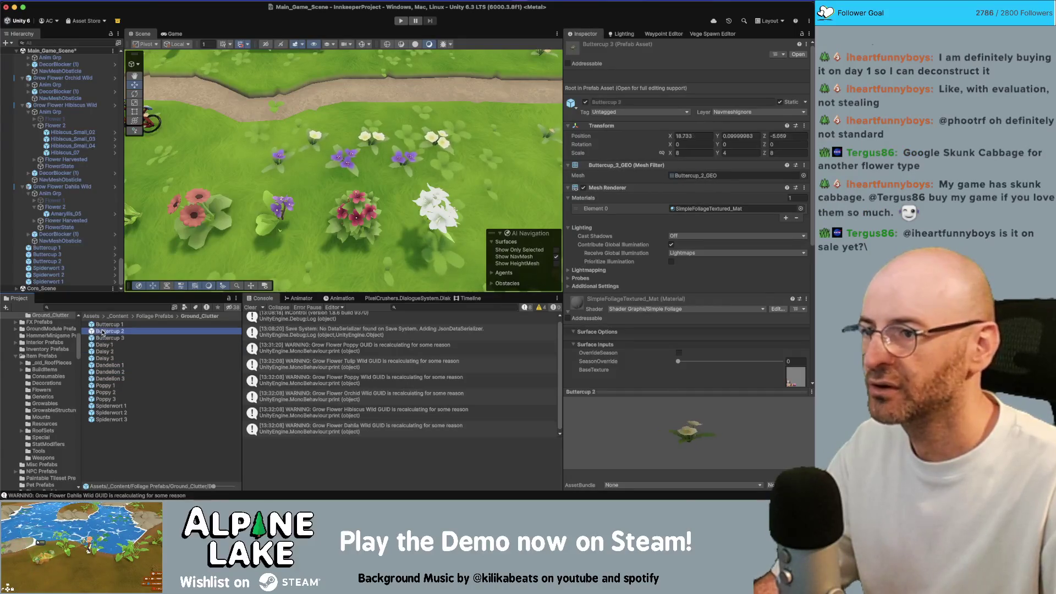
{"action": "mouse_move", "coordinate": [308, 165]}
{"action": "left_mouse_down"}
{"action": "mouse_move", "coordinate": [297, 154]}
{"action": "mouse_move", "coordinate": [329, 156]}
{"action": "left_mouse_up"}
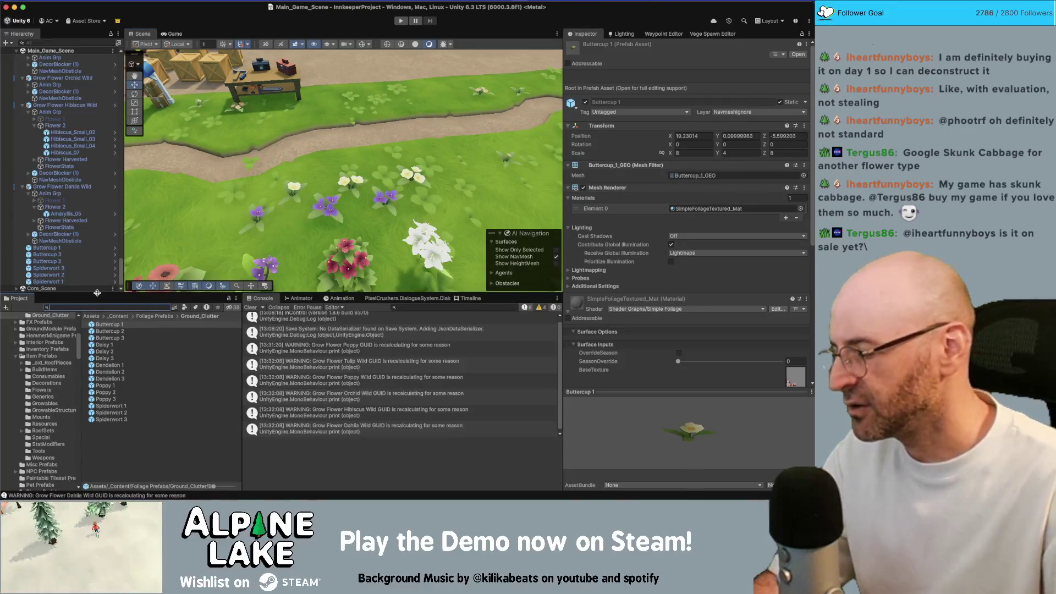
{"action": "left_click", "coordinate": [142, 306]}
{"action": "type", "text": "town scene"}
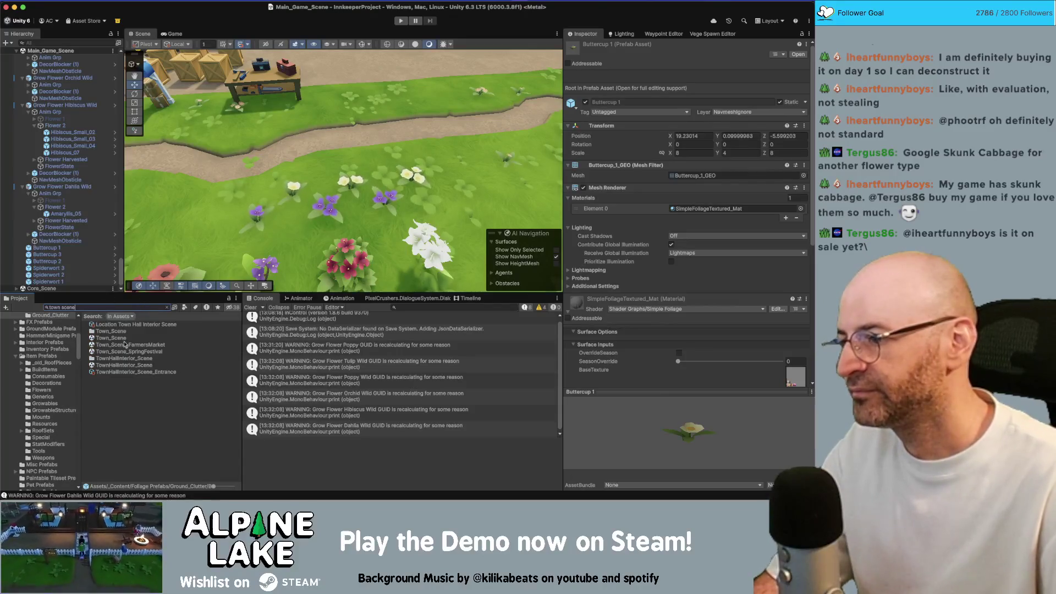
{"action": "left_click", "coordinate": [113, 338]}
{"action": "left_click_drag", "start_coordinate": [85, 264], "coordinate": [80, 242]}
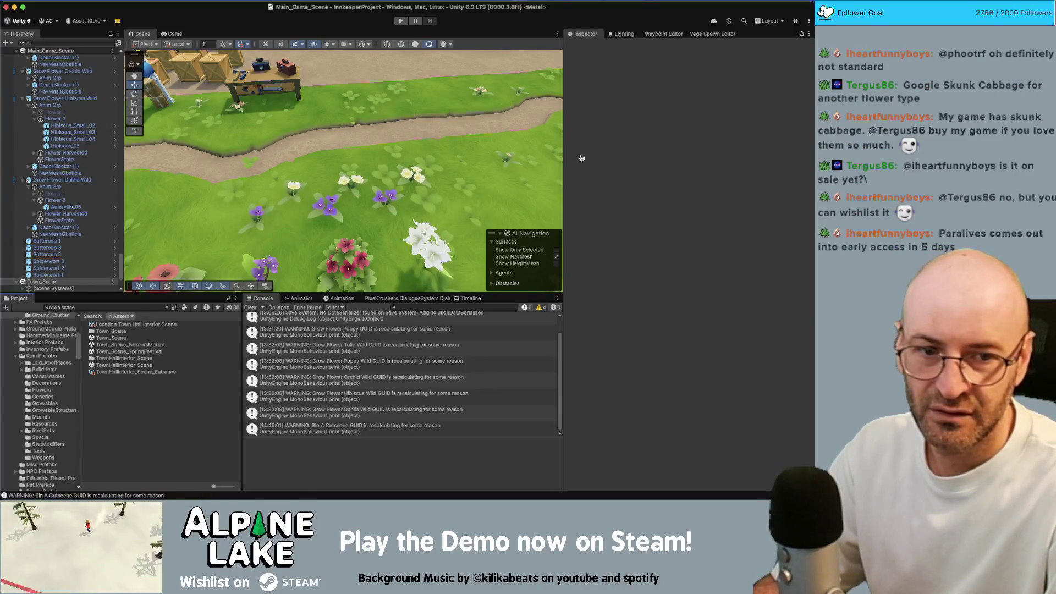
Change a supporter's count to 40 in the Obsidian Credits note, then return to Unity.
{"action": "key", "text": "super+Tab"}
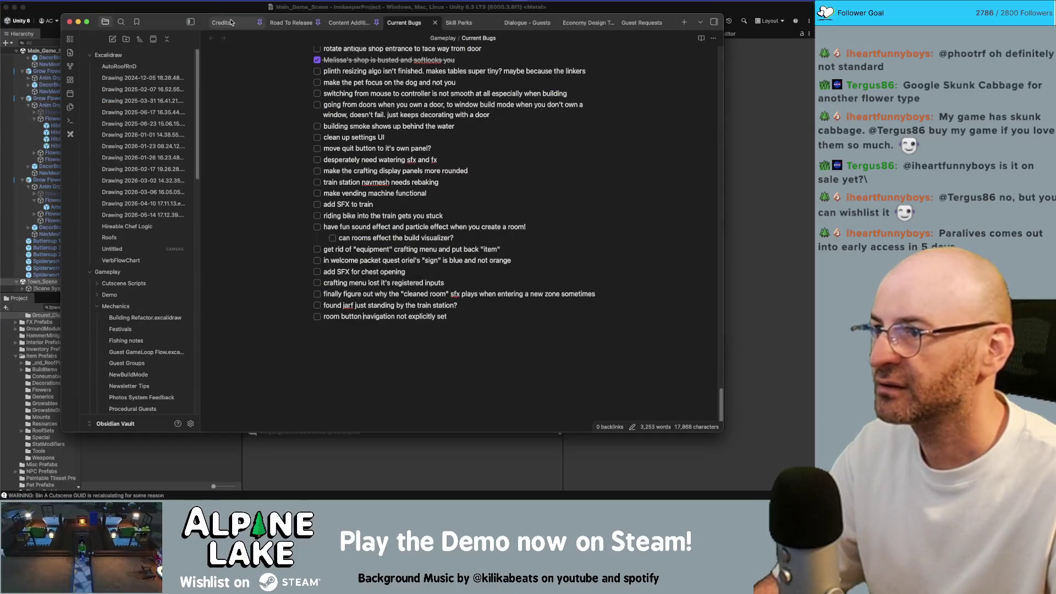
{"action": "left_click", "coordinate": [231, 22]}
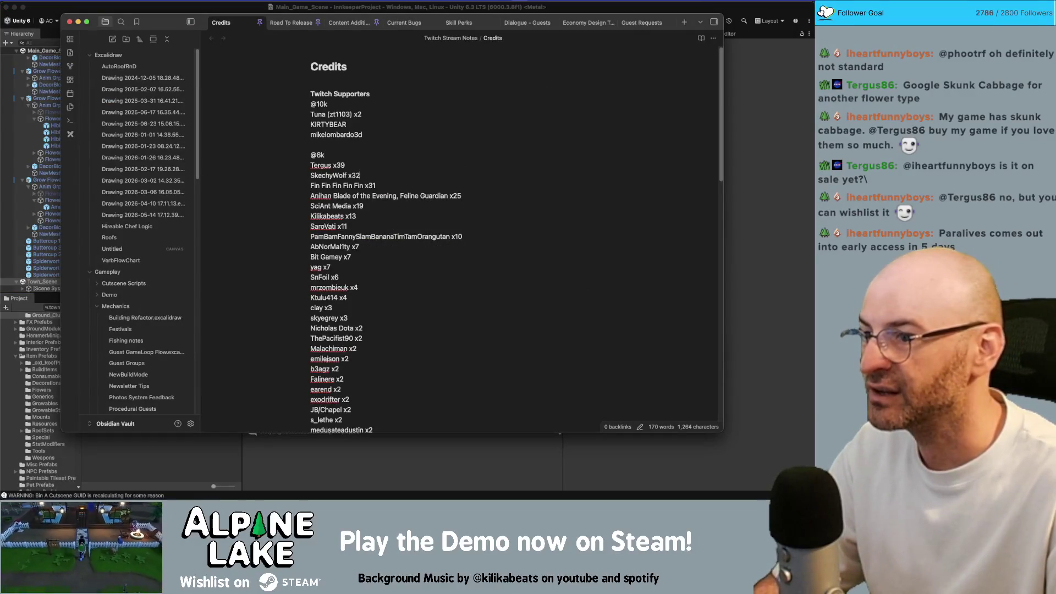
{"action": "key", "text": "BackSpace"}
{"action": "key", "text": "BackSpace"}
{"action": "type", "text": "40"}
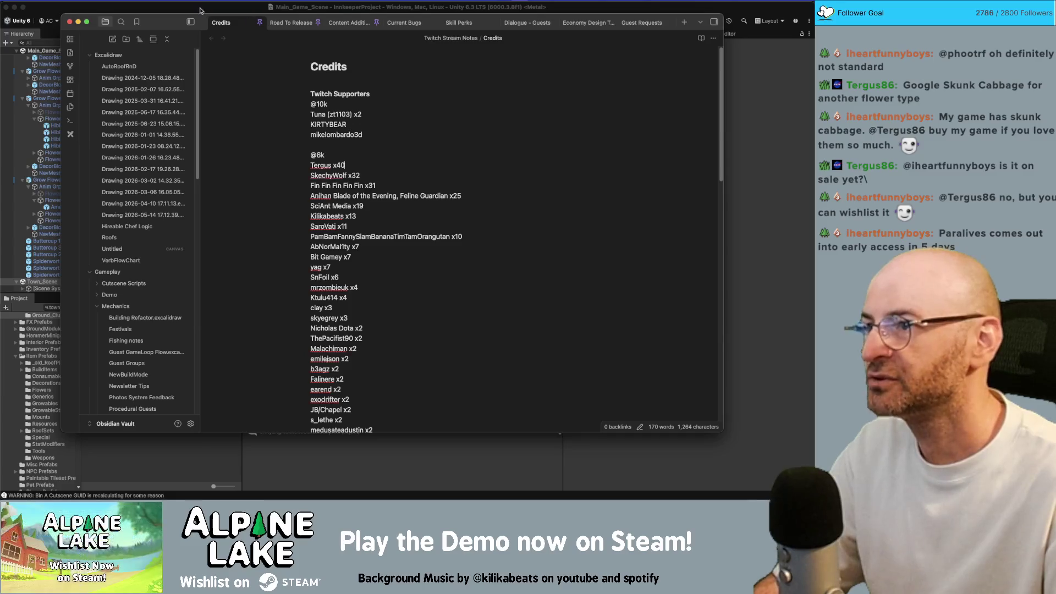
{"action": "left_click", "coordinate": [201, 10]}
{"action": "left_click", "coordinate": [863, 330]}
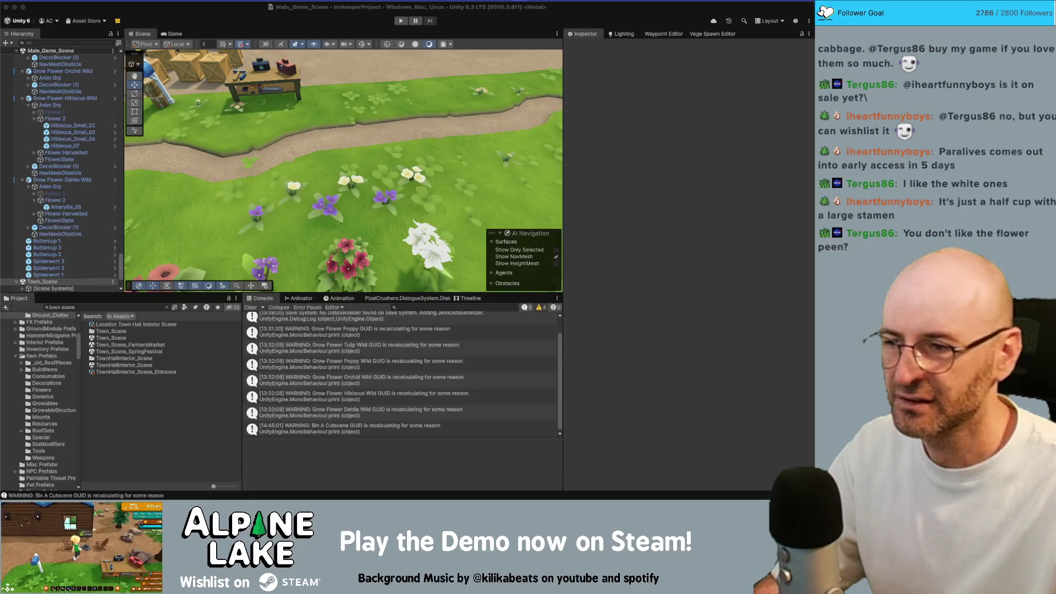
Select the yellow tulip in the flower bed, then clear the Project search.
{"action": "left_click_drag", "start_coordinate": [409, 165], "coordinate": [231, 139]}
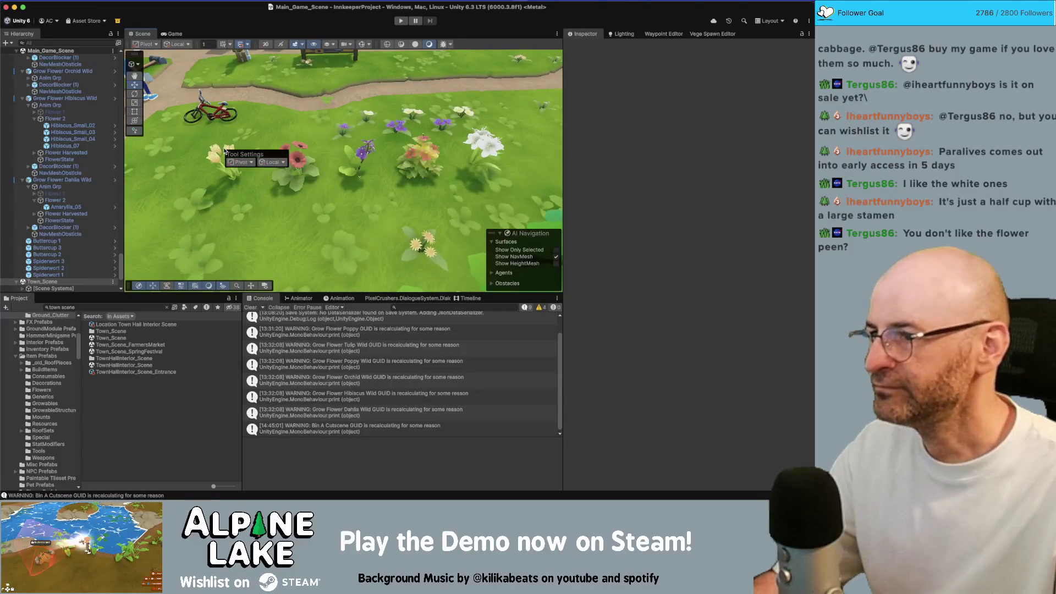
{"action": "left_click", "coordinate": [226, 157]}
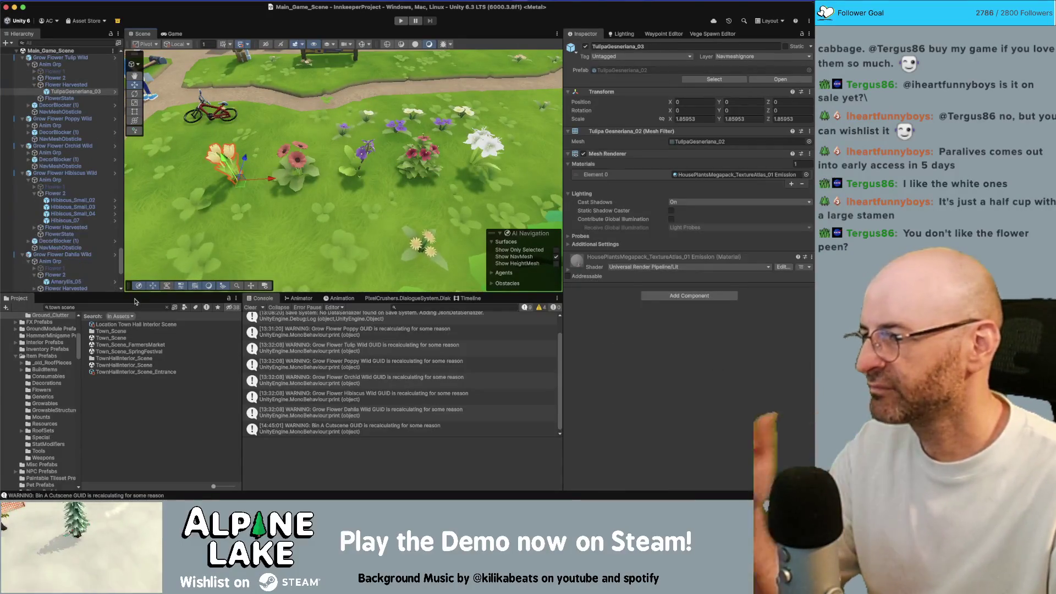
{"action": "left_click", "coordinate": [144, 308]}
{"action": "type", "text": "cals"}
{"action": "key", "text": "BackSpace"}
{"action": "key", "text": "BackSpace"}
{"action": "key", "text": "BackSpace"}
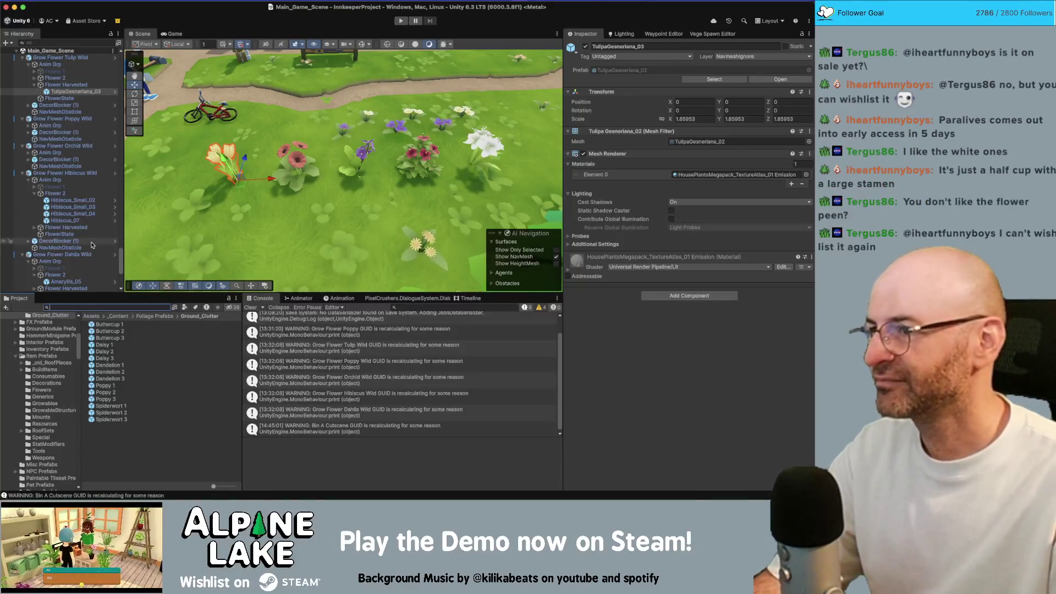
{"action": "left_click_drag", "start_coordinate": [335, 149], "coordinate": [332, 149]}
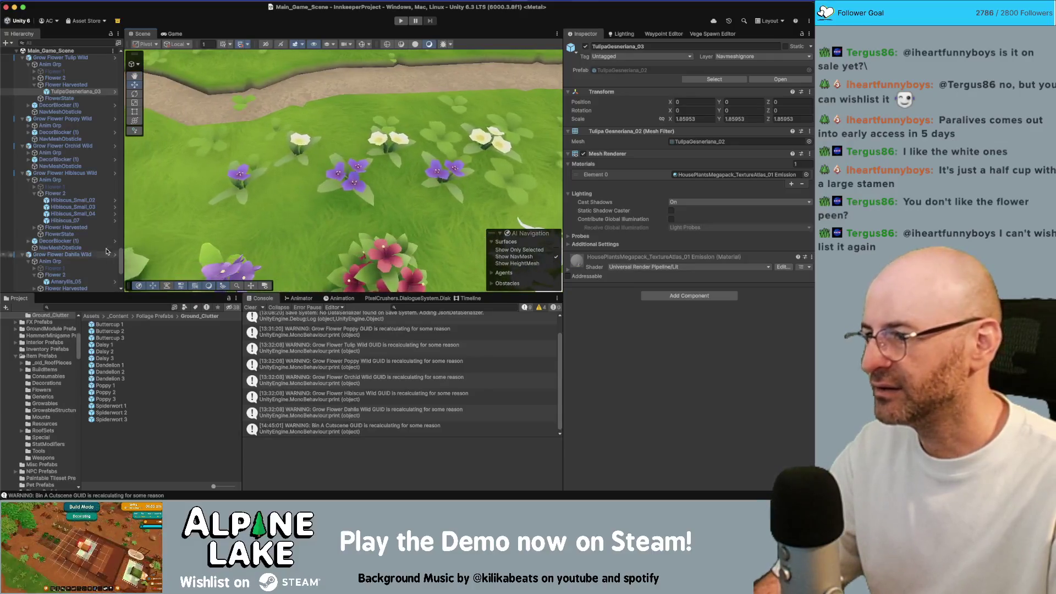
Collapse the Hierarchy to top-level groups and frame the whole town on [Warp Locations].
{"action": "left_click", "coordinate": [63, 172]}
{"action": "key", "text": "Left"}
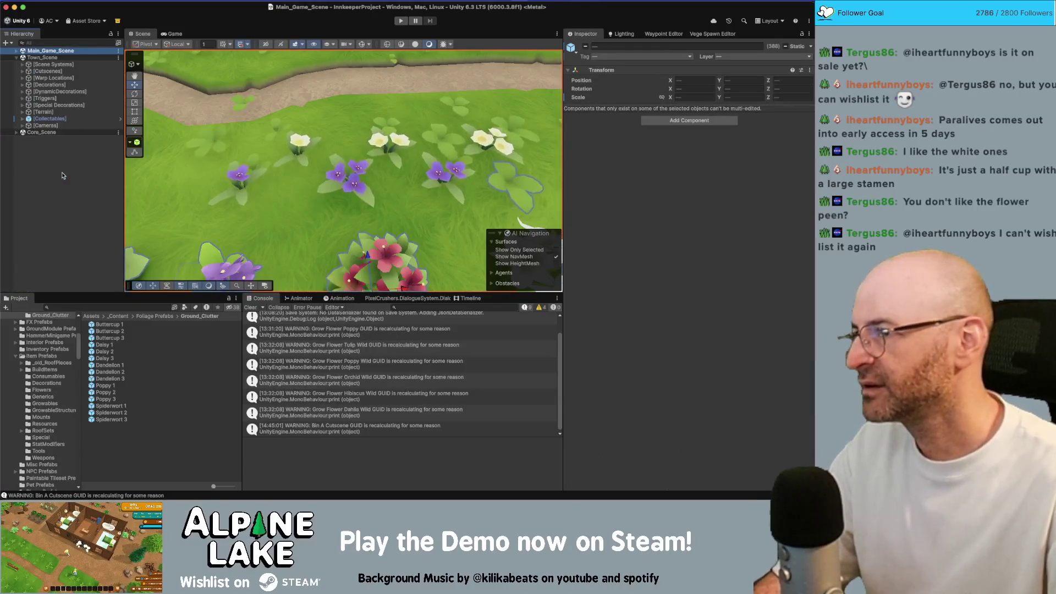
{"action": "double_click", "coordinate": [53, 77]}
{"action": "left_click_drag", "start_coordinate": [278, 149], "coordinate": [279, 148]}
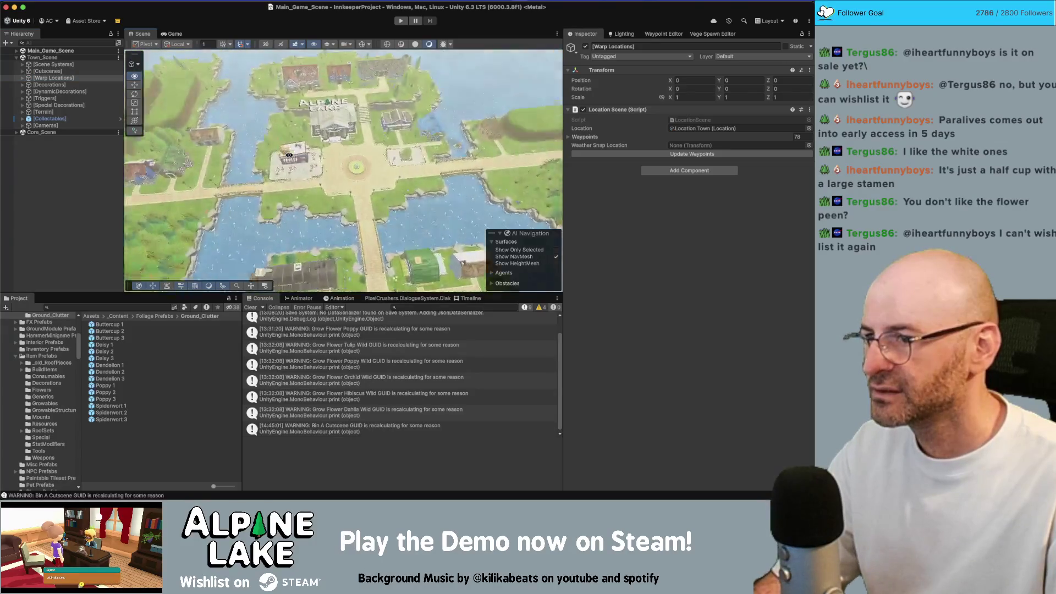
{"action": "scroll", "coordinate": [289, 155], "scroll_direction": "up", "scroll_amount": 5}
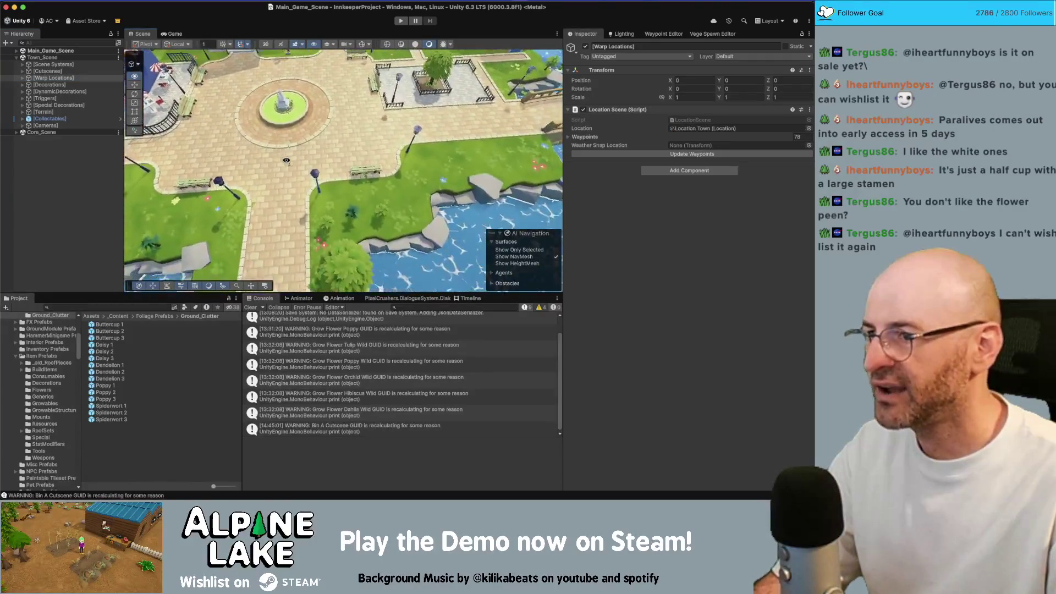
{"action": "scroll", "coordinate": [283, 162], "scroll_direction": "up", "scroll_amount": 3}
Orbit around the bridge, houses and lake shore, then bring up Town_Scene's scene options.
{"action": "key", "text": "alt"}
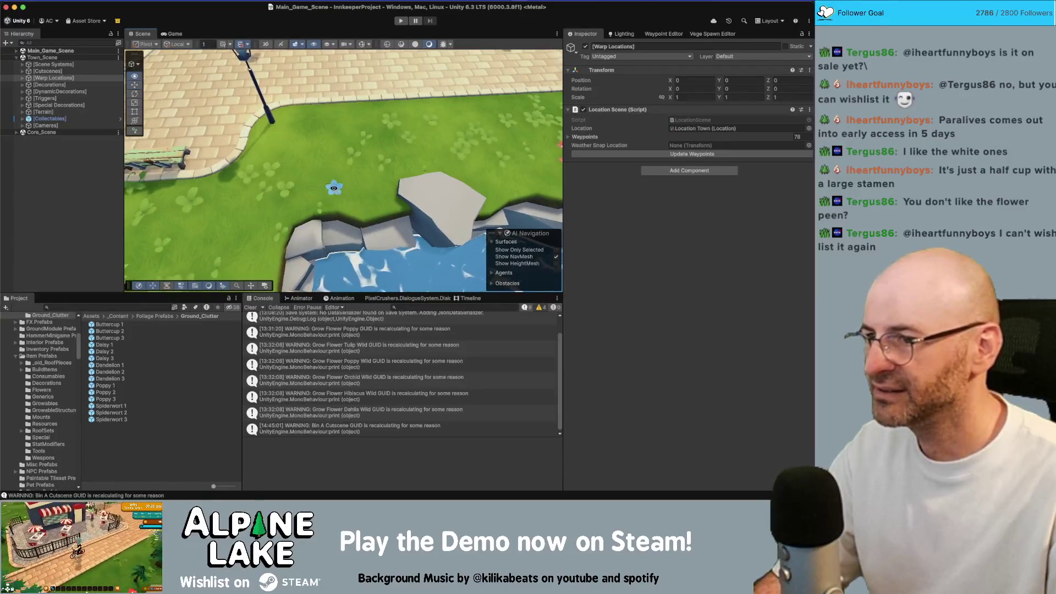
{"action": "left_click_drag", "start_coordinate": [326, 188], "coordinate": [325, 182]}
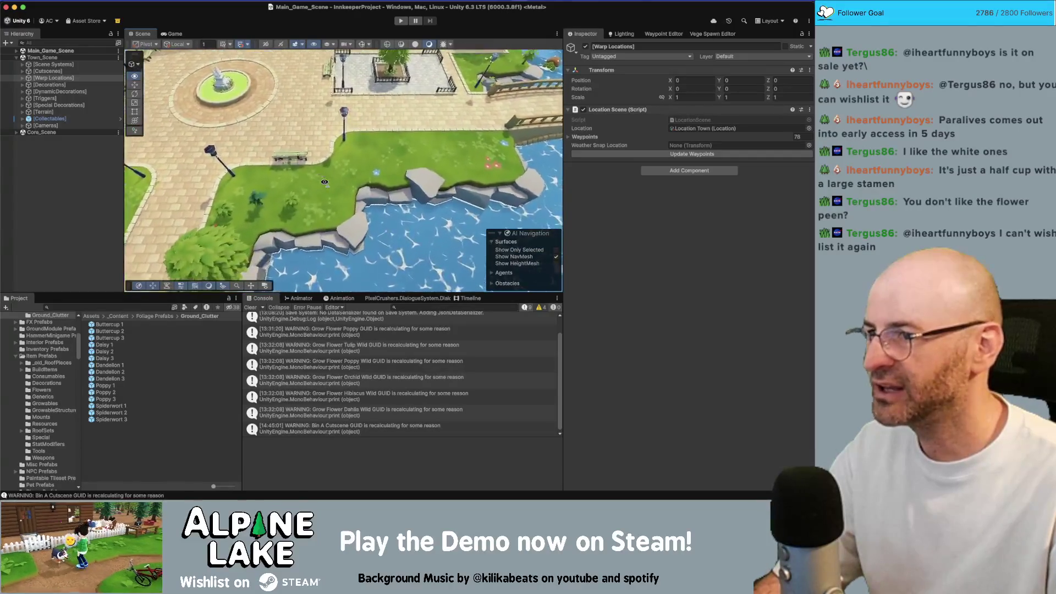
{"action": "left_click_drag", "start_coordinate": [324, 182], "coordinate": [308, 153]}
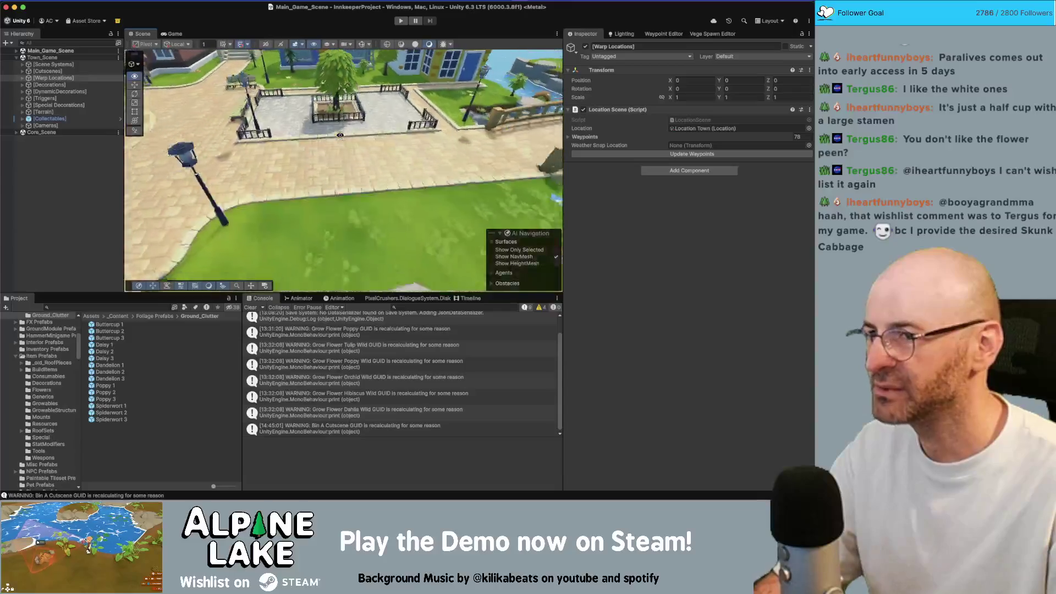
{"action": "left_click_drag", "start_coordinate": [340, 137], "coordinate": [342, 160]}
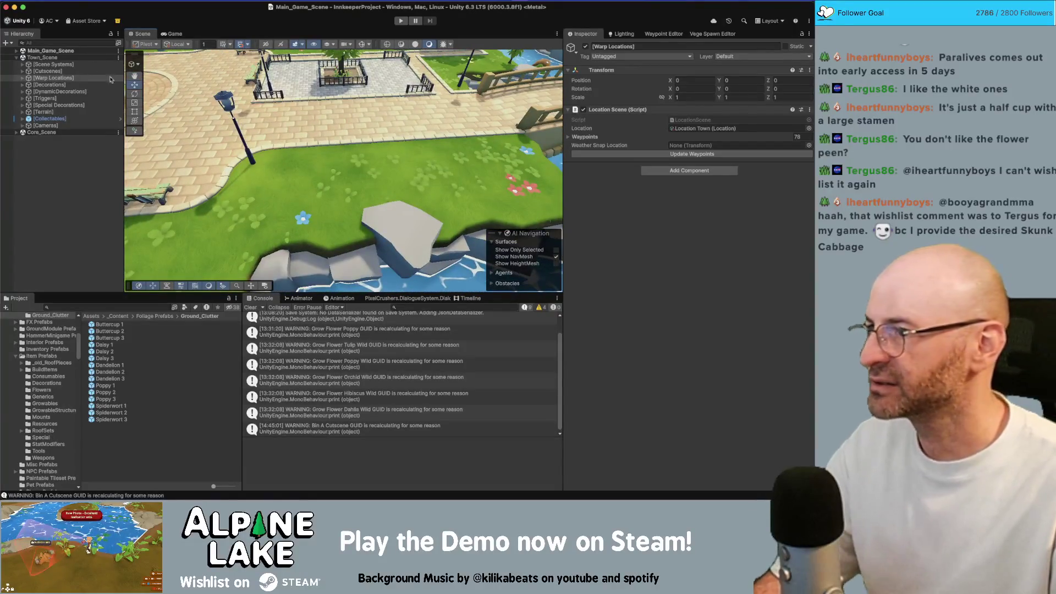
{"action": "right_click", "coordinate": [69, 58]}
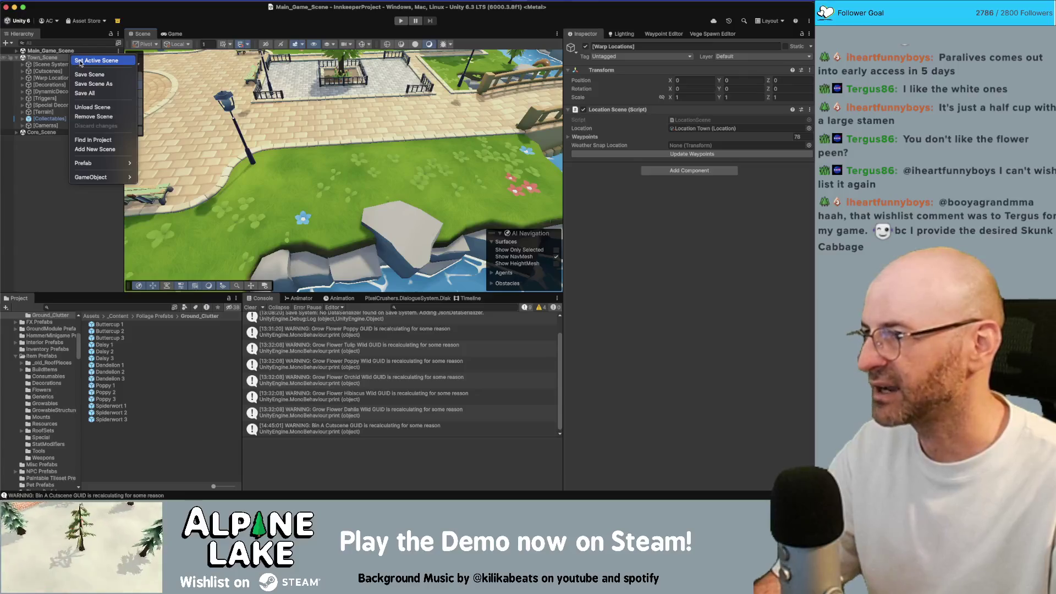
Make Town_Scene active and grab its spawn areas and properties in the Vege Spawn Editor.
{"action": "left_click", "coordinate": [81, 61]}
{"action": "left_click", "coordinate": [709, 35]}
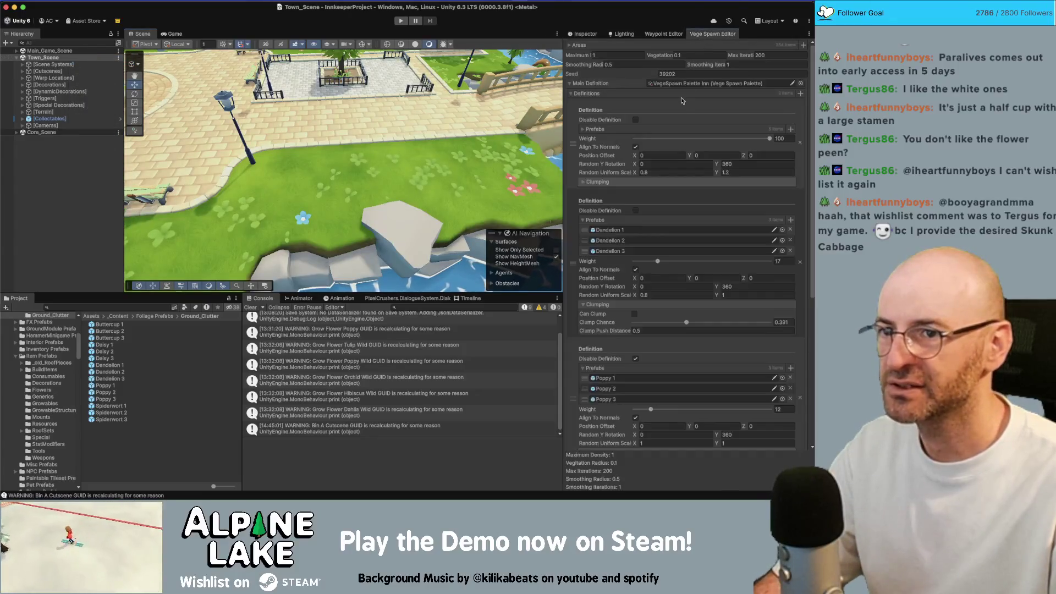
{"action": "left_click", "coordinate": [571, 85]}
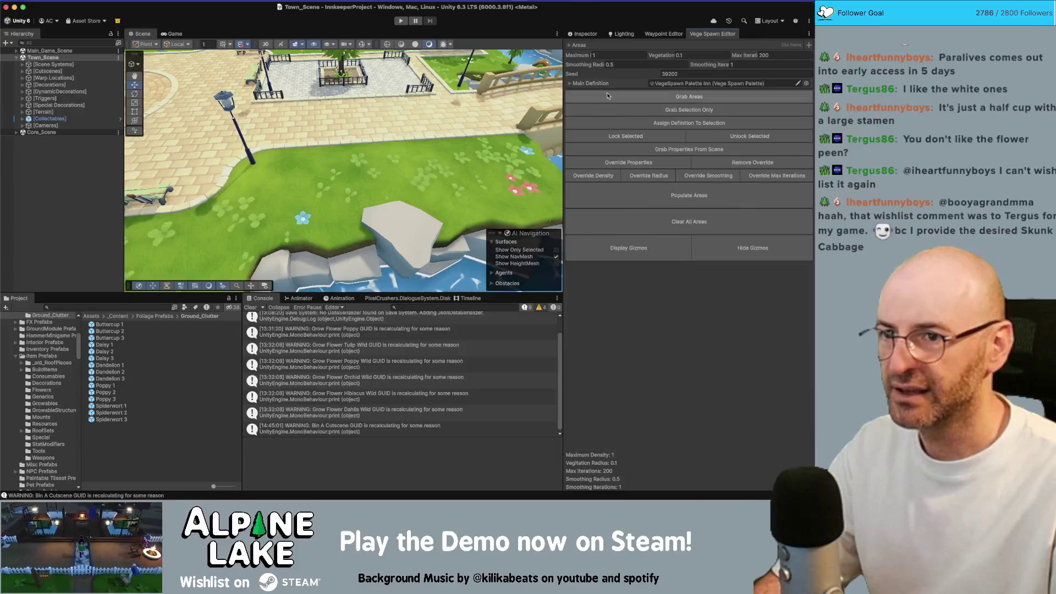
{"action": "left_click", "coordinate": [662, 97]}
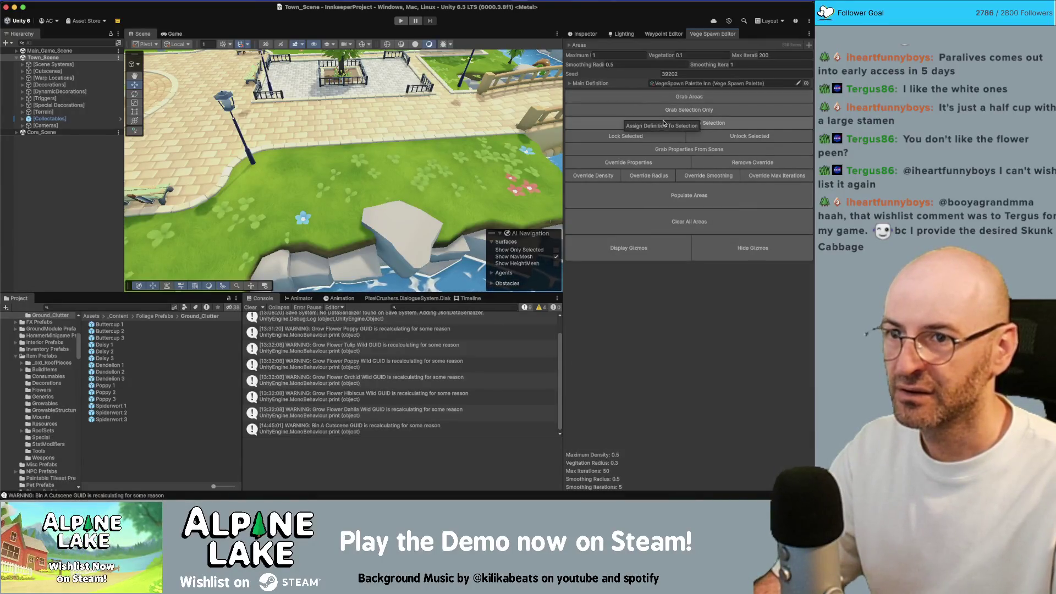
{"action": "left_click", "coordinate": [687, 149]}
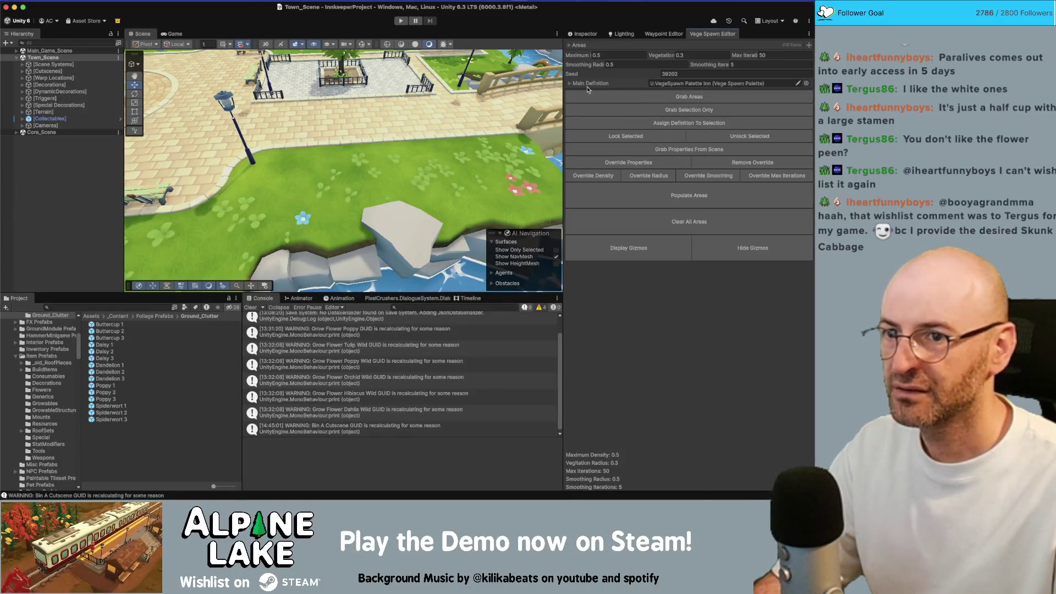
Unload Main_Game_Scene and bring up the Main Definition spawn palette picker.
{"action": "right_click", "coordinate": [44, 50]}
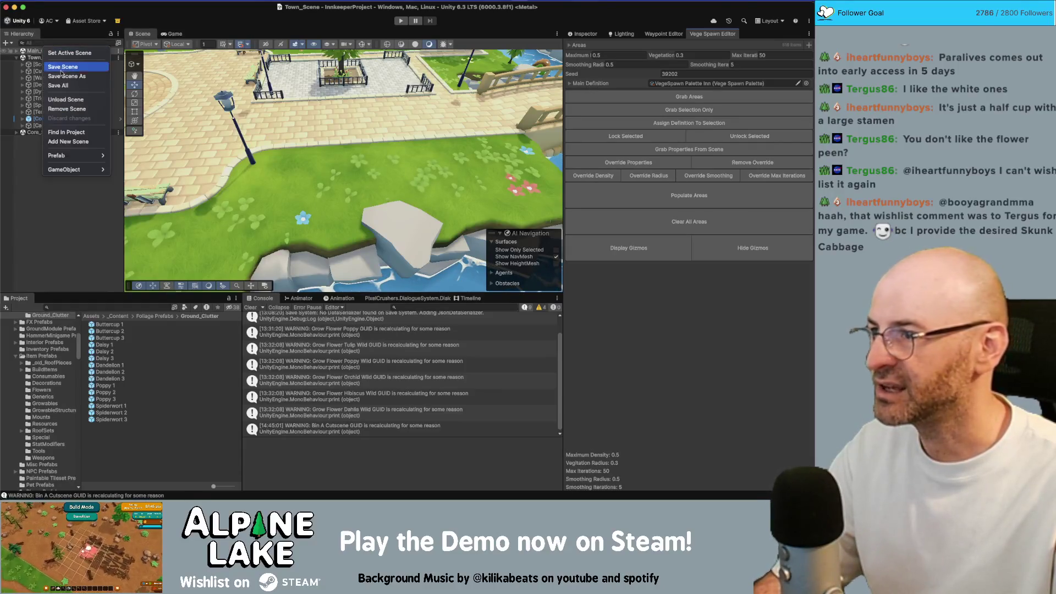
{"action": "left_click", "coordinate": [66, 101]}
{"action": "left_click", "coordinate": [59, 59]}
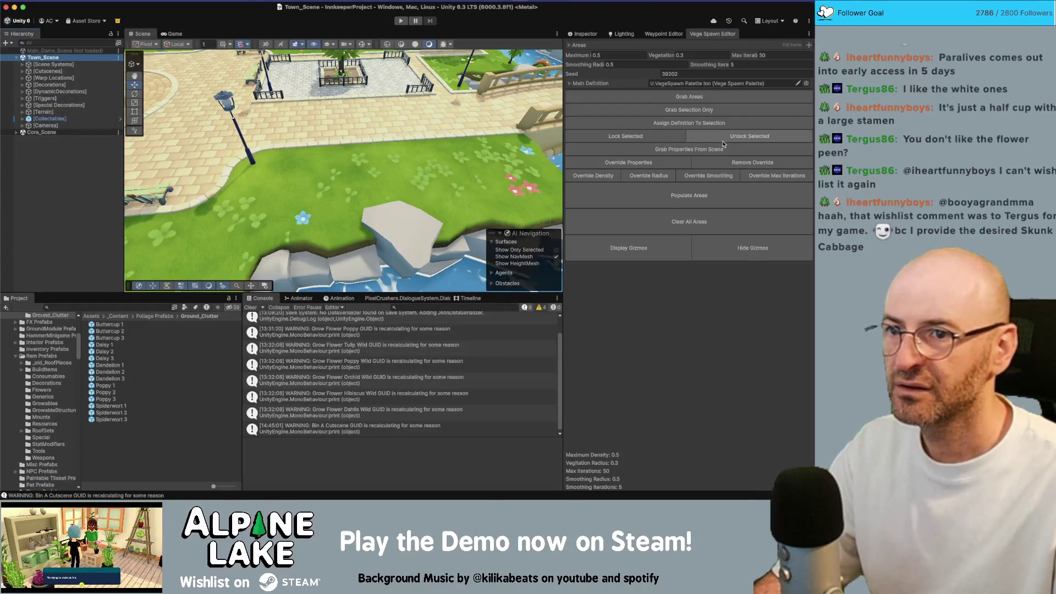
{"action": "left_click", "coordinate": [694, 197]}
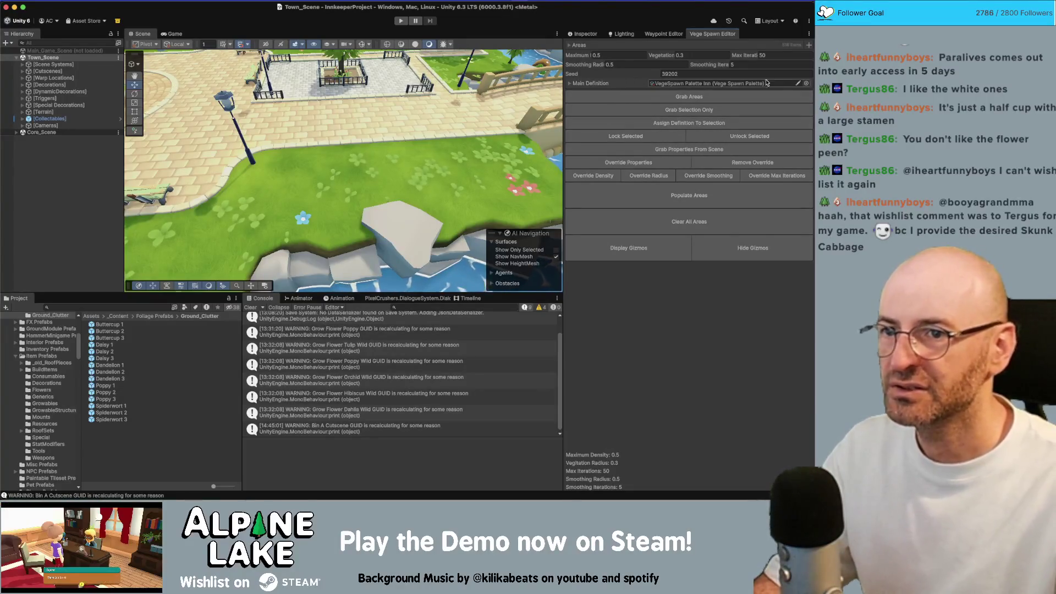
{"action": "left_click", "coordinate": [805, 83]}
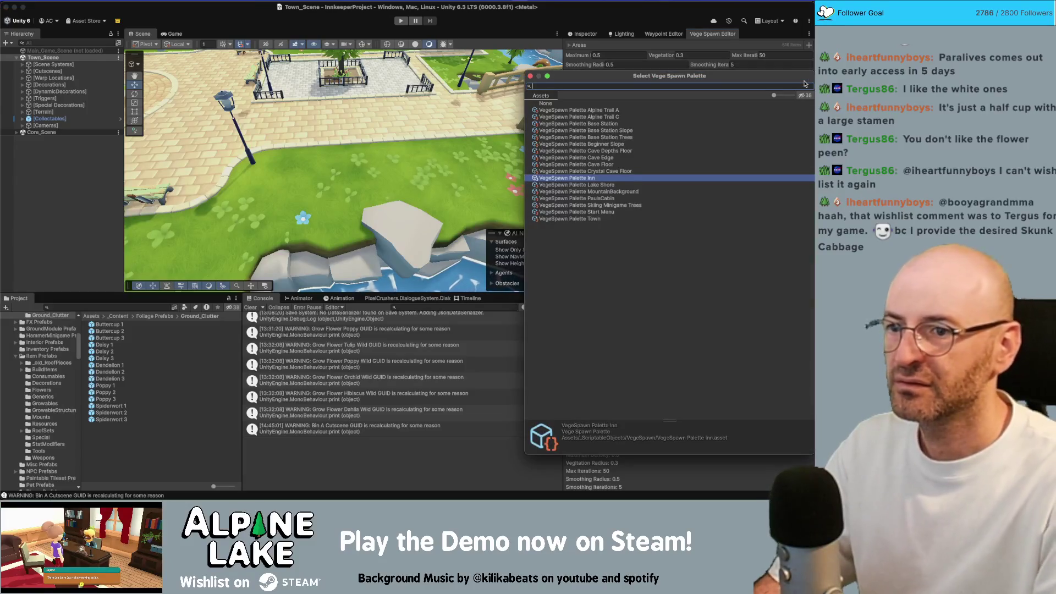
Choose VegeSpawn Palette Town as Main Definition and populate the spawn areas.
{"action": "key", "text": "Down"}
{"action": "key", "text": "Down"}
{"action": "key", "text": "Down"}
{"action": "key", "text": "Down"}
{"action": "key", "text": "Down"}
{"action": "key", "text": "Return"}
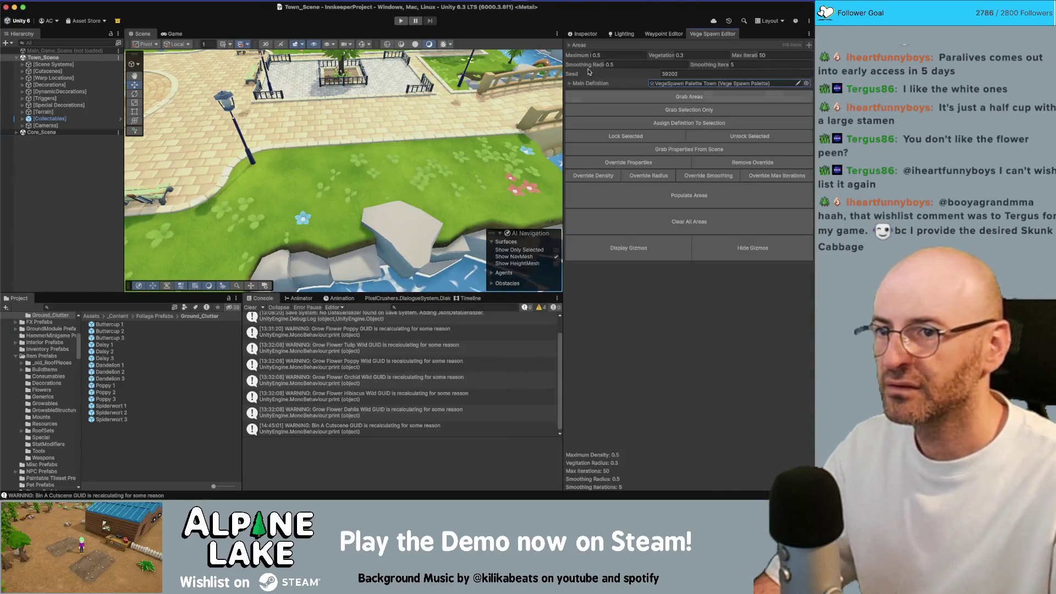
{"action": "scroll", "coordinate": [395, 93], "scroll_direction": "down", "scroll_amount": 5}
{"action": "scroll", "coordinate": [395, 93], "scroll_direction": "down", "scroll_amount": 5}
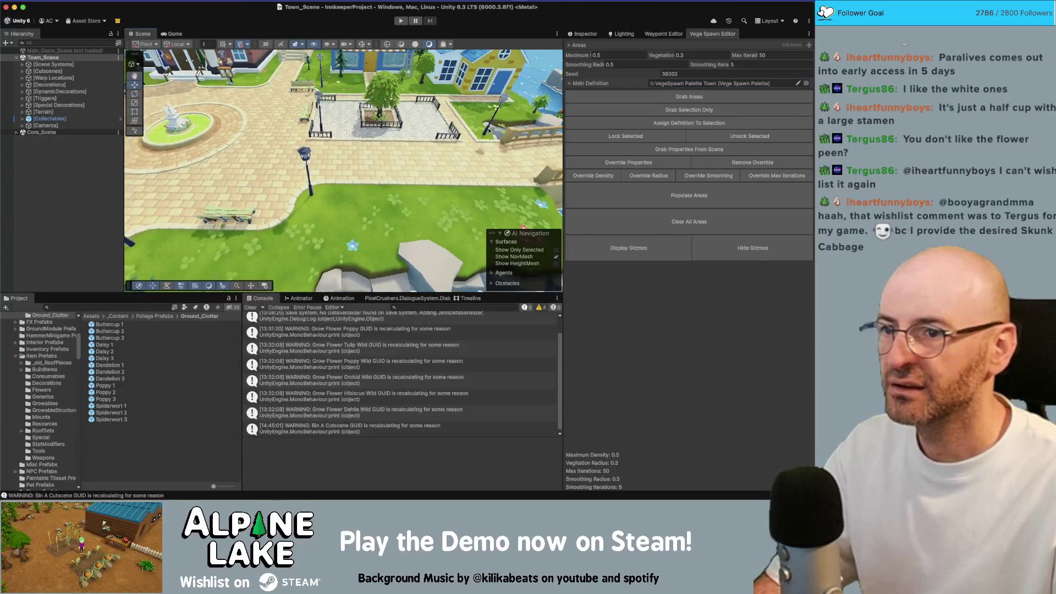
{"action": "left_click", "coordinate": [595, 186]}
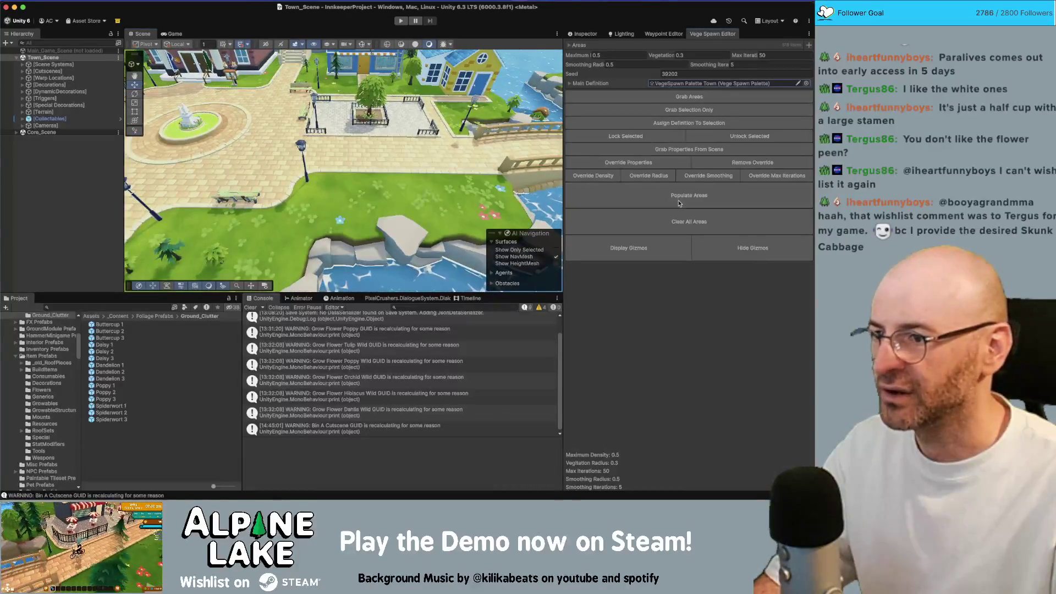
{"action": "mouse_move", "coordinate": [434, 165]}
{"action": "left_mouse_down"}
{"action": "mouse_move", "coordinate": [418, 162]}
{"action": "mouse_move", "coordinate": [468, 165]}
{"action": "mouse_move", "coordinate": [368, 178]}
{"action": "mouse_move", "coordinate": [380, 193]}
{"action": "mouse_move", "coordinate": [418, 169]}
{"action": "left_mouse_up"}
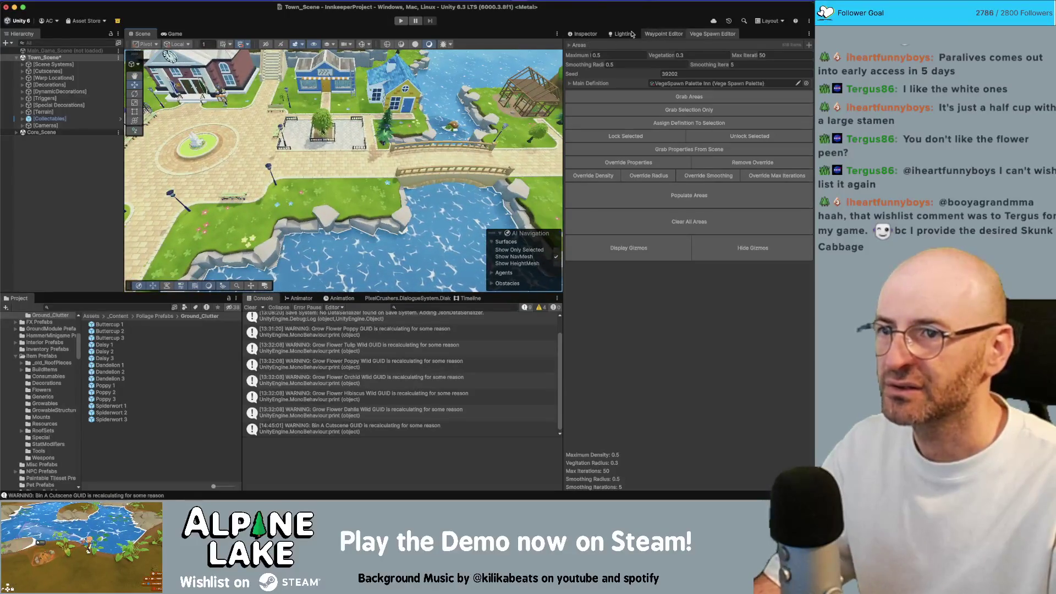
{"action": "left_click", "coordinate": [581, 84]}
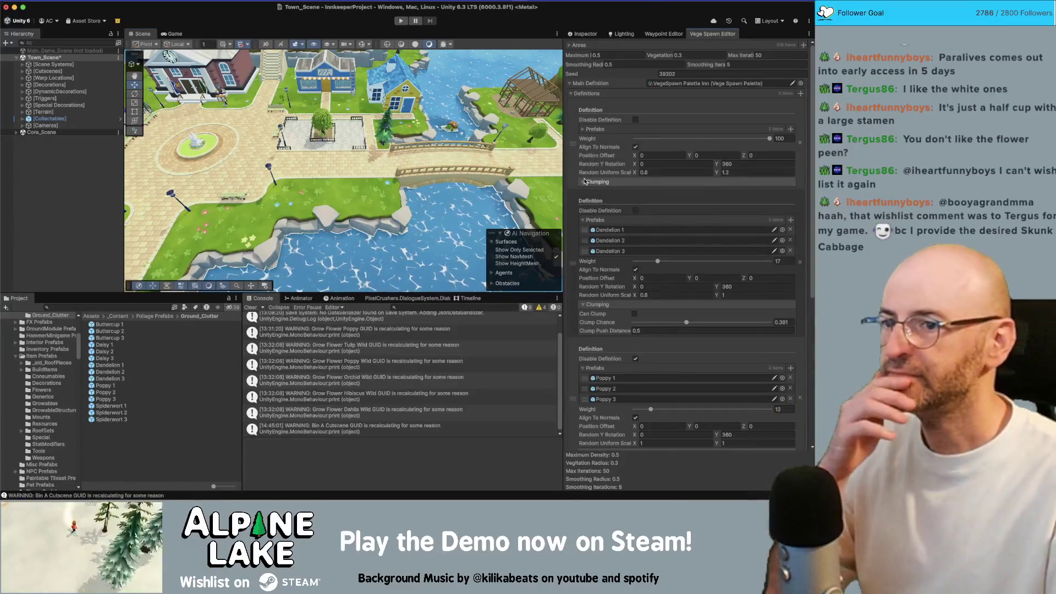
{"action": "left_click", "coordinate": [581, 129]}
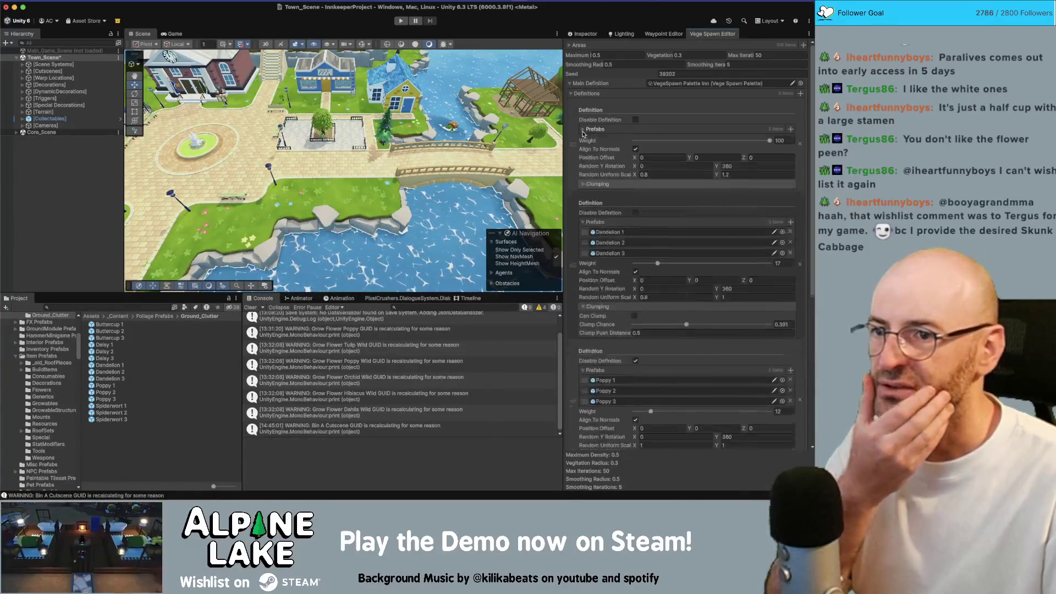
{"action": "left_click", "coordinate": [582, 129]}
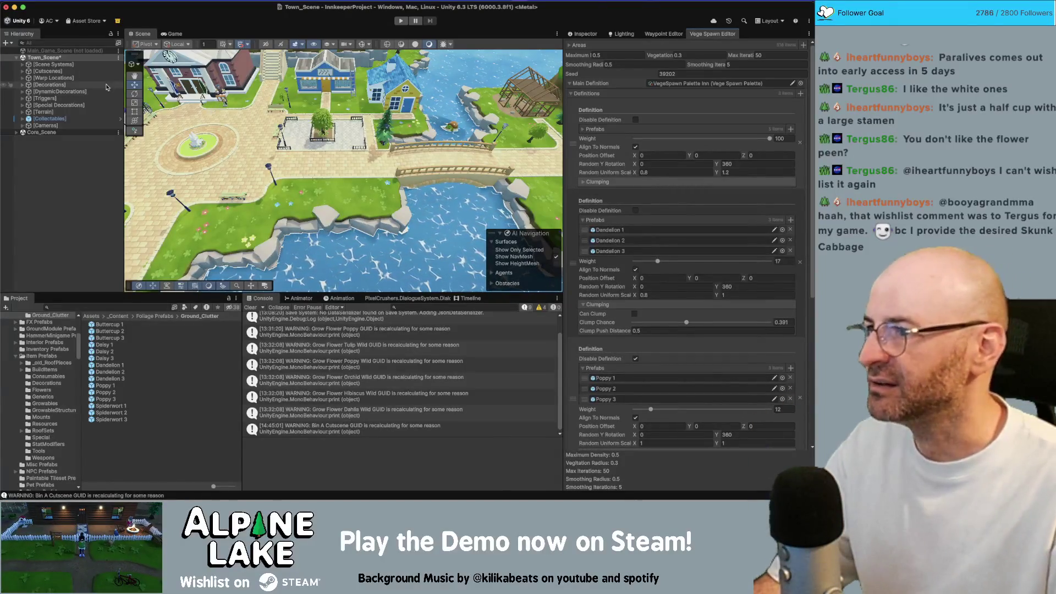
{"action": "mouse_move", "coordinate": [308, 120]}
{"action": "left_mouse_down"}
{"action": "mouse_move", "coordinate": [496, 46]}
{"action": "mouse_move", "coordinate": [370, 111]}
{"action": "mouse_move", "coordinate": [330, 97]}
{"action": "mouse_move", "coordinate": [345, 70]}
{"action": "left_mouse_up"}
Reselect the Town palette and repopulate the areas with Town flowers.
{"action": "left_click", "coordinate": [801, 83]}
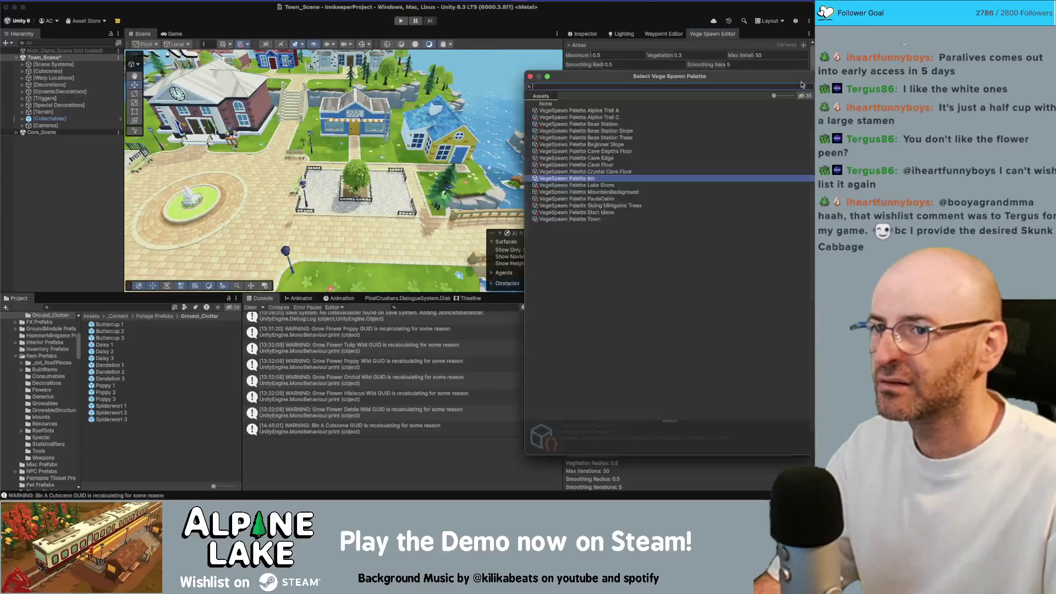
{"action": "key", "text": "Down"}
{"action": "key", "text": "Down"}
{"action": "key", "text": "Down"}
{"action": "key", "text": "Return"}
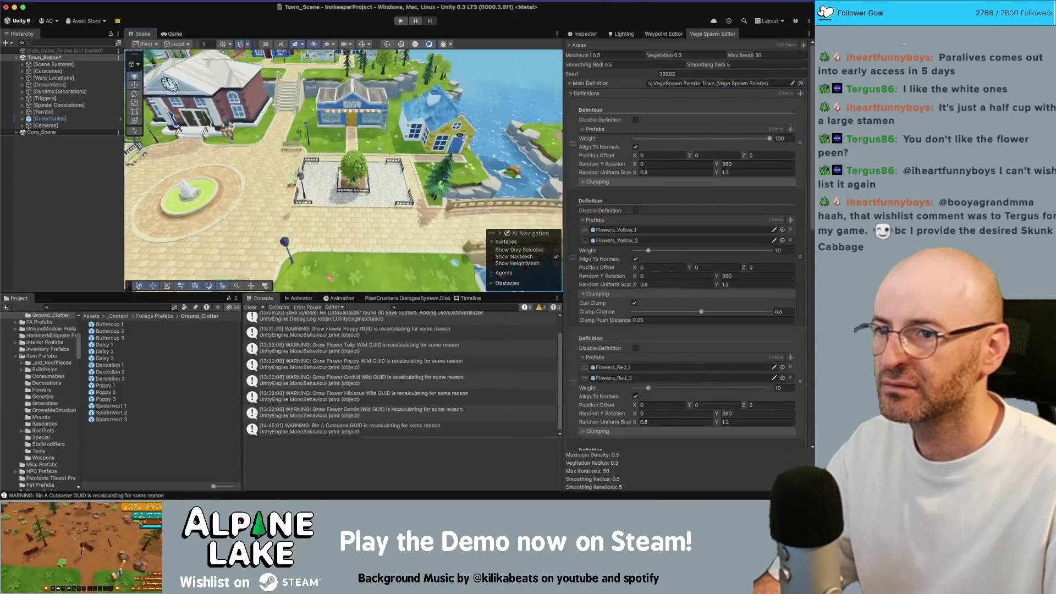
{"action": "scroll", "coordinate": [685, 379], "scroll_direction": "down", "scroll_amount": 10}
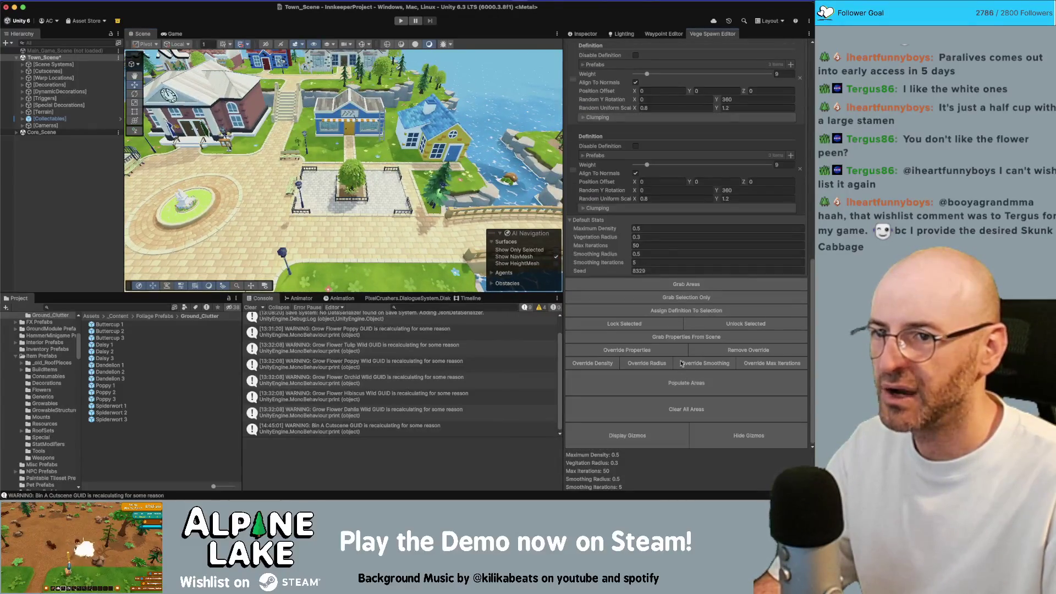
{"action": "left_click", "coordinate": [685, 379]}
{"action": "mouse_move", "coordinate": [330, 165]}
{"action": "left_mouse_down"}
{"action": "mouse_move", "coordinate": [290, 174]}
{"action": "mouse_move", "coordinate": [308, 176]}
{"action": "left_mouse_up"}
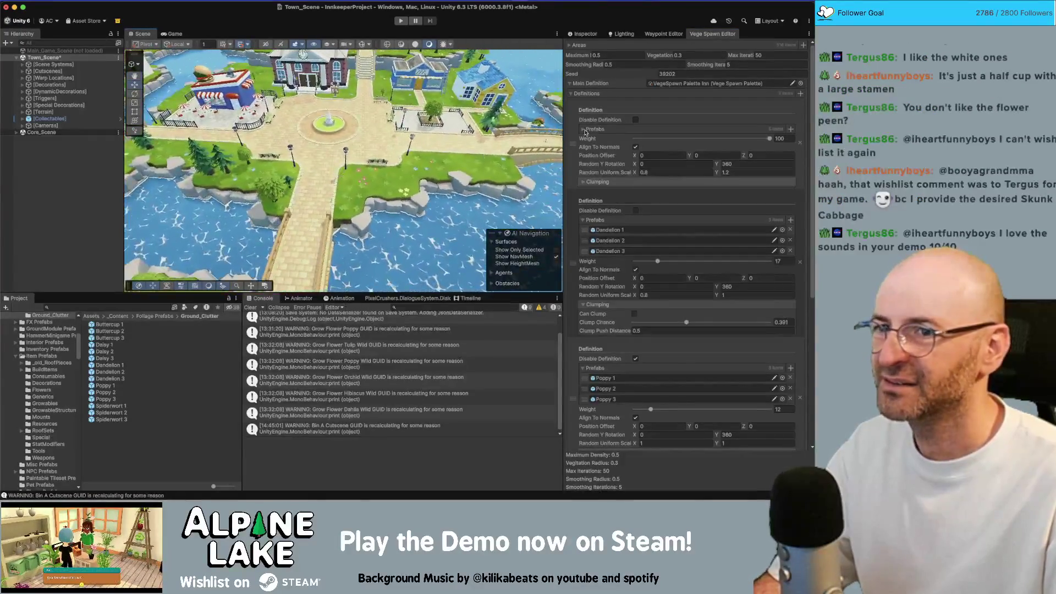
{"action": "left_click", "coordinate": [570, 83]}
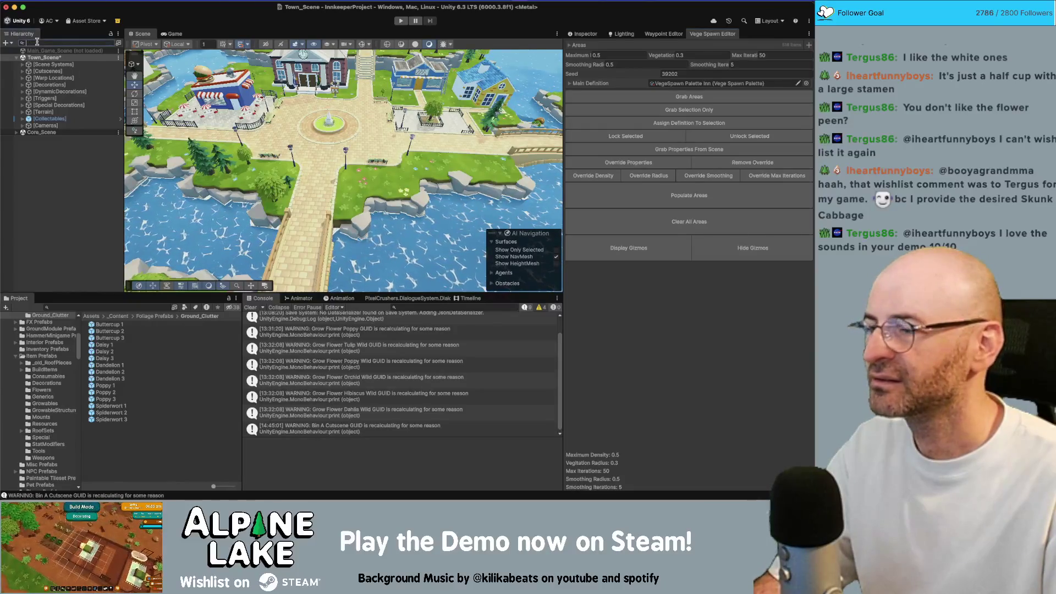
Filter the Hierarchy for 'vegetationspawn' and select the VegetationSpawnZone objects.
{"action": "type", "text": "ve"}
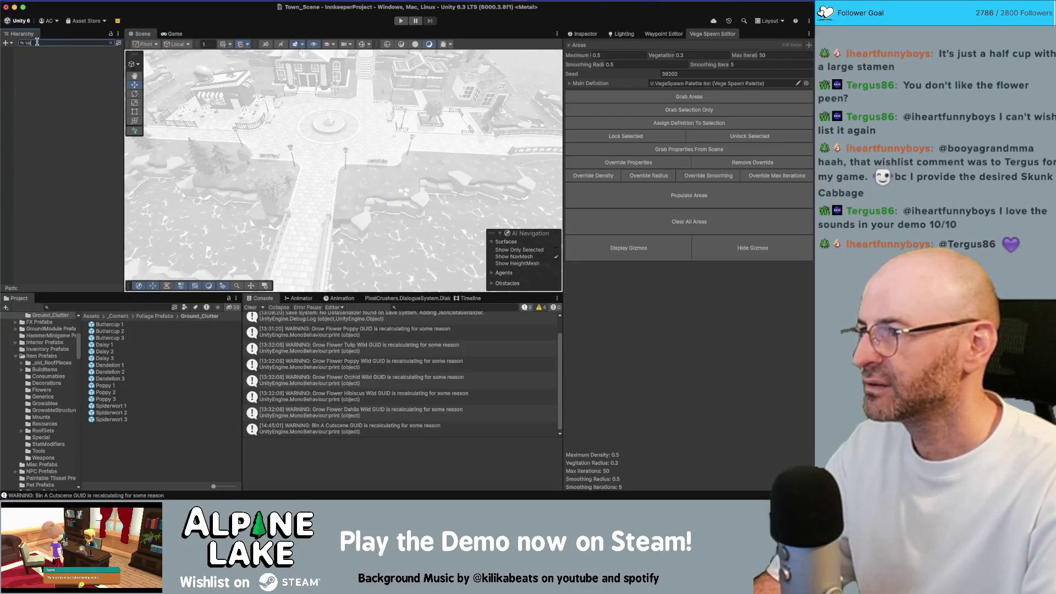
{"action": "type", "text": "gespawnge"}
{"action": "scroll", "coordinate": [88, 193], "scroll_direction": "down", "scroll_amount": 10}
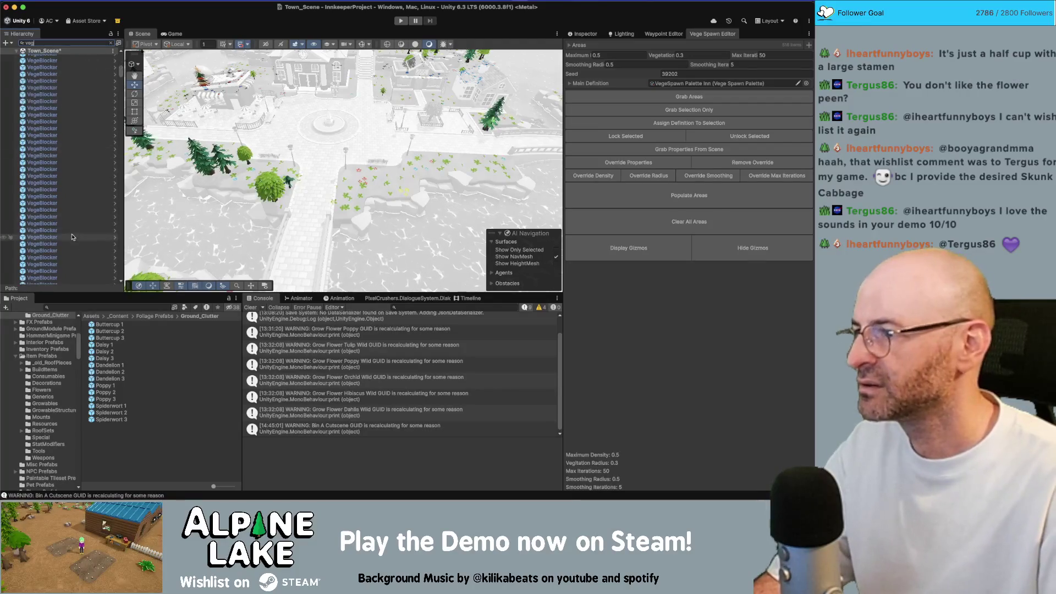
{"action": "left_click_drag", "start_coordinate": [121, 108], "coordinate": [121, 209]}
{"action": "scroll", "coordinate": [90, 137], "scroll_direction": "down", "scroll_amount": 5}
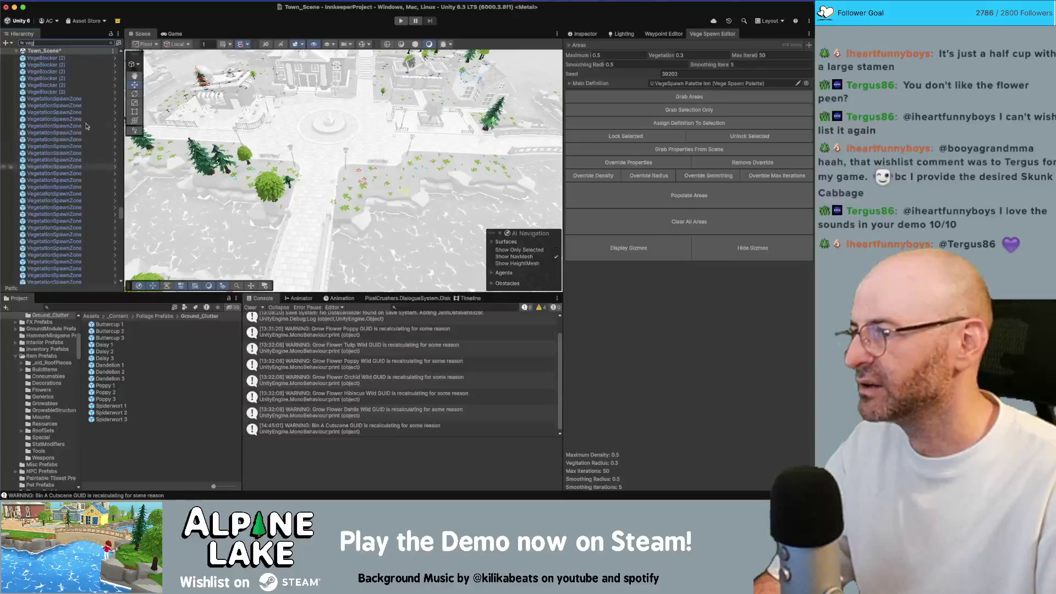
{"action": "type", "text": "etationspawn"}
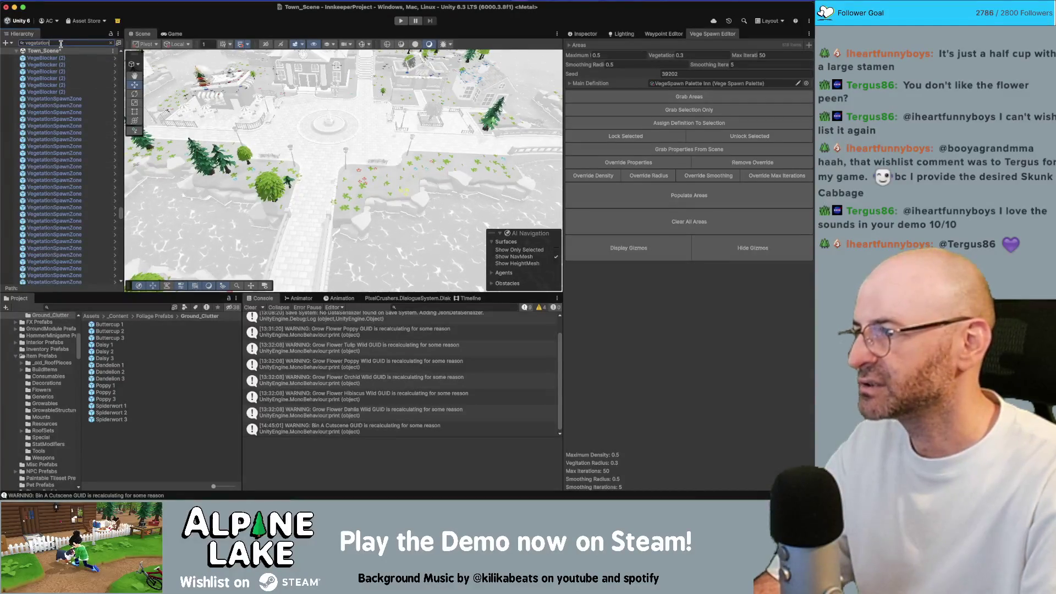
{"action": "left_click", "coordinate": [54, 57]}
{"action": "key", "text": "super+a"}
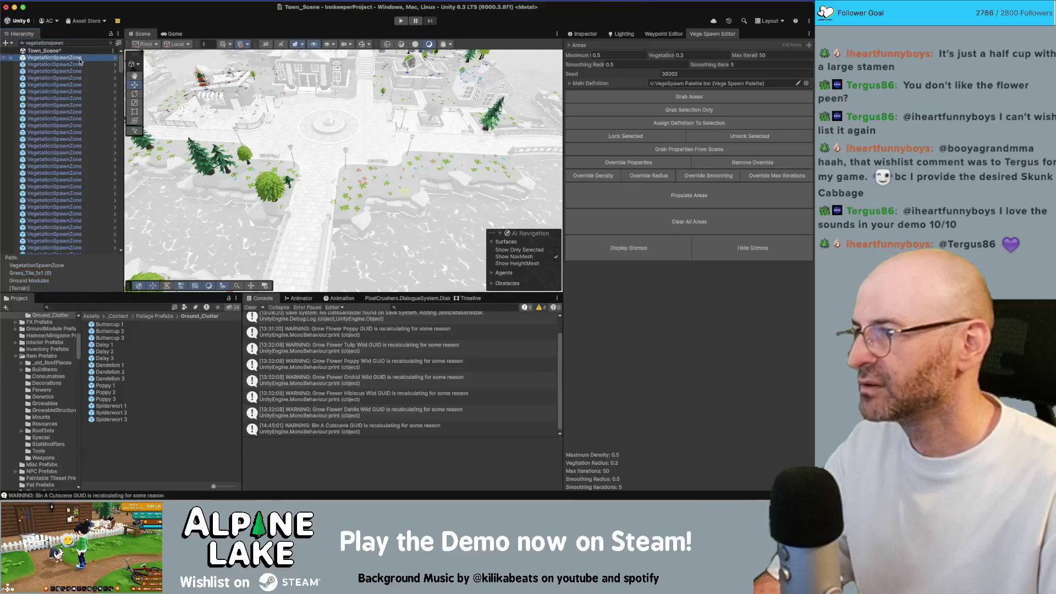
{"action": "left_click", "coordinate": [594, 33]}
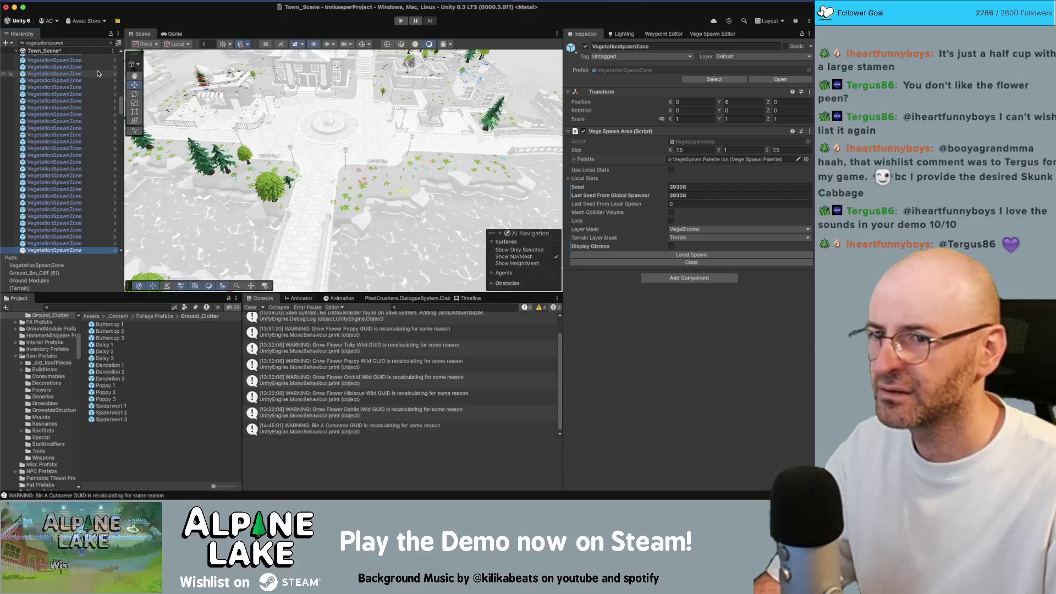
{"action": "key", "text": "Up"}
{"action": "key", "text": "Up"}
{"action": "key", "text": "Up"}
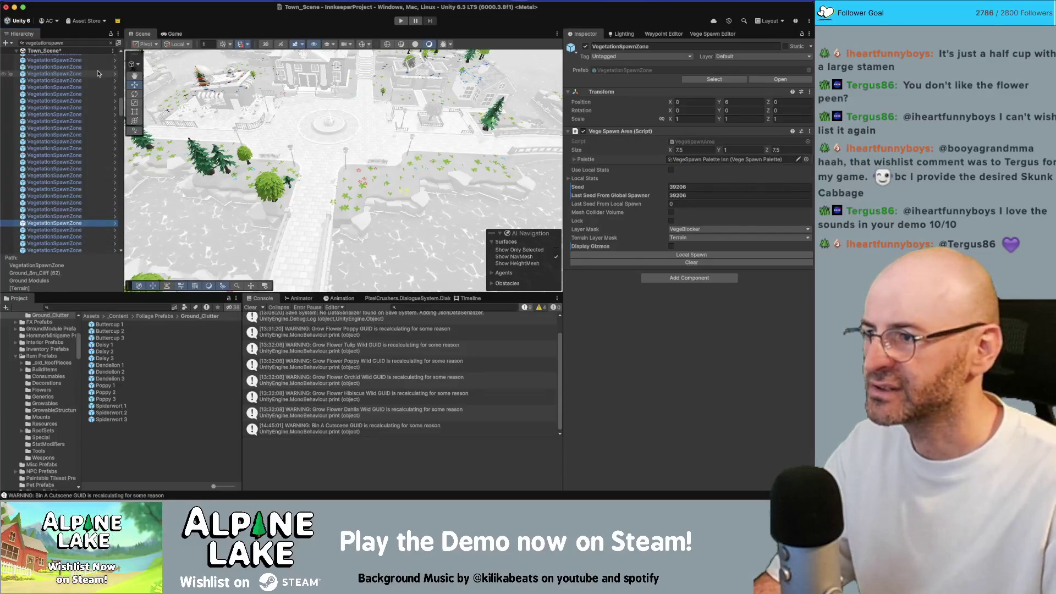
{"action": "key", "text": "f"}
{"action": "left_click_drag", "start_coordinate": [314, 135], "coordinate": [210, 55]}
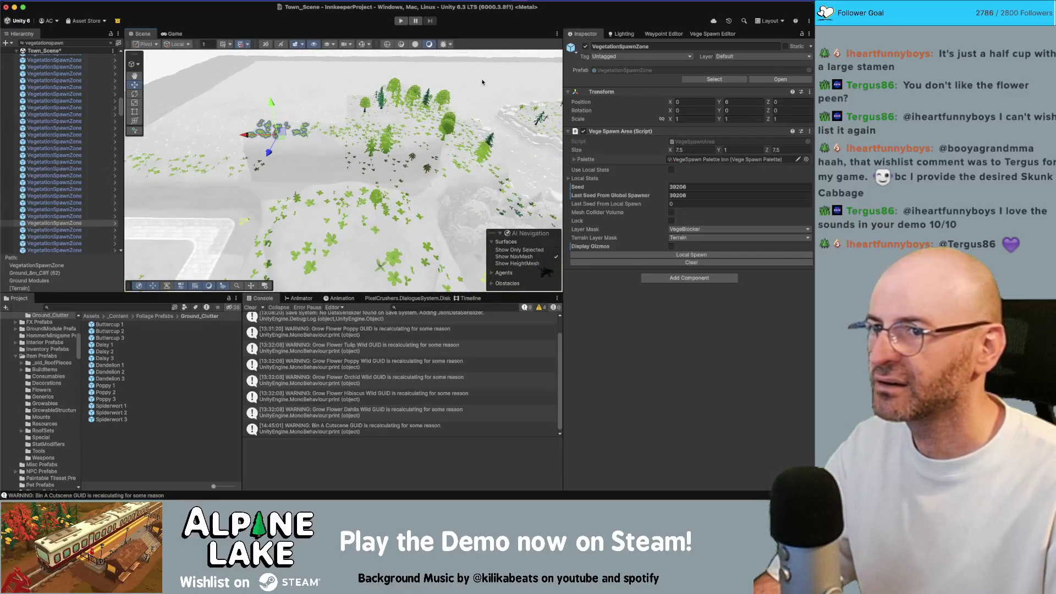
Set the Palette of all VegetationSpawnZone objects to VegeSpawn Palette Town.
{"action": "left_click", "coordinate": [98, 211]}
{"action": "key", "text": "ctrl+a"}
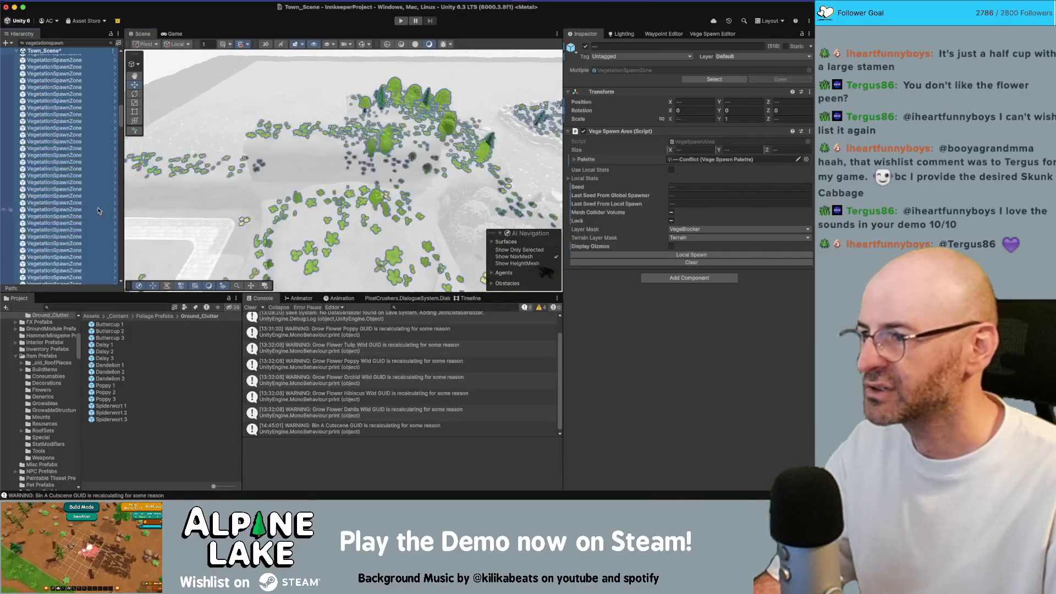
{"action": "left_click", "coordinate": [805, 161]}
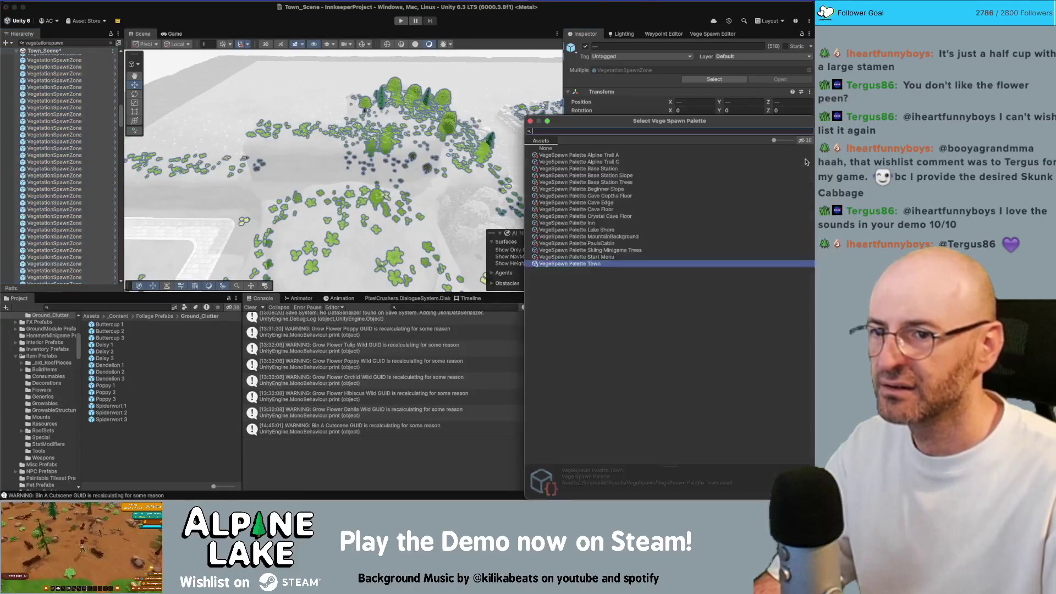
{"action": "double_click", "coordinate": [577, 165]}
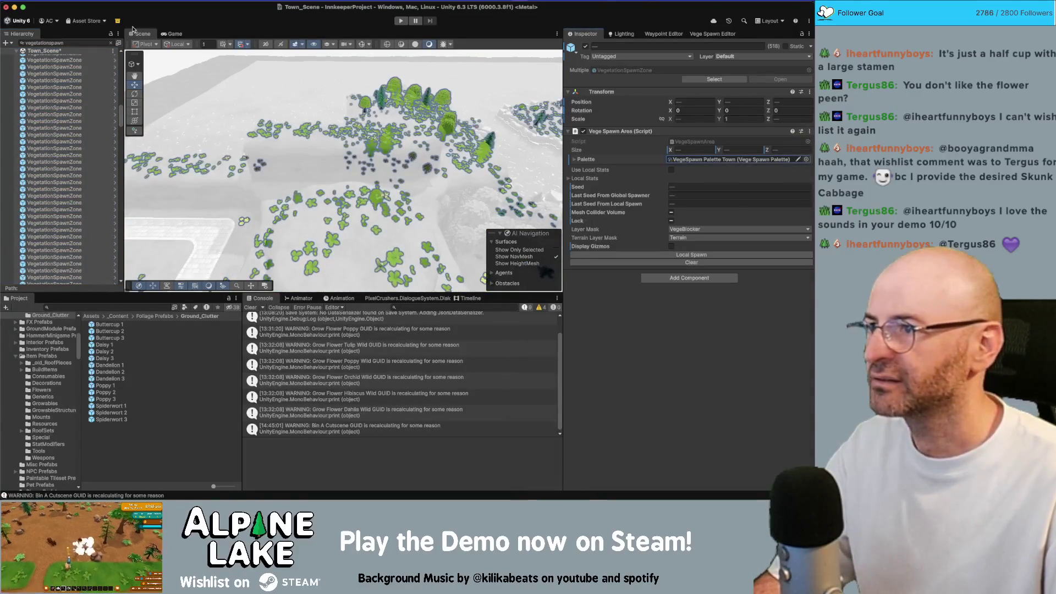
{"action": "left_click", "coordinate": [73, 60]}
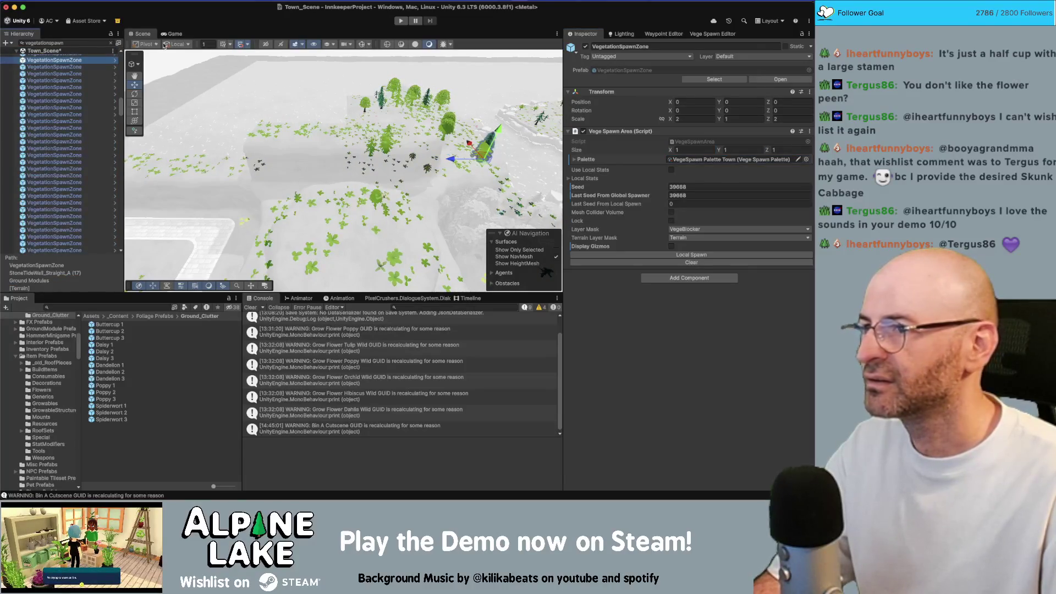
{"action": "left_click", "coordinate": [711, 34]}
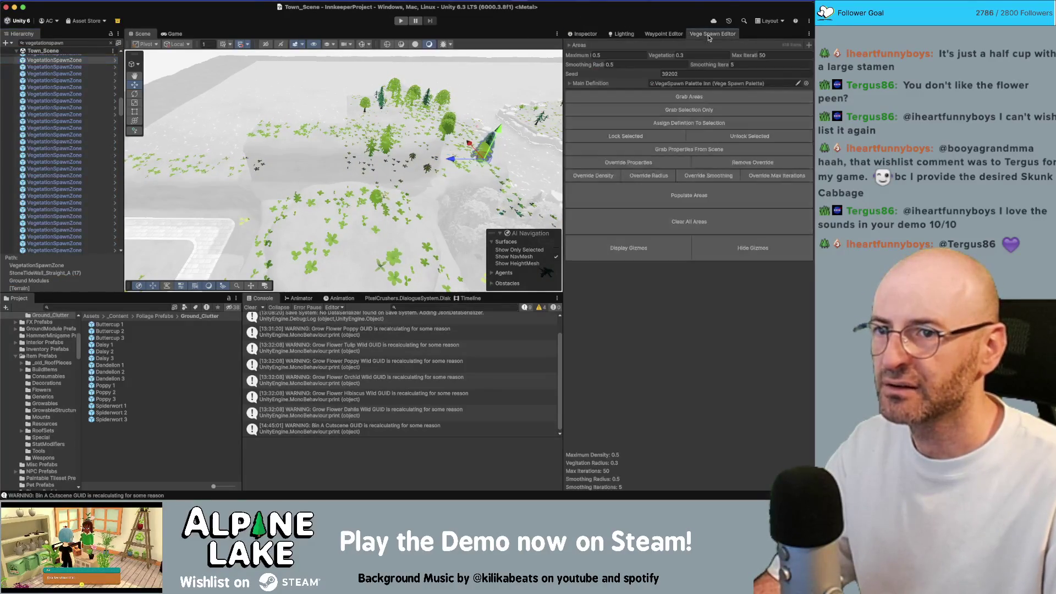
Clear the Hierarchy search and grab the spawn areas from the scene again.
{"action": "left_click", "coordinate": [111, 43]}
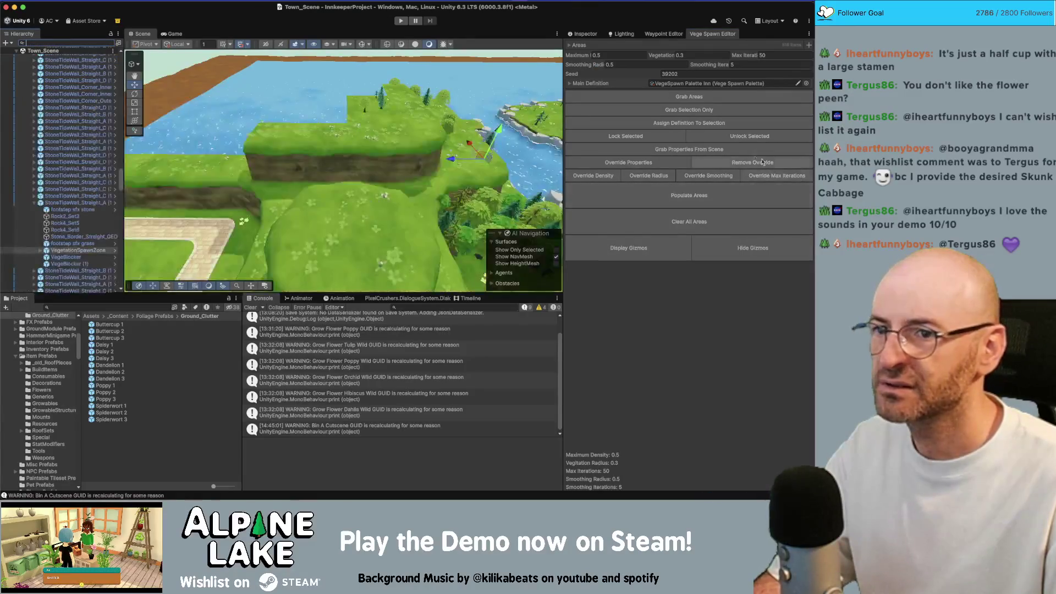
{"action": "left_click", "coordinate": [696, 98]}
{"action": "mouse_move", "coordinate": [396, 165]}
{"action": "left_mouse_down"}
{"action": "mouse_move", "coordinate": [360, 161]}
{"action": "mouse_move", "coordinate": [434, 171]}
{"action": "mouse_move", "coordinate": [372, 175]}
{"action": "left_mouse_up"}
{"action": "left_click_drag", "start_coordinate": [335, 123], "coordinate": [329, 122]}
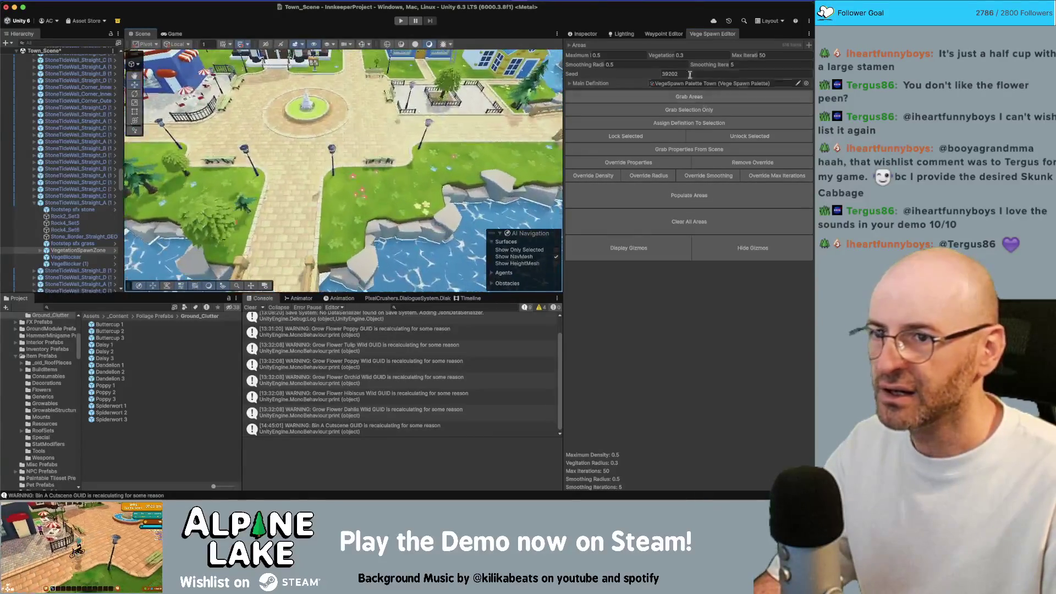
Expand the Main Definition's definitions and disable Flowers_Red.
{"action": "left_click", "coordinate": [572, 83]}
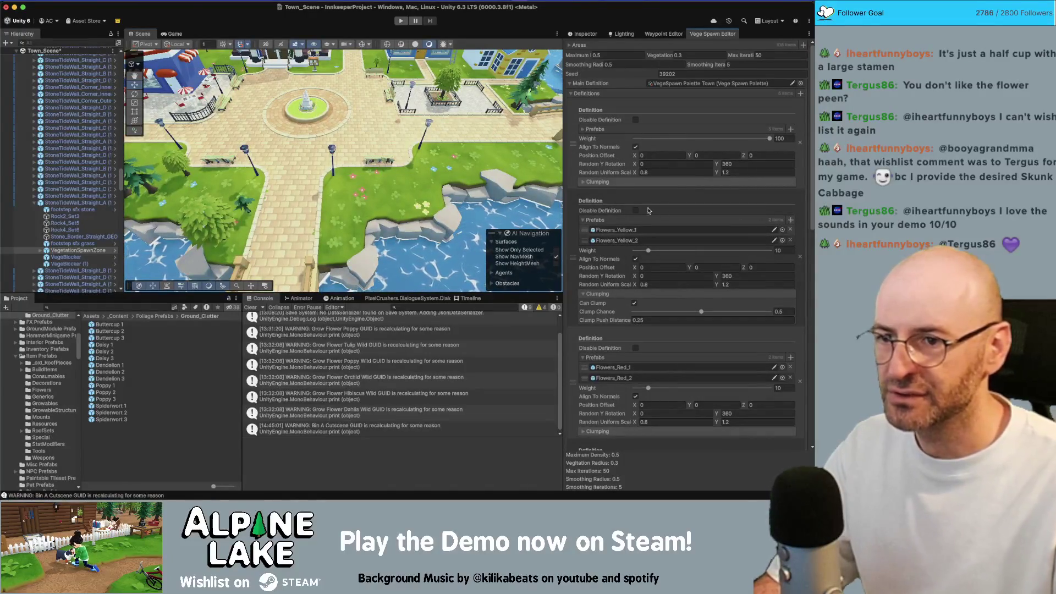
{"action": "left_click", "coordinate": [635, 350]}
{"action": "scroll", "coordinate": [627, 343], "scroll_direction": "down", "scroll_amount": 3}
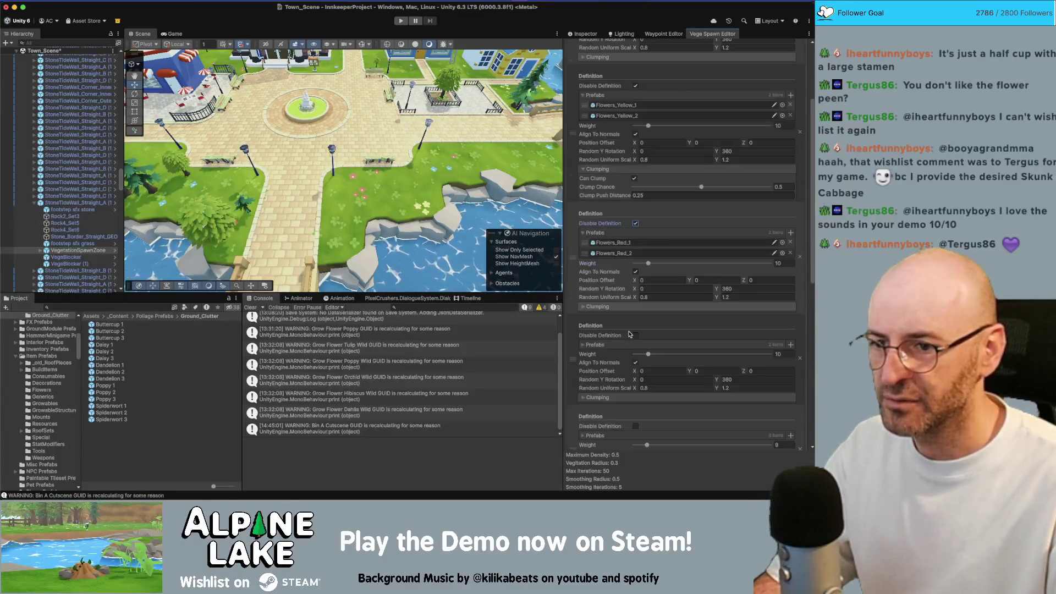
Review the prefab lists of Flowers_Blue and the other palette definitions.
{"action": "left_click", "coordinate": [585, 343]}
{"action": "scroll", "coordinate": [624, 332], "scroll_direction": "down", "scroll_amount": 2}
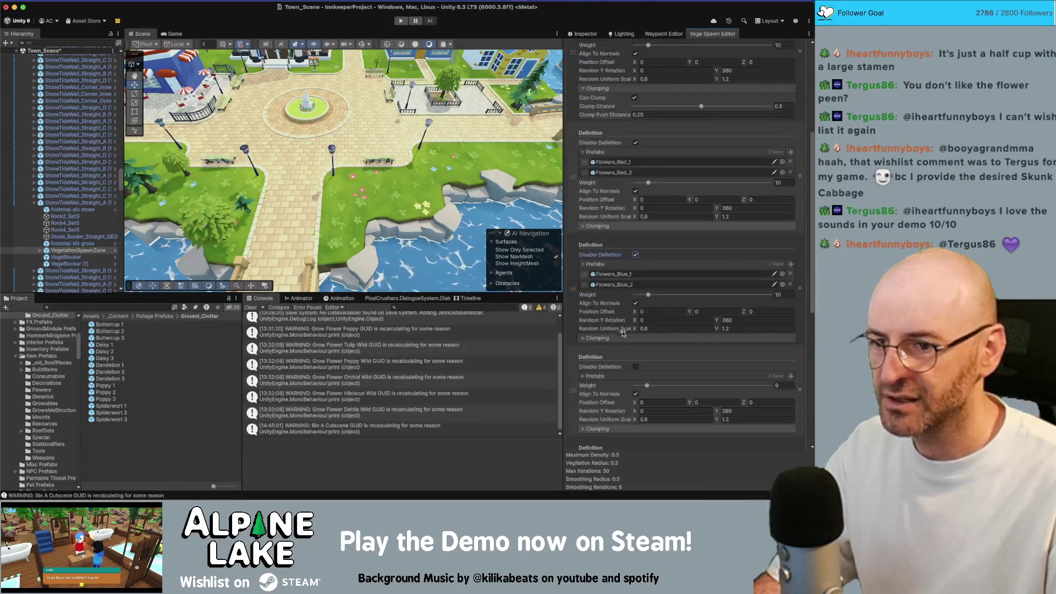
{"action": "left_click", "coordinate": [594, 376]}
{"action": "left_click", "coordinate": [603, 376]}
{"action": "scroll", "coordinate": [604, 346], "scroll_direction": "down", "scroll_amount": 3}
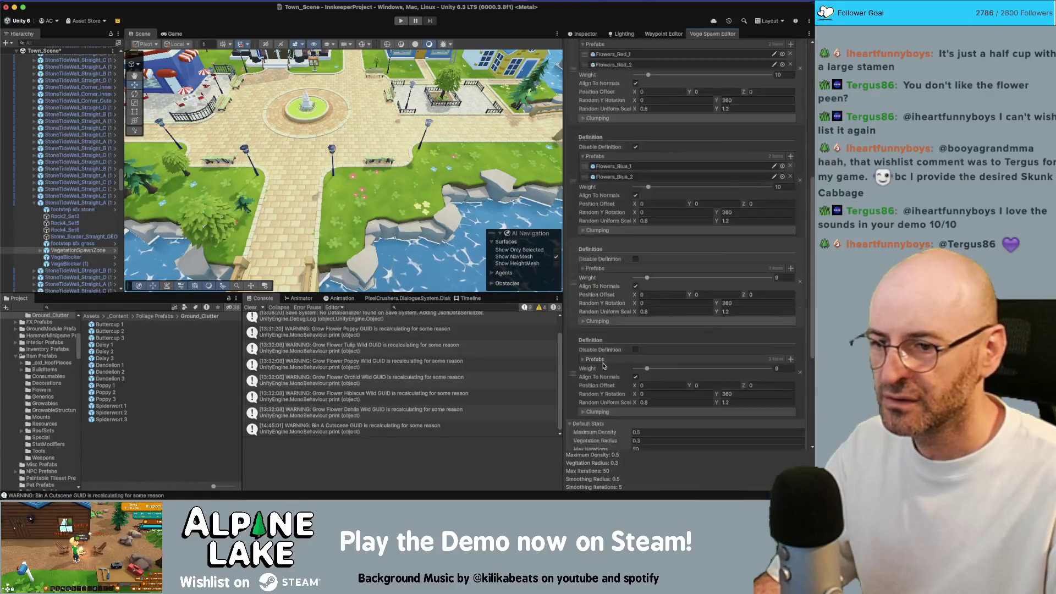
{"action": "left_click", "coordinate": [596, 295]}
{"action": "left_click", "coordinate": [596, 295]}
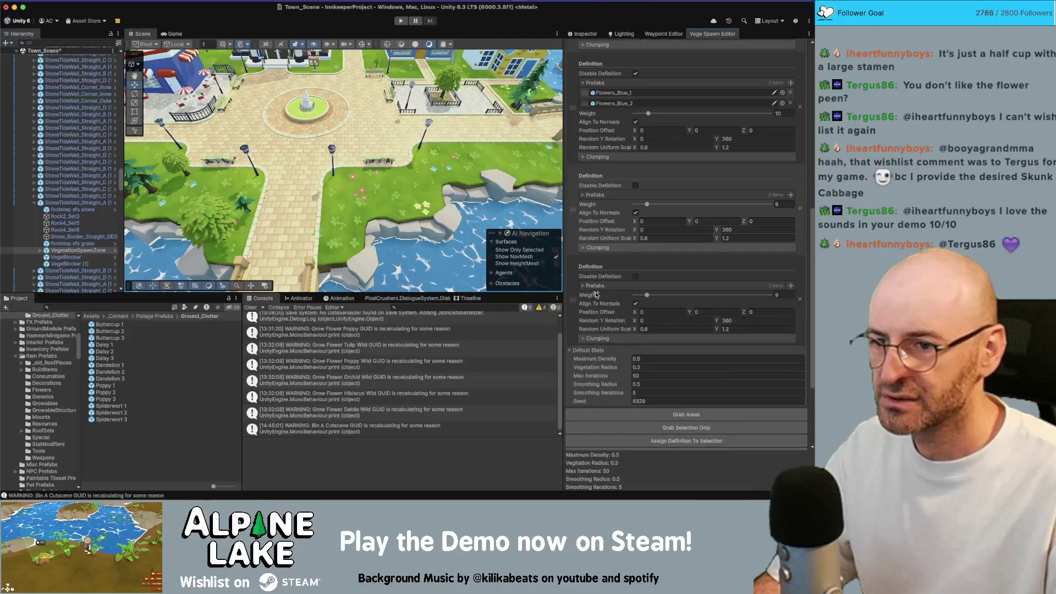
{"action": "scroll", "coordinate": [594, 330], "scroll_direction": "up", "scroll_amount": 4}
{"action": "scroll", "coordinate": [592, 336], "scroll_direction": "up", "scroll_amount": 5}
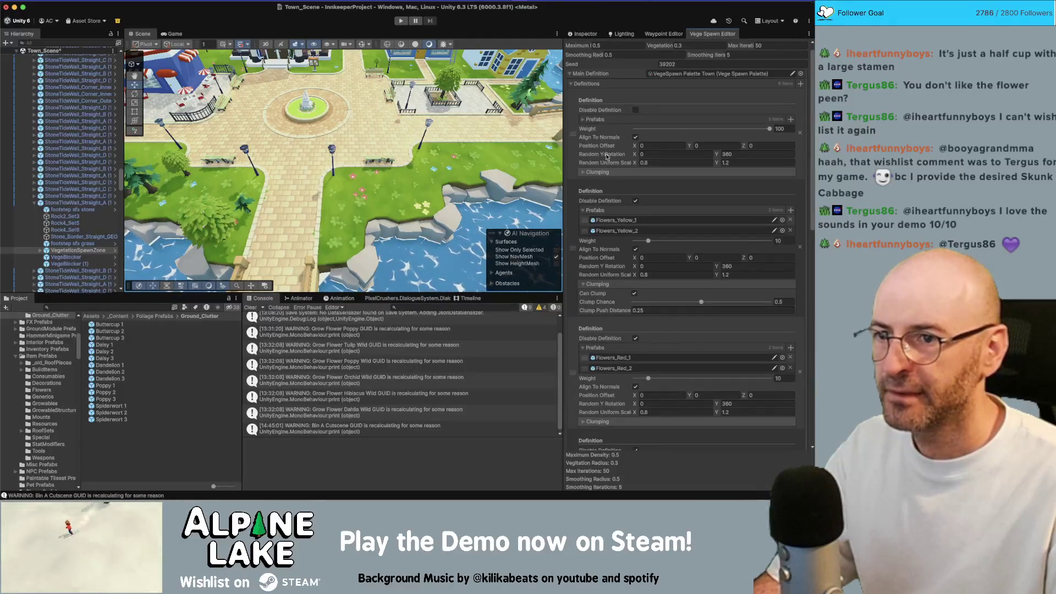
{"action": "left_click", "coordinate": [594, 119]}
{"action": "left_click", "coordinate": [594, 119]}
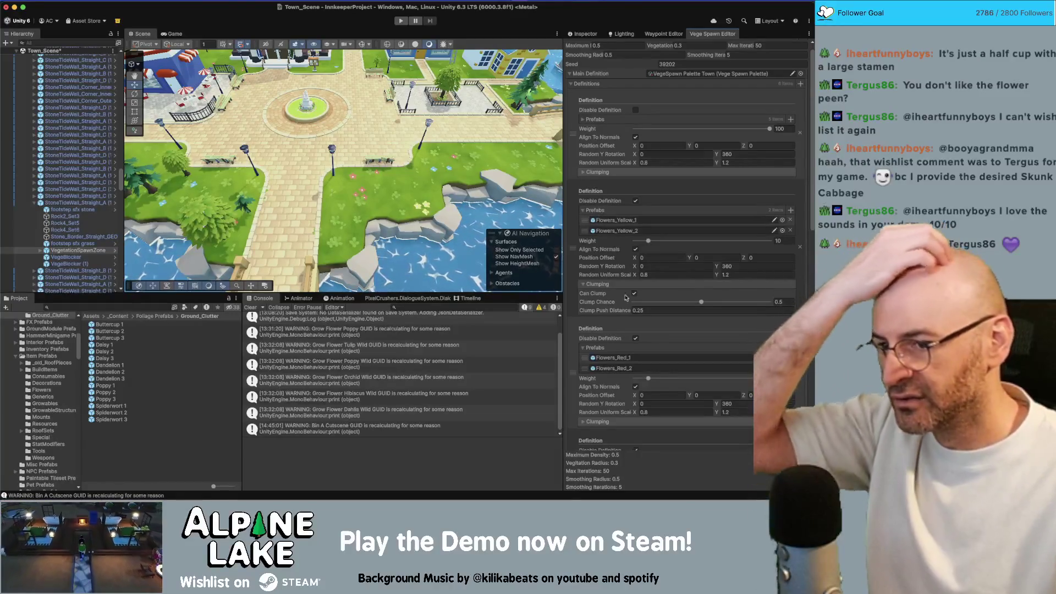
{"action": "scroll", "coordinate": [629, 306], "scroll_direction": "down", "scroll_amount": 9}
{"action": "scroll", "coordinate": [629, 307], "scroll_direction": "up", "scroll_amount": 10}
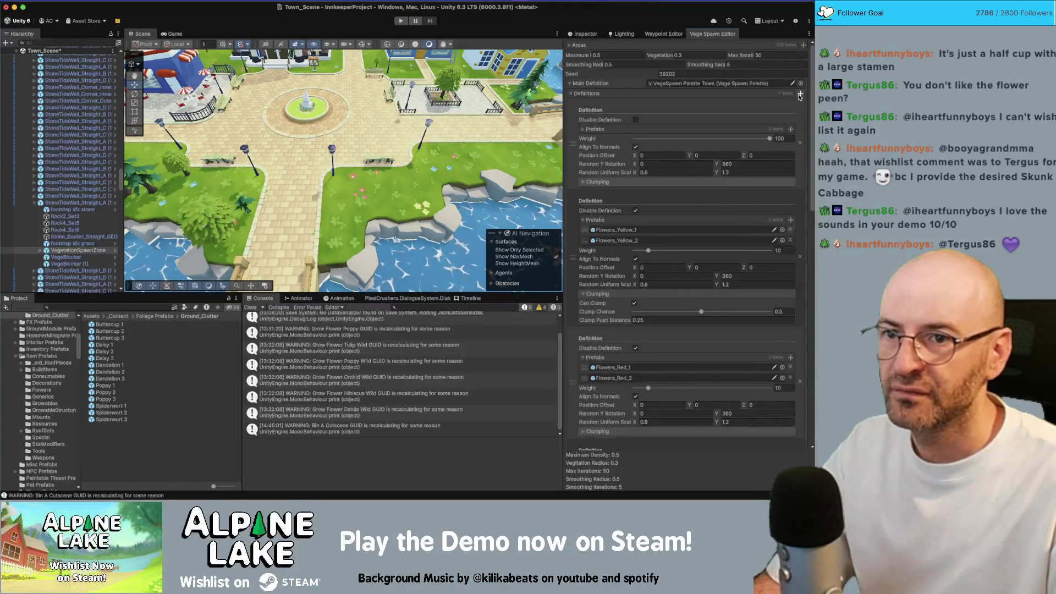
Add Buttercup 1–3 and Poppy 1–3 prefabs to the Town palette's empty definitions.
{"action": "scroll", "coordinate": [781, 121], "scroll_direction": "down", "scroll_amount": 10}
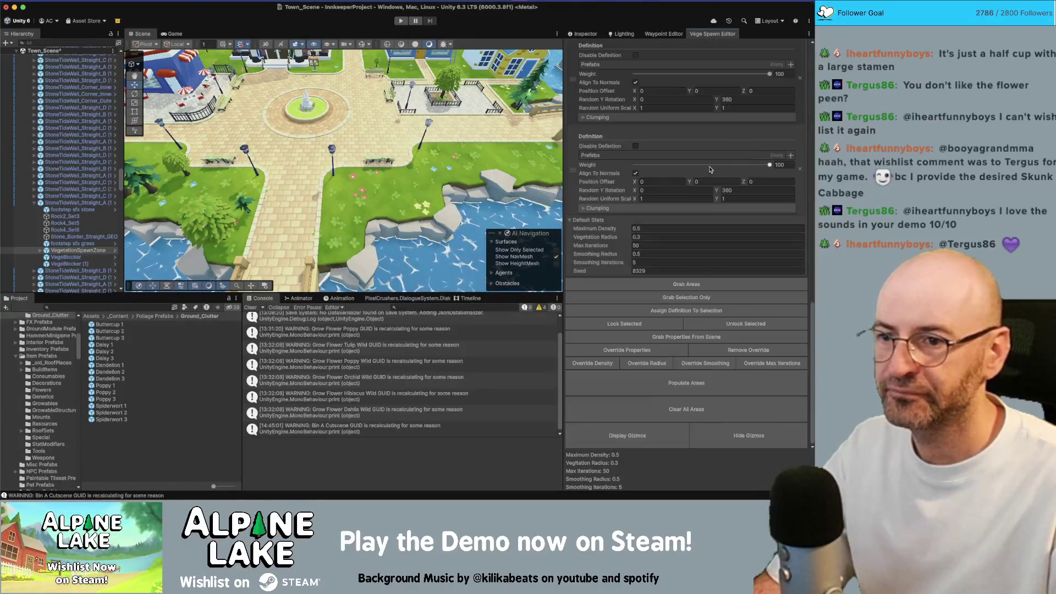
{"action": "scroll", "coordinate": [572, 195], "scroll_direction": "up", "scroll_amount": 4}
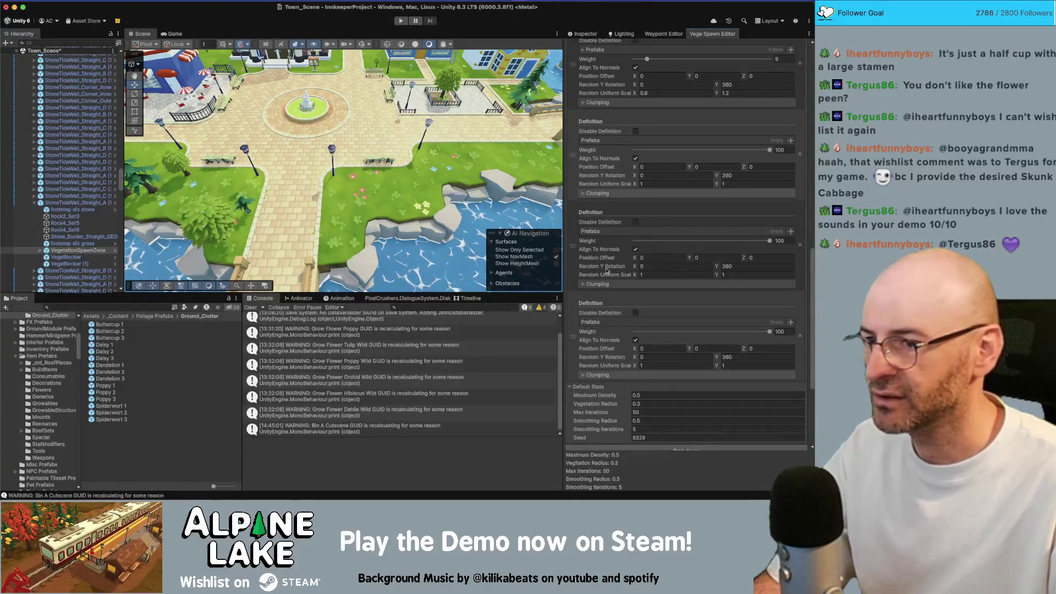
{"action": "left_click_drag", "start_coordinate": [137, 323], "coordinate": [112, 336]}
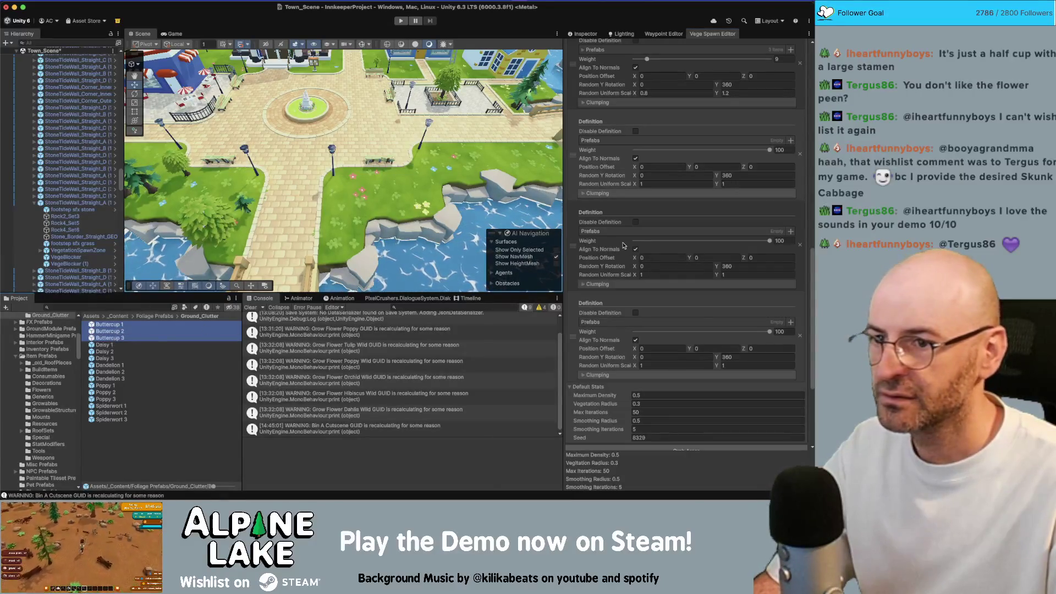
{"action": "left_click_drag", "start_coordinate": [593, 230], "coordinate": [594, 232]}
{"action": "scroll", "coordinate": [594, 231], "scroll_direction": "down", "scroll_amount": 1}
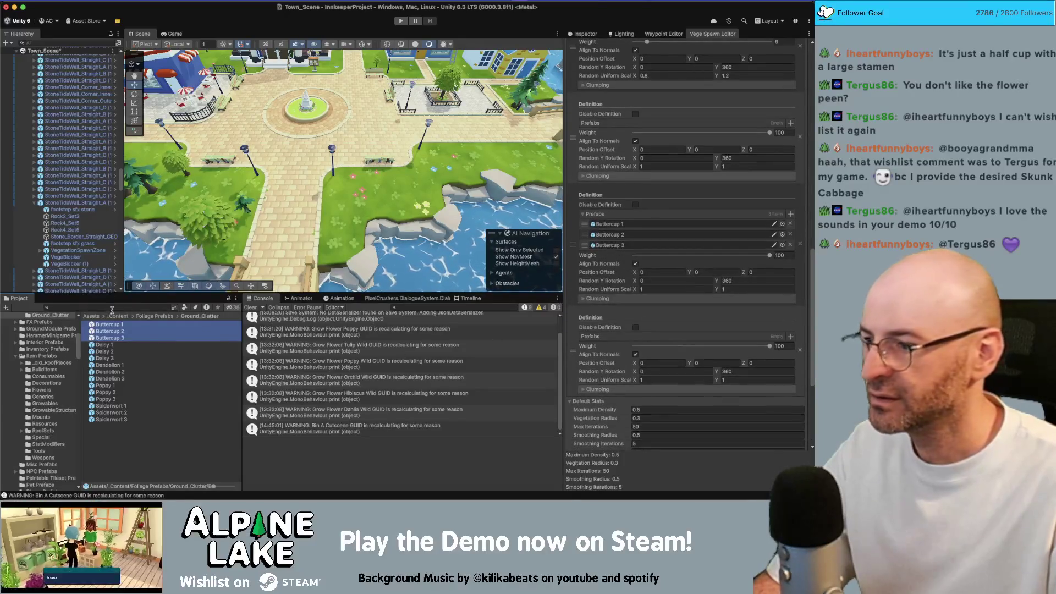
{"action": "left_click", "coordinate": [115, 387]}
{"action": "mouse_move", "coordinate": [111, 403]}
{"action": "left_mouse_down"}
{"action": "mouse_move", "coordinate": [660, 417]}
{"action": "mouse_move", "coordinate": [602, 336]}
{"action": "left_mouse_up"}
Add Spiderwort 1–3 to a definition and populate the spawn areas with flowers.
{"action": "scroll", "coordinate": [601, 340], "scroll_direction": "up", "scroll_amount": 2}
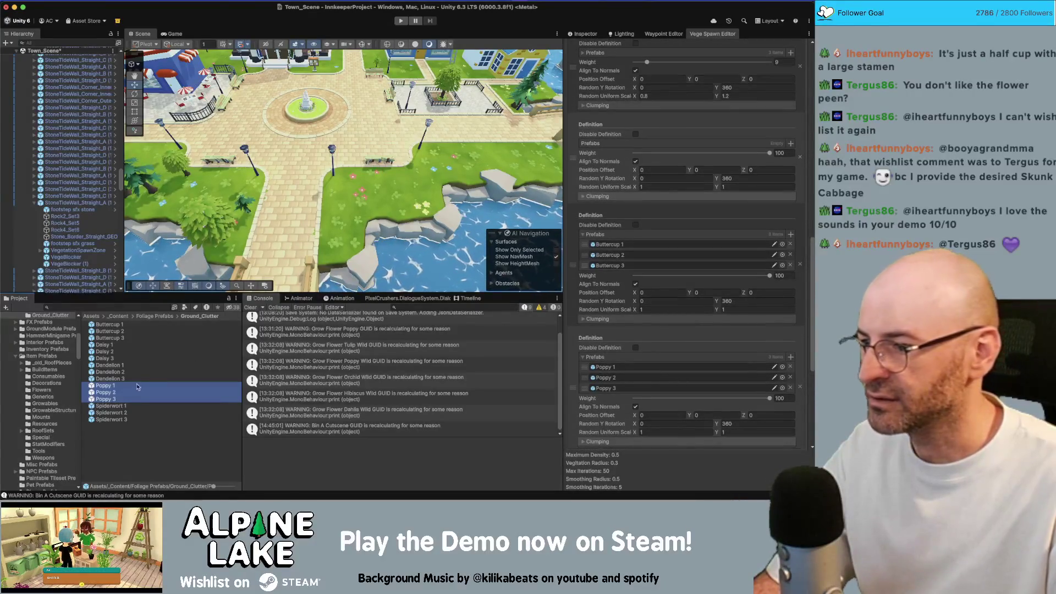
{"action": "left_click", "coordinate": [123, 406]}
{"action": "left_click", "coordinate": [123, 420], "text": "shift"}
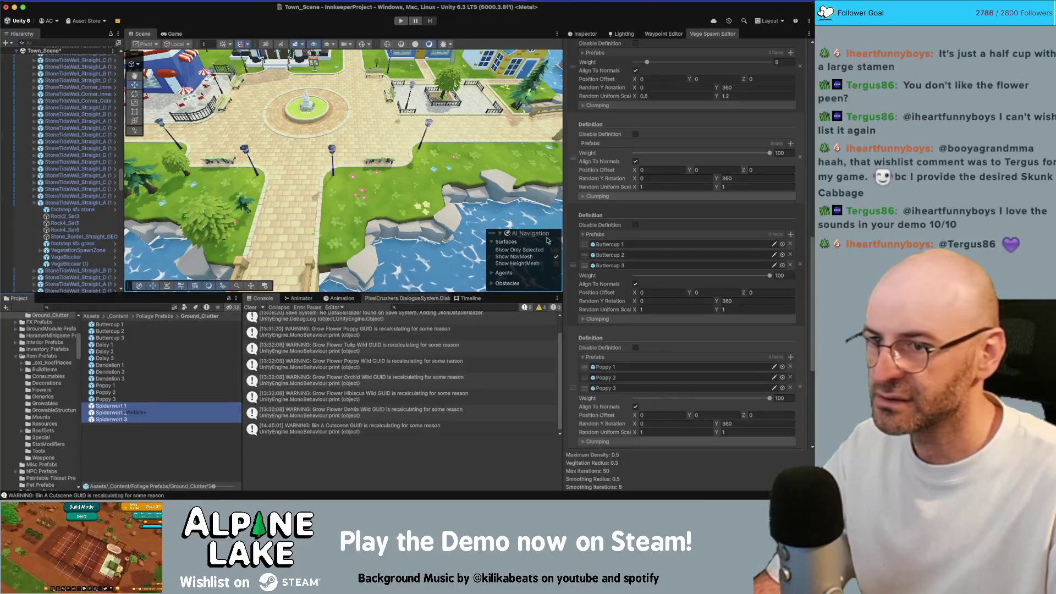
{"action": "left_click_drag", "start_coordinate": [591, 148], "coordinate": [592, 144]}
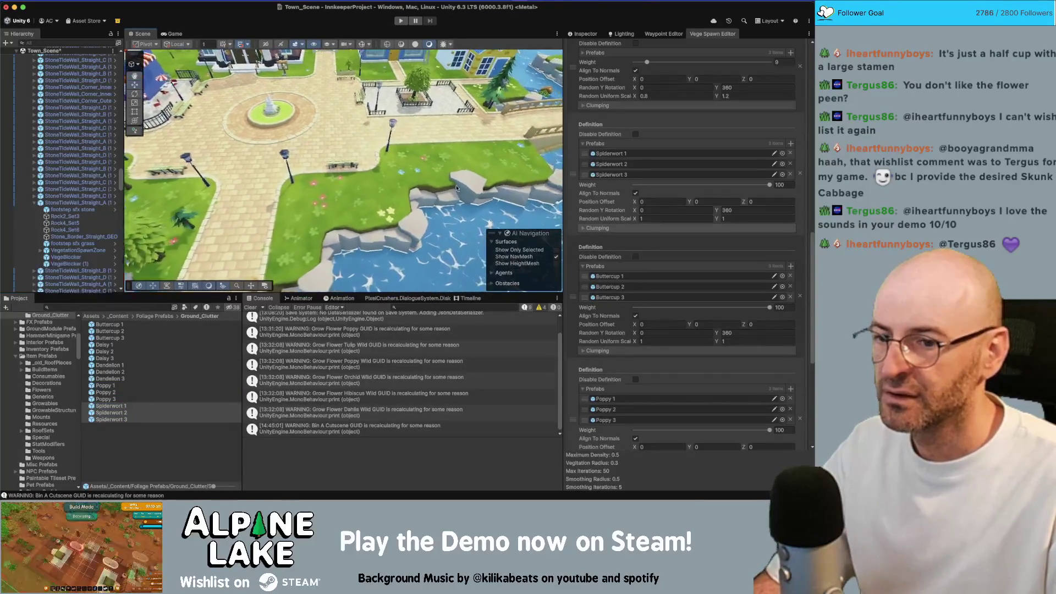
{"action": "scroll", "coordinate": [660, 385], "scroll_direction": "down", "scroll_amount": 5}
{"action": "left_click", "coordinate": [678, 389]}
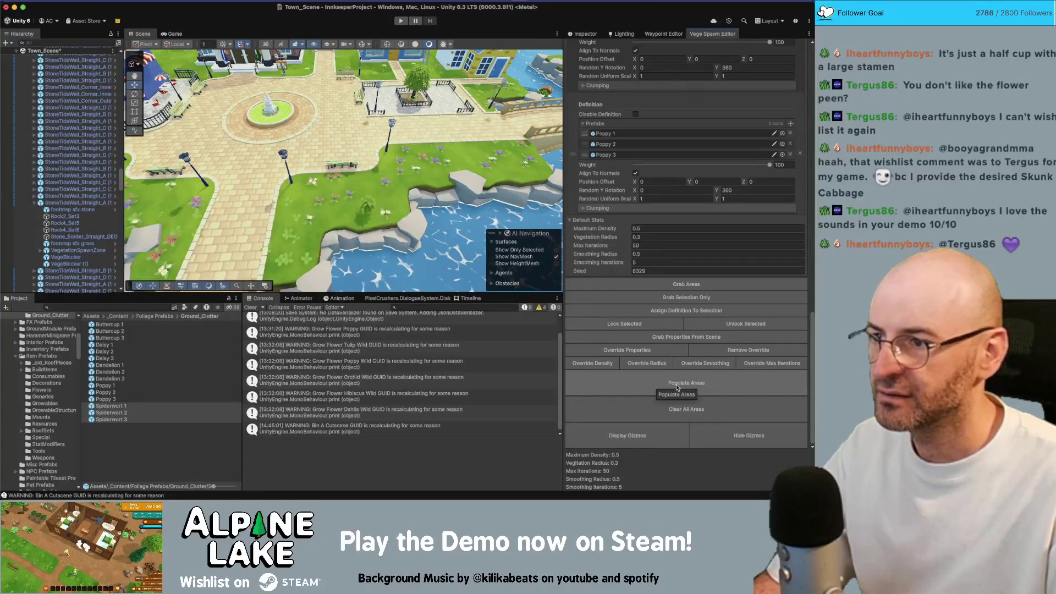
Lower the Poppy definition's weight to 26 and inspect the respawned flowers in the Scene view.
{"action": "mouse_move", "coordinate": [336, 175]}
{"action": "left_mouse_down"}
{"action": "mouse_move", "coordinate": [383, 198]}
{"action": "mouse_move", "coordinate": [357, 193]}
{"action": "left_mouse_up"}
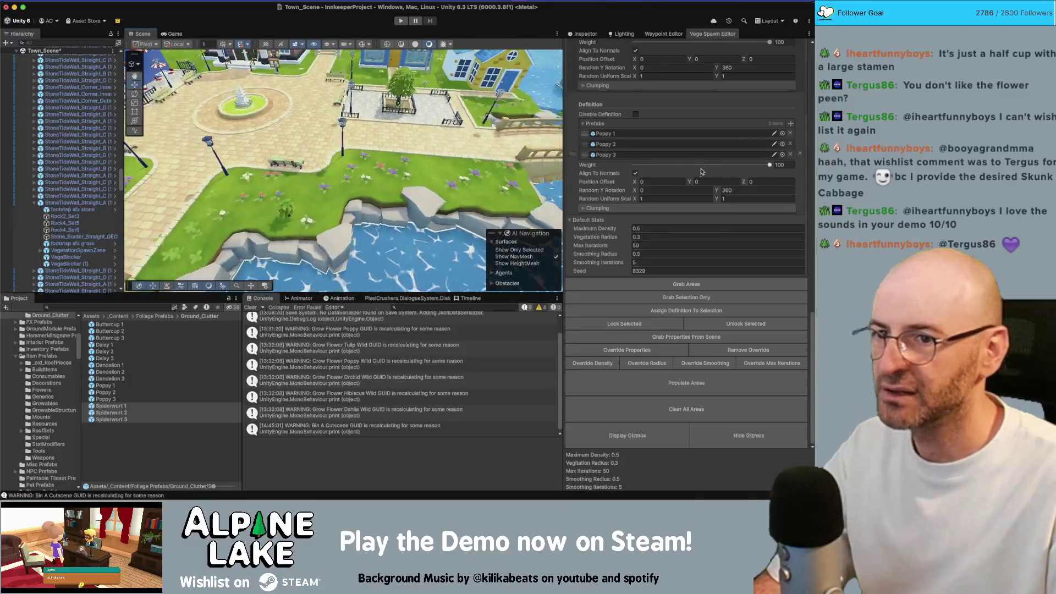
{"action": "scroll", "coordinate": [680, 155], "scroll_direction": "up", "scroll_amount": 3}
{"action": "scroll", "coordinate": [680, 156], "scroll_direction": "up", "scroll_amount": 2}
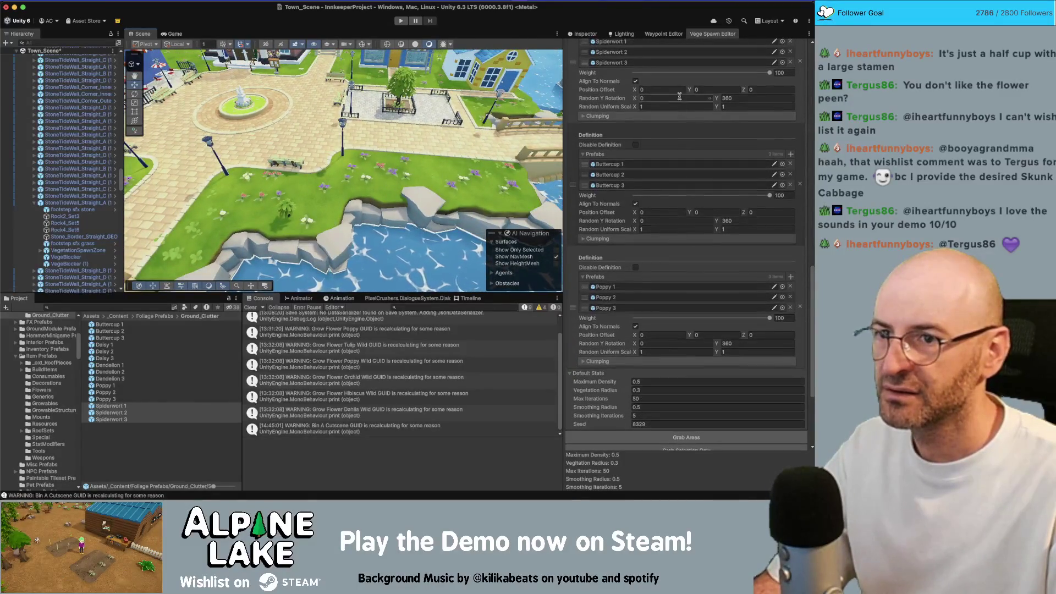
{"action": "left_click", "coordinate": [670, 321]}
{"action": "scroll", "coordinate": [671, 321], "scroll_direction": "down", "scroll_amount": 6}
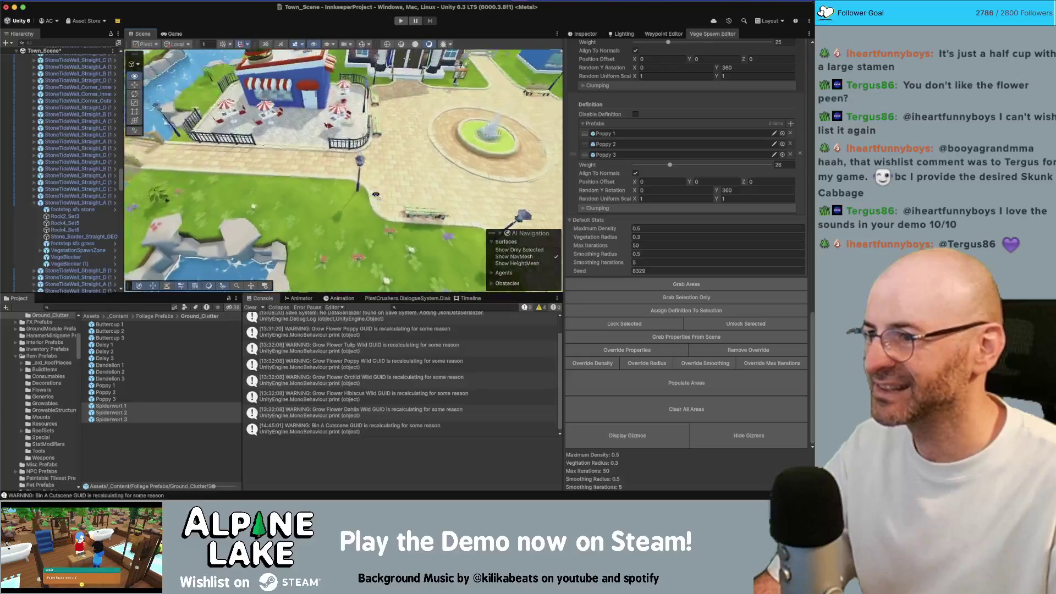
{"action": "scroll", "coordinate": [375, 194], "scroll_direction": "up", "scroll_amount": 10}
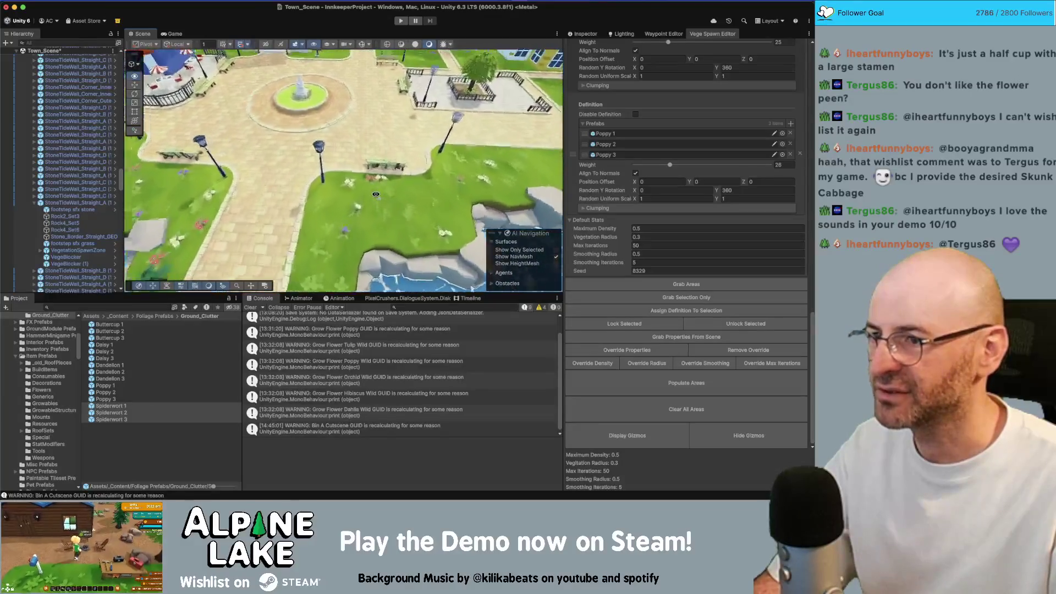
{"action": "scroll", "coordinate": [375, 194], "scroll_direction": "down", "scroll_amount": 10}
{"action": "scroll", "coordinate": [375, 194], "scroll_direction": "up", "scroll_amount": 6}
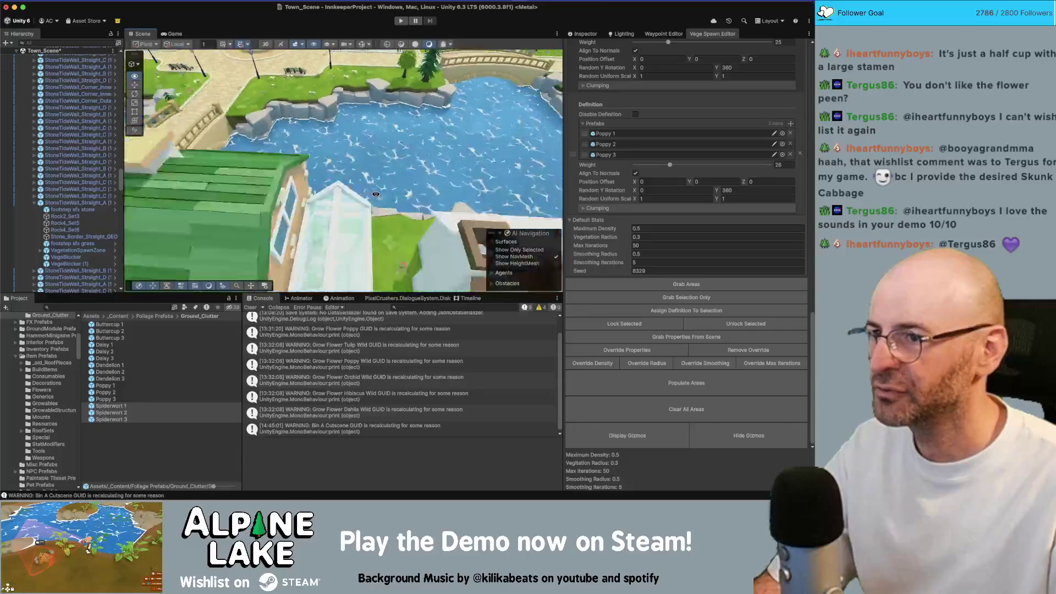
{"action": "scroll", "coordinate": [375, 194], "scroll_direction": "up", "scroll_amount": 8}
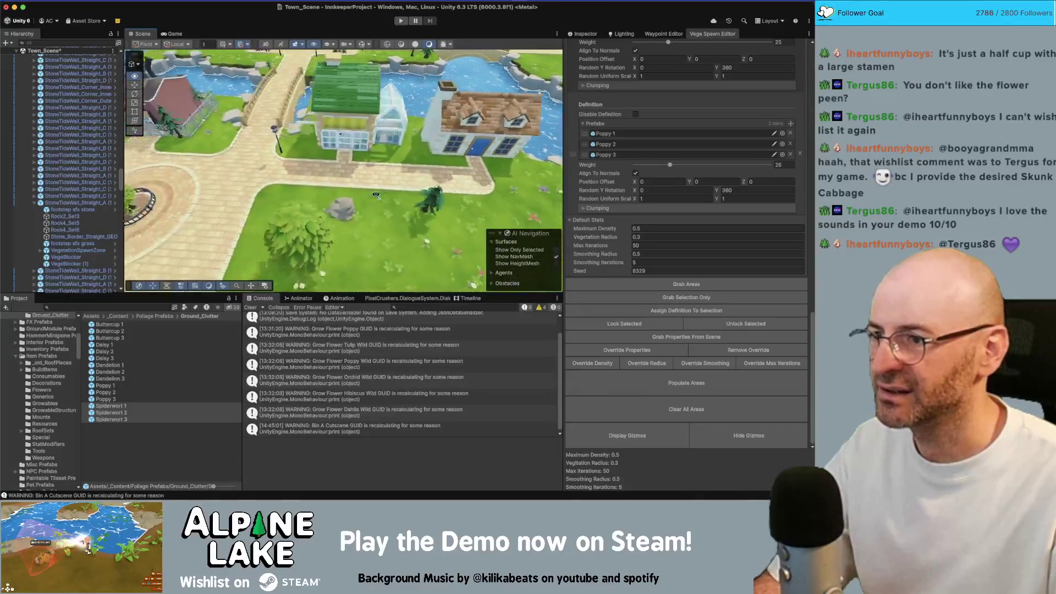
{"action": "key", "text": "a"}
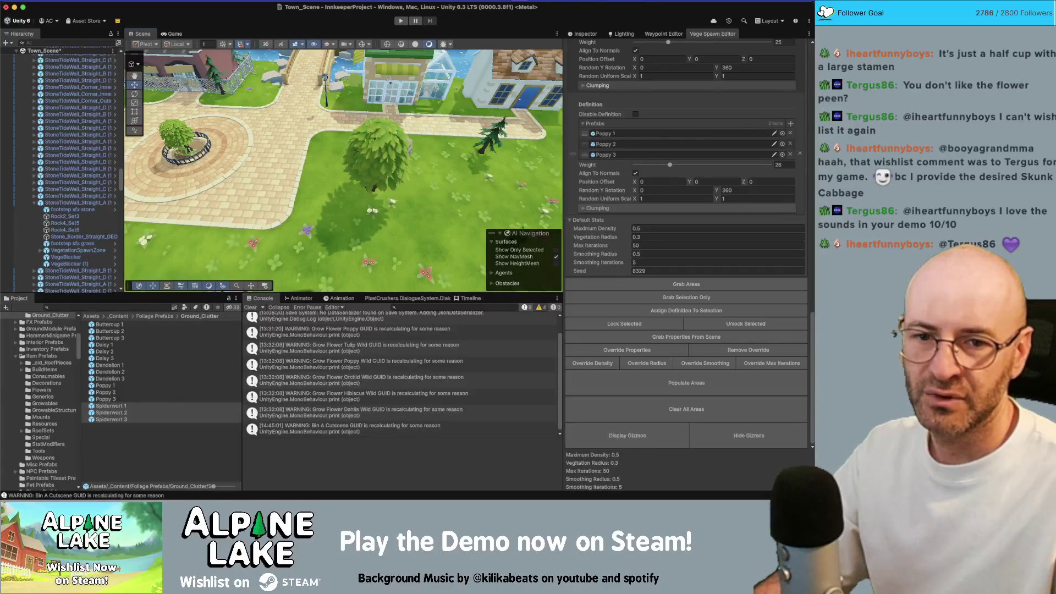
{"action": "left_click", "coordinate": [894, 333]}
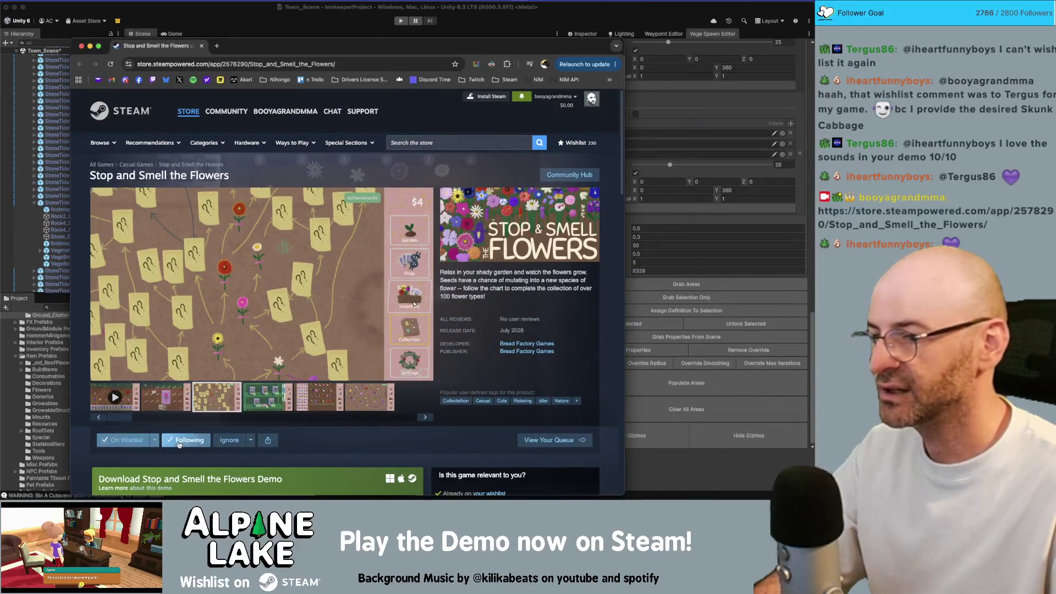
Scroll through the Stop and Smell the Flowers store page.
{"action": "scroll", "coordinate": [398, 427], "scroll_direction": "down", "scroll_amount": 3}
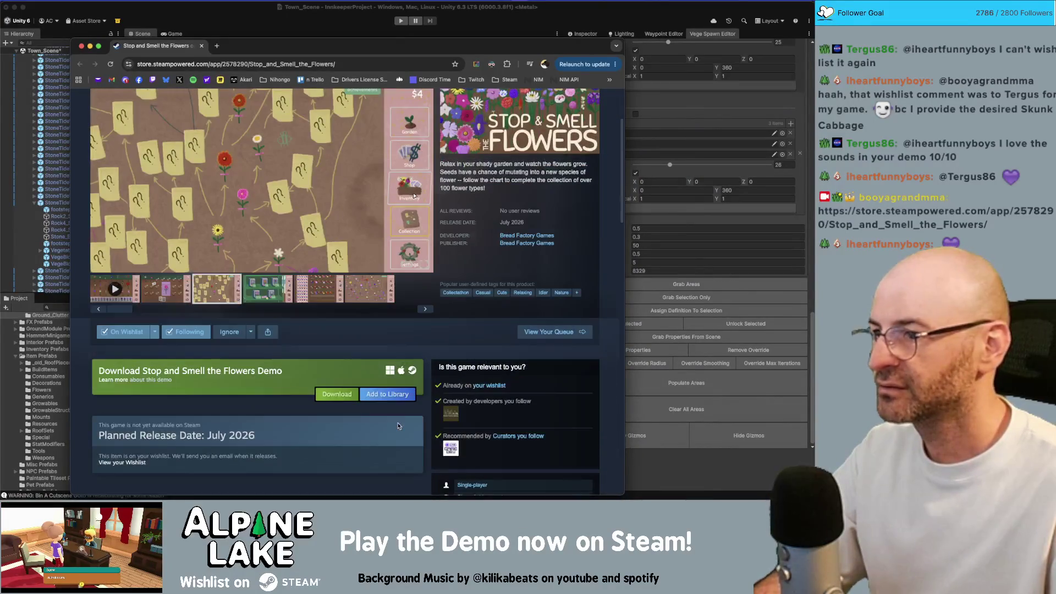
{"action": "scroll", "coordinate": [199, 121], "scroll_direction": "up", "scroll_amount": 2}
{"action": "scroll", "coordinate": [242, 184], "scroll_direction": "down", "scroll_amount": 2}
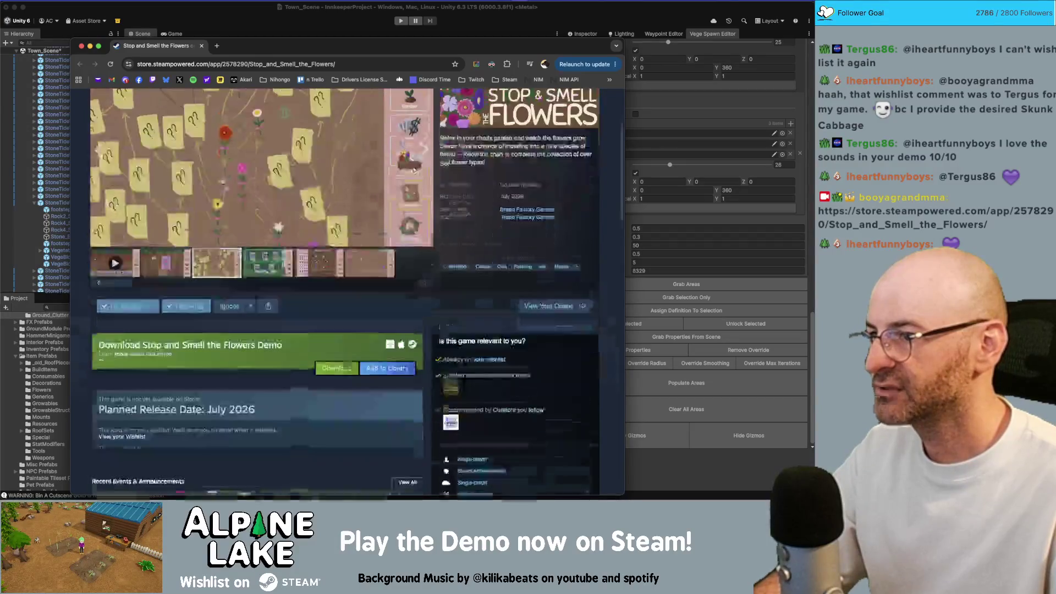
{"action": "scroll", "coordinate": [238, 153], "scroll_direction": "down", "scroll_amount": 8}
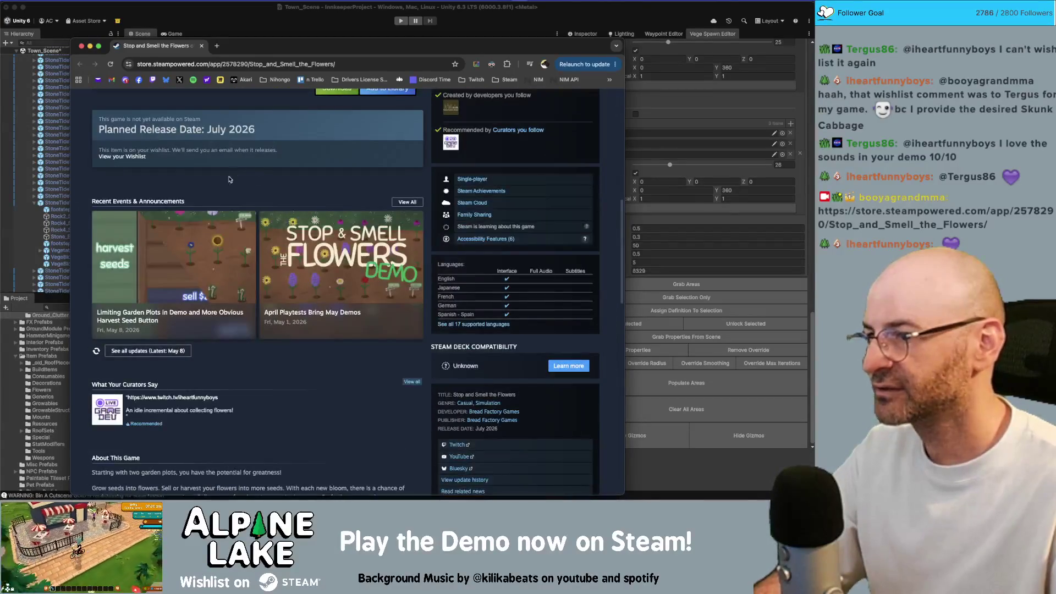
{"action": "scroll", "coordinate": [297, 339], "scroll_direction": "down", "scroll_amount": 15}
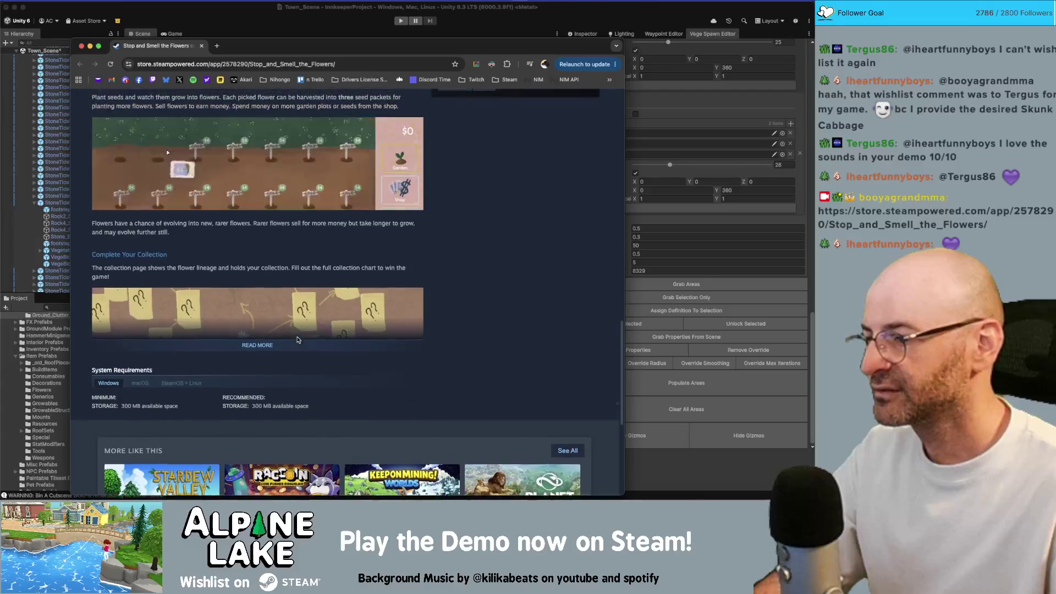
{"action": "mouse_move", "coordinate": [165, 236]}
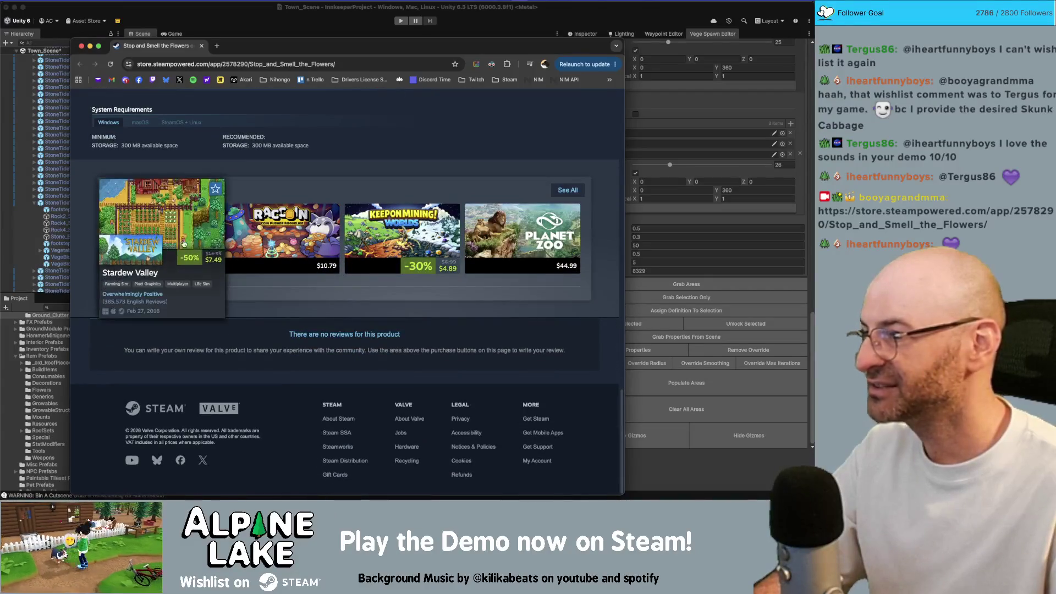
{"action": "scroll", "coordinate": [236, 173], "scroll_direction": "up", "scroll_amount": 15}
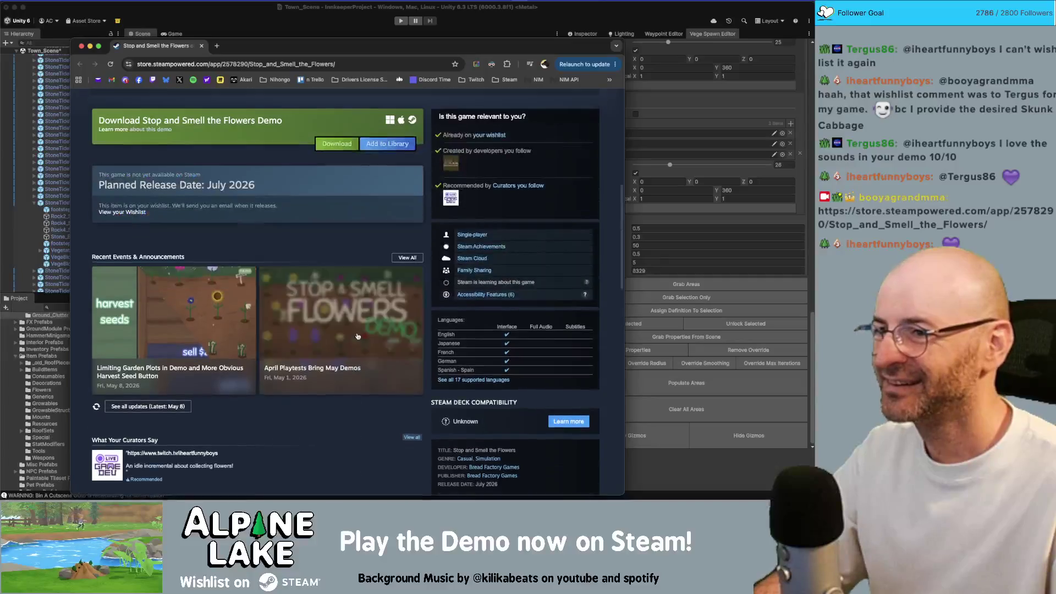
{"action": "scroll", "coordinate": [385, 326], "scroll_direction": "up", "scroll_amount": 6}
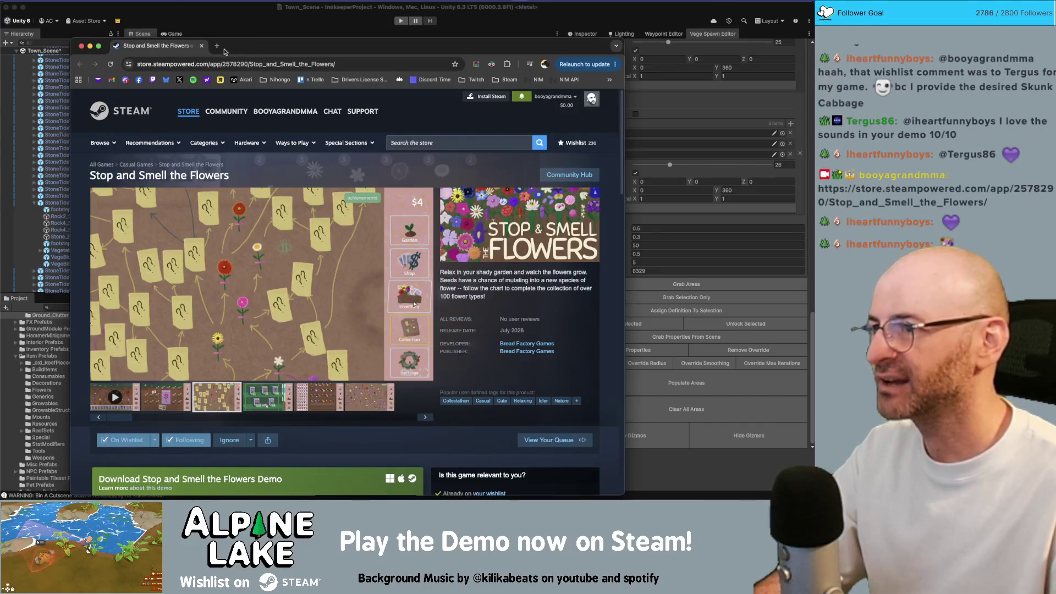
Navigate from the store's browse options to the Upcoming Releases page.
{"action": "left_click", "coordinate": [432, 144]}
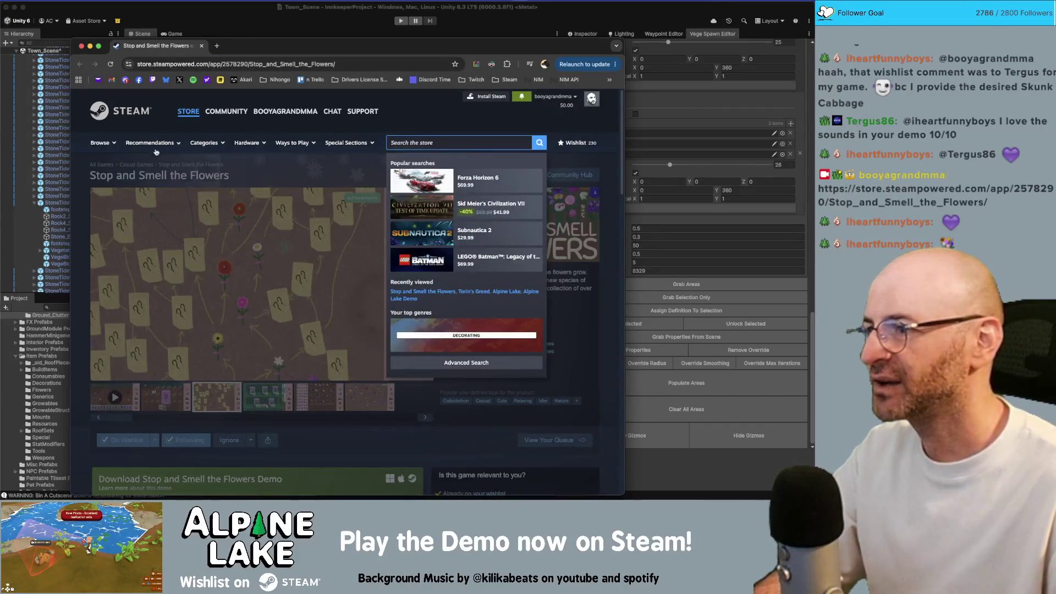
{"action": "left_click", "coordinate": [100, 143]}
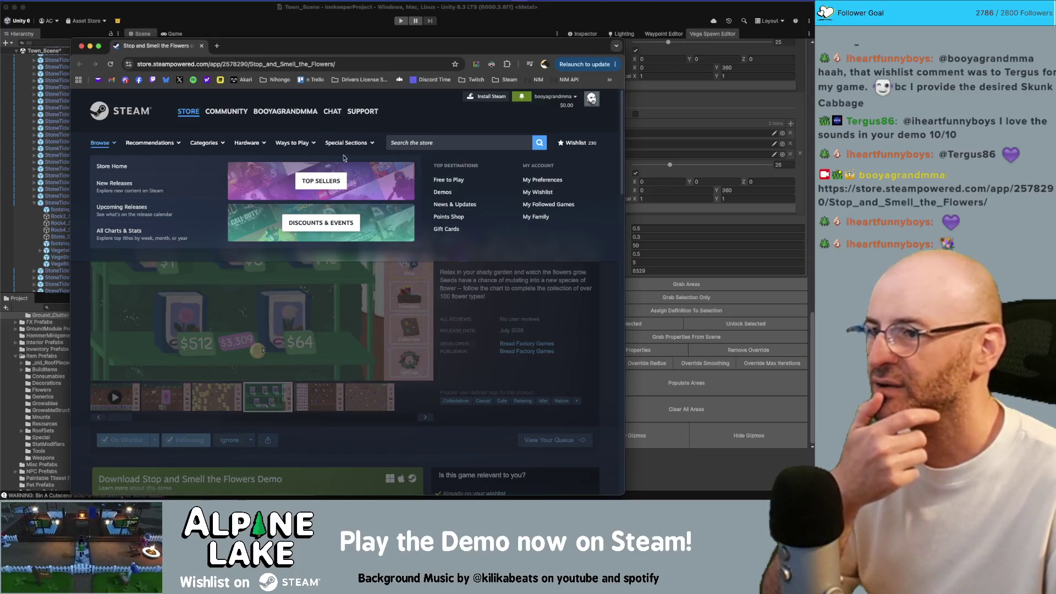
{"action": "left_click", "coordinate": [115, 165]}
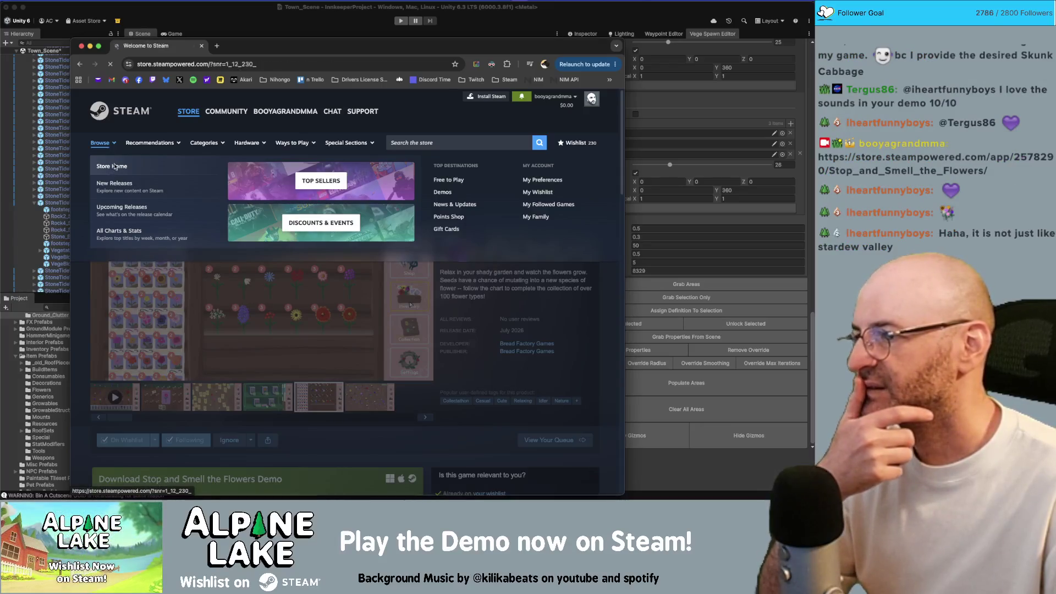
{"action": "left_click", "coordinate": [120, 208]}
Choose Decorating from the Upcoming Releases page's Categories list.
{"action": "scroll", "coordinate": [207, 268], "scroll_direction": "down", "scroll_amount": 1}
{"action": "scroll", "coordinate": [208, 269], "scroll_direction": "down", "scroll_amount": 1}
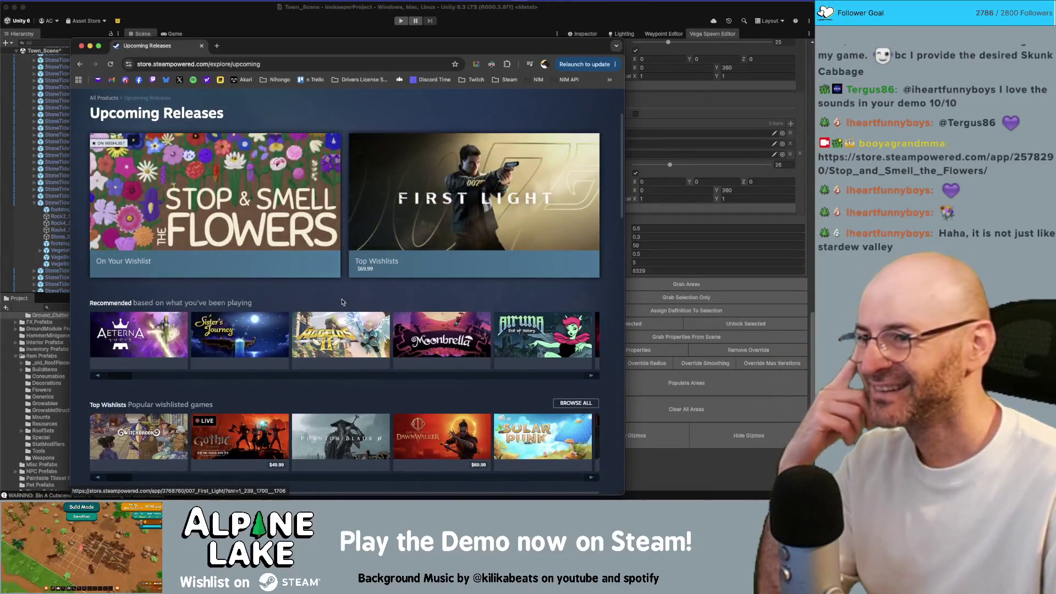
{"action": "scroll", "coordinate": [219, 205], "scroll_direction": "down", "scroll_amount": 4}
{"action": "scroll", "coordinate": [242, 208], "scroll_direction": "down", "scroll_amount": 5}
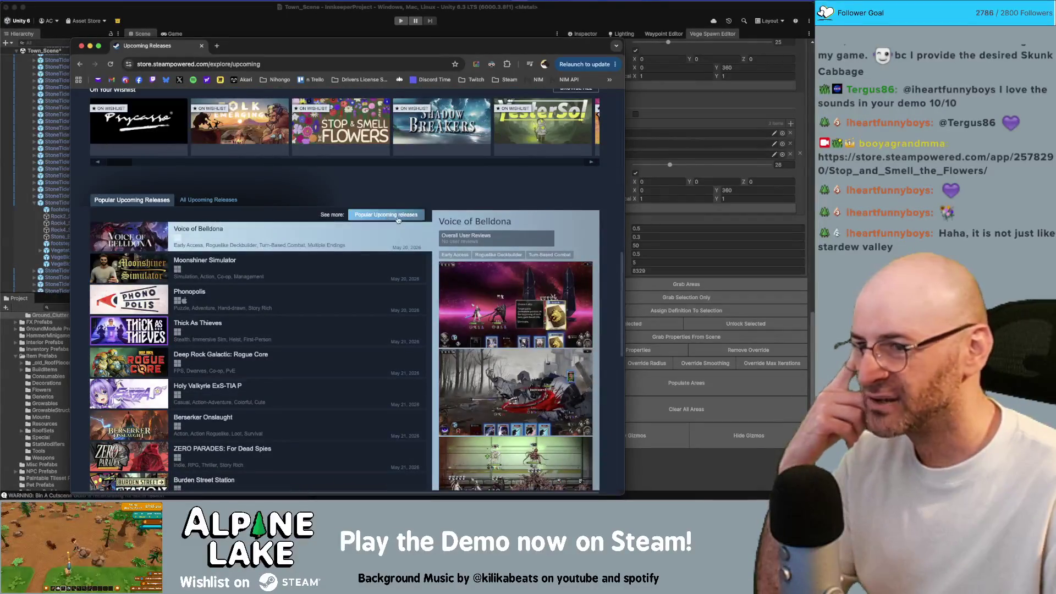
{"action": "scroll", "coordinate": [263, 322], "scroll_direction": "up", "scroll_amount": 10}
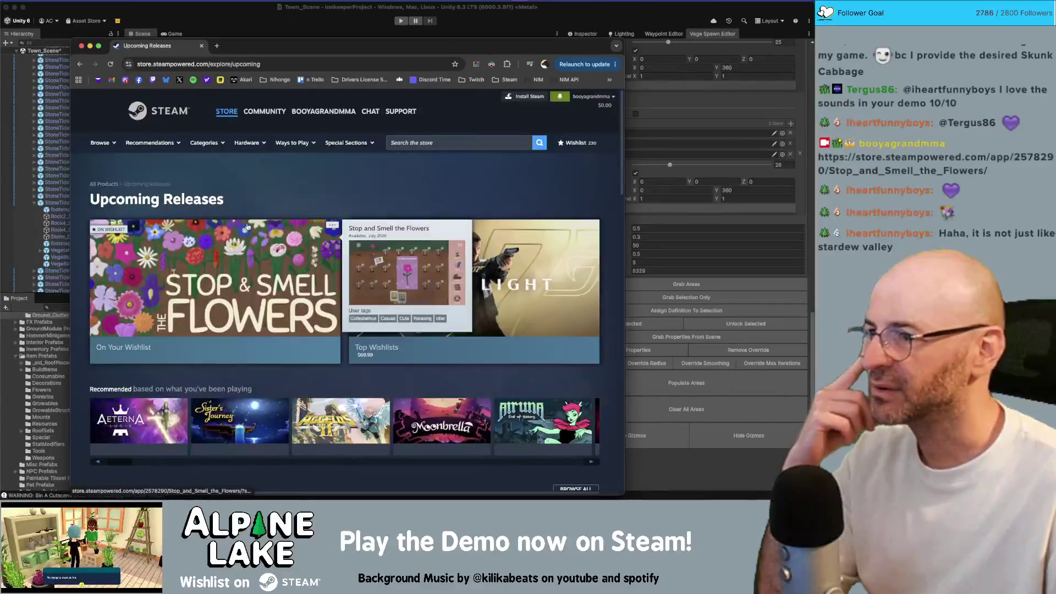
{"action": "mouse_move", "coordinate": [214, 144]}
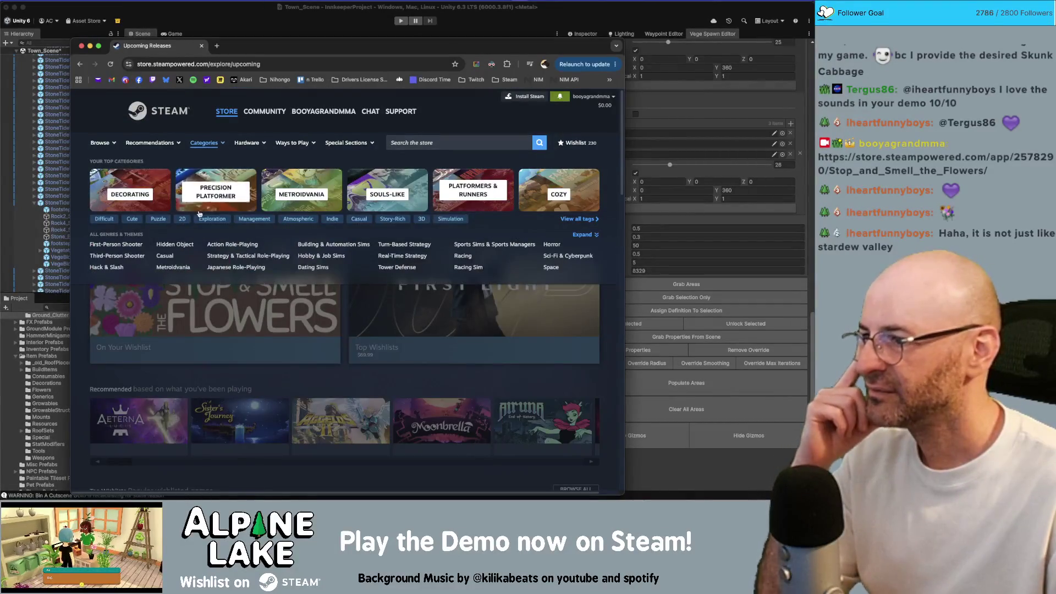
{"action": "left_click", "coordinate": [139, 195]}
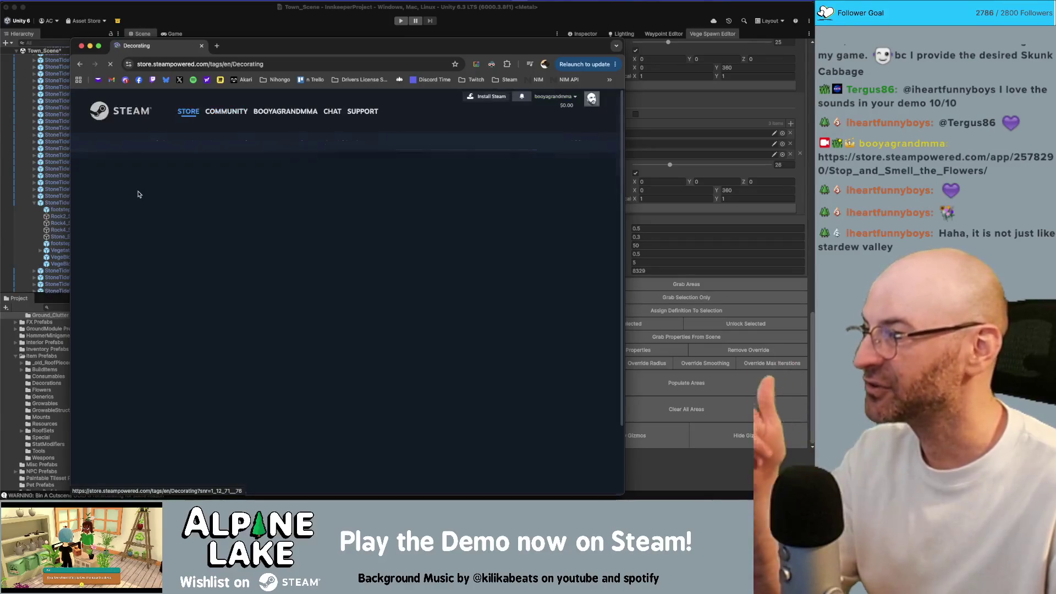
Browse the Decorating tag page and filter its games to RPG.
{"action": "scroll", "coordinate": [311, 296], "scroll_direction": "down", "scroll_amount": 5}
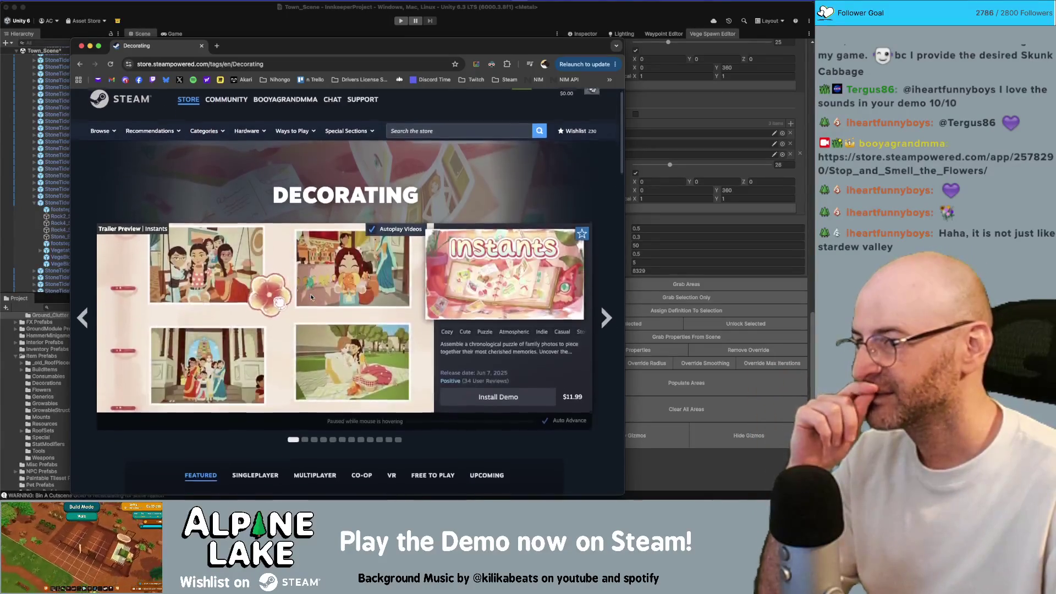
{"action": "scroll", "coordinate": [312, 297], "scroll_direction": "down", "scroll_amount": 3}
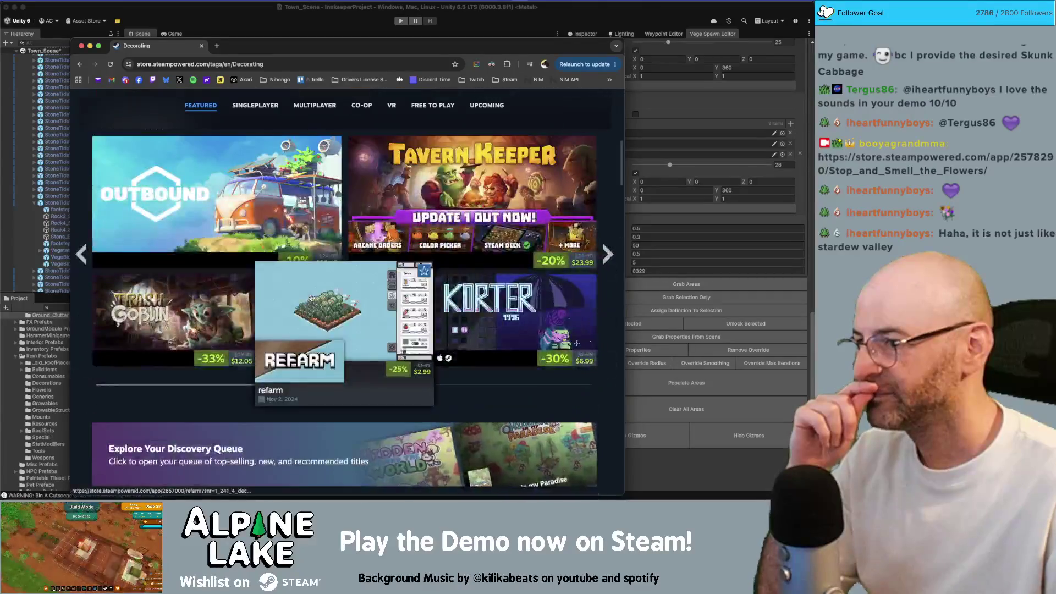
{"action": "scroll", "coordinate": [477, 388], "scroll_direction": "down", "scroll_amount": 7}
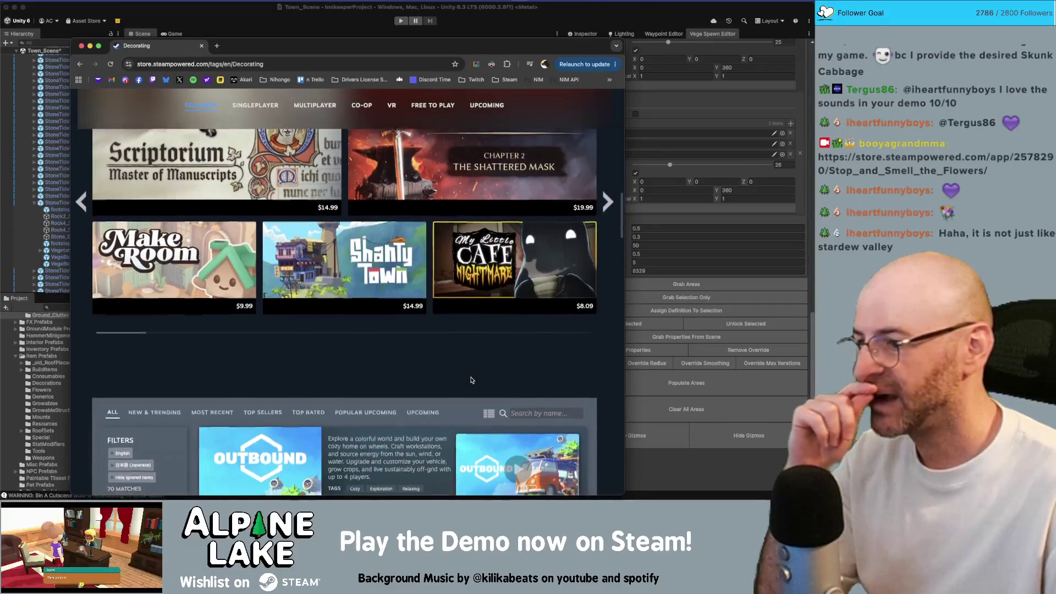
{"action": "scroll", "coordinate": [472, 380], "scroll_direction": "down", "scroll_amount": 3}
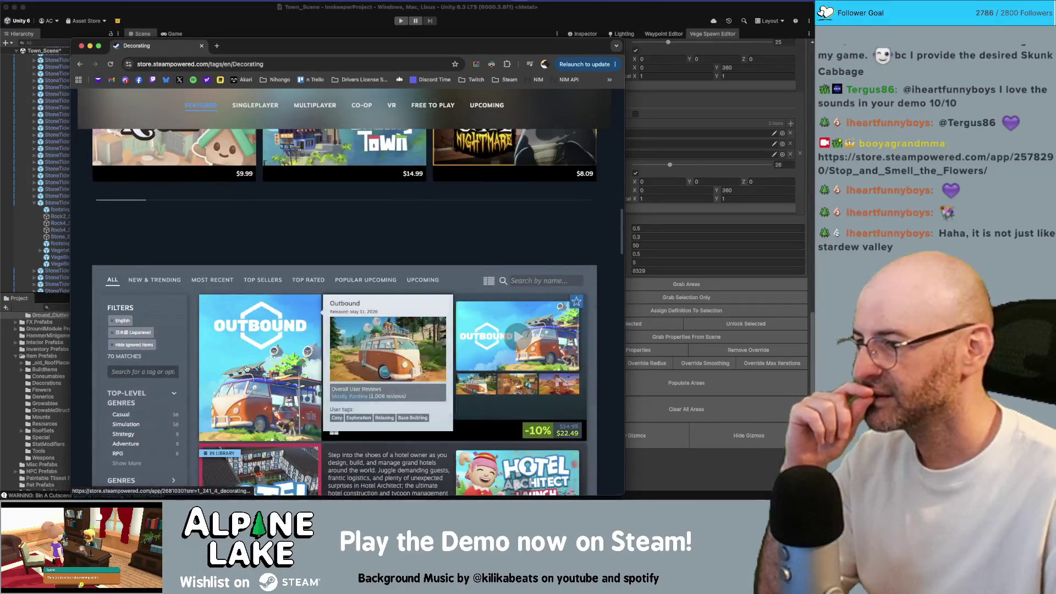
{"action": "scroll", "coordinate": [146, 390], "scroll_direction": "down", "scroll_amount": 1}
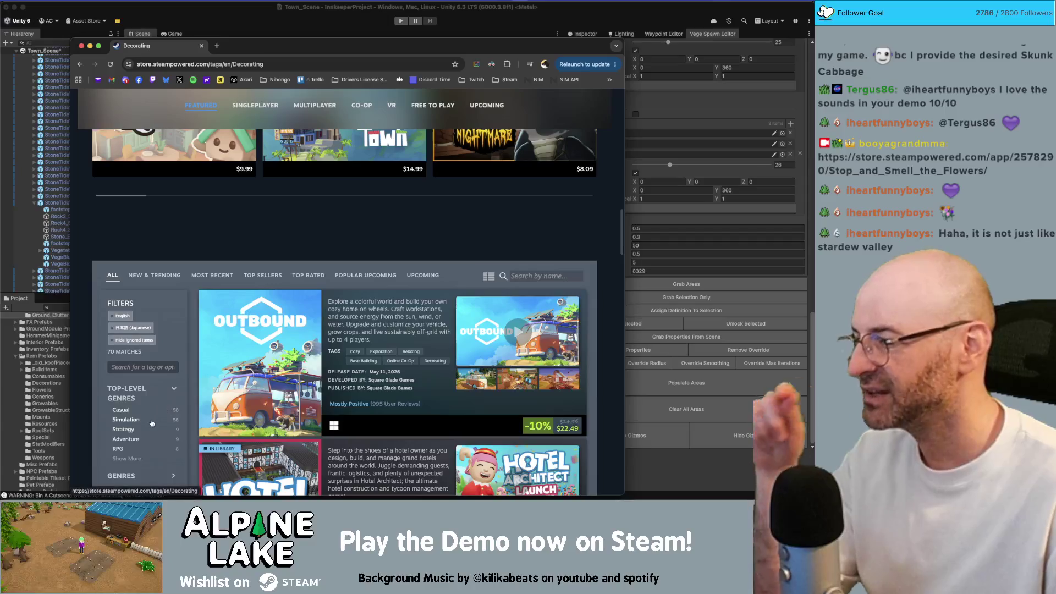
{"action": "scroll", "coordinate": [141, 432], "scroll_direction": "down", "scroll_amount": 1}
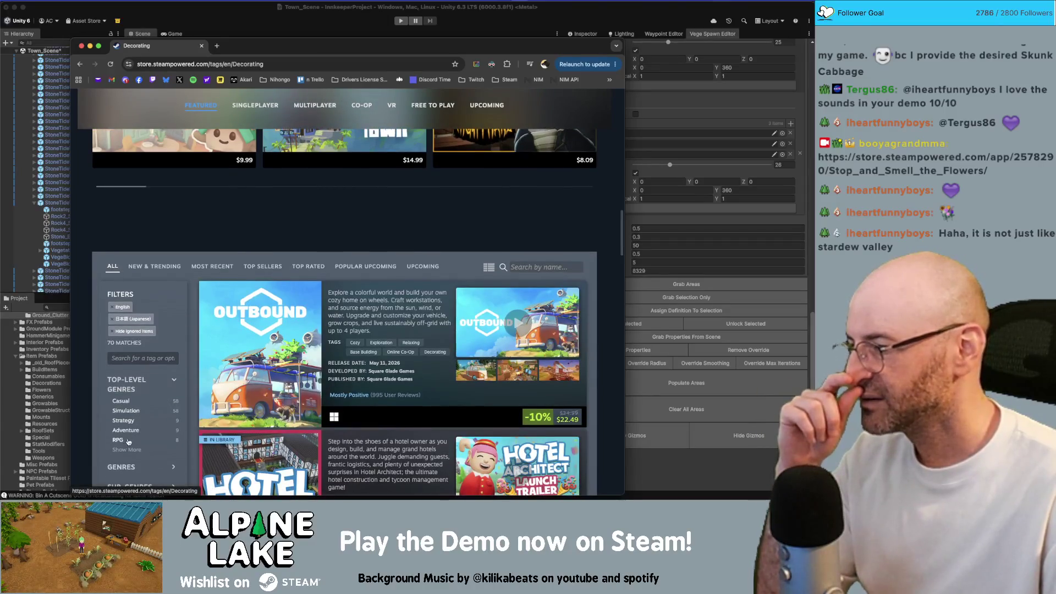
{"action": "left_click", "coordinate": [127, 441]}
{"action": "scroll", "coordinate": [301, 296], "scroll_direction": "down", "scroll_amount": 8}
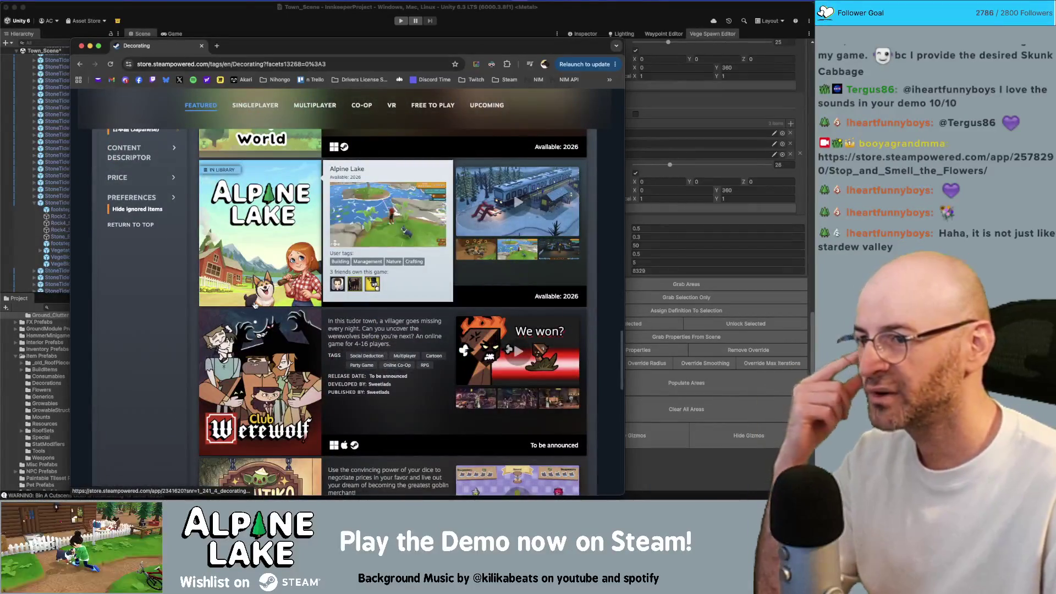
Review the Decorating listings, then switch to the other browser window.
{"action": "scroll", "coordinate": [154, 363], "scroll_direction": "up", "scroll_amount": 8}
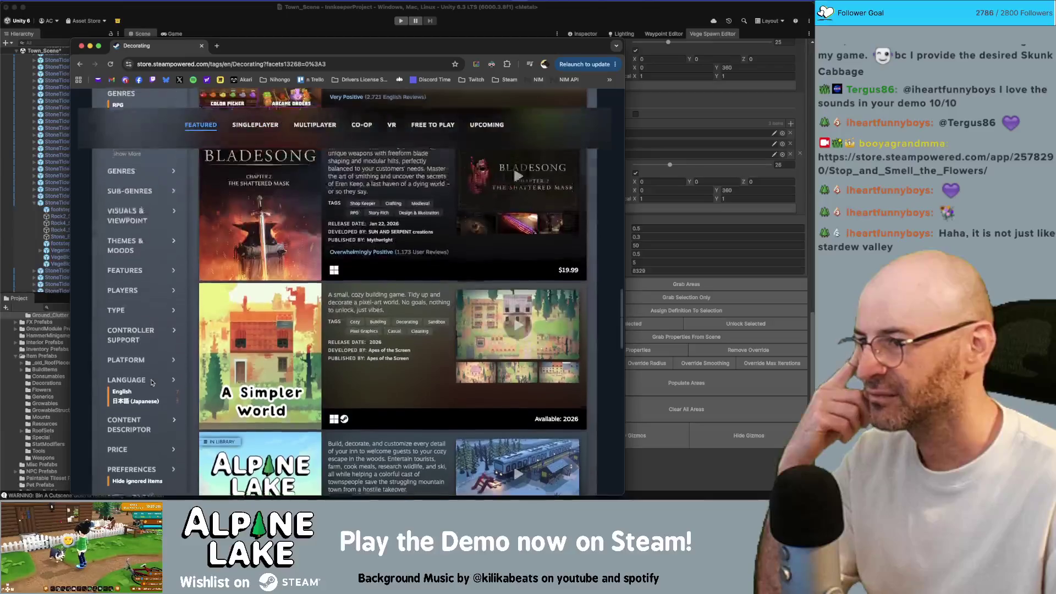
{"action": "scroll", "coordinate": [154, 379], "scroll_direction": "down", "scroll_amount": 5}
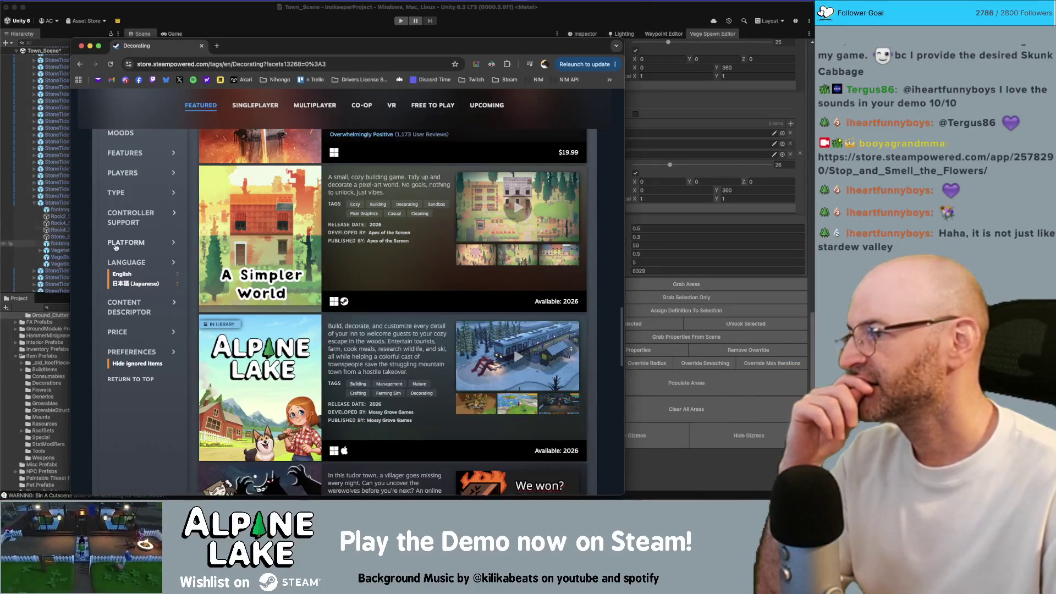
{"action": "scroll", "coordinate": [172, 226], "scroll_direction": "down", "scroll_amount": 15}
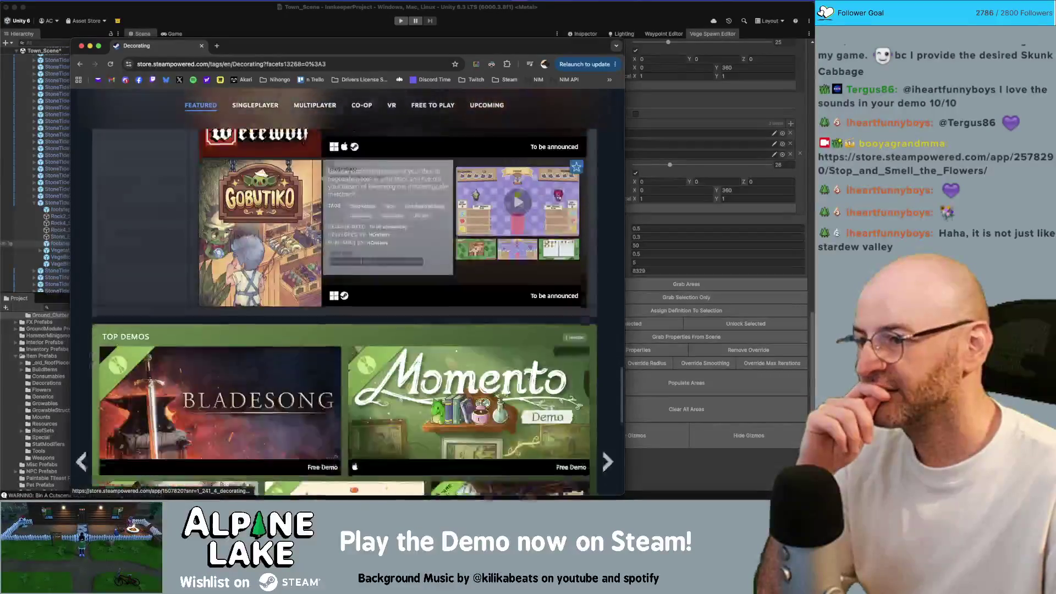
{"action": "scroll", "coordinate": [168, 308], "scroll_direction": "up", "scroll_amount": 15}
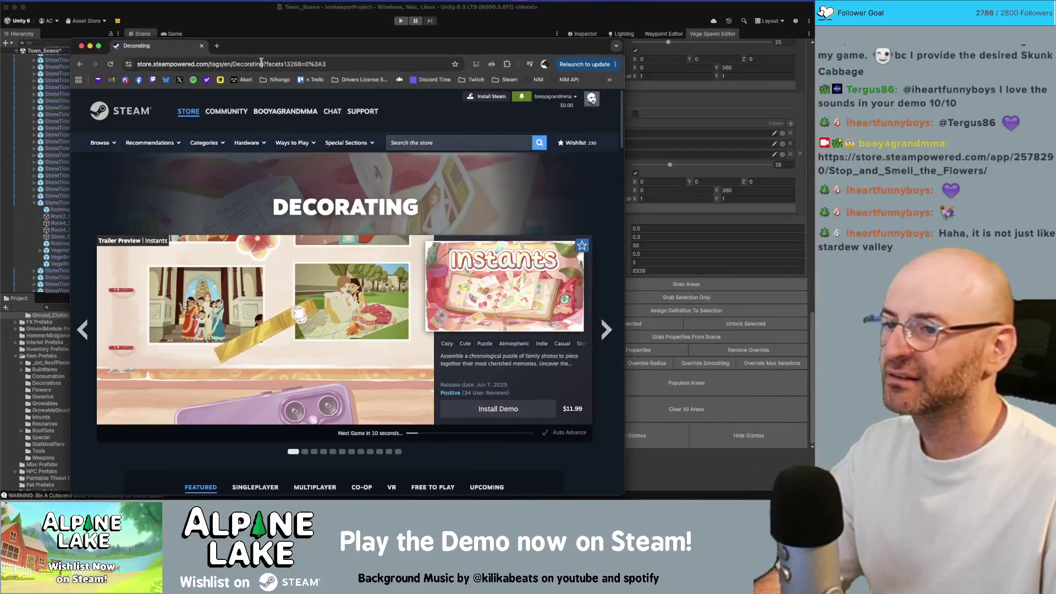
{"action": "key", "text": "super+grave"}
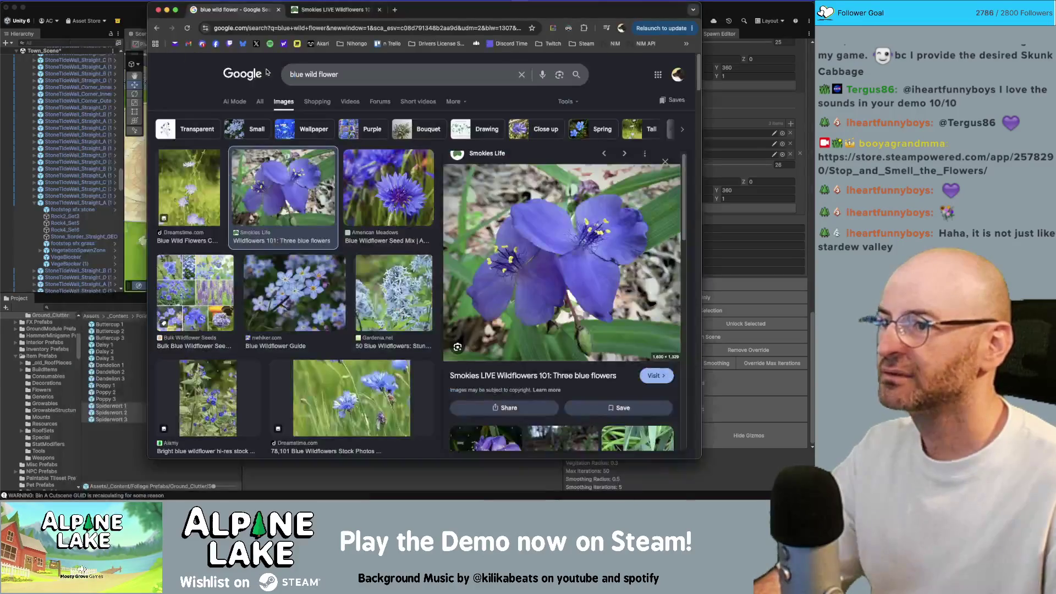
Back in Unity, set Spiderwort weight 16, Buttercup 19 and Poppy 17, checking the lawn flowers.
{"action": "left_click", "coordinate": [122, 15]}
{"action": "left_click_drag", "start_coordinate": [341, 165], "coordinate": [401, 165]}
{"action": "scroll", "coordinate": [631, 270], "scroll_direction": "up", "scroll_amount": 2}
{"action": "scroll", "coordinate": [631, 269], "scroll_direction": "up", "scroll_amount": 5}
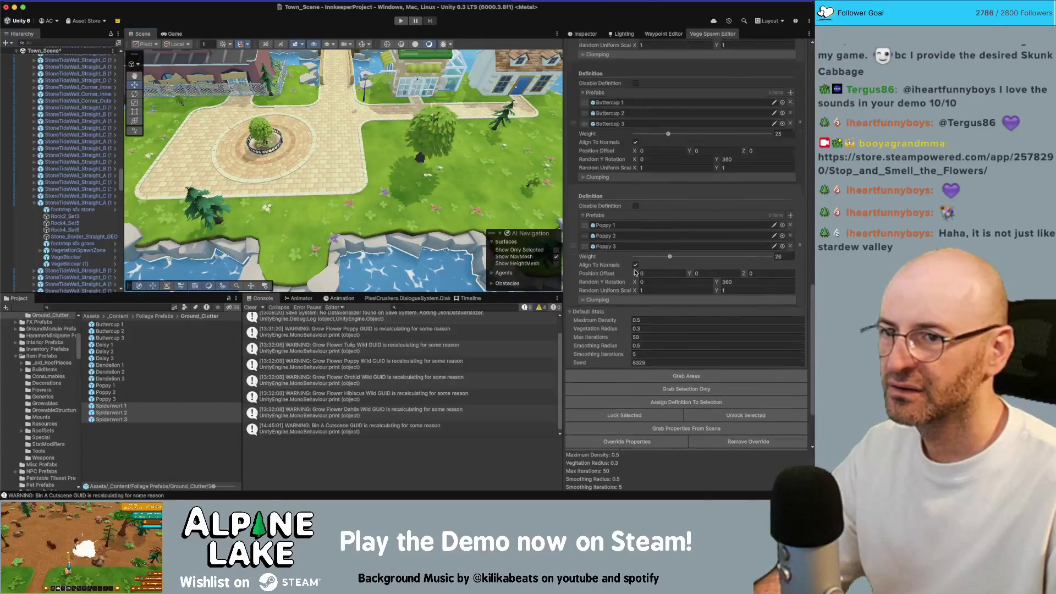
{"action": "left_click", "coordinate": [654, 73]}
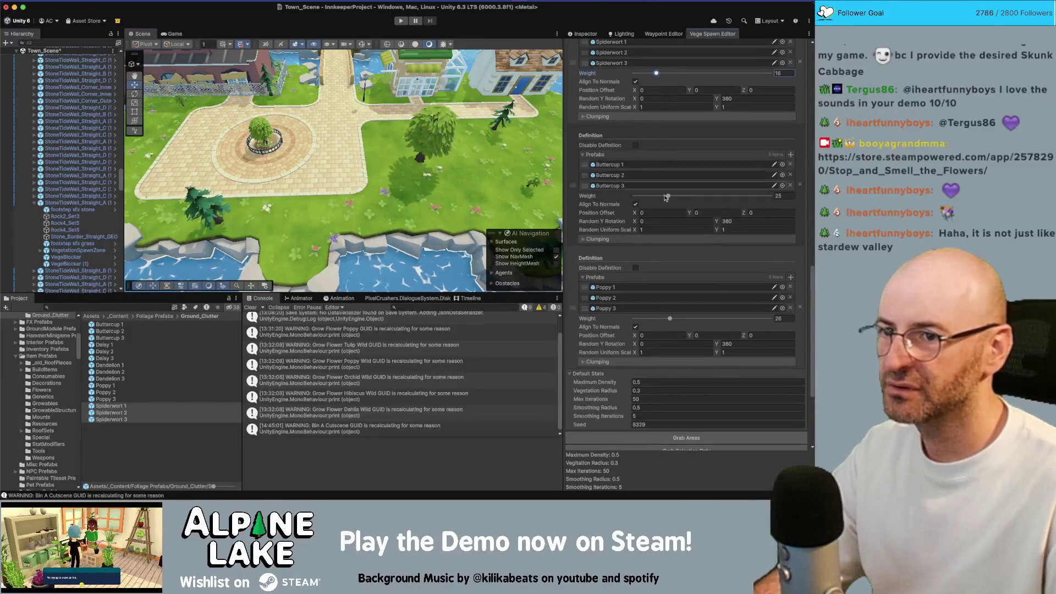
{"action": "left_click", "coordinate": [658, 319]}
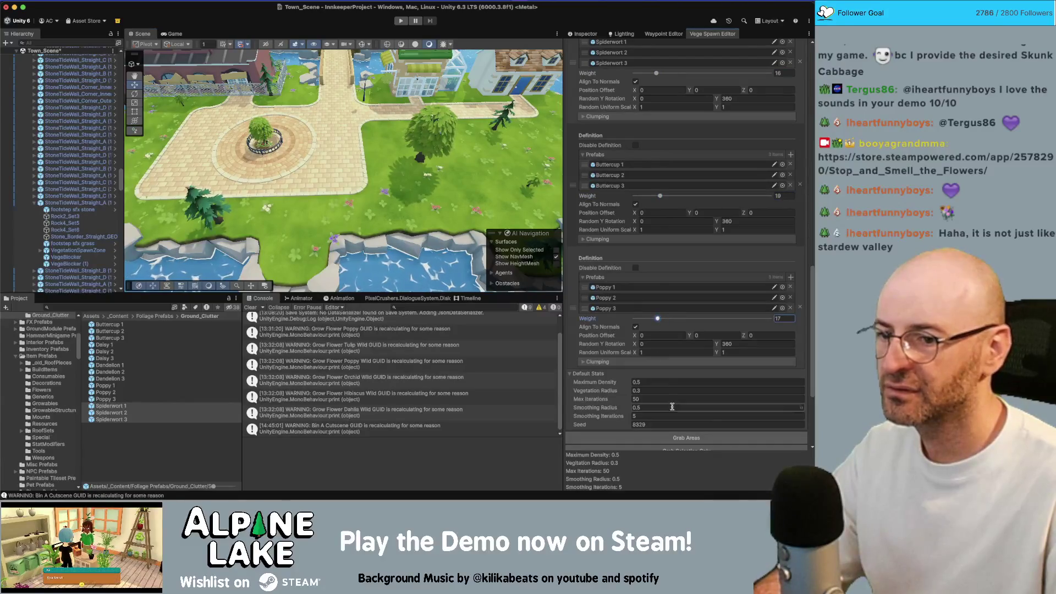
{"action": "scroll", "coordinate": [657, 322], "scroll_direction": "down", "scroll_amount": 6}
{"action": "mouse_move", "coordinate": [401, 181]}
{"action": "left_mouse_down"}
{"action": "mouse_move", "coordinate": [388, 187]}
{"action": "mouse_move", "coordinate": [363, 166]}
{"action": "mouse_move", "coordinate": [384, 143]}
{"action": "left_mouse_up"}
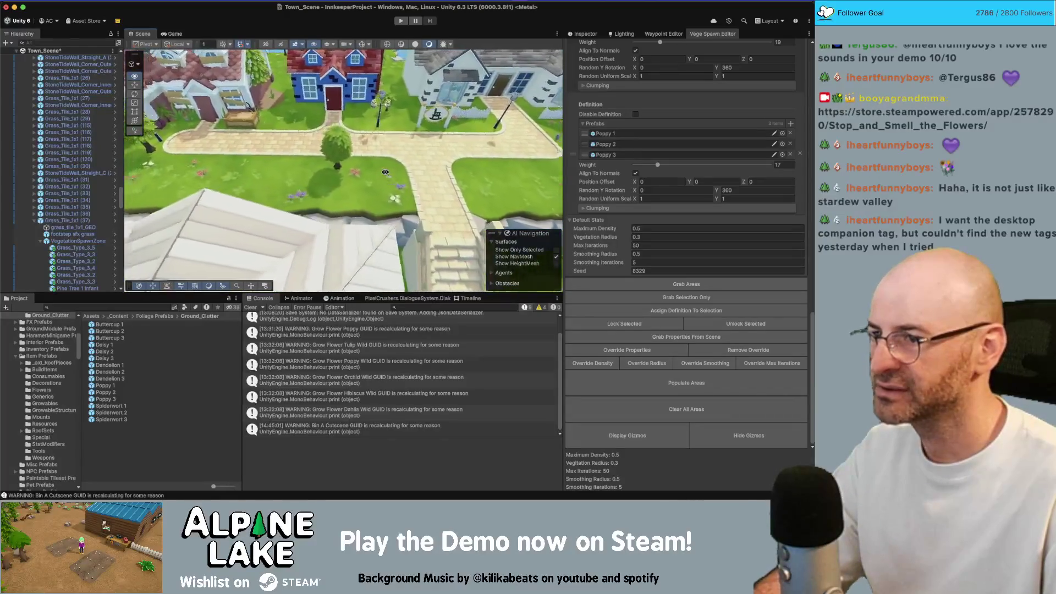
{"action": "left_click_drag", "start_coordinate": [319, 165], "coordinate": [382, 177]}
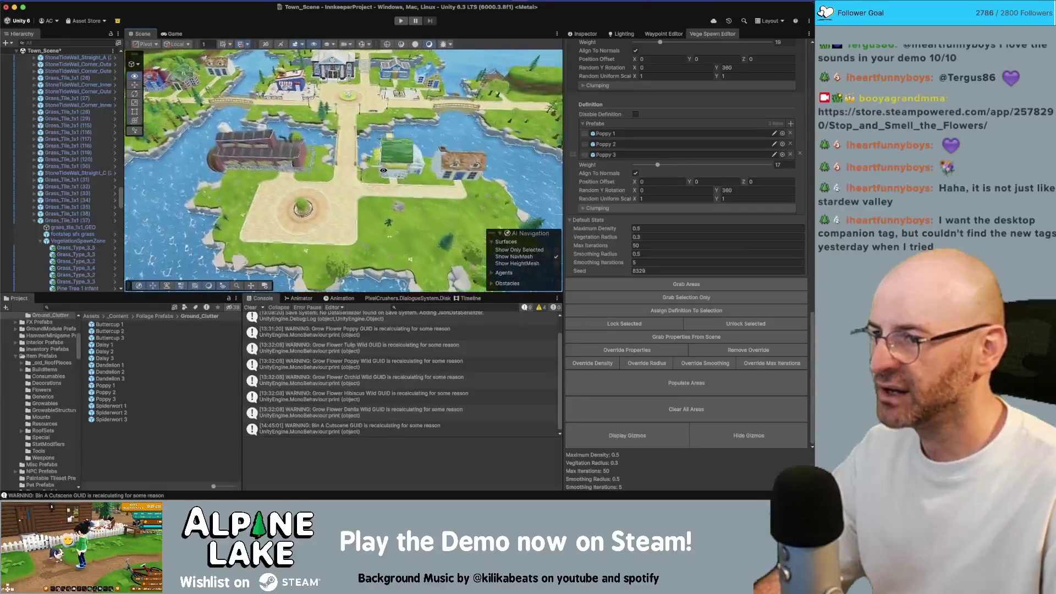
Fly the camera over the town and lake to check the flowers, then save Town_Scene.
{"action": "key", "text": "Up"}
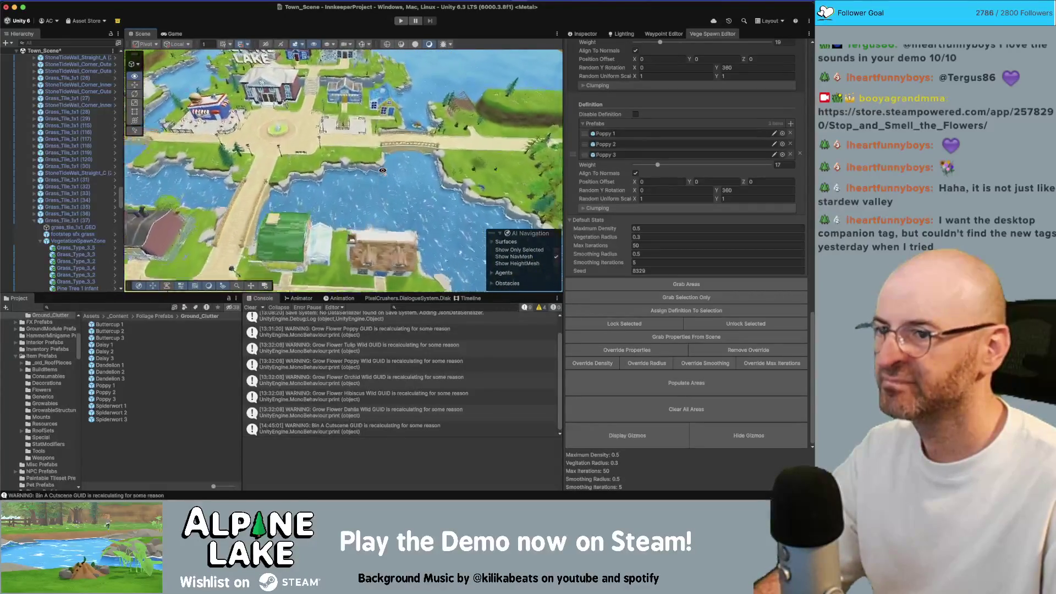
{"action": "key", "text": "Up"}
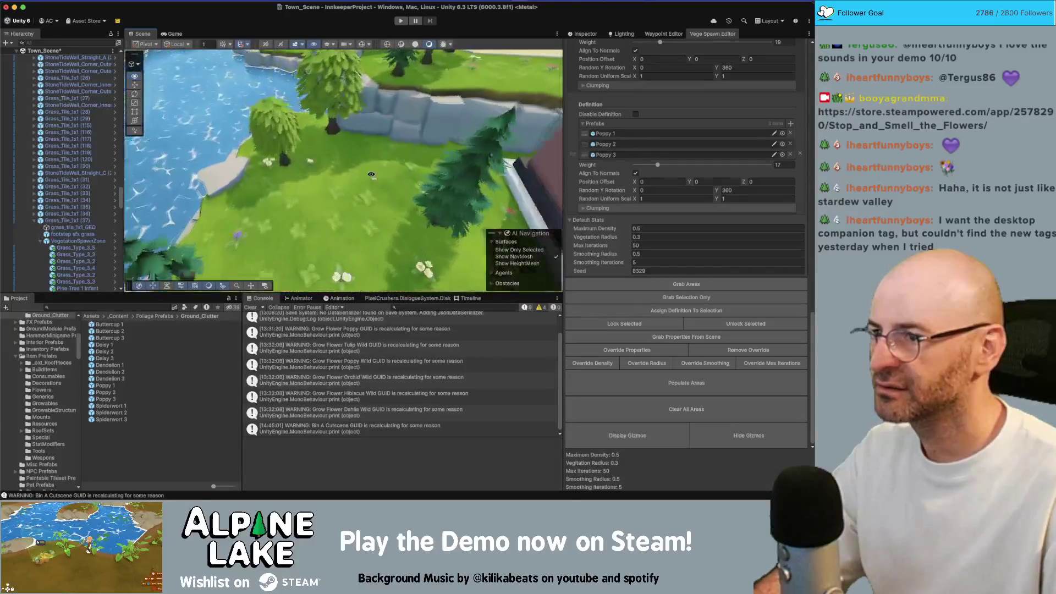
{"action": "mouse_move", "coordinate": [373, 175]}
{"action": "left_mouse_down"}
{"action": "mouse_move", "coordinate": [346, 161]}
{"action": "mouse_move", "coordinate": [369, 155]}
{"action": "left_mouse_up"}
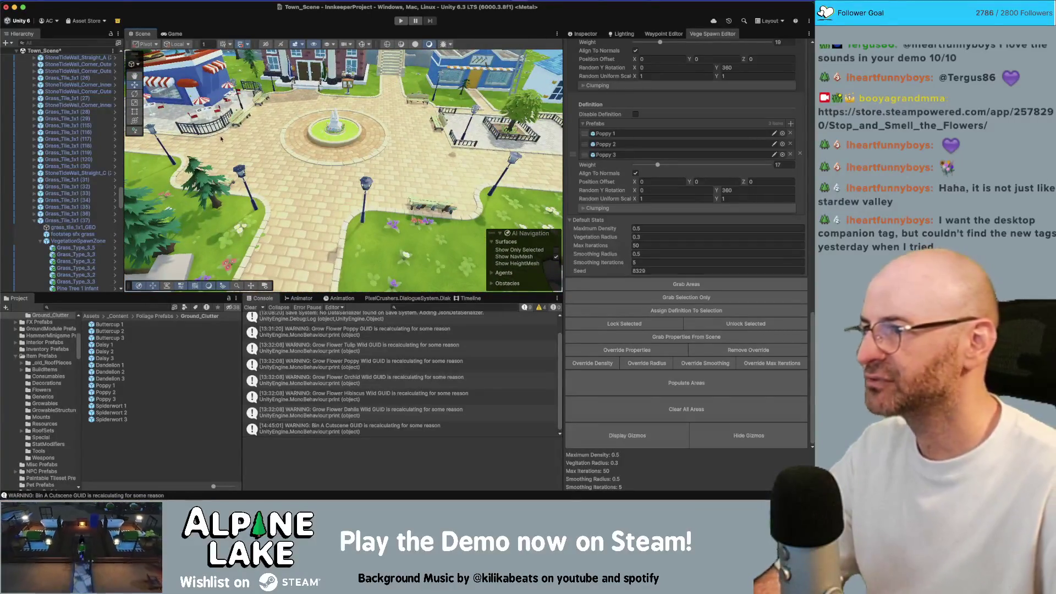
{"action": "key", "text": "super+s"}
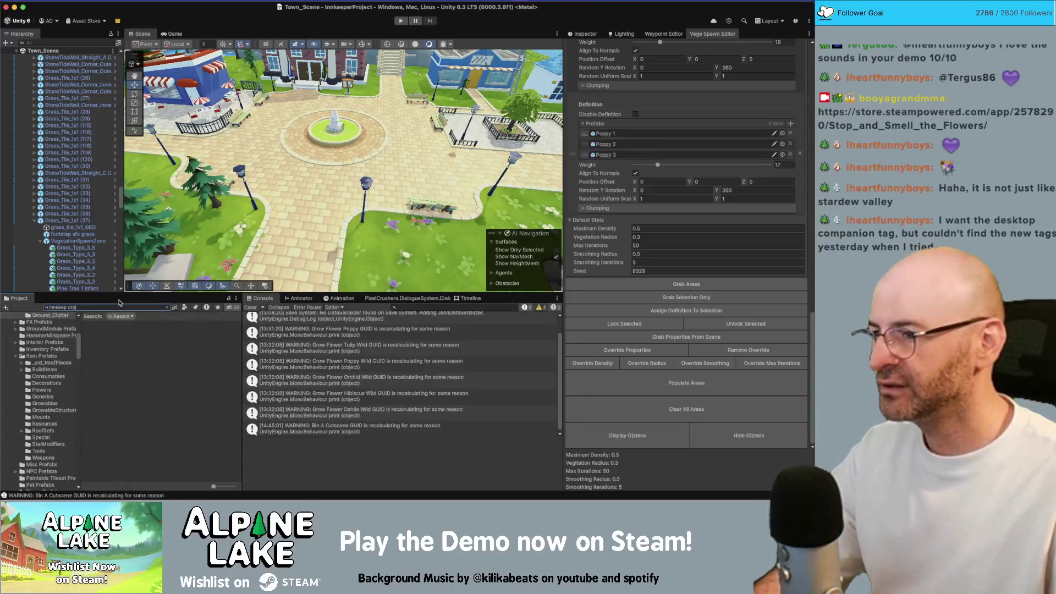
Find the Innkeeper pipeline asset via 'inn', set Anti Aliasing (MSAA) to Disabled, then show the Game view.
{"action": "type", "text": "inn"}
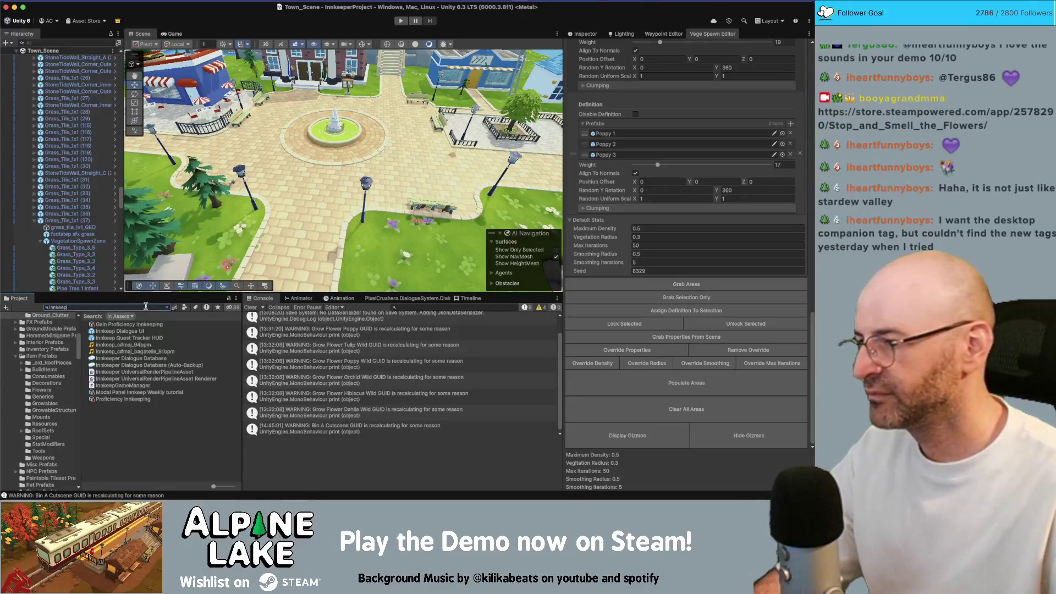
{"action": "left_click", "coordinate": [169, 372]}
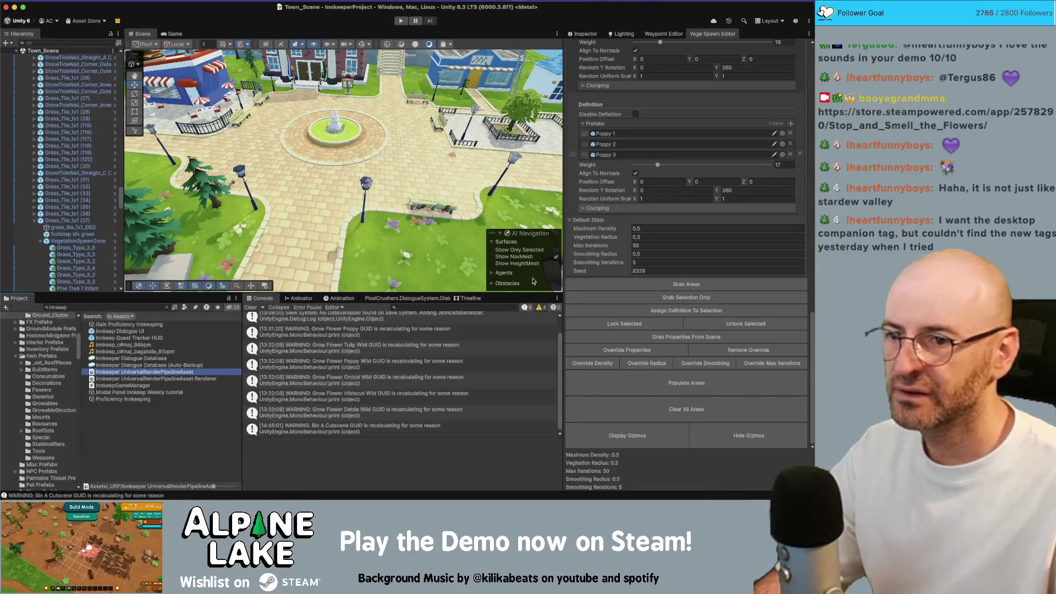
{"action": "left_click", "coordinate": [199, 379]}
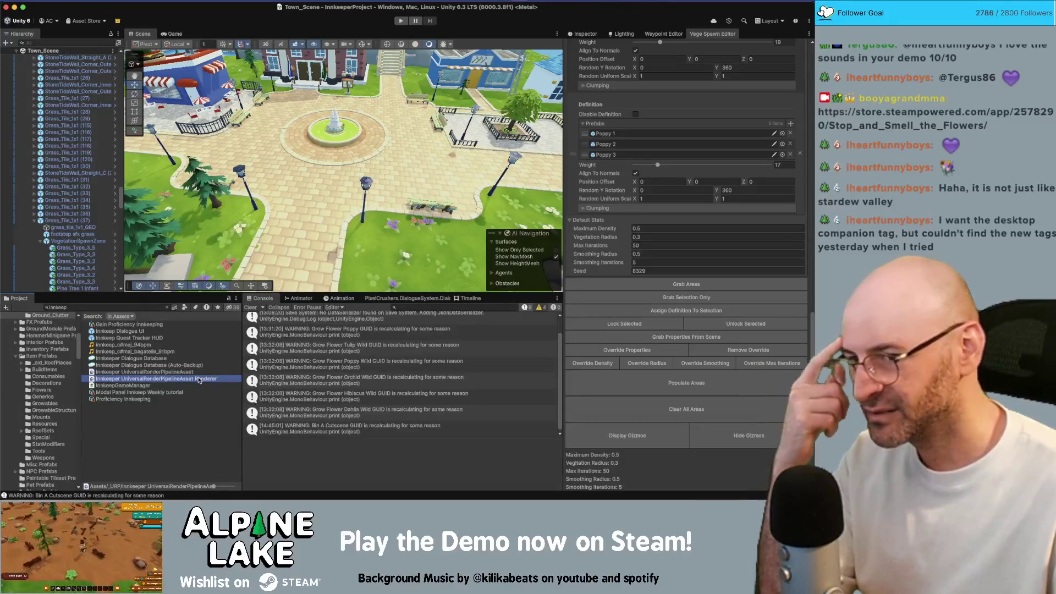
{"action": "scroll", "coordinate": [686, 363], "scroll_direction": "up", "scroll_amount": 5}
{"action": "left_click", "coordinate": [583, 33]}
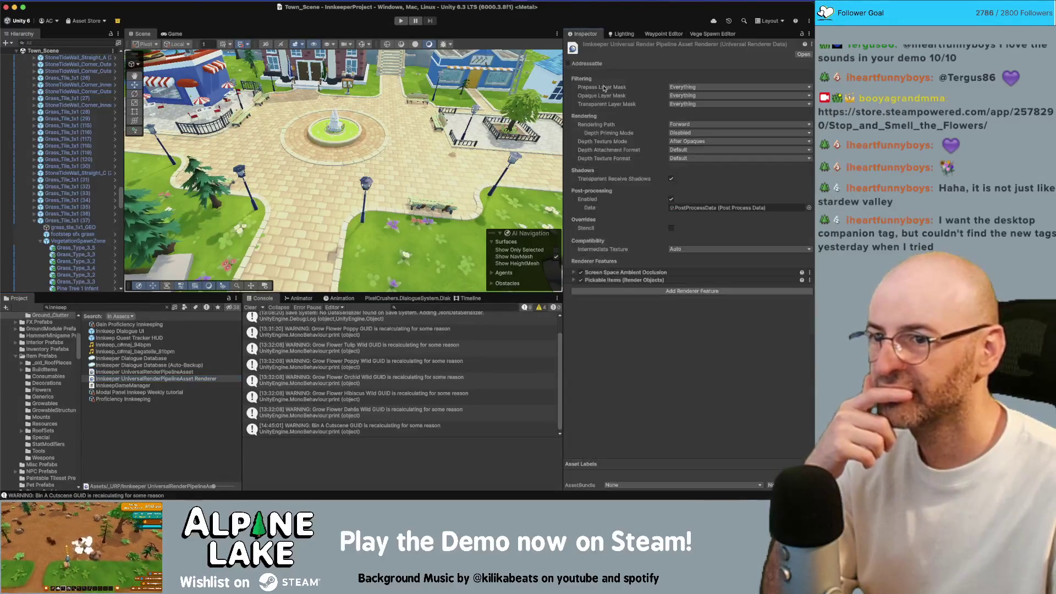
{"action": "left_click", "coordinate": [188, 372]}
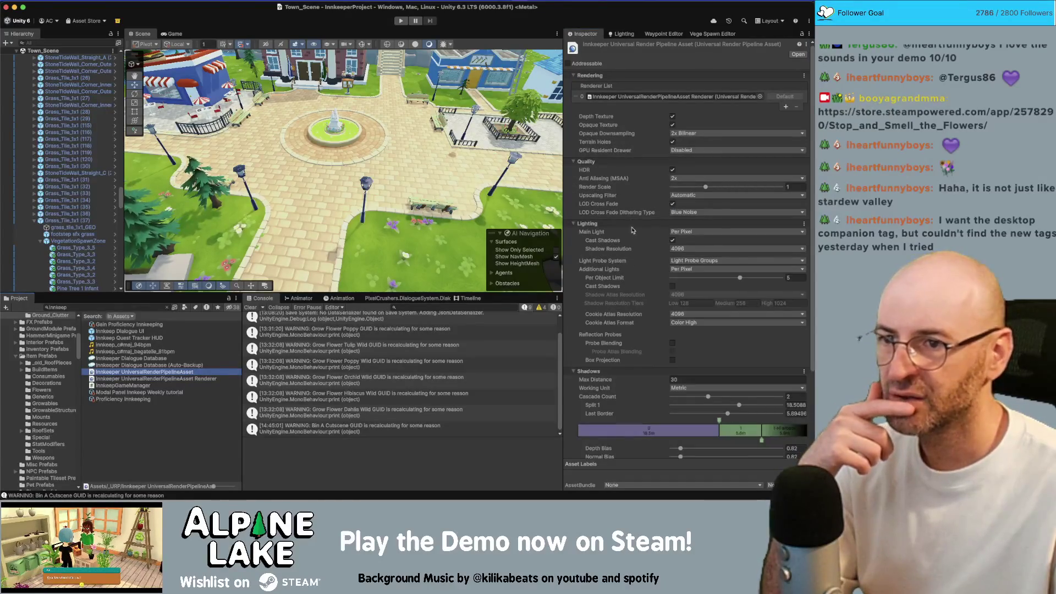
{"action": "left_click", "coordinate": [676, 180]}
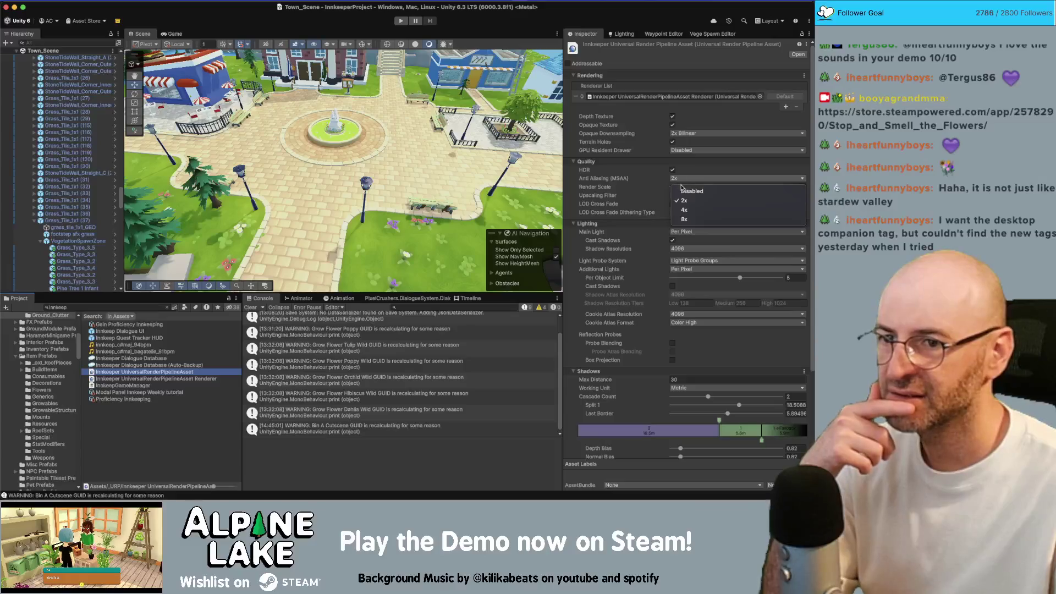
{"action": "left_click", "coordinate": [689, 190]}
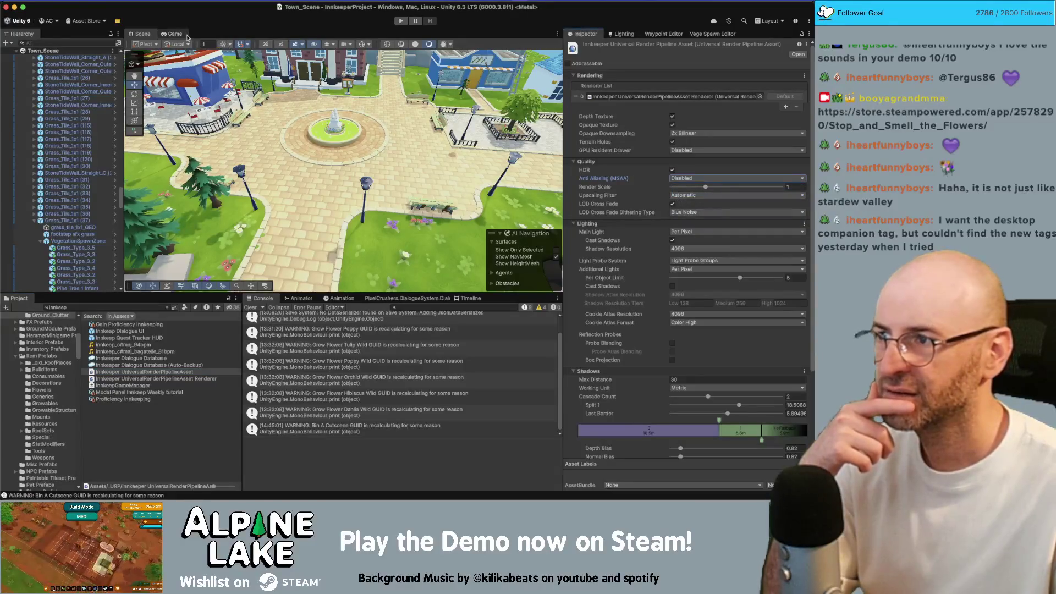
{"action": "left_click", "coordinate": [173, 35]}
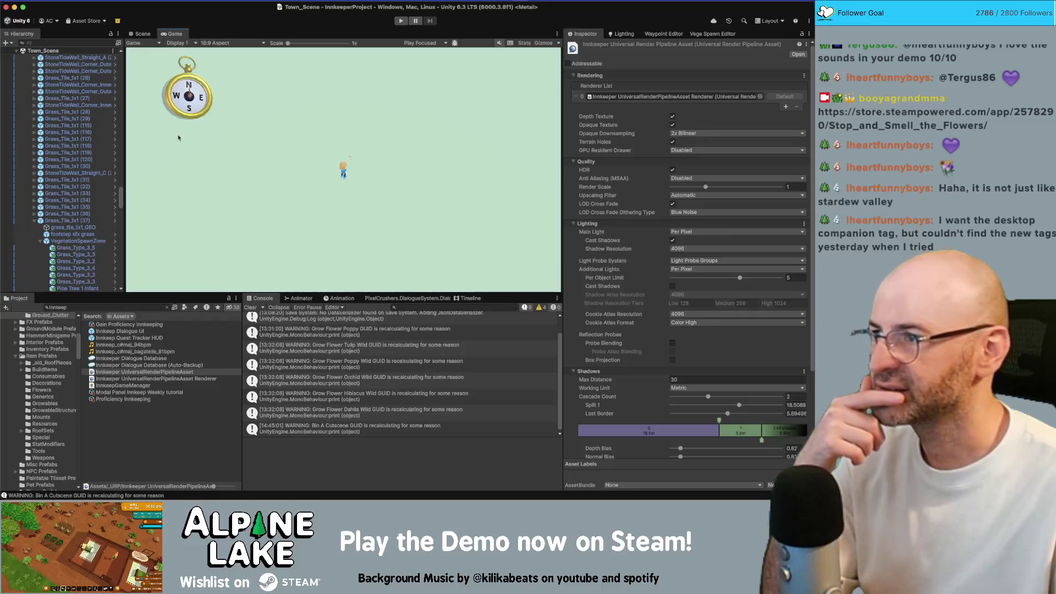
Search the project for the main game scene and collapse the Hierarchy to its scenes.
{"action": "left_click", "coordinate": [143, 371]}
{"action": "left_click", "coordinate": [105, 307]}
{"action": "type", "text": "main game s"}
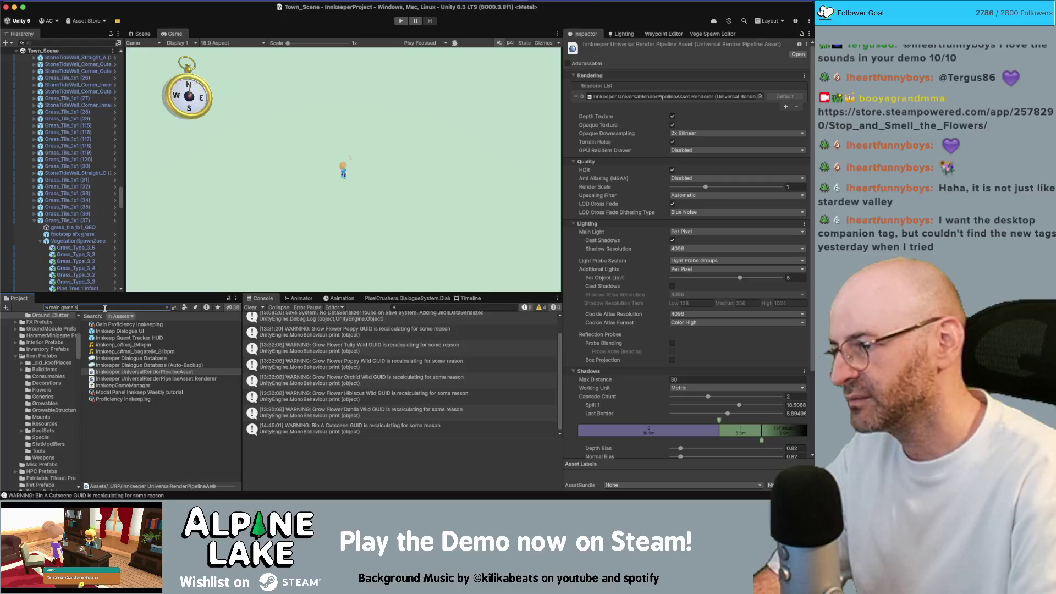
{"action": "type", "text": "cene"}
{"action": "scroll", "coordinate": [75, 128], "scroll_direction": "up", "scroll_amount": 5}
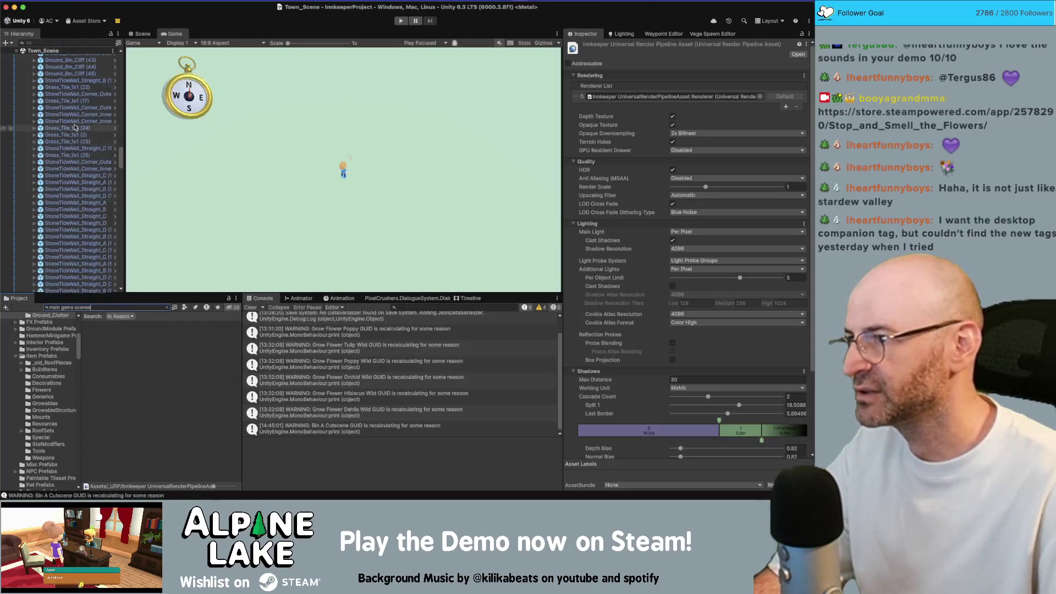
{"action": "left_click", "coordinate": [43, 51]}
{"action": "key", "text": "Left"}
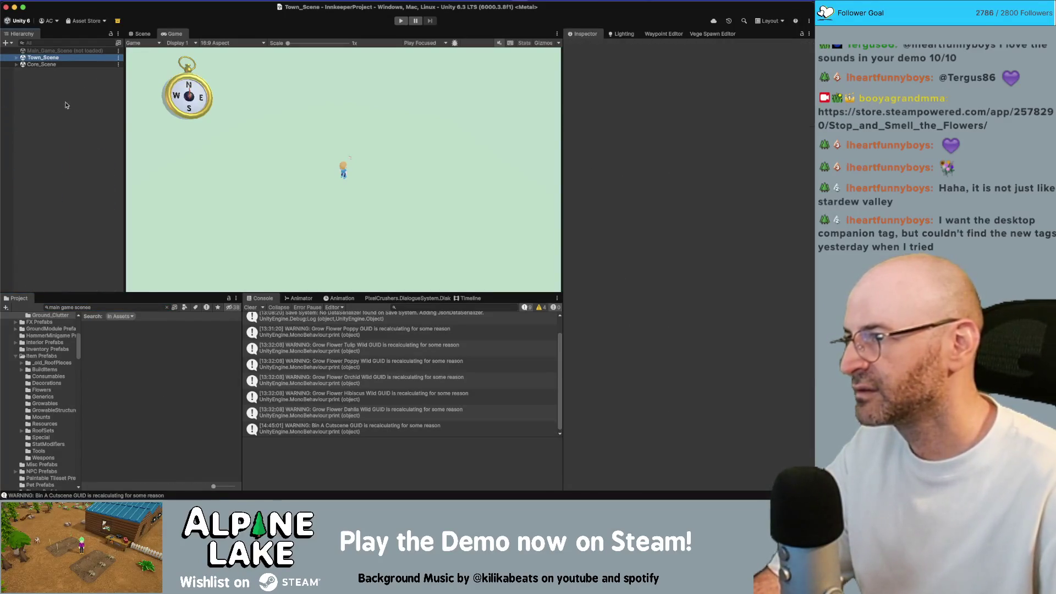
Load Main_Game_Scene into the Hierarchy and make it the active scene.
{"action": "right_click", "coordinate": [68, 50]}
{"action": "left_click", "coordinate": [53, 53]}
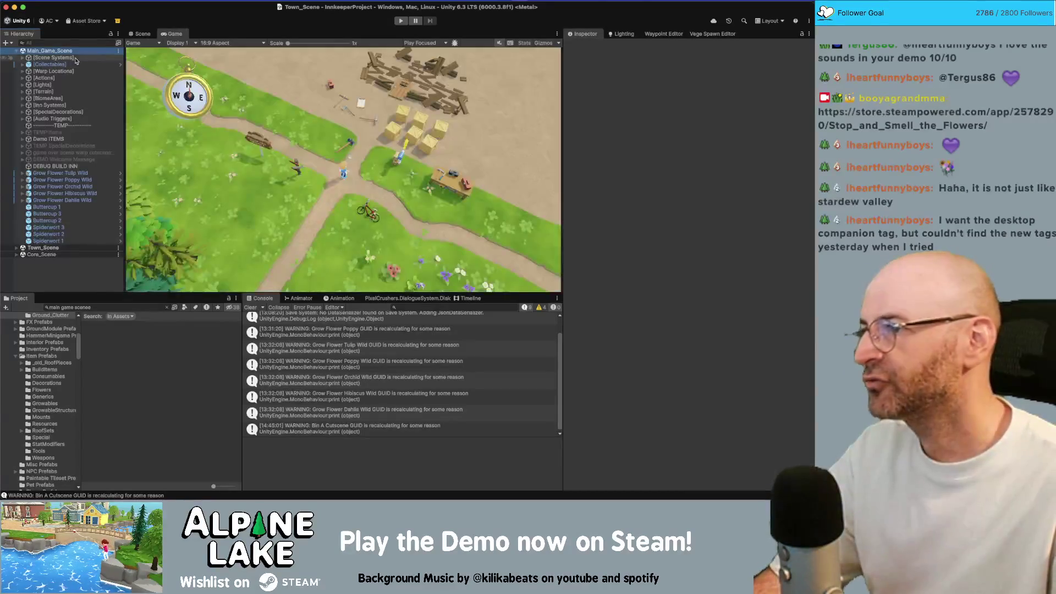
{"action": "right_click", "coordinate": [68, 53]}
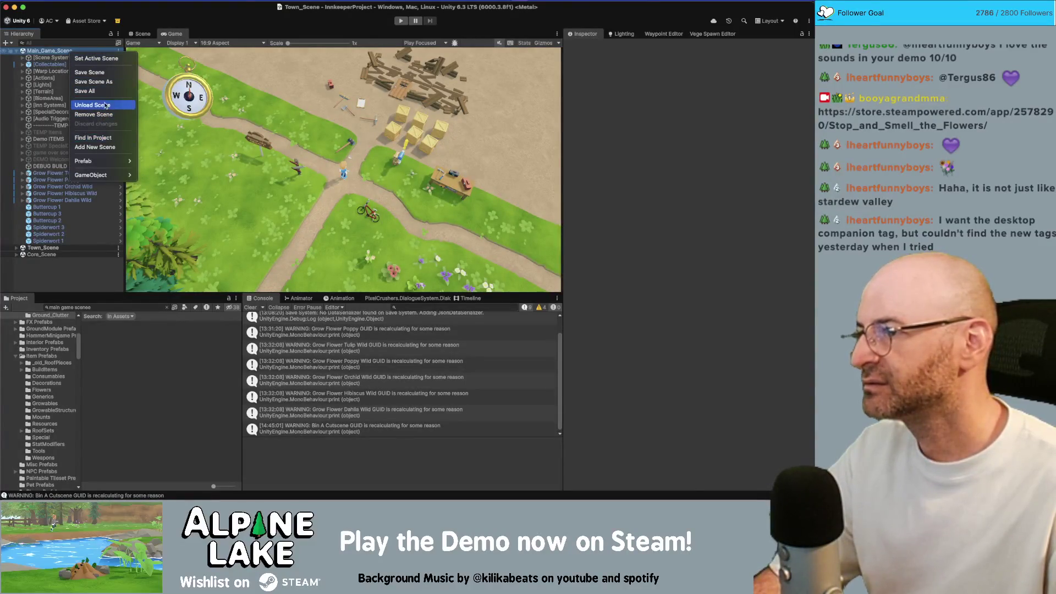
{"action": "left_click", "coordinate": [99, 57]}
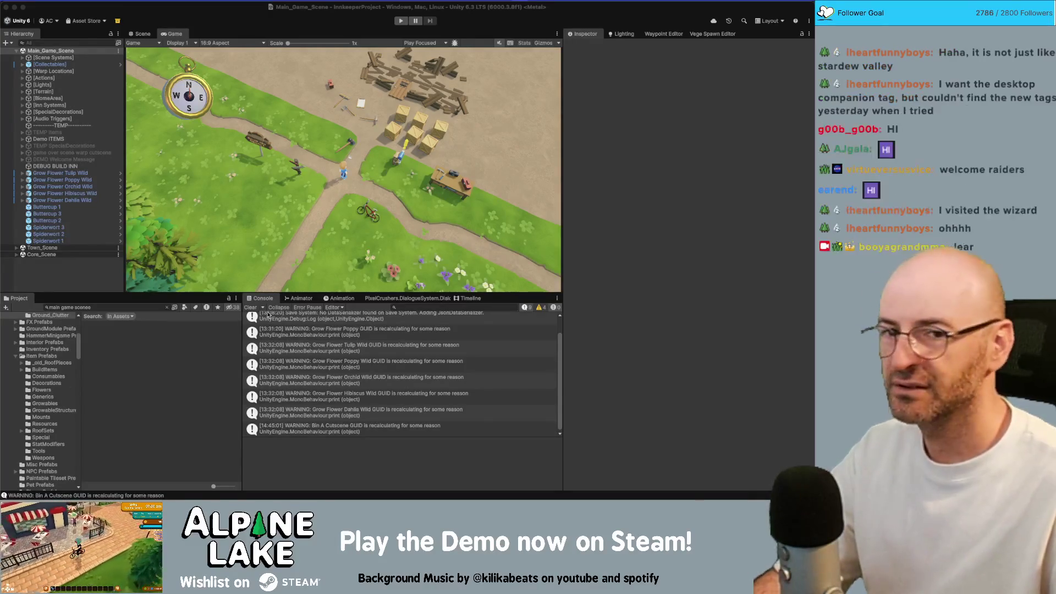
Switch to the browser showing the Bear Defence Situation store page.
{"action": "key", "text": "super+Tab"}
Move the browser window up and left, then play the Bear Defence Situation trailer.
{"action": "mouse_move", "coordinate": [433, 47]}
{"action": "left_mouse_down"}
{"action": "mouse_move", "coordinate": [257, 38]}
{"action": "mouse_move", "coordinate": [299, 13]}
{"action": "left_mouse_up"}
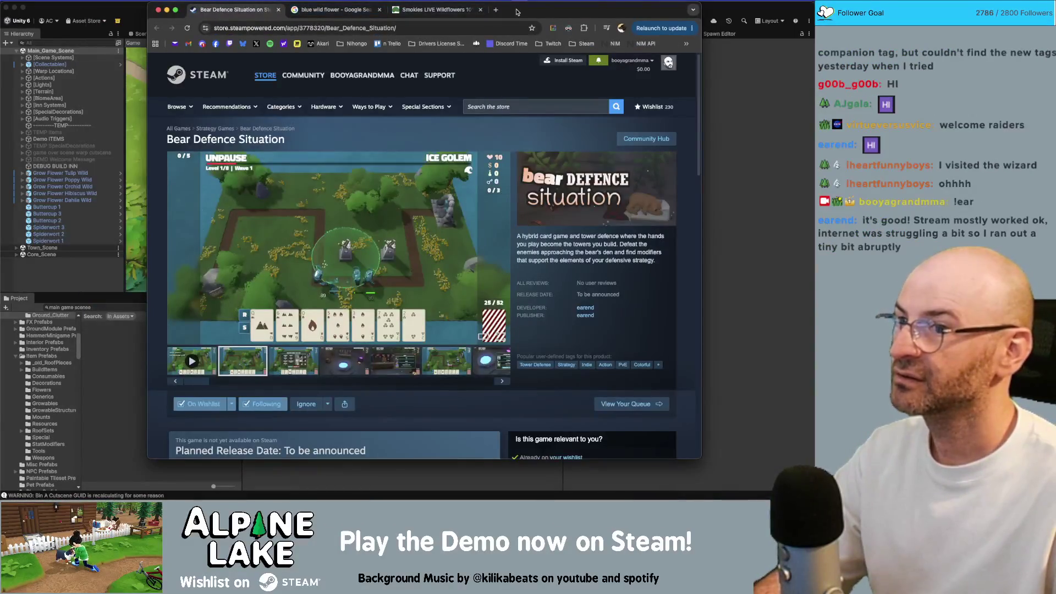
{"action": "left_click_drag", "start_coordinate": [517, 12], "coordinate": [480, 11]}
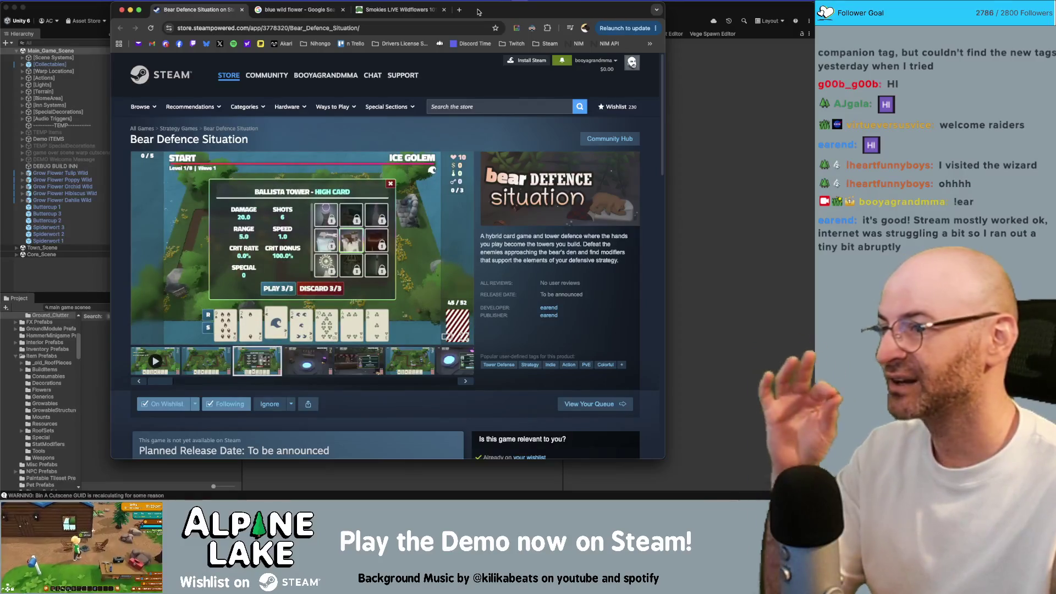
{"action": "left_click", "coordinate": [162, 362]}
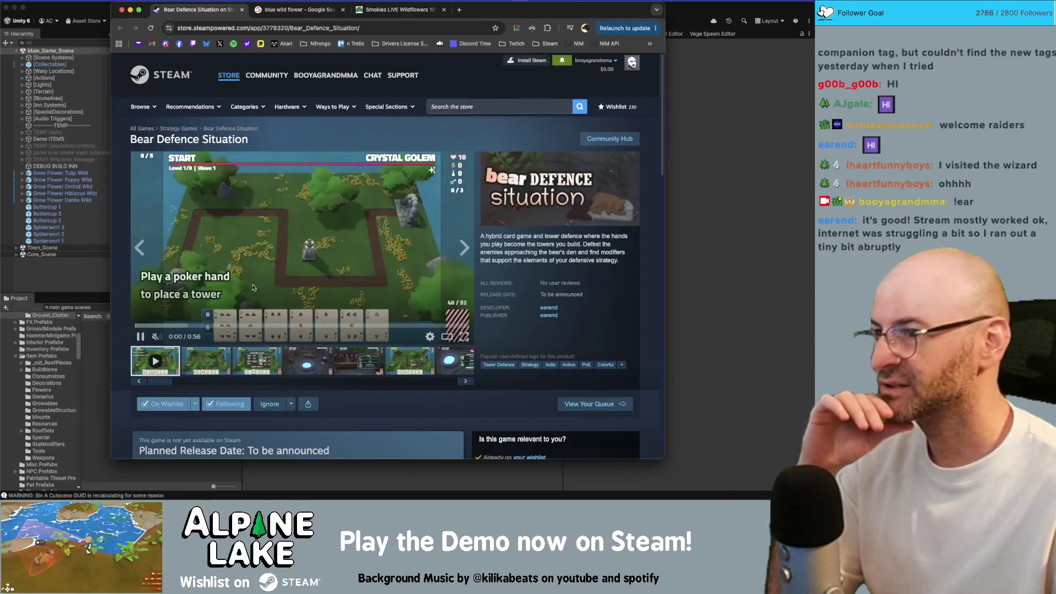
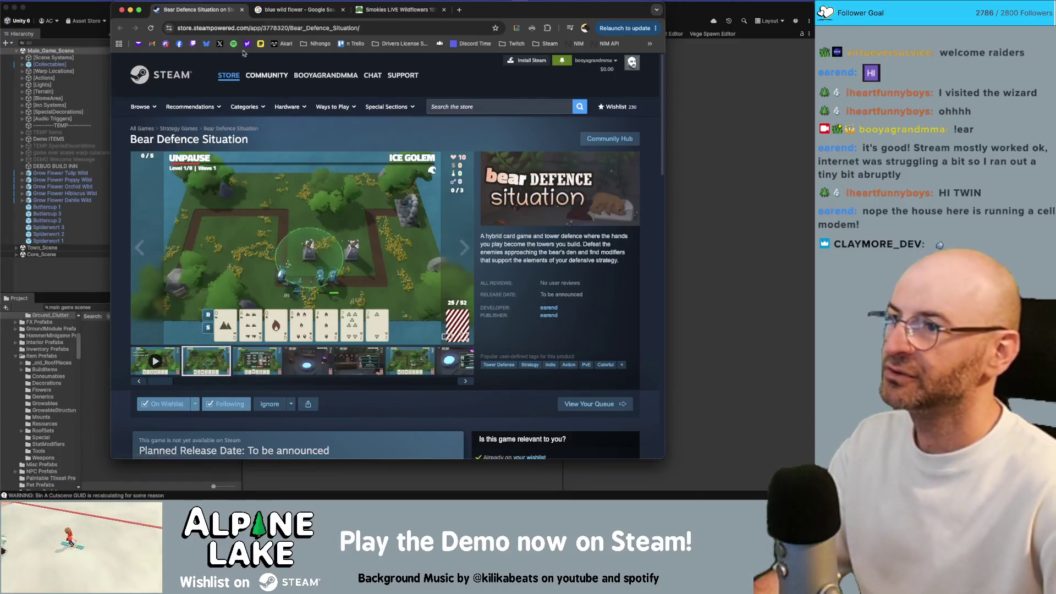
Close the Bear Defence Situation Steam tab and return to the Unity editor.
{"action": "key", "text": "super+w"}
{"action": "left_click", "coordinate": [97, 10]}
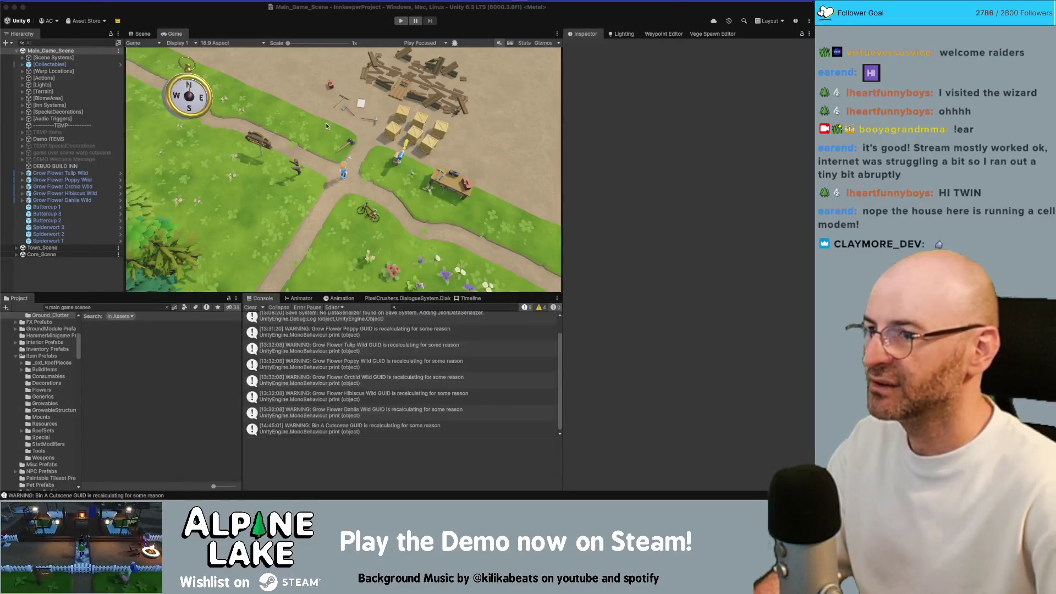
Switch to the Scene view, fly toward the pond, and set Town_Scene as the active scene.
{"action": "left_click", "coordinate": [153, 36]}
{"action": "mouse_move", "coordinate": [351, 165]}
{"action": "left_mouse_down"}
{"action": "mouse_move", "coordinate": [355, 136]}
{"action": "mouse_move", "coordinate": [311, 159]}
{"action": "left_mouse_up"}
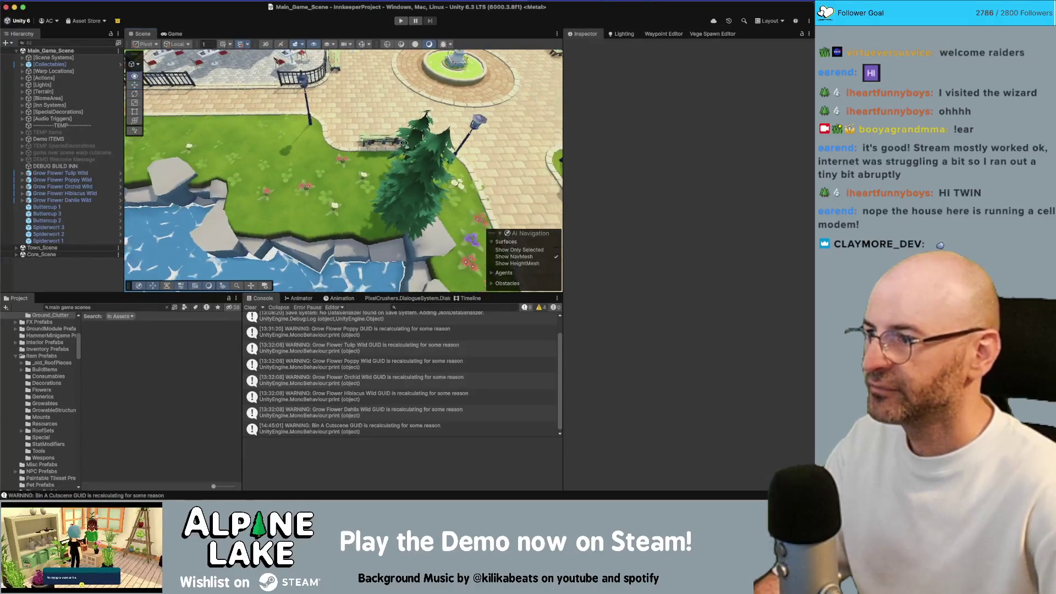
{"action": "right_click", "coordinate": [86, 253]}
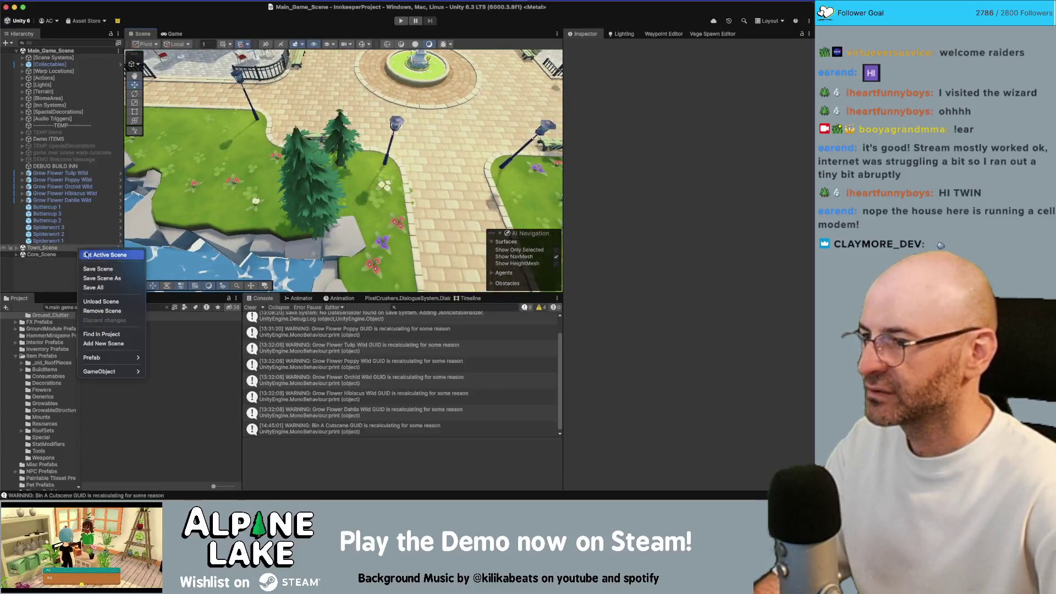
{"action": "left_click", "coordinate": [86, 254]}
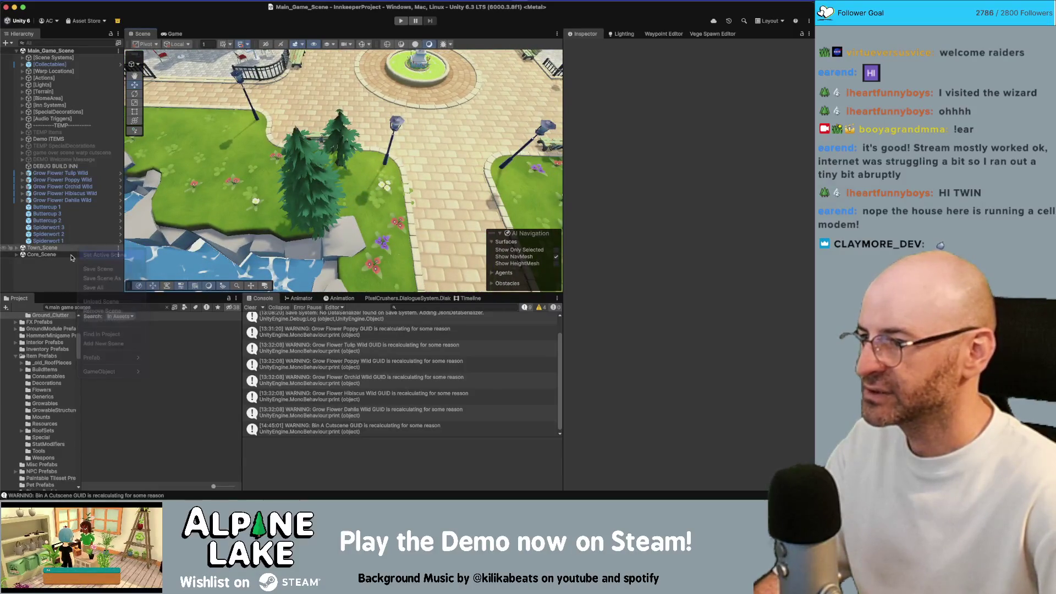
Open the Vege Spawn Editor and collapse the Spiderwort, Buttercup and Poppy prefab lists.
{"action": "left_click", "coordinate": [17, 248]}
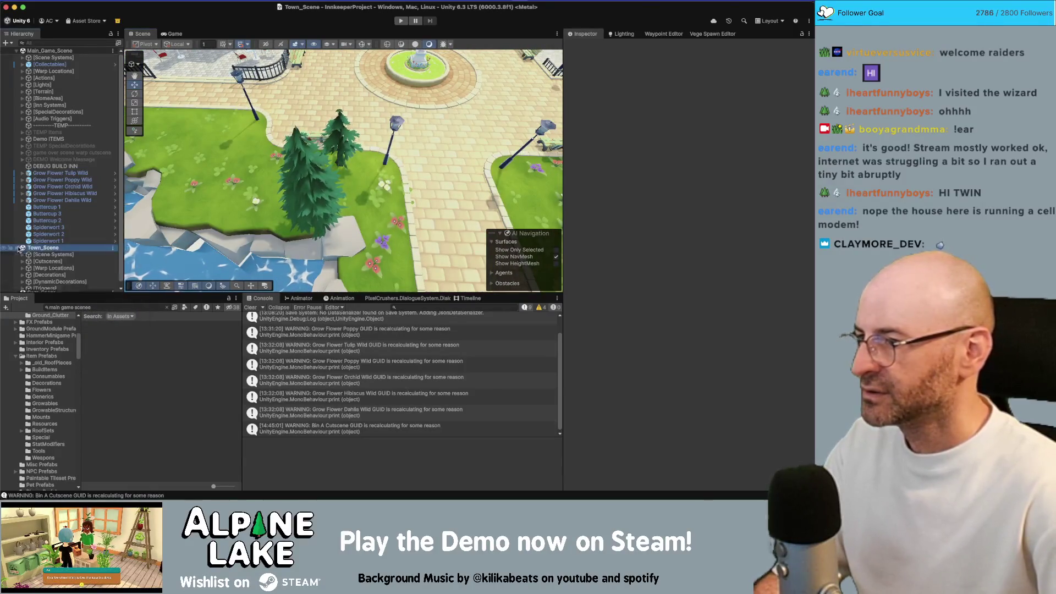
{"action": "left_click", "coordinate": [712, 33]}
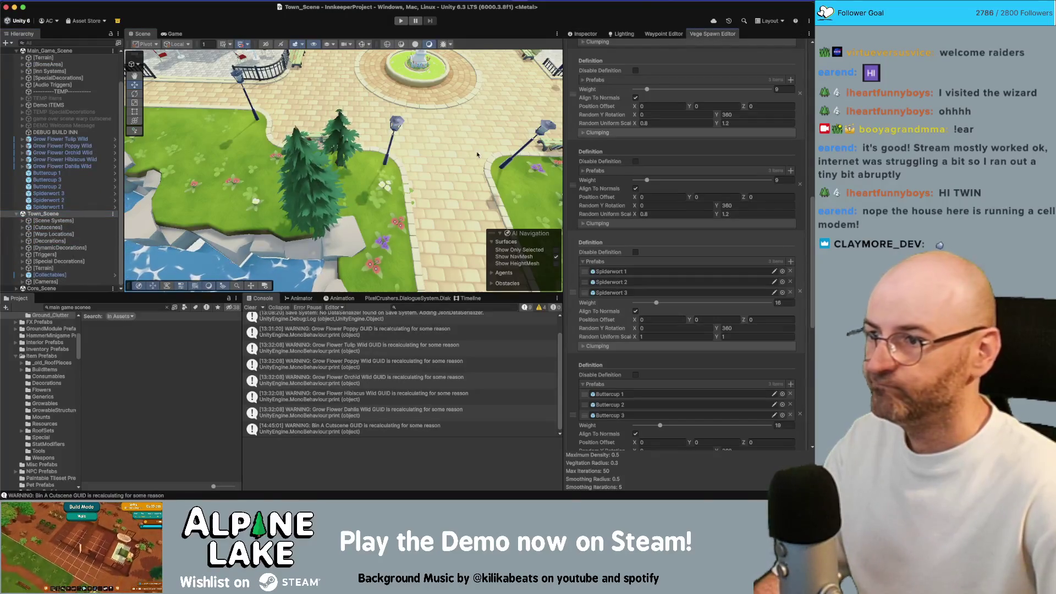
{"action": "scroll", "coordinate": [648, 234], "scroll_direction": "down", "scroll_amount": 3}
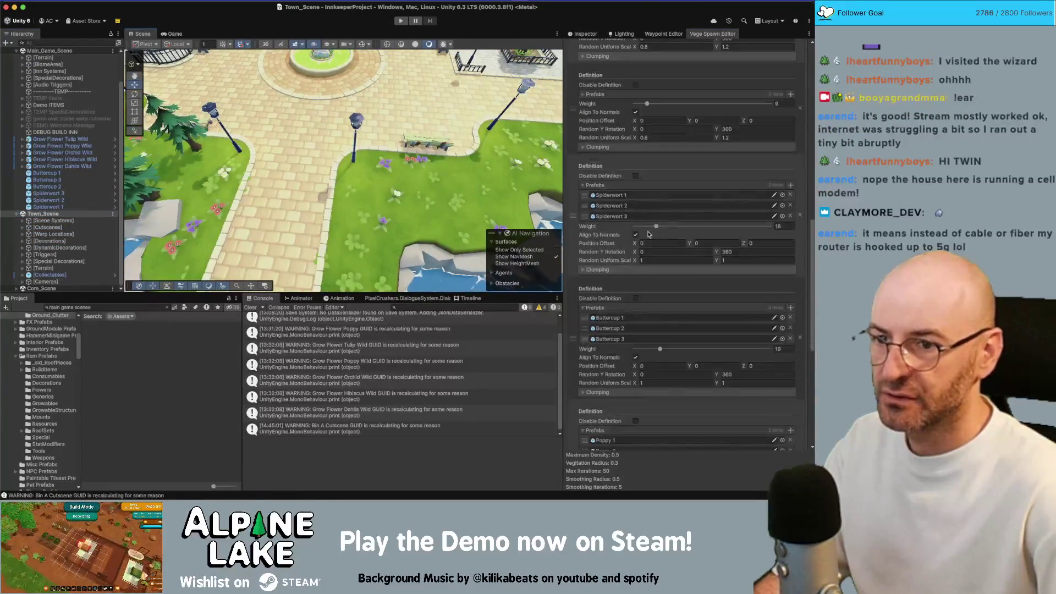
{"action": "scroll", "coordinate": [641, 319], "scroll_direction": "down", "scroll_amount": 1}
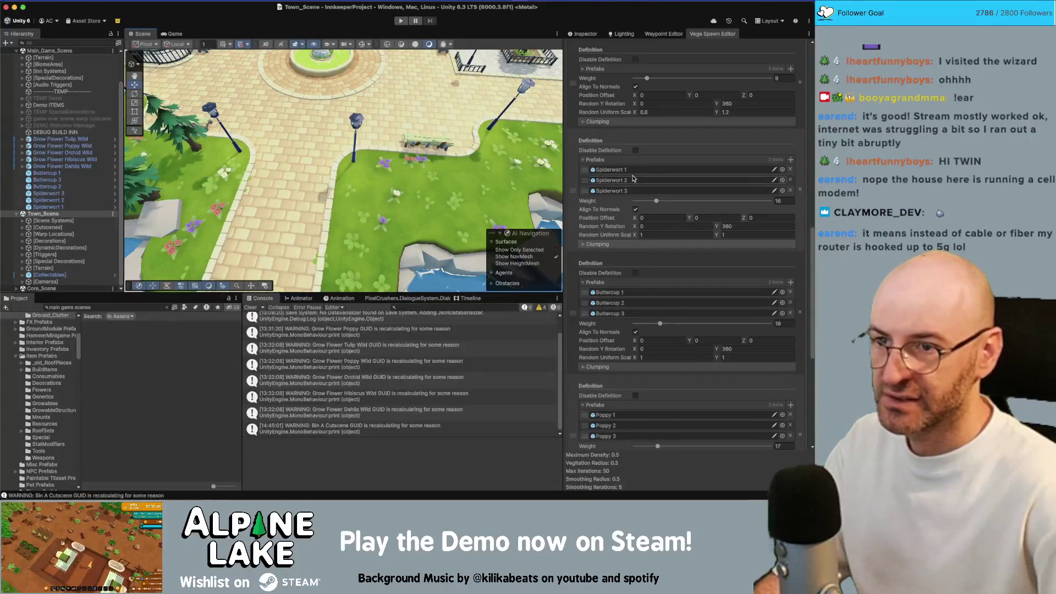
{"action": "left_click", "coordinate": [604, 161]}
{"action": "left_click", "coordinate": [599, 250]}
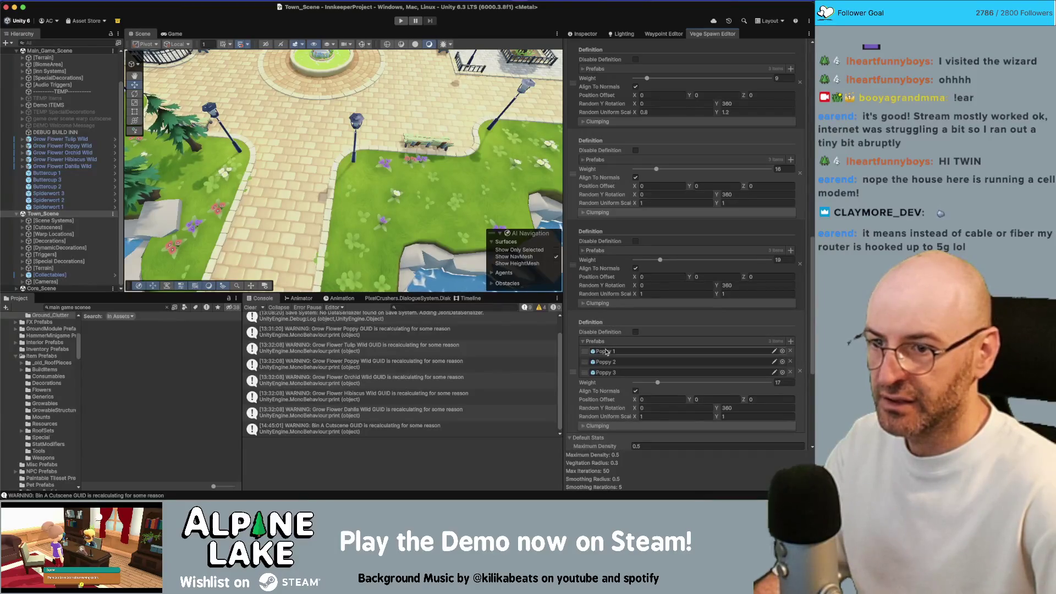
{"action": "left_click", "coordinate": [597, 341]}
Set Spiderwort weight to 6 and enable clumping with 0.591 clump chance.
{"action": "left_click", "coordinate": [640, 169]}
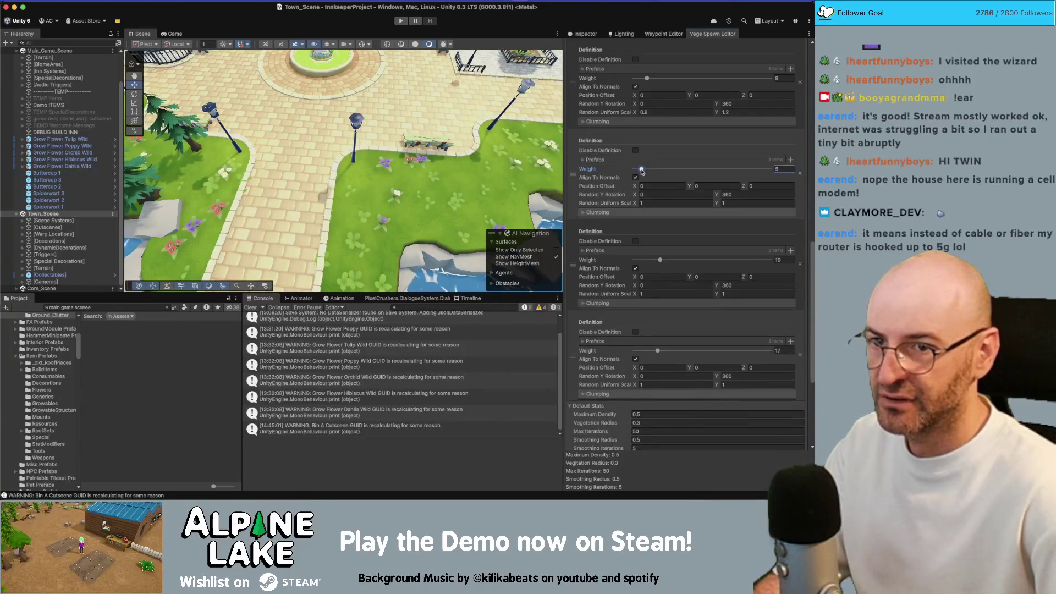
{"action": "left_click", "coordinate": [605, 213]}
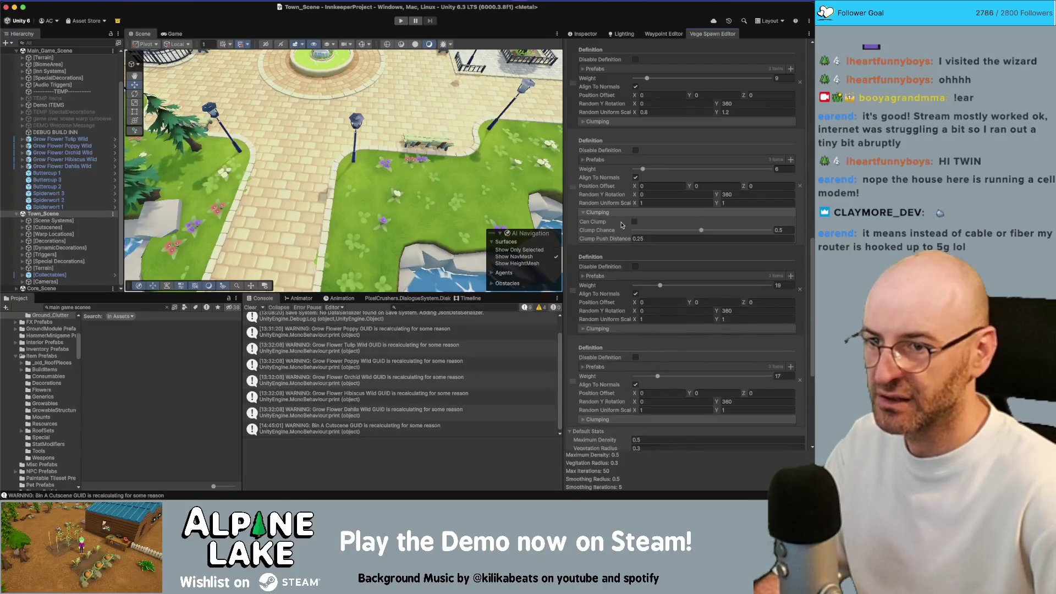
{"action": "left_click", "coordinate": [687, 231]}
{"action": "left_click_drag", "start_coordinate": [687, 231], "coordinate": [713, 231]}
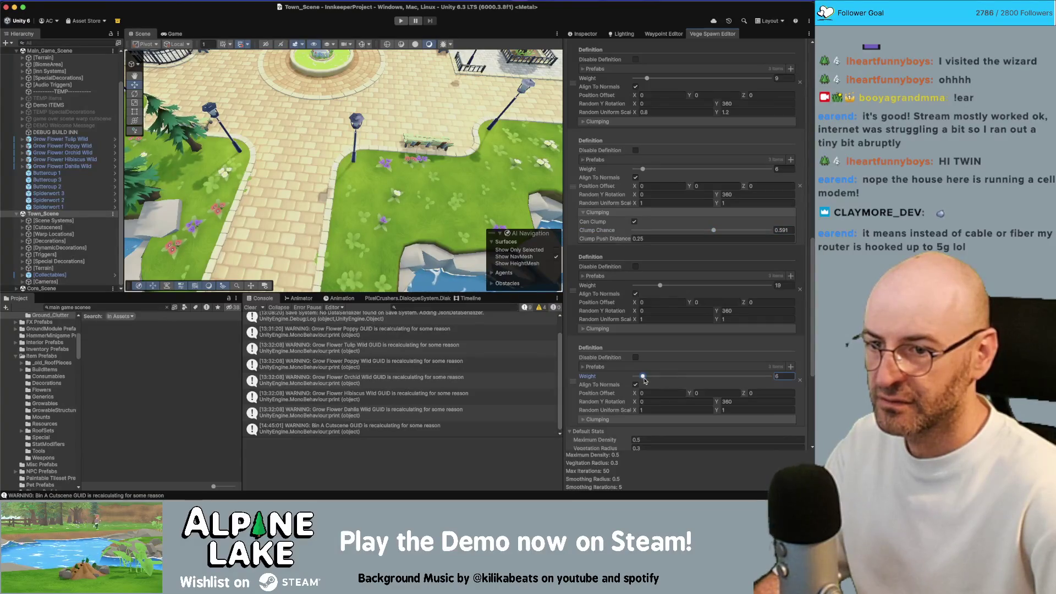
{"action": "left_click", "coordinate": [634, 419]}
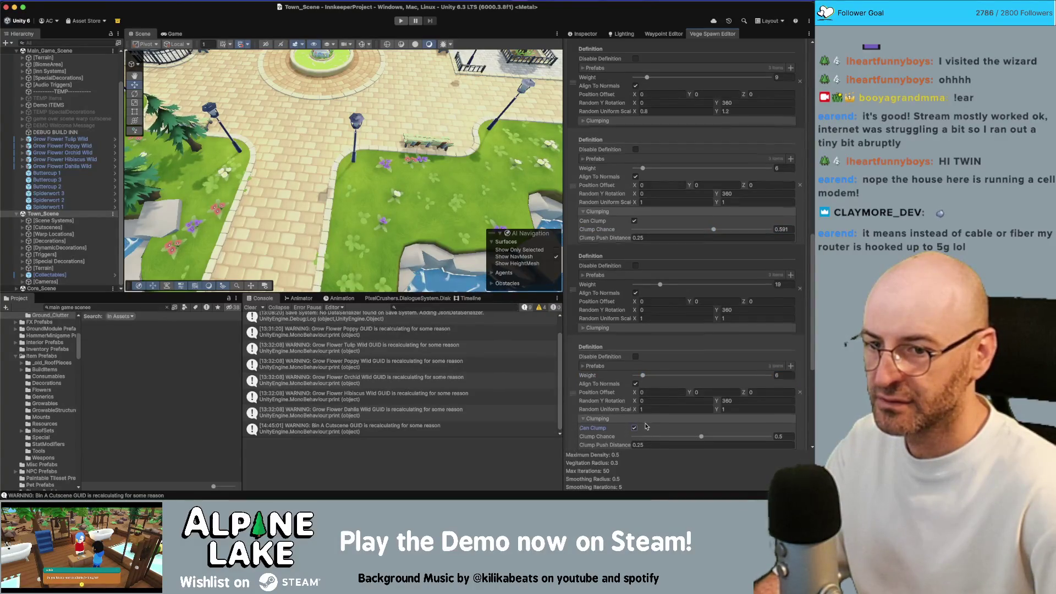
{"action": "left_click", "coordinate": [633, 327]}
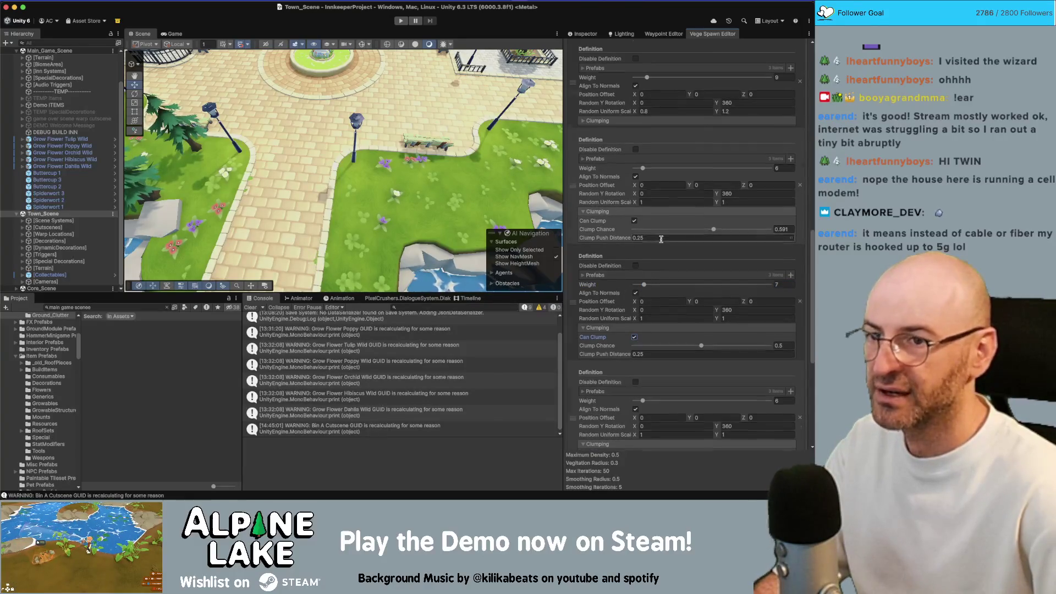
{"action": "scroll", "coordinate": [637, 330], "scroll_direction": "down", "scroll_amount": 5}
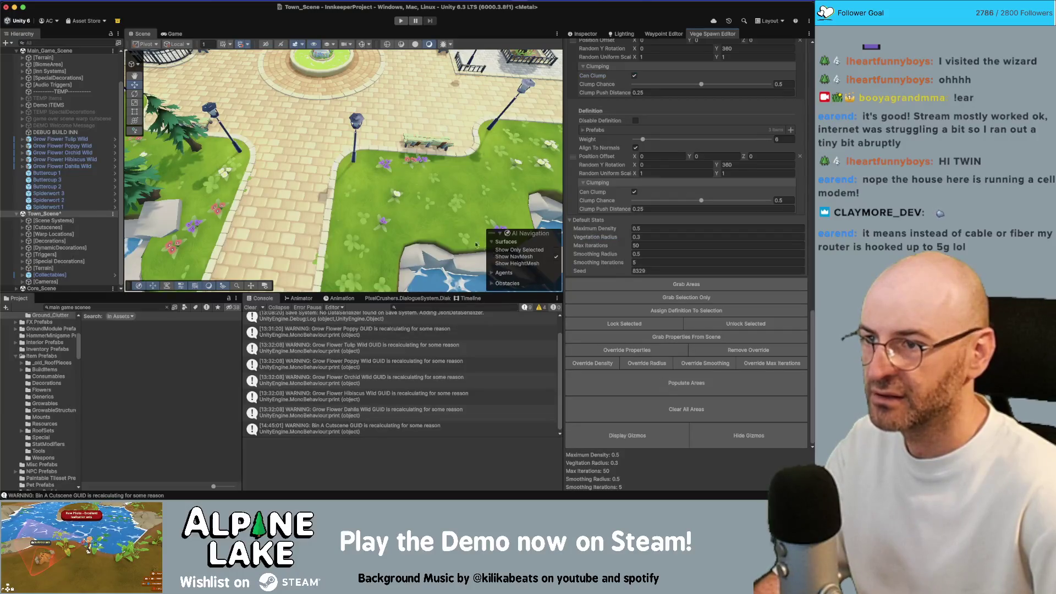
Change the weight of the 0.591-clump-chance definition from 6 to 9.
{"action": "scroll", "coordinate": [410, 175], "scroll_direction": "down", "scroll_amount": 10}
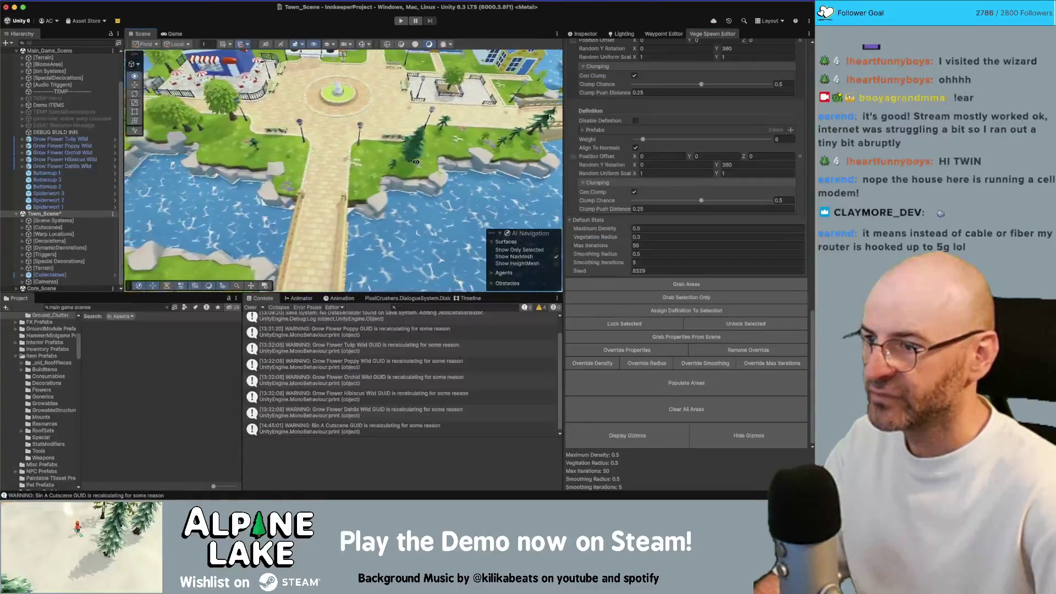
{"action": "mouse_move", "coordinate": [414, 167]}
{"action": "left_mouse_down"}
{"action": "mouse_move", "coordinate": [329, 138]}
{"action": "mouse_move", "coordinate": [395, 225]}
{"action": "mouse_move", "coordinate": [349, 213]}
{"action": "mouse_move", "coordinate": [364, 211]}
{"action": "left_mouse_up"}
{"action": "key", "text": "w"}
{"action": "scroll", "coordinate": [772, 215], "scroll_direction": "up", "scroll_amount": 5}
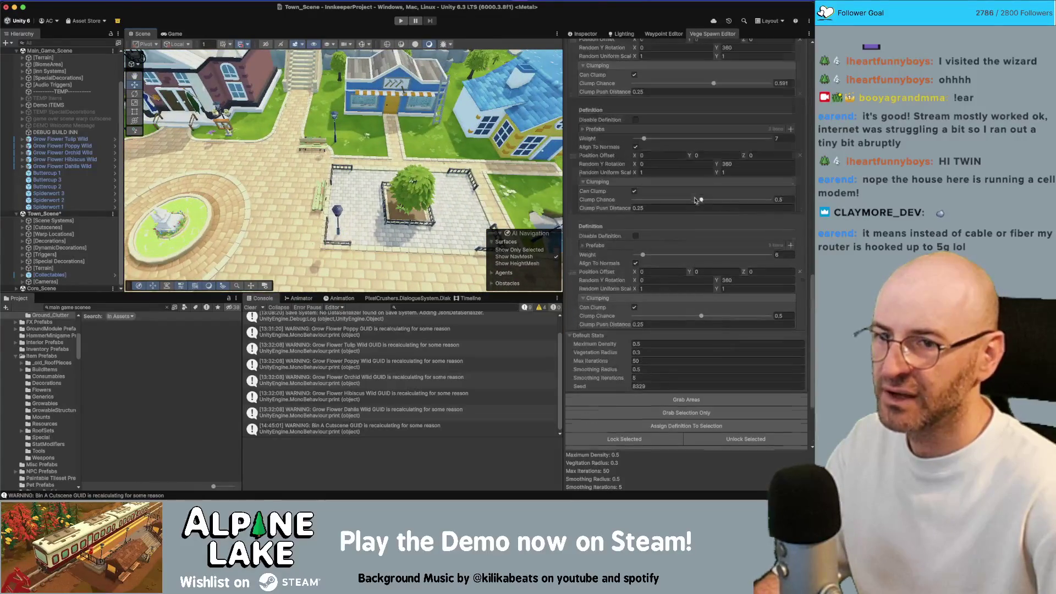
{"action": "scroll", "coordinate": [772, 215], "scroll_direction": "up", "scroll_amount": 3}
{"action": "scroll", "coordinate": [785, 118], "scroll_direction": "up", "scroll_amount": 3}
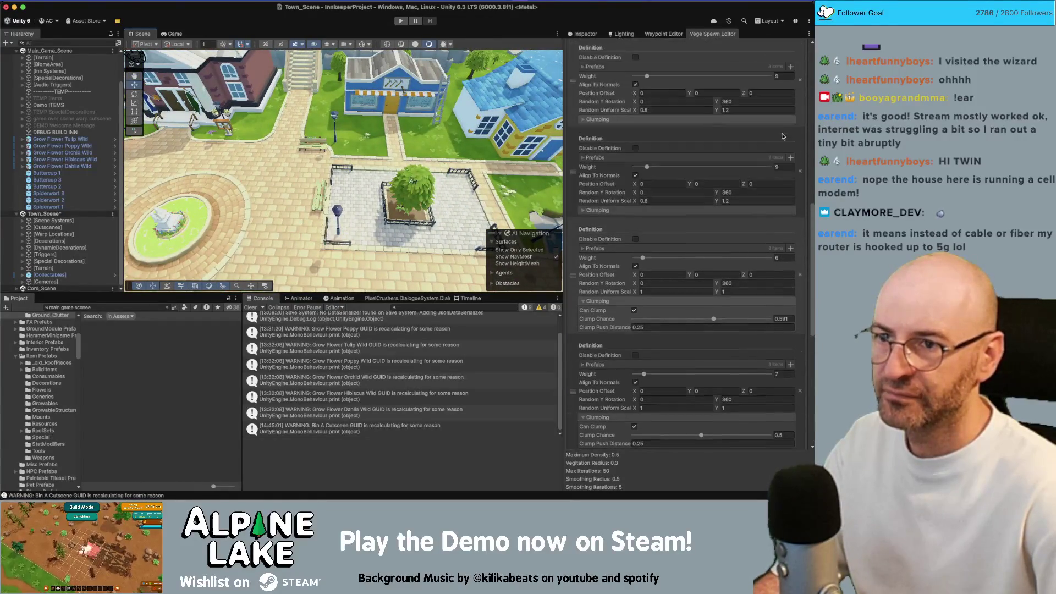
{"action": "left_click", "coordinate": [783, 257]}
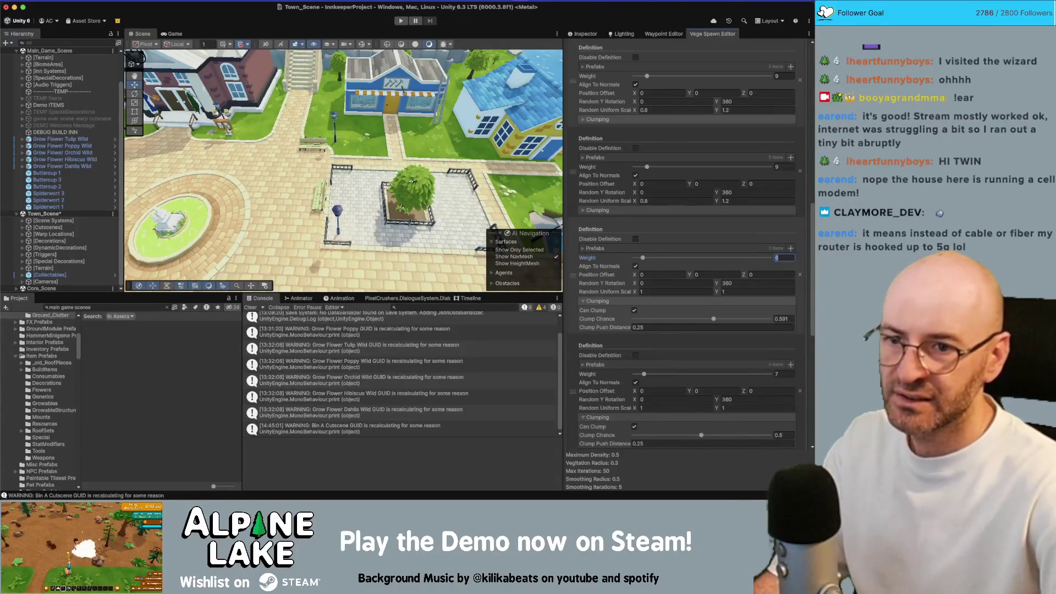
{"action": "type", "text": "9"}
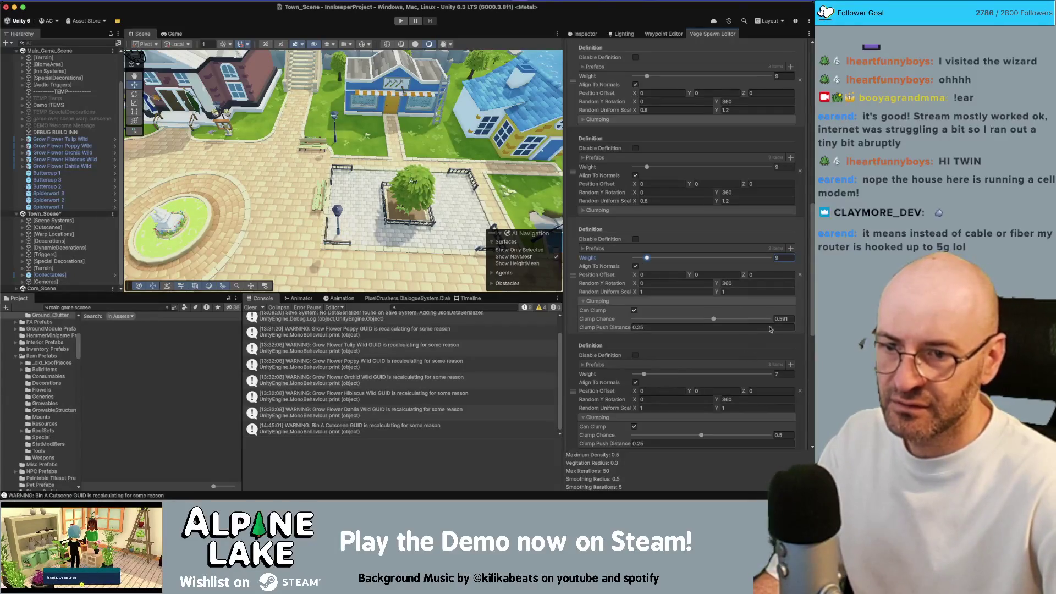
{"action": "scroll", "coordinate": [782, 372], "scroll_direction": "down", "scroll_amount": 1}
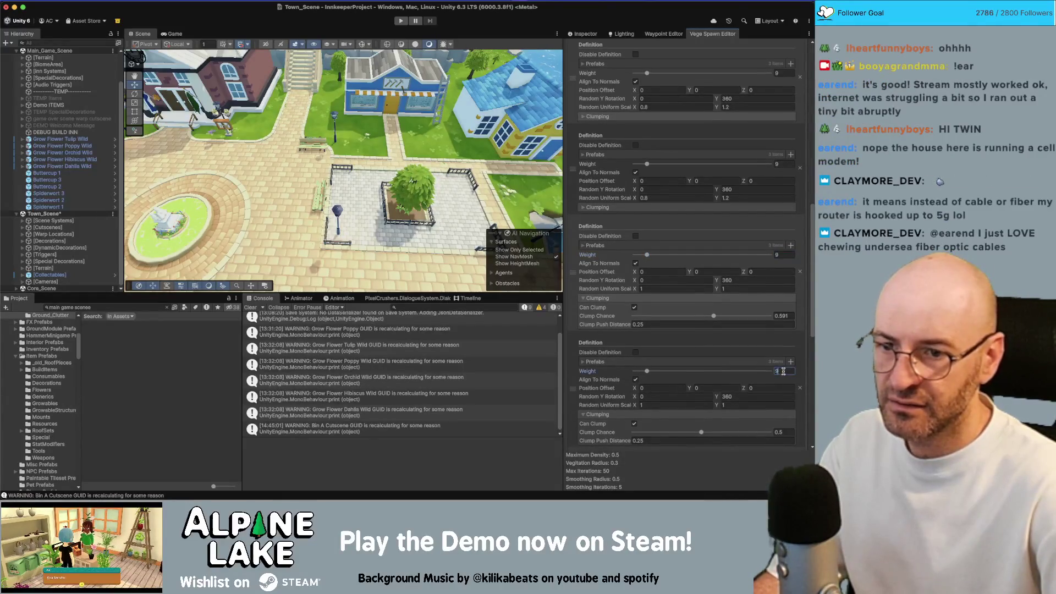
{"action": "scroll", "coordinate": [785, 375], "scroll_direction": "down", "scroll_amount": 5}
{"action": "scroll", "coordinate": [775, 372], "scroll_direction": "down", "scroll_amount": 10}
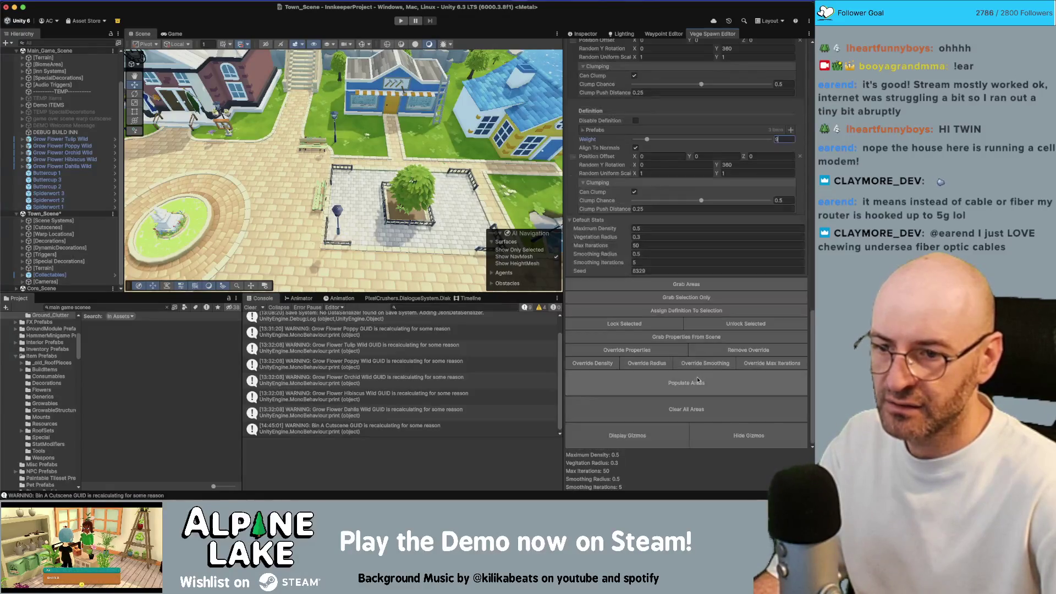
Fly around the town and select and frame grass spawn zones to inspect them.
{"action": "key", "text": "s"}
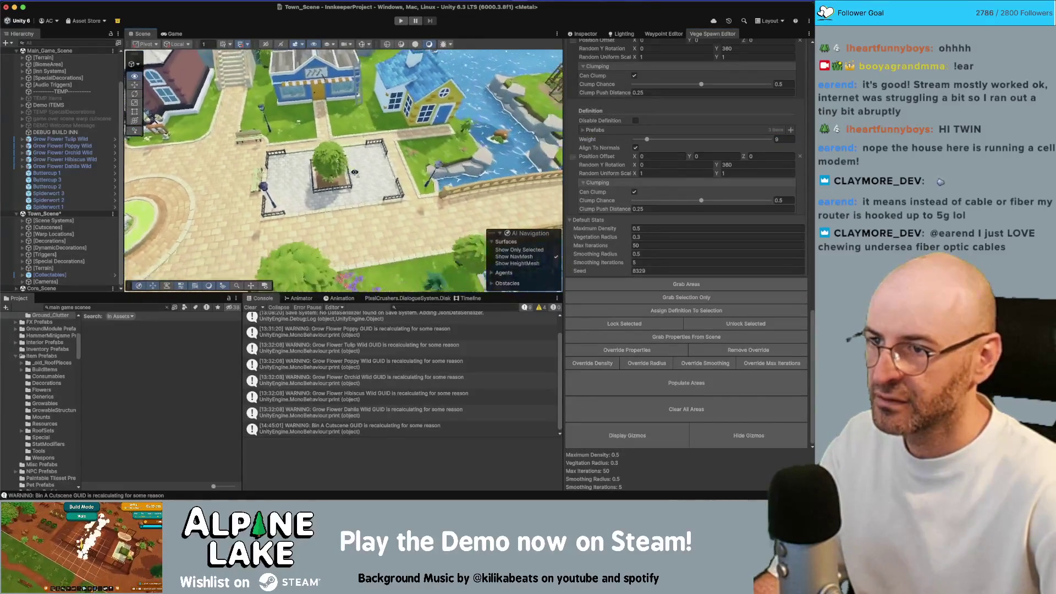
{"action": "key", "text": "s"}
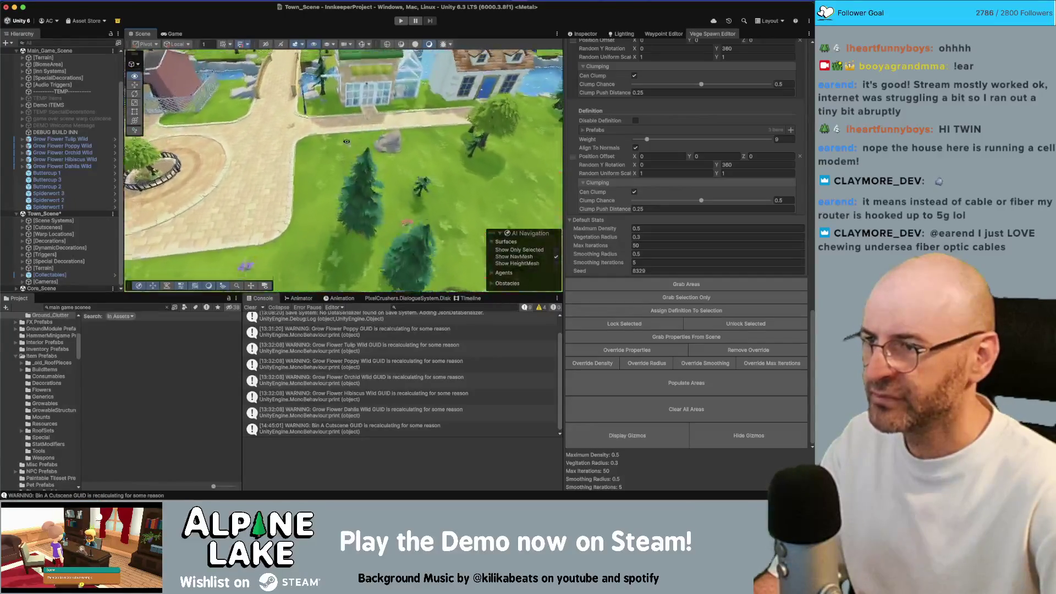
{"action": "key", "text": "w"}
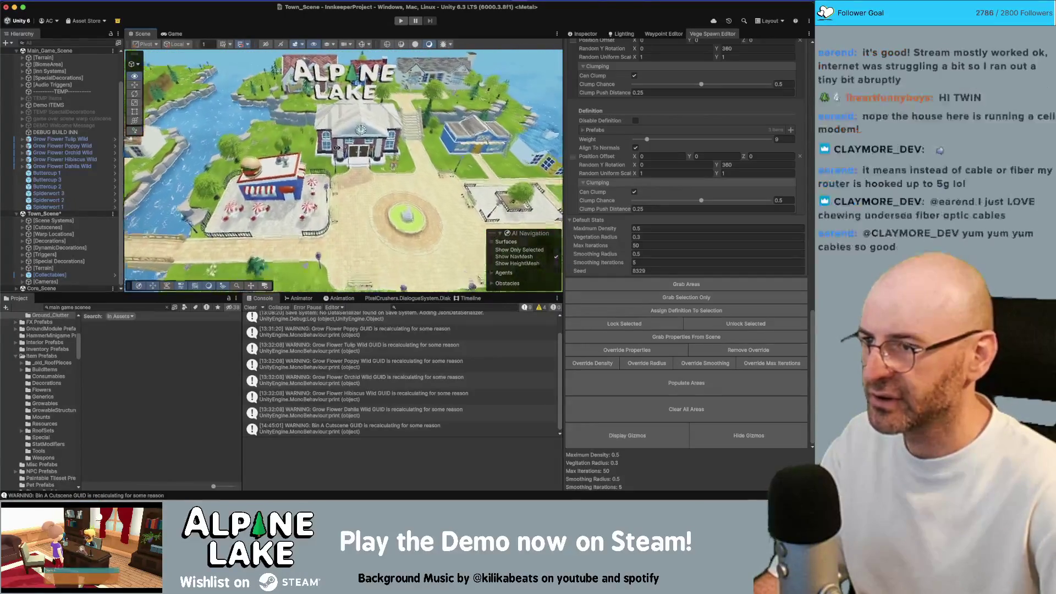
{"action": "left_click", "coordinate": [359, 112]}
{"action": "left_click_drag", "start_coordinate": [358, 112], "coordinate": [380, 138]}
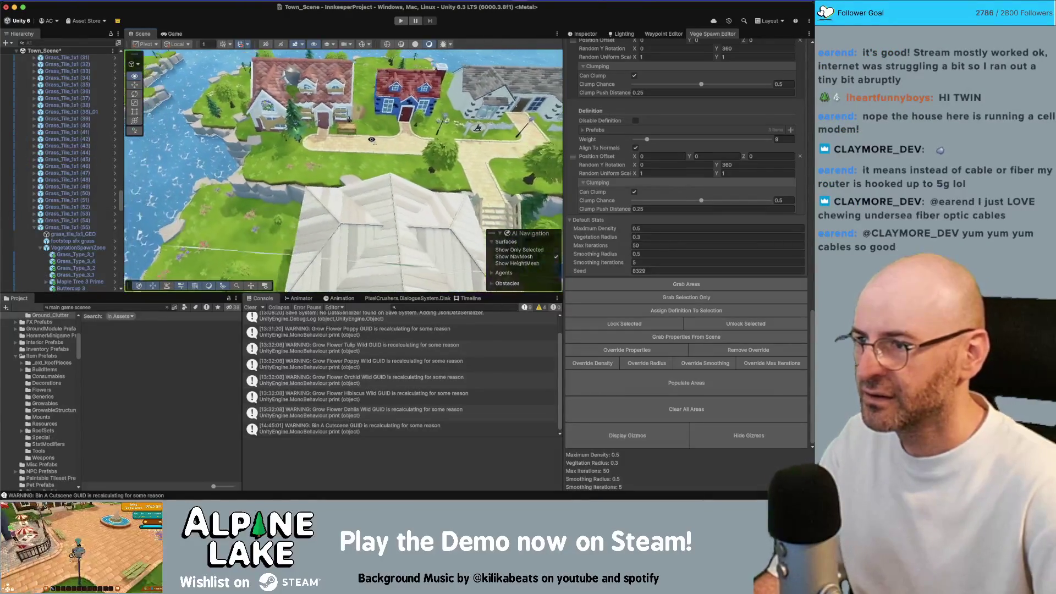
{"action": "left_click", "coordinate": [338, 154]}
{"action": "key", "text": "f"}
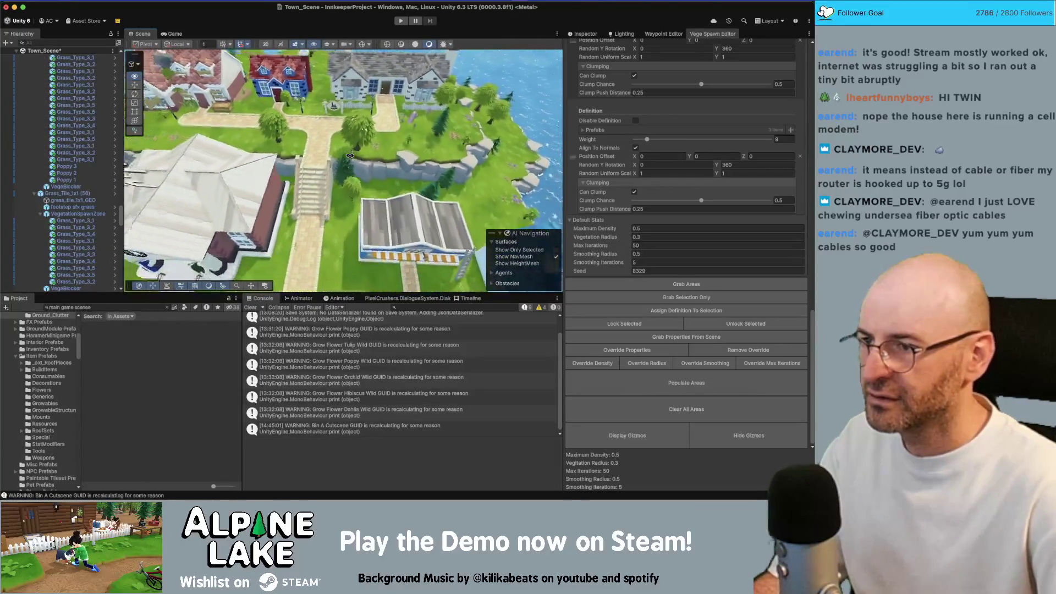
{"action": "left_click_drag", "start_coordinate": [350, 155], "coordinate": [379, 158]}
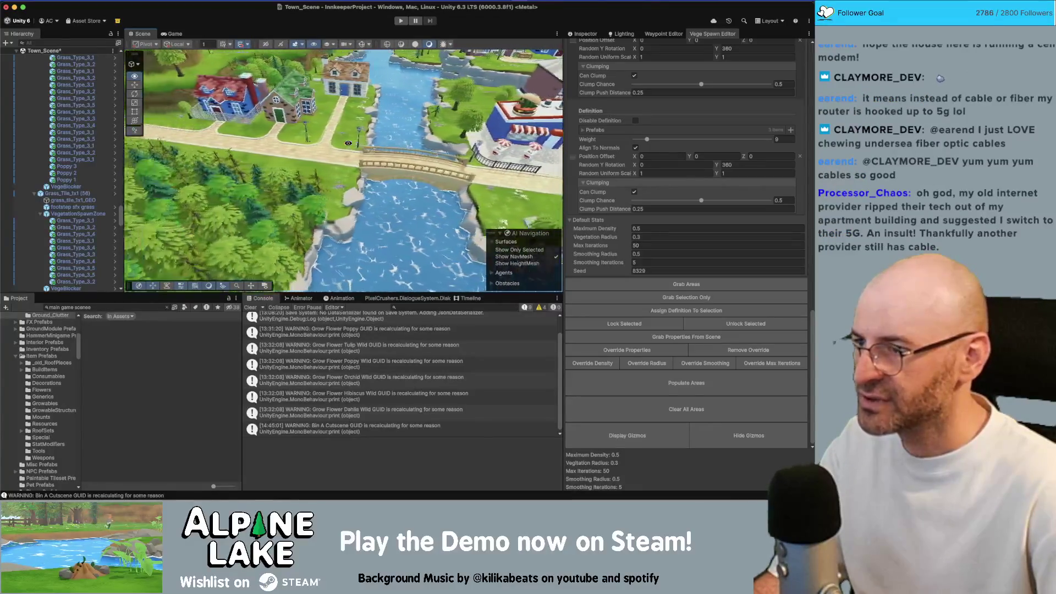
Inspect a young pine by the gazebo, collapse Ground Modules, and bring up Town_Scene's context menu.
{"action": "scroll", "coordinate": [348, 143], "scroll_direction": "down", "scroll_amount": 2}
{"action": "left_click_drag", "start_coordinate": [428, 163], "coordinate": [311, 157]}
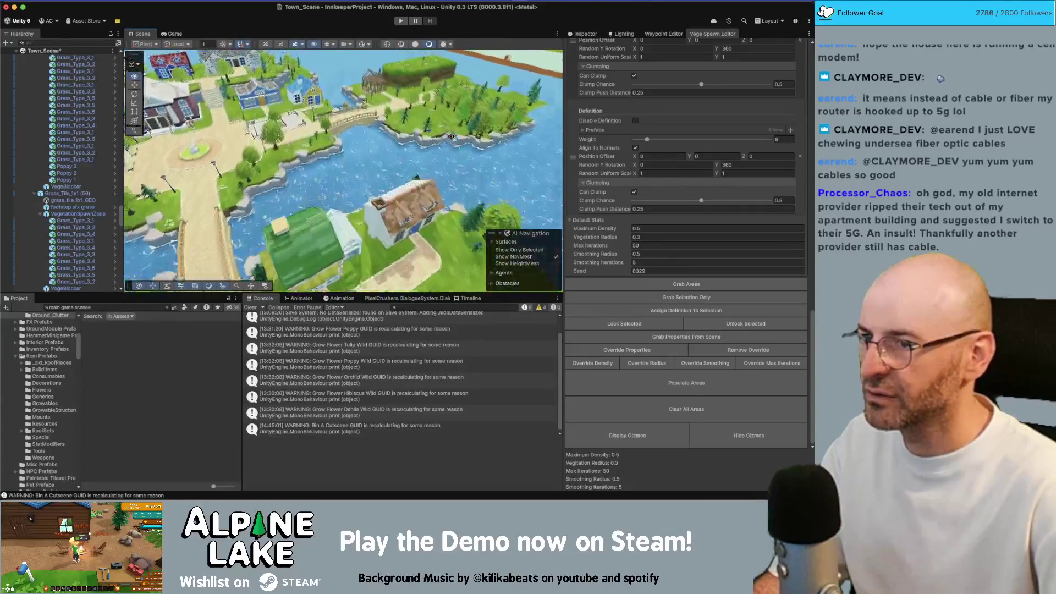
{"action": "left_click_drag", "start_coordinate": [408, 154], "coordinate": [385, 154]}
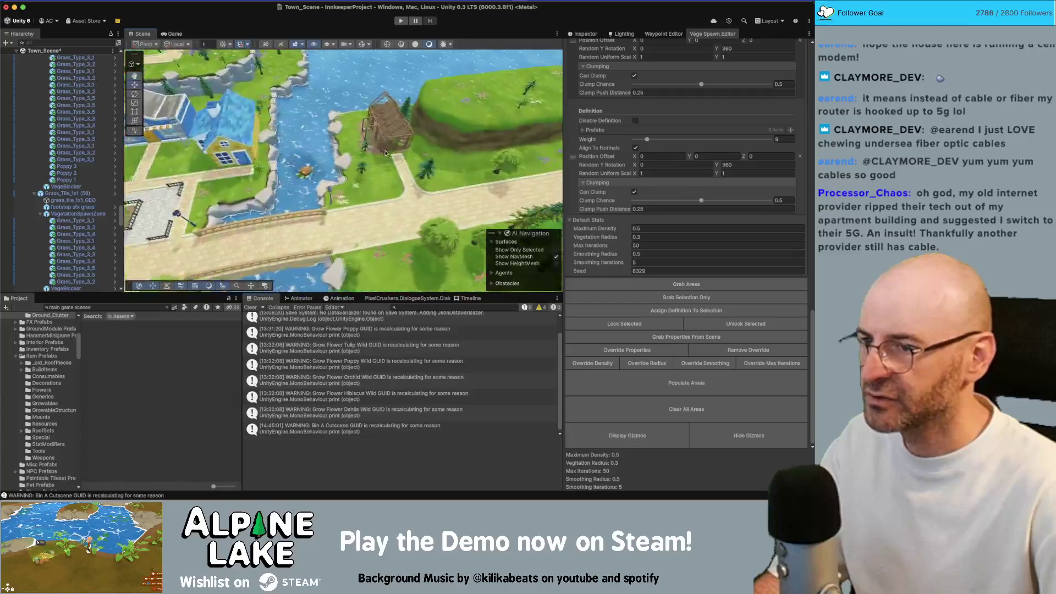
{"action": "left_click", "coordinate": [357, 146]}
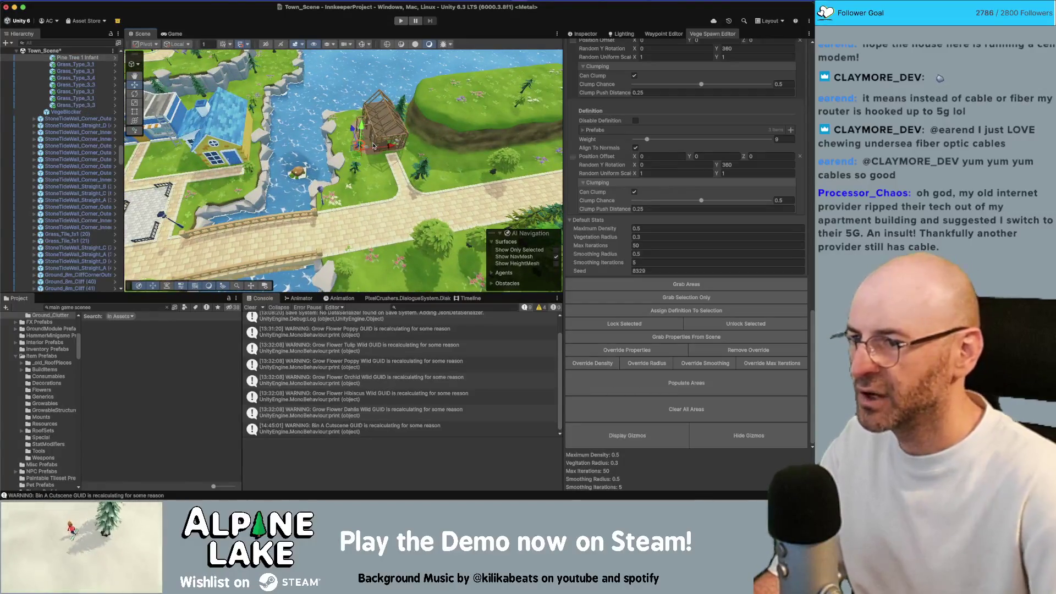
{"action": "left_click_drag", "start_coordinate": [373, 145], "coordinate": [388, 140]}
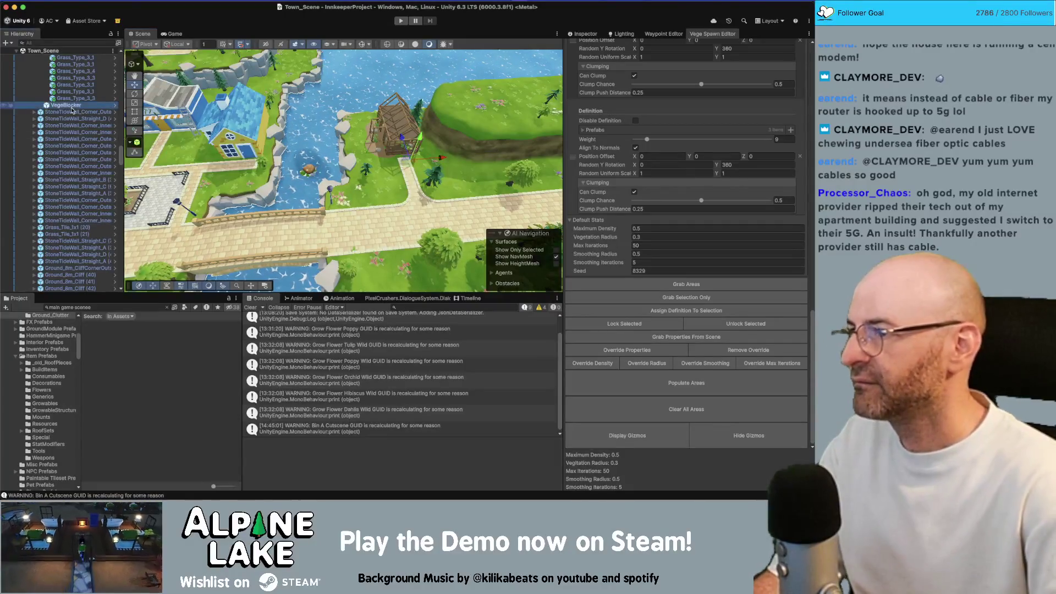
{"action": "scroll", "coordinate": [72, 110], "scroll_direction": "up", "scroll_amount": 5}
{"action": "key", "text": "Left"}
{"action": "right_click", "coordinate": [67, 51]}
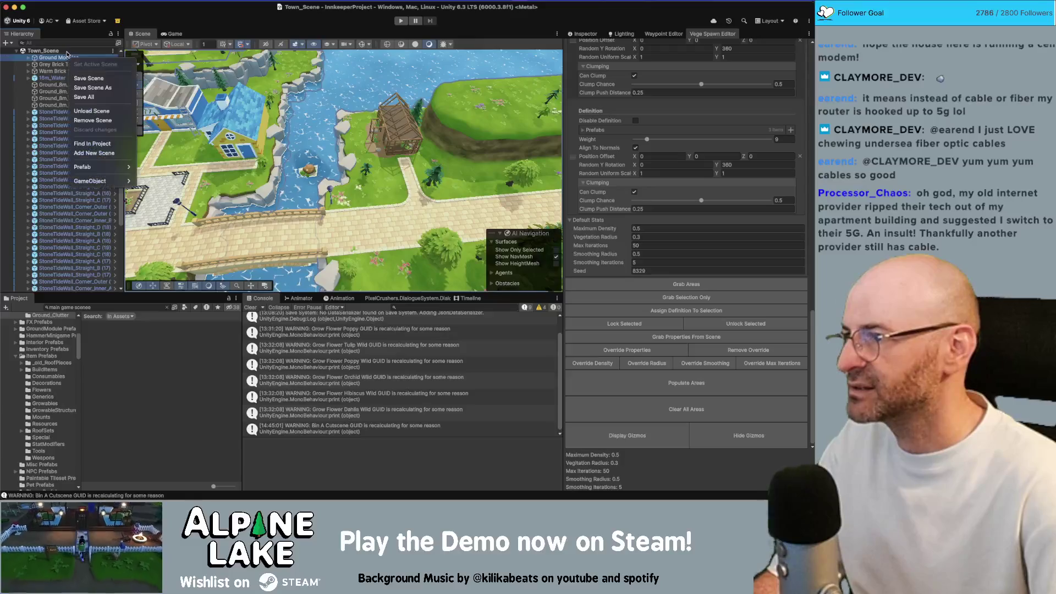
Unload Town_Scene and add VisitorCenter_Scene found by searching 'visitor center scene'.
{"action": "left_click", "coordinate": [92, 111]}
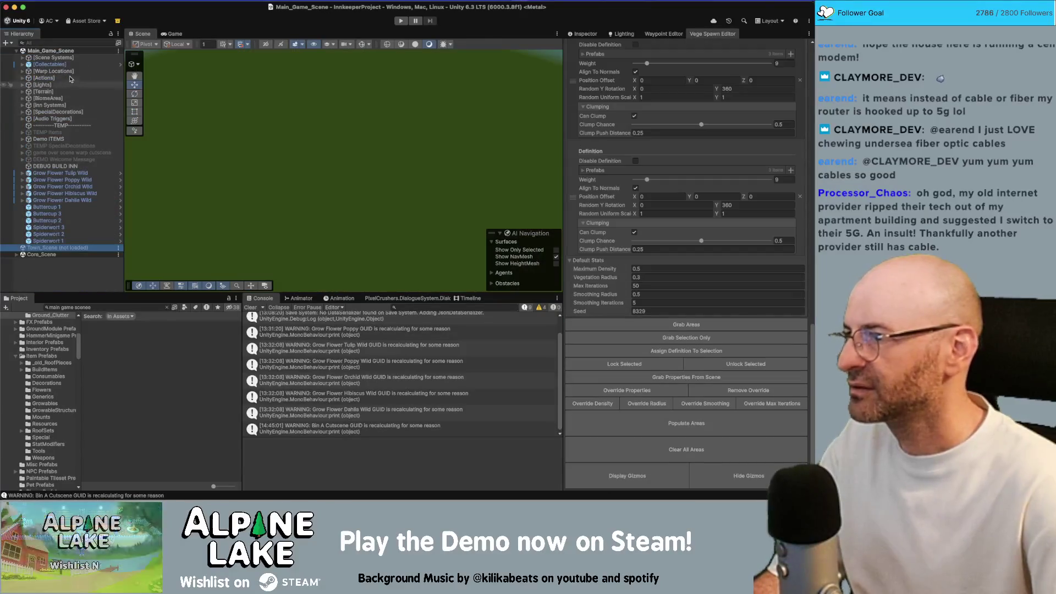
{"action": "left_click", "coordinate": [105, 308]}
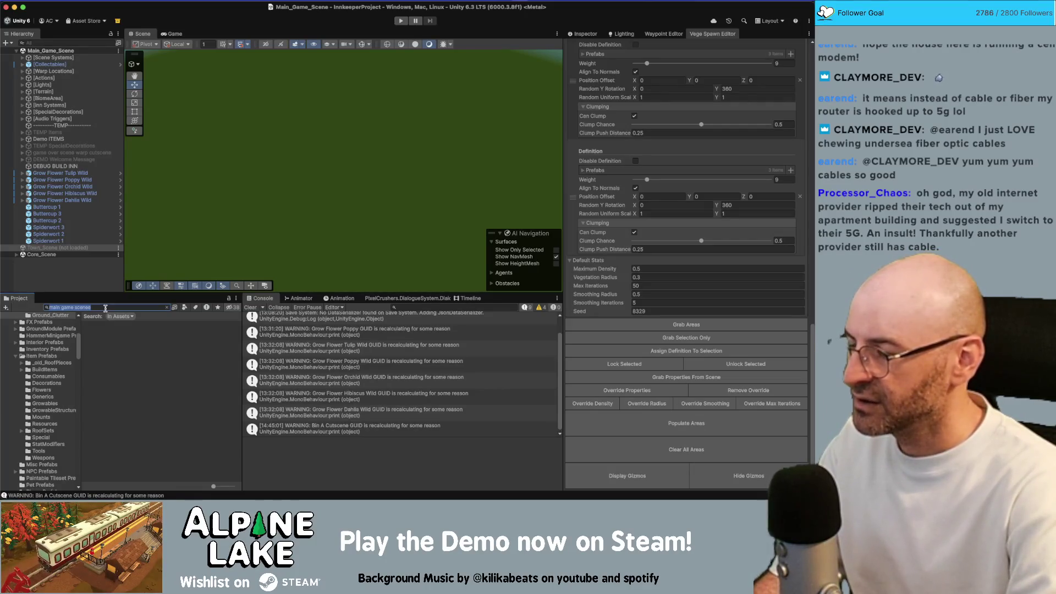
{"action": "key", "text": "BackSpace"}
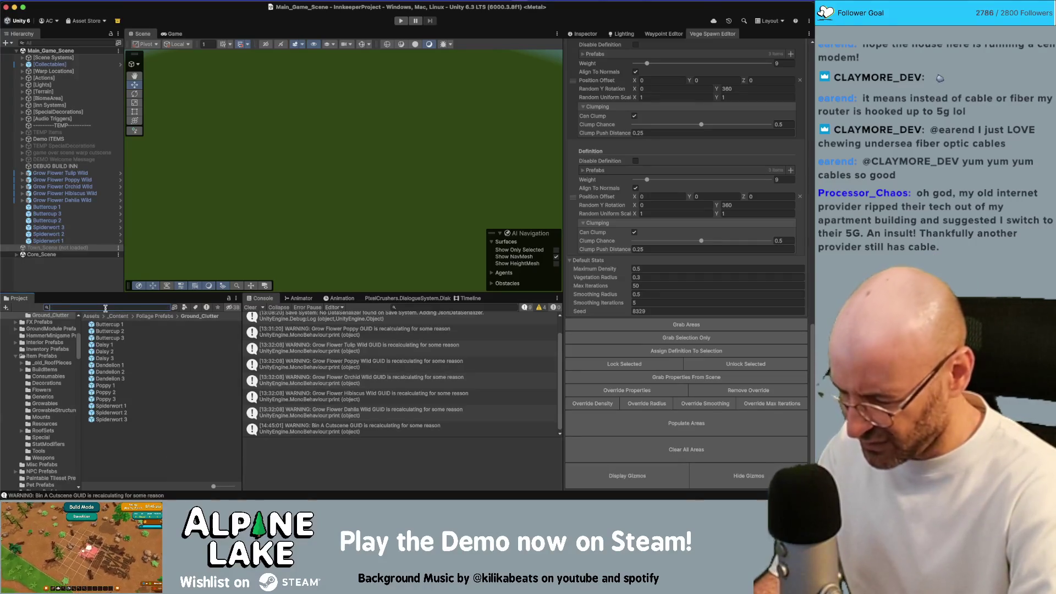
{"action": "type", "text": "visitor center"}
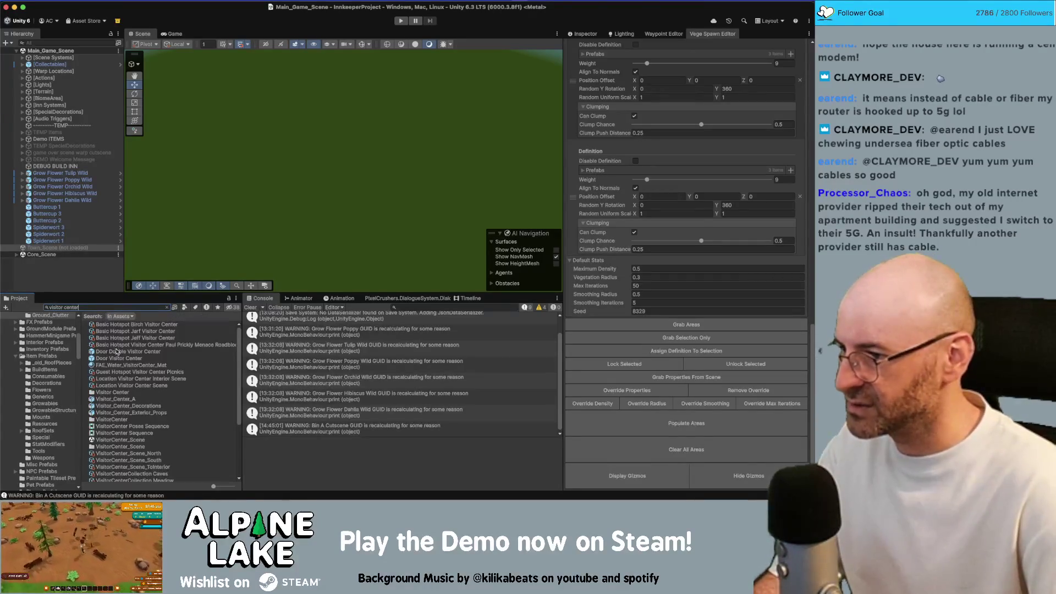
{"action": "type", "text": " scene"}
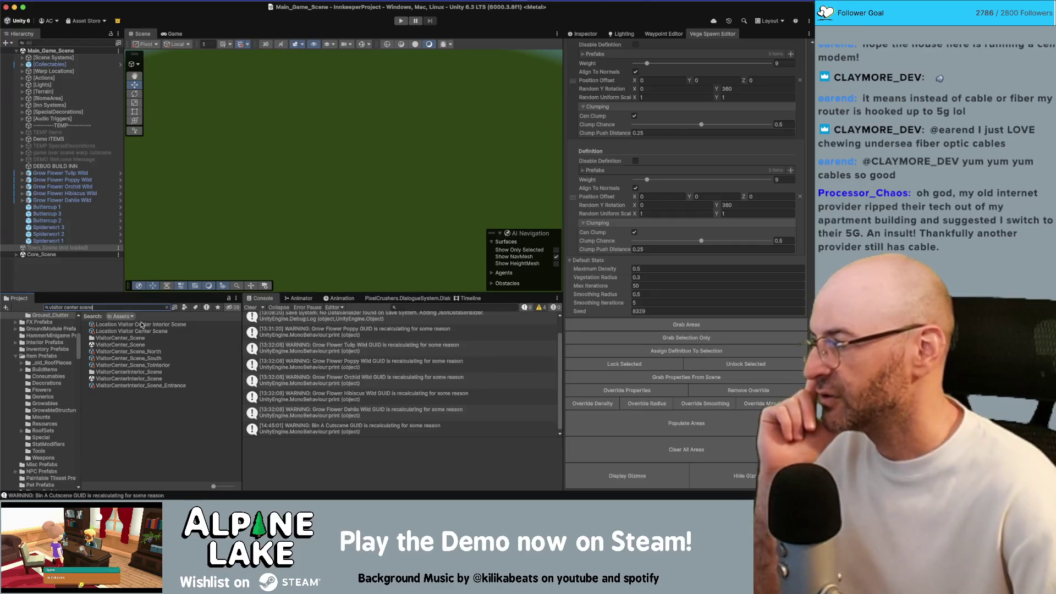
{"action": "left_click_drag", "start_coordinate": [132, 345], "coordinate": [98, 269]}
{"action": "scroll", "coordinate": [97, 269], "scroll_direction": "down", "scroll_amount": 2}
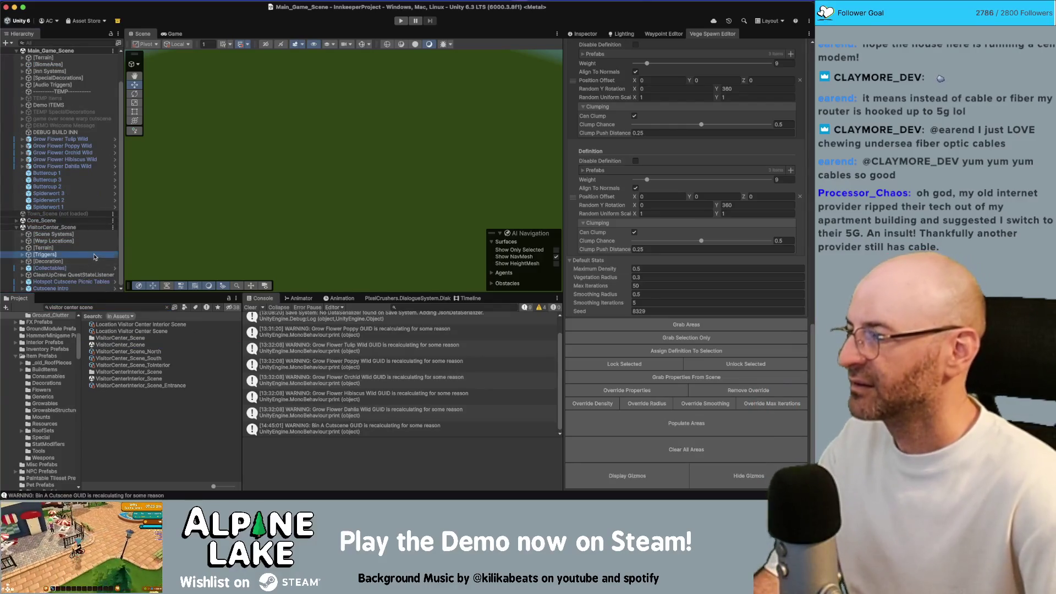
Orbit the view over the visitor centre grounds and select the cliff-side terrain tile.
{"action": "mouse_move", "coordinate": [217, 206]}
{"action": "left_mouse_down"}
{"action": "mouse_move", "coordinate": [314, 164]}
{"action": "mouse_move", "coordinate": [271, 155]}
{"action": "mouse_move", "coordinate": [330, 151]}
{"action": "mouse_move", "coordinate": [314, 134]}
{"action": "left_mouse_up"}
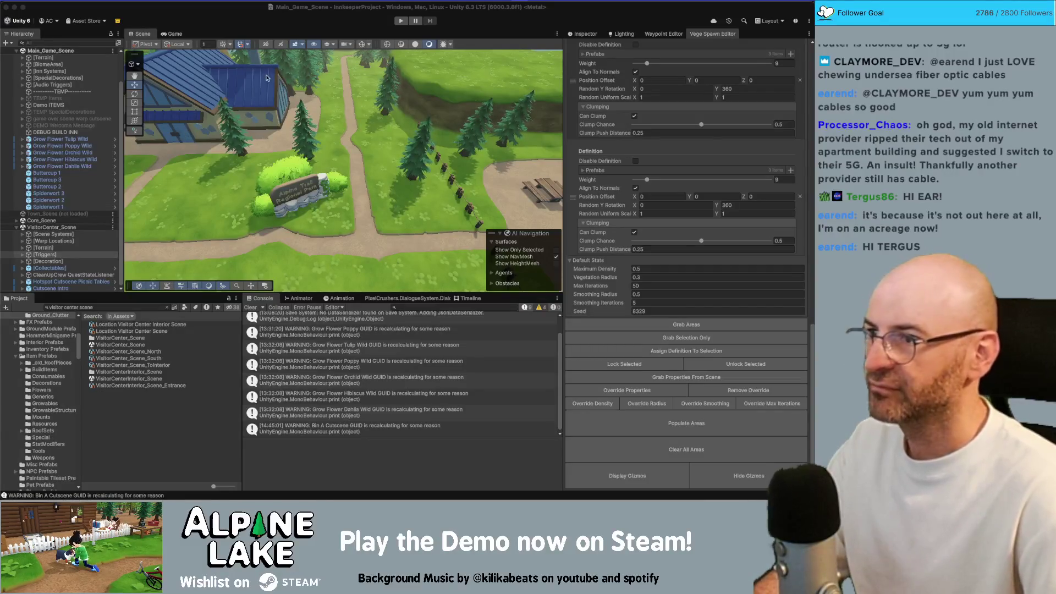
{"action": "mouse_move", "coordinate": [266, 77]}
{"action": "left_mouse_down"}
{"action": "mouse_move", "coordinate": [320, 142]}
{"action": "mouse_move", "coordinate": [430, 189]}
{"action": "left_mouse_up"}
{"action": "left_click", "coordinate": [434, 189]}
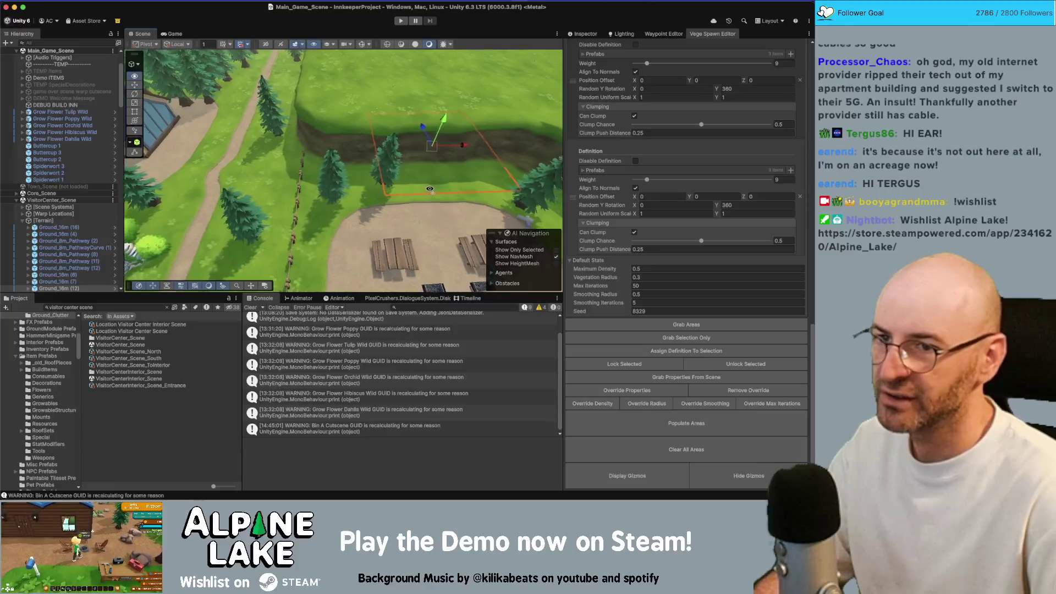
Inspect the ground tile's properties and select the Ground_16m (6) terrain tile.
{"action": "left_click", "coordinate": [586, 34]}
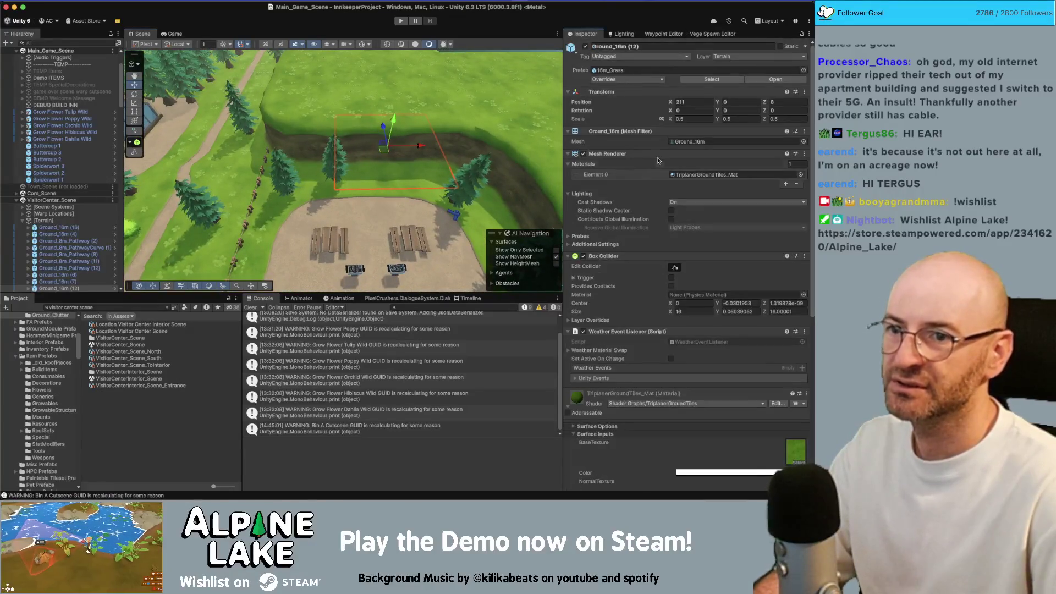
{"action": "mouse_move", "coordinate": [385, 151]}
{"action": "left_mouse_down"}
{"action": "mouse_move", "coordinate": [339, 159]}
{"action": "mouse_move", "coordinate": [374, 207]}
{"action": "mouse_move", "coordinate": [417, 207]}
{"action": "mouse_move", "coordinate": [202, 156]}
{"action": "left_mouse_up"}
{"action": "left_click", "coordinate": [333, 139]}
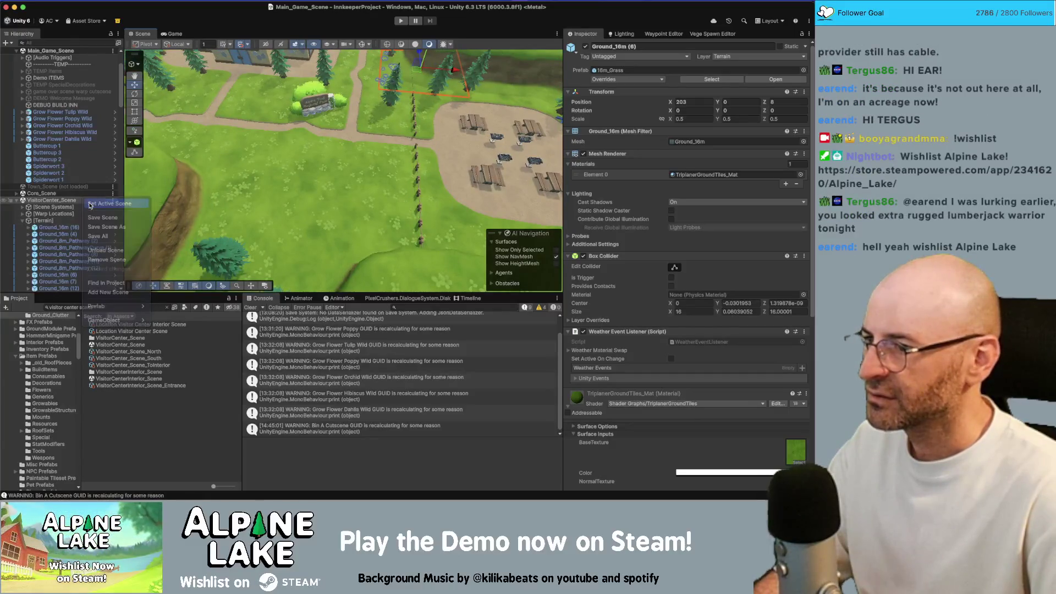
Make VisitorCenter_Scene active and grab its spawn areas in the Vege Spawn Editor.
{"action": "left_click", "coordinate": [53, 200]}
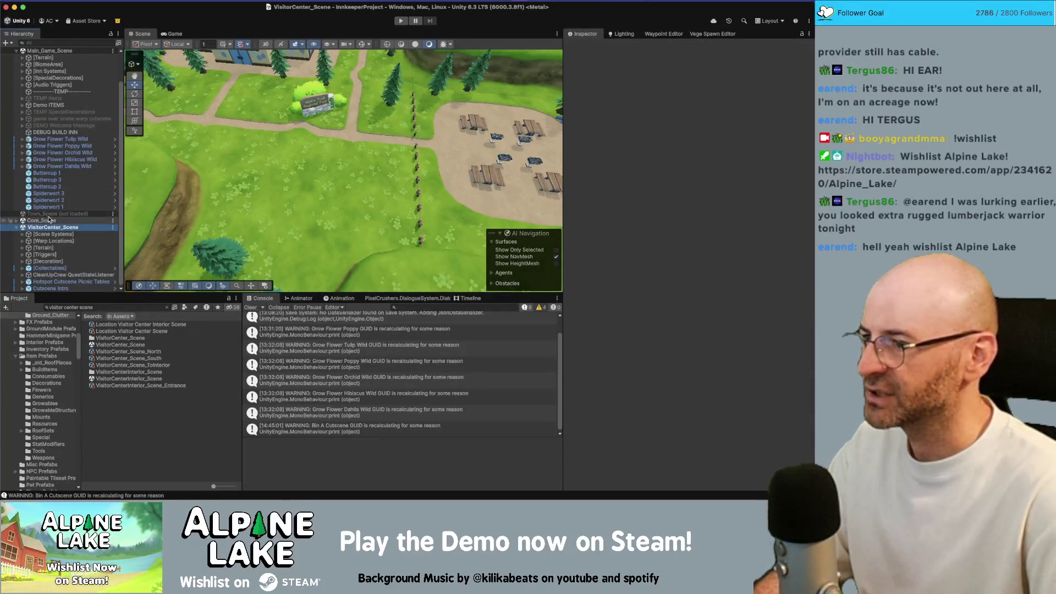
{"action": "left_click", "coordinate": [714, 34]}
{"action": "scroll", "coordinate": [672, 148], "scroll_direction": "up", "scroll_amount": 10}
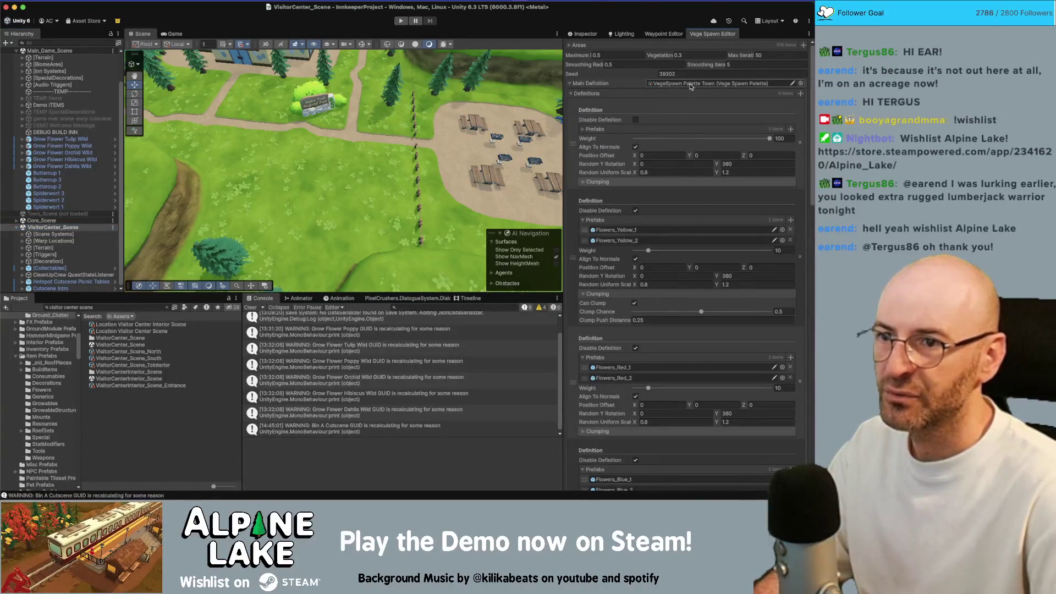
{"action": "scroll", "coordinate": [612, 156], "scroll_direction": "down", "scroll_amount": 15}
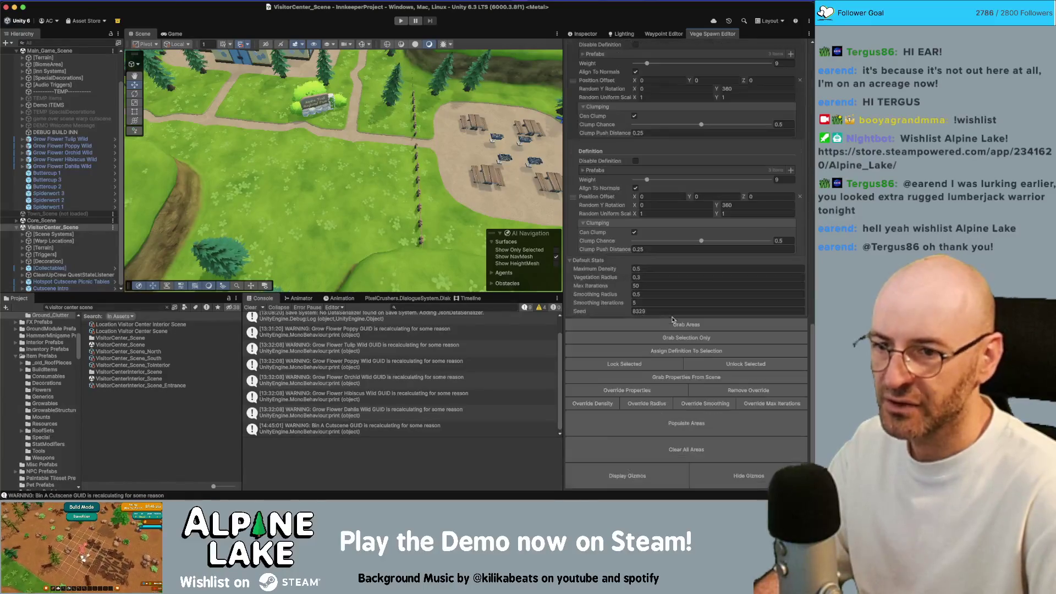
{"action": "left_click", "coordinate": [680, 326]}
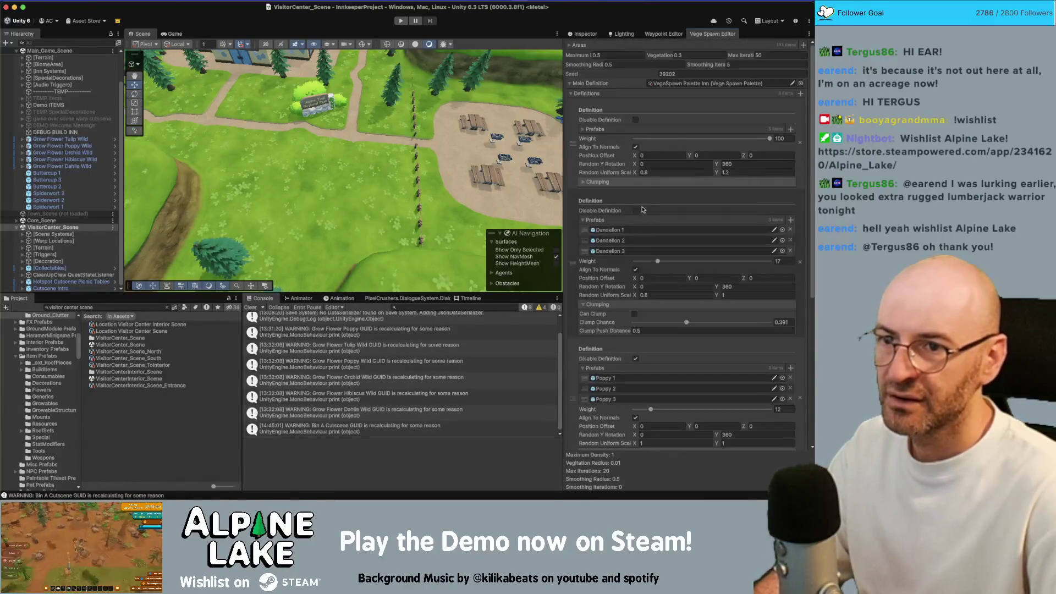
{"action": "left_click", "coordinate": [601, 83]}
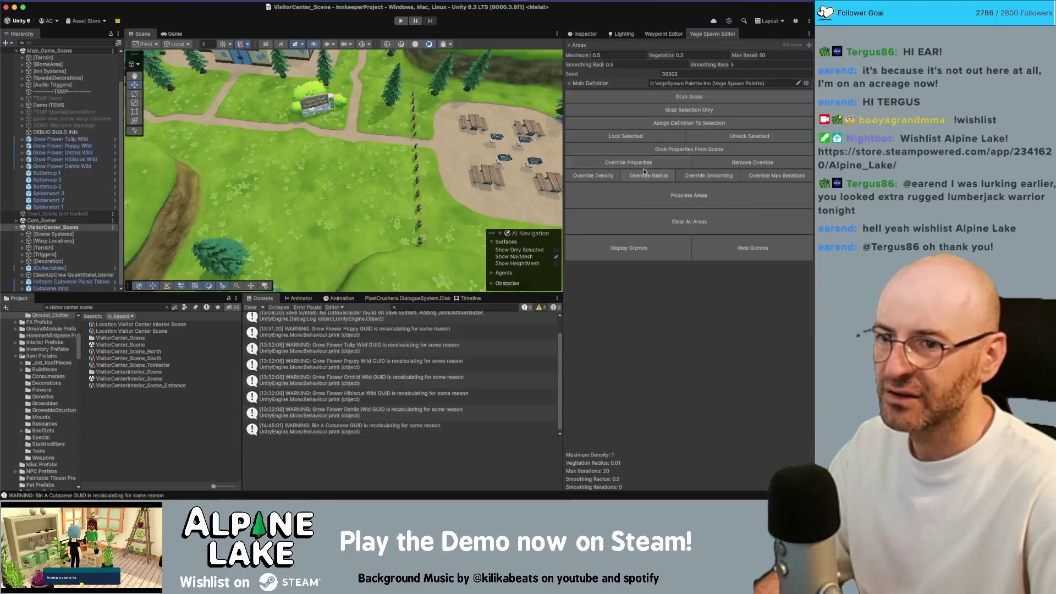
{"action": "mouse_move", "coordinate": [478, 165]}
{"action": "left_mouse_down"}
{"action": "mouse_move", "coordinate": [462, 148]}
{"action": "mouse_move", "coordinate": [432, 166]}
{"action": "mouse_move", "coordinate": [440, 115]}
{"action": "mouse_move", "coordinate": [483, 61]}
{"action": "mouse_move", "coordinate": [484, 87]}
{"action": "mouse_move", "coordinate": [453, 68]}
{"action": "mouse_move", "coordinate": [456, 36]}
{"action": "mouse_move", "coordinate": [456, 86]}
{"action": "mouse_move", "coordinate": [459, 77]}
{"action": "left_mouse_up"}
{"action": "left_click", "coordinate": [426, 132]}
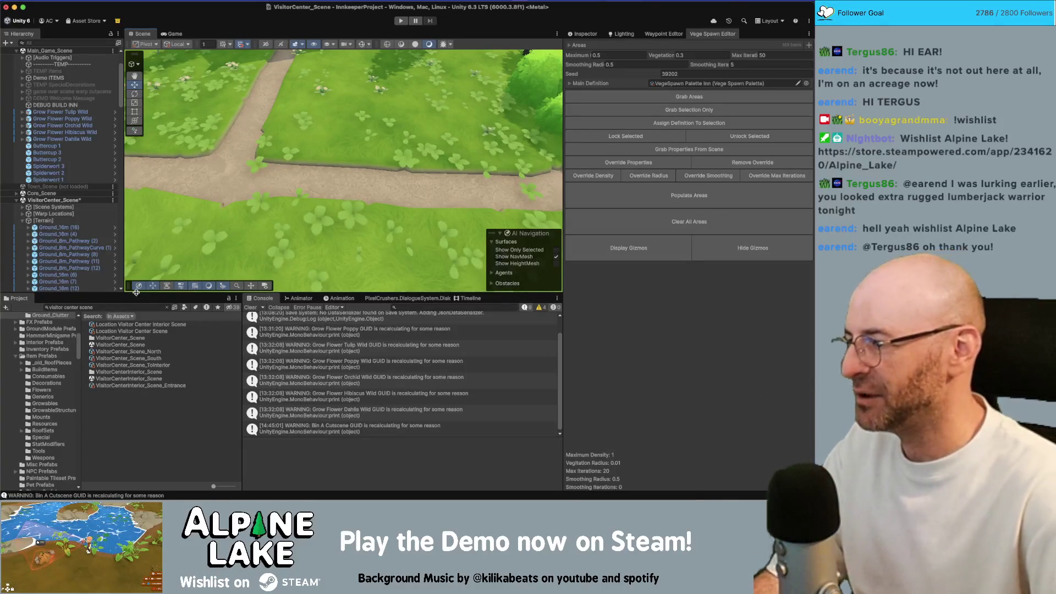
Inspect a dandelion, a grass clump and the Ground_8m_Pathway (4) tile at the entrance.
{"action": "key", "text": "w"}
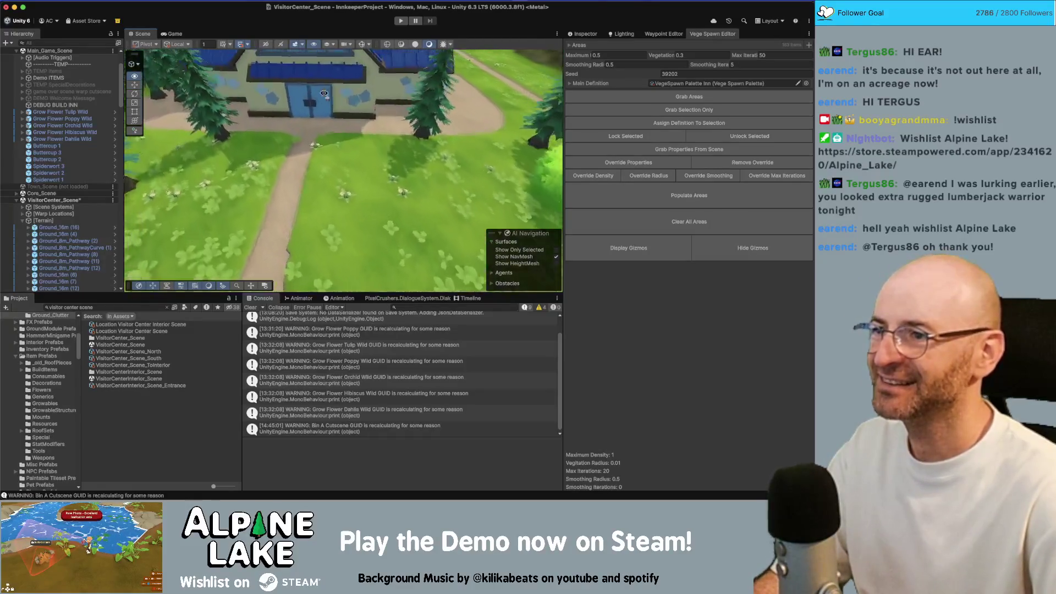
{"action": "left_click", "coordinate": [377, 158]}
{"action": "key", "text": "f"}
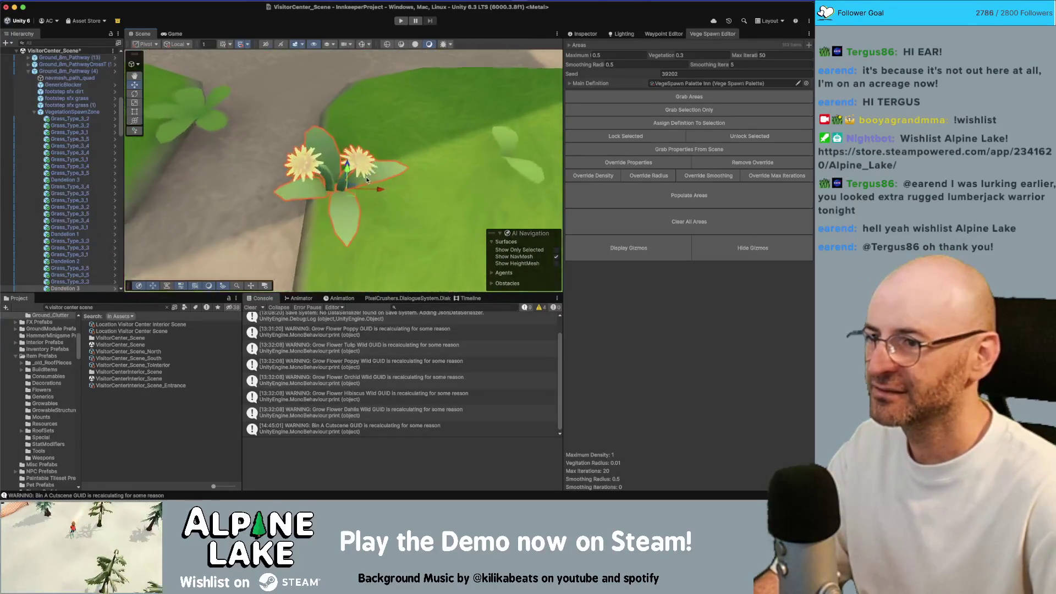
{"action": "left_click", "coordinate": [350, 193]}
{"action": "key", "text": "f"}
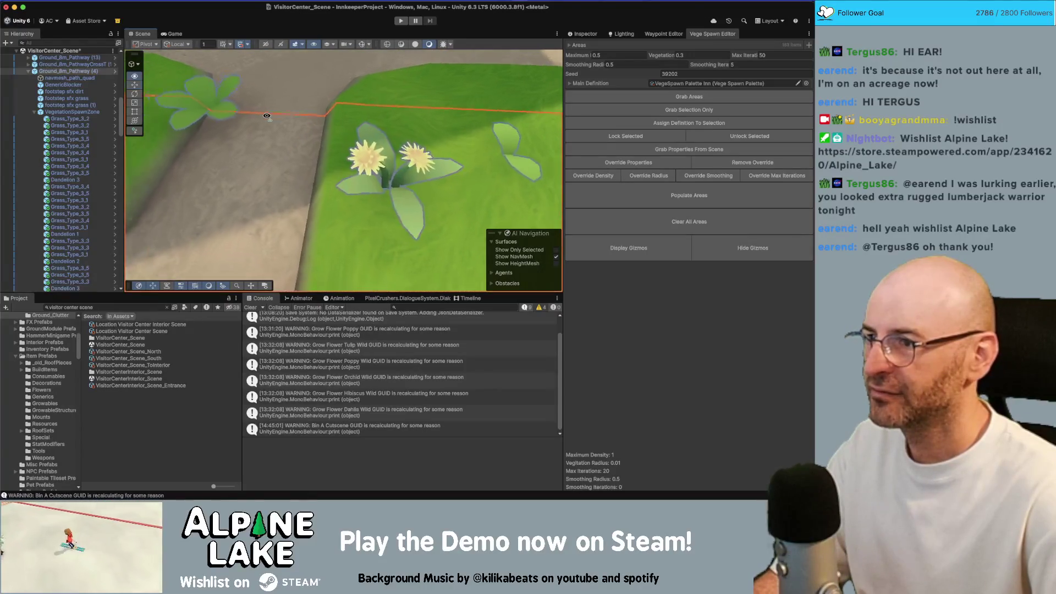
{"action": "left_click", "coordinate": [307, 130]}
{"action": "left_click", "coordinate": [278, 148]}
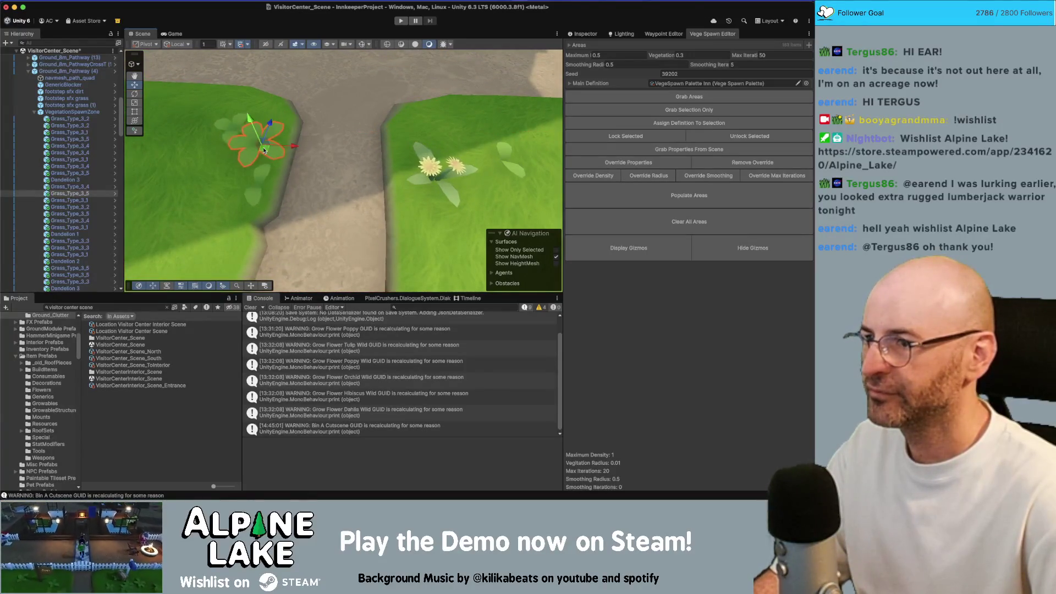
{"action": "key", "text": "f"}
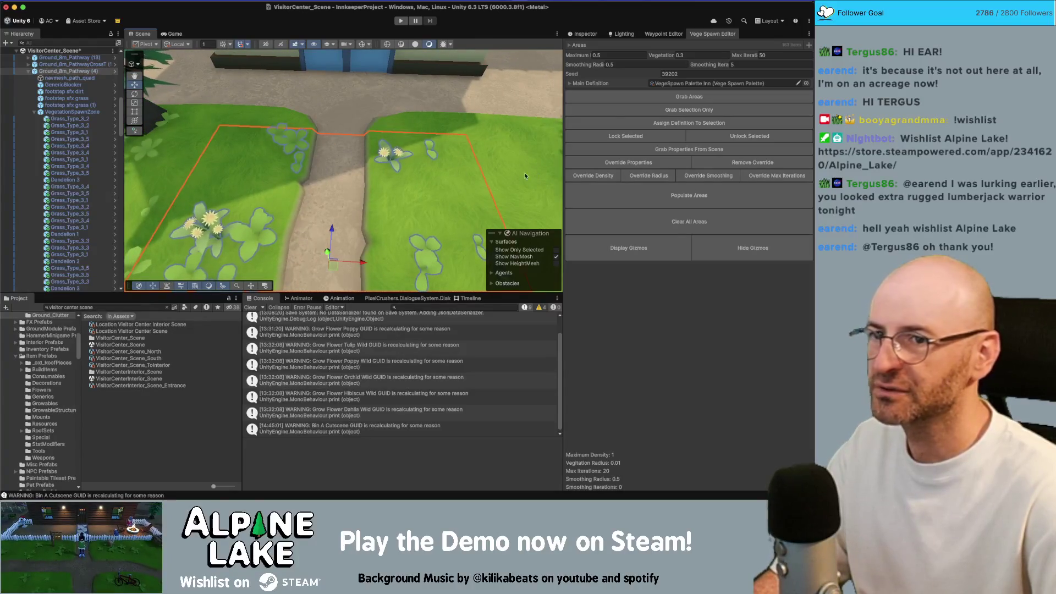
Locate and select the VegeSpawn Palette Inn asset used as main definition.
{"action": "left_click_drag", "start_coordinate": [525, 176], "coordinate": [640, 88]}
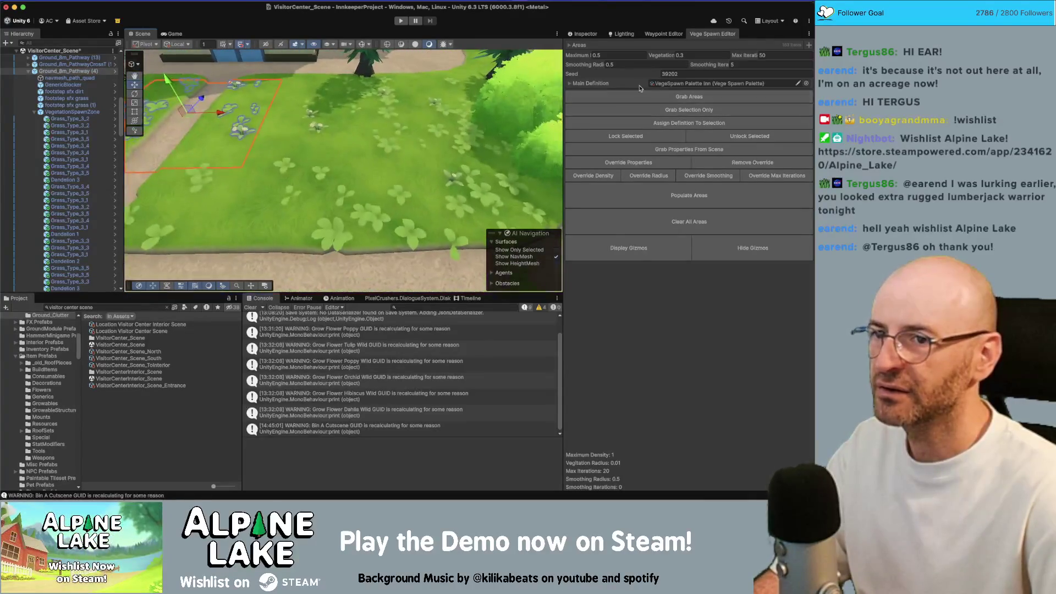
{"action": "left_click", "coordinate": [660, 85]}
{"action": "left_click", "coordinate": [159, 392]}
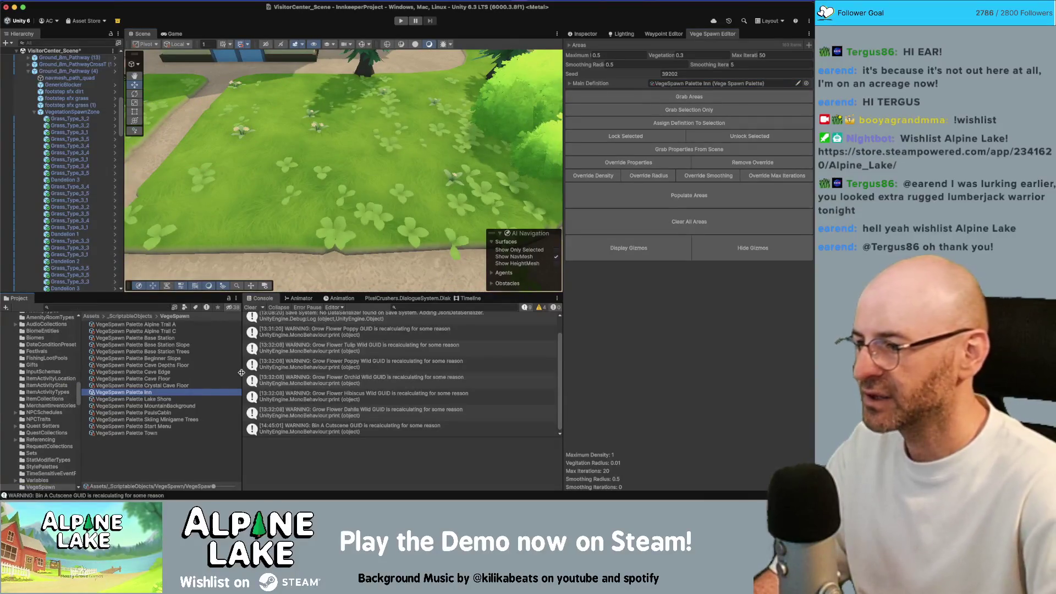
Duplicate VegeSpawn Palette Inn and rename the copy 'VegeSpawn Palette Visitor Center'.
{"action": "key", "text": "super+d"}
{"action": "key", "text": "Return"}
{"action": "key", "text": "BackSpace"}
{"action": "key", "text": "BackSpace"}
{"action": "key", "text": "BackSpace"}
{"action": "type", "text": "VegeSpawn Palette Visitor Center"}
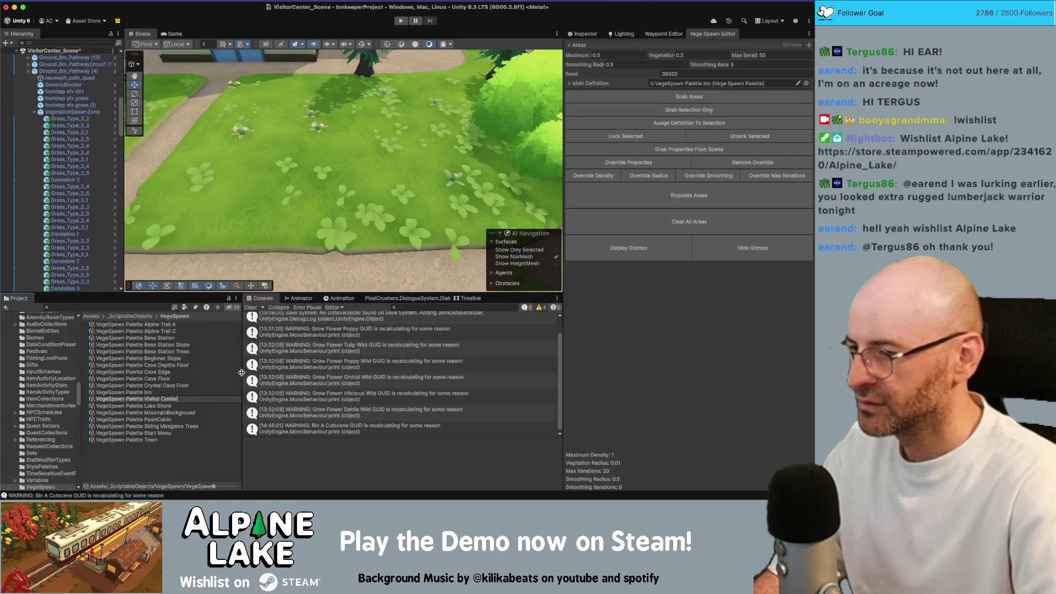
{"action": "key", "text": "Return"}
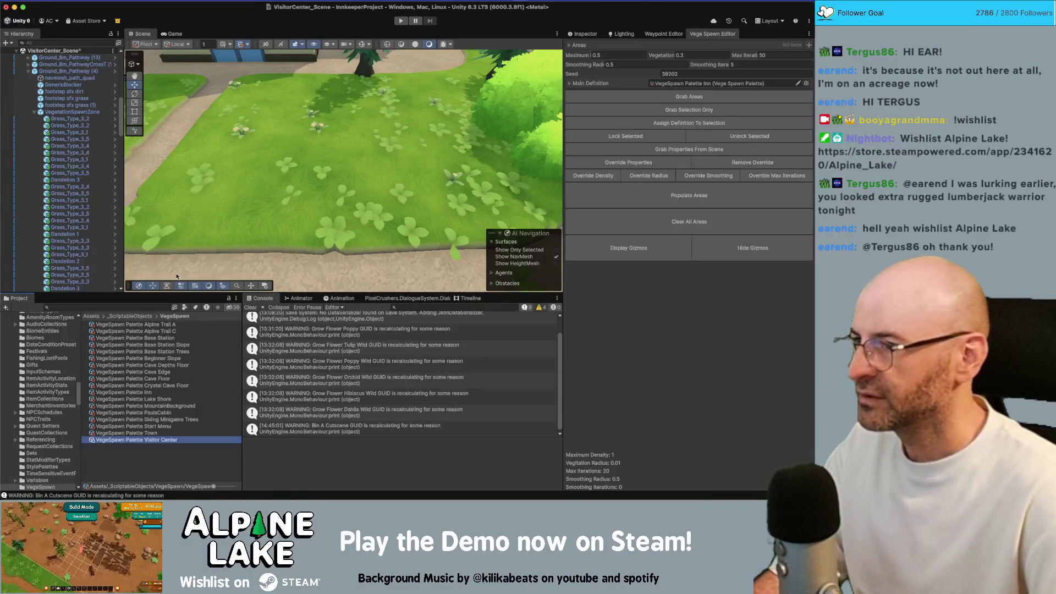
Filter the Hierarchy by 'eget' and select all 163 VegetationSpawnZone objects.
{"action": "type", "text": "veget"}
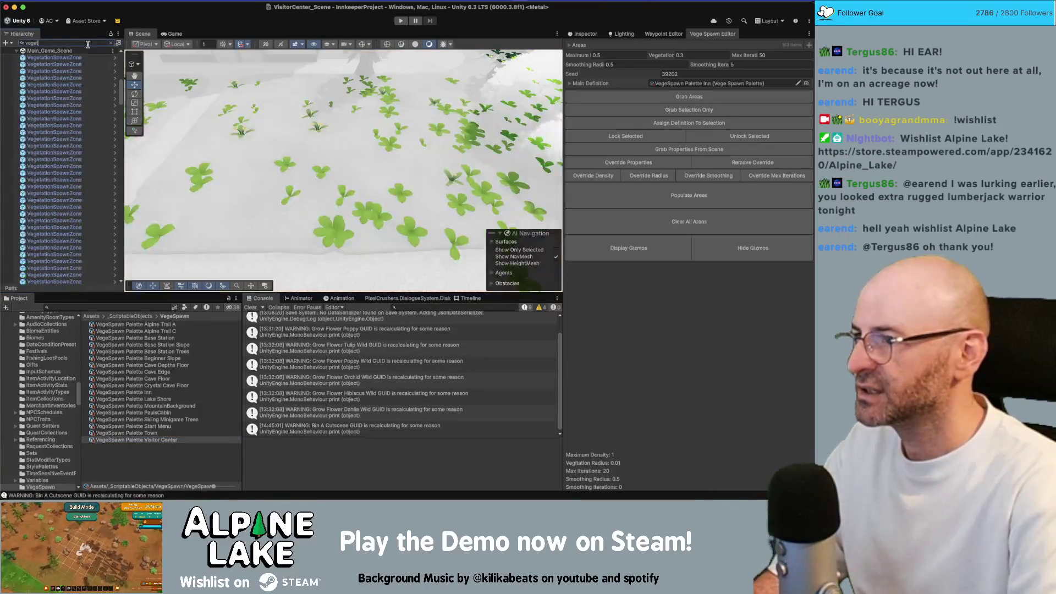
{"action": "left_click", "coordinate": [66, 112]}
{"action": "scroll", "coordinate": [92, 115], "scroll_direction": "down", "scroll_amount": 5}
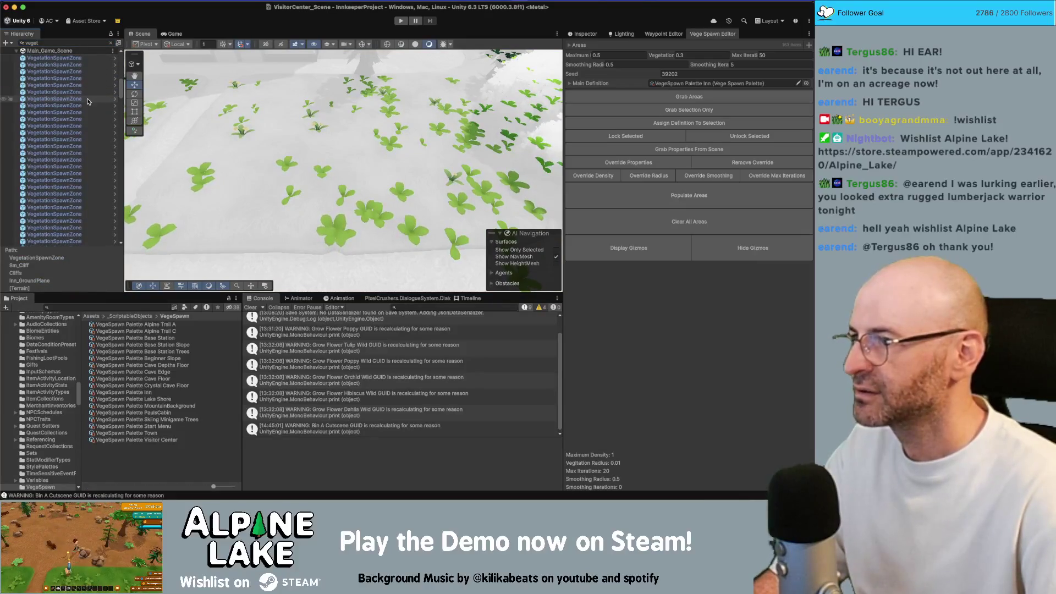
{"action": "scroll", "coordinate": [93, 115], "scroll_direction": "down", "scroll_amount": 10}
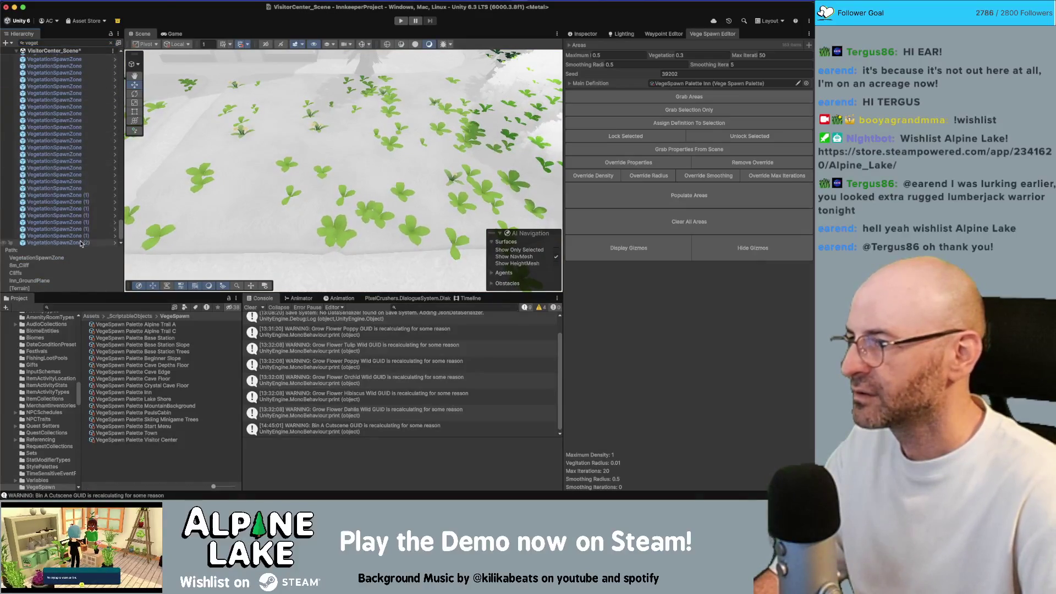
{"action": "left_click", "coordinate": [81, 243]}
{"action": "scroll", "coordinate": [75, 219], "scroll_direction": "up", "scroll_amount": 10}
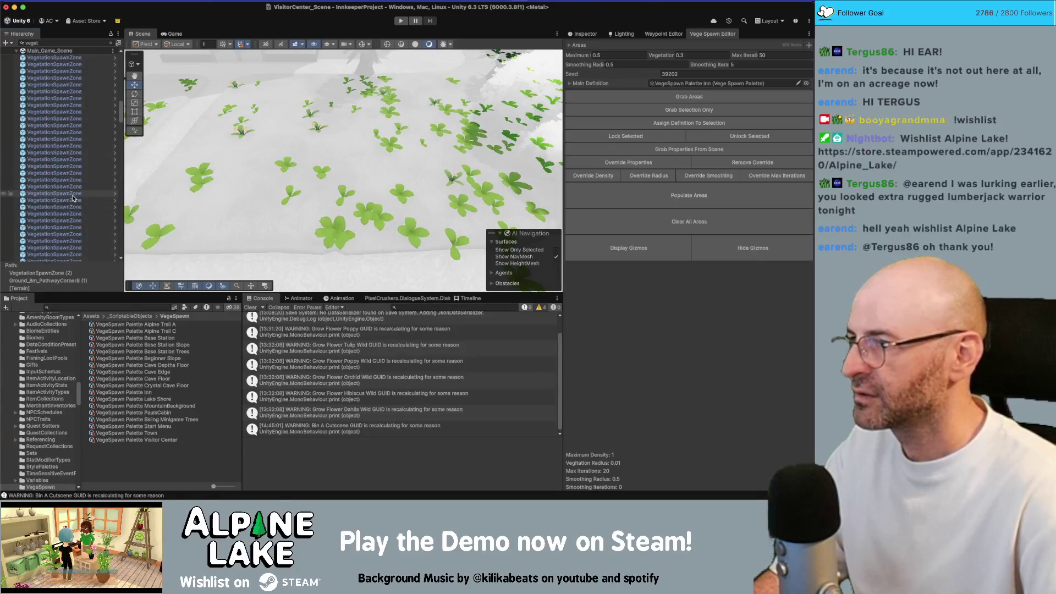
{"action": "scroll", "coordinate": [70, 165], "scroll_direction": "down", "scroll_amount": 10}
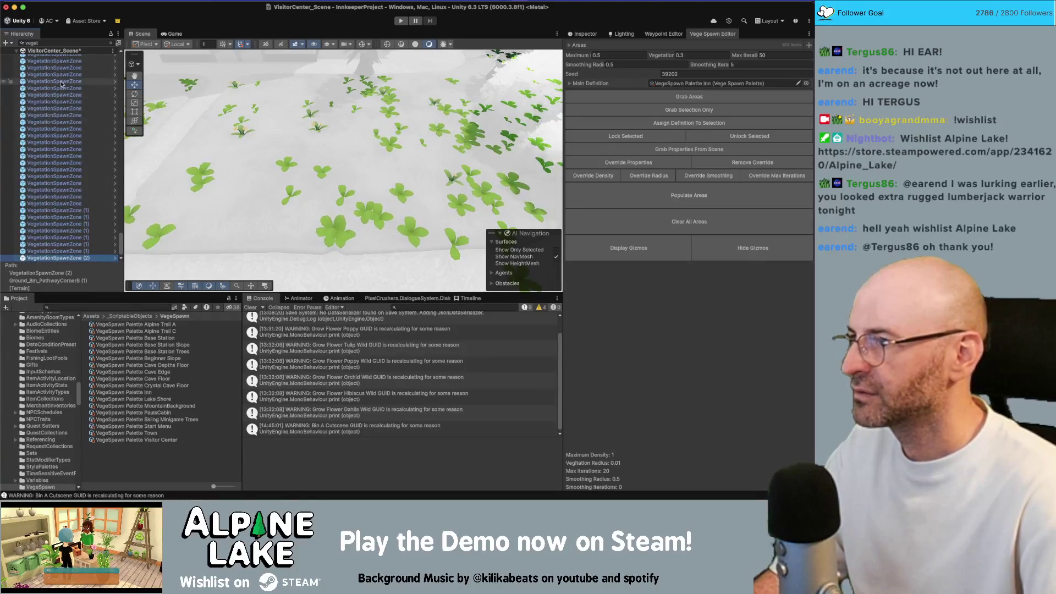
{"action": "scroll", "coordinate": [63, 236], "scroll_direction": "up", "scroll_amount": 5}
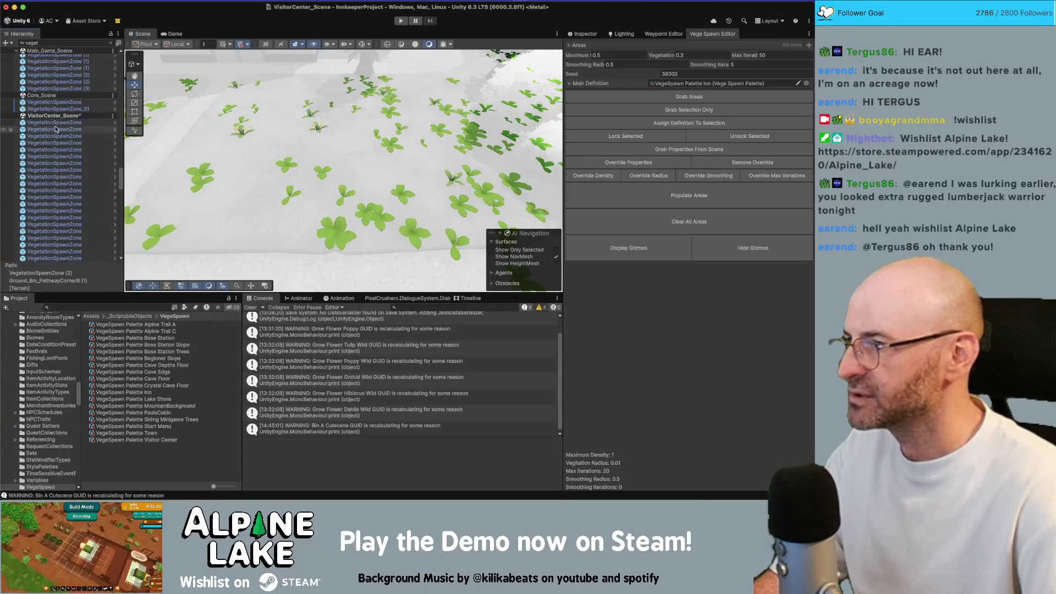
{"action": "left_click", "coordinate": [55, 129], "text": "shift"}
{"action": "left_click", "coordinate": [584, 33]}
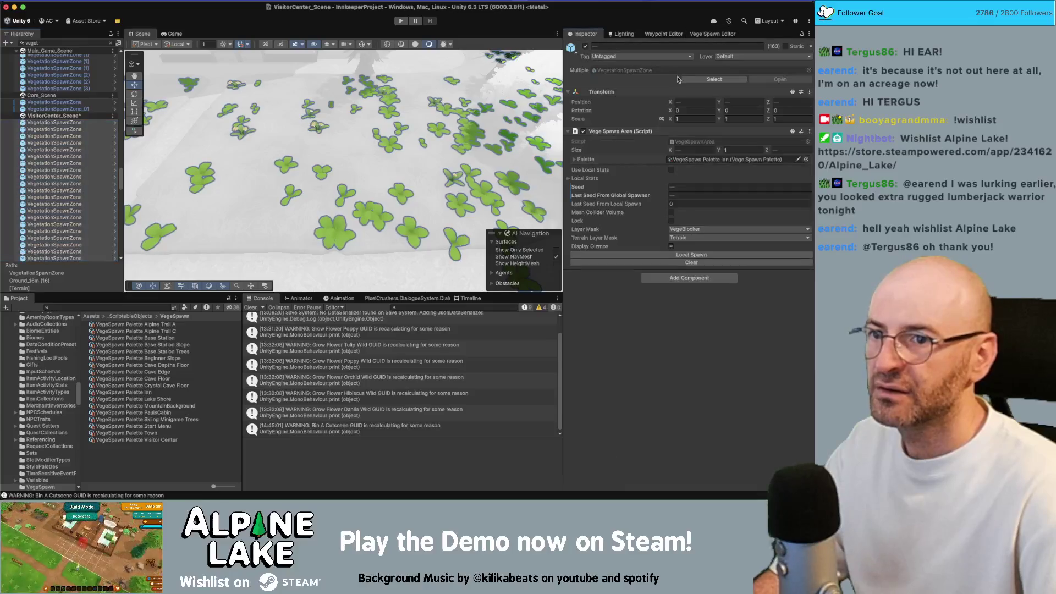
Assign the VegeSpawn Palette Visitor Center palette to the selected spawn zones.
{"action": "left_click", "coordinate": [805, 160]}
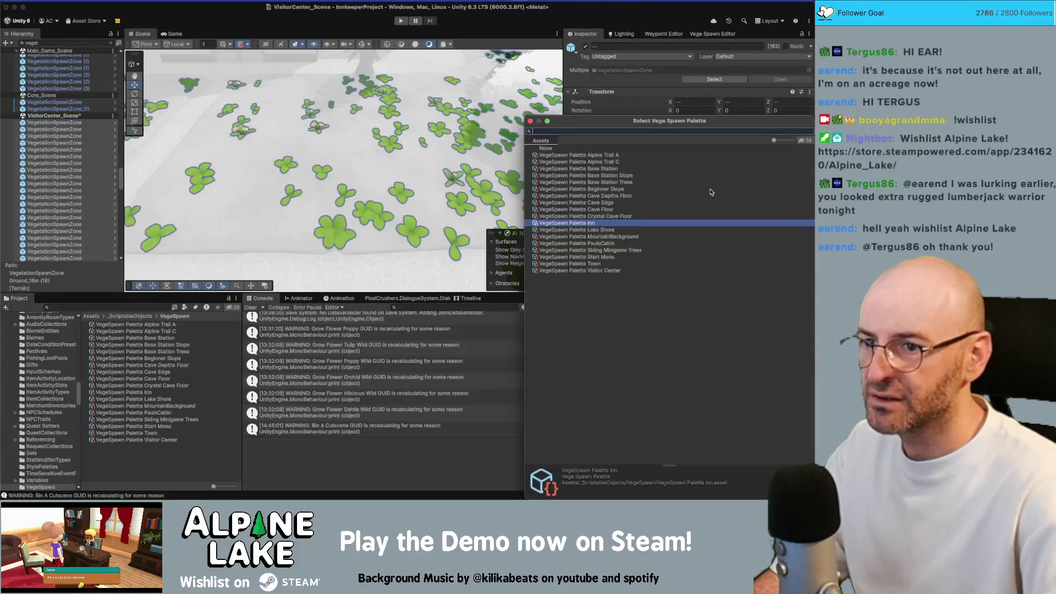
{"action": "key", "text": "Down"}
{"action": "key", "text": "Down"}
{"action": "key", "text": "Down"}
{"action": "key", "text": "Return"}
In the Vege Spawn Editor, grab the spawn areas, raise Clump Chance slightly, and populate them.
{"action": "left_click_drag", "start_coordinate": [375, 110], "coordinate": [209, 252]}
{"action": "left_click", "coordinate": [710, 34]}
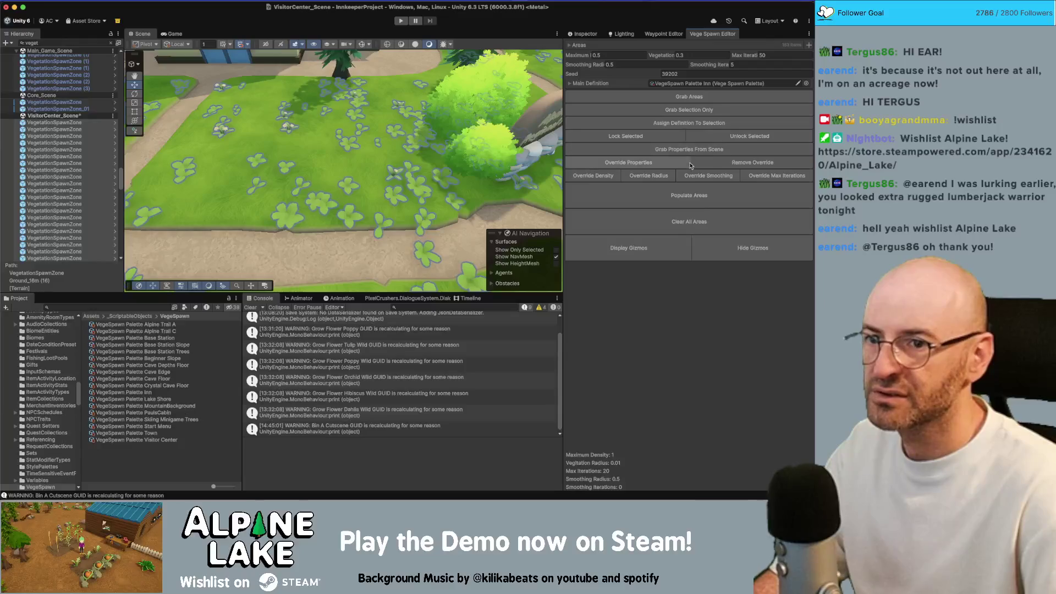
{"action": "left_click", "coordinate": [681, 98]}
{"action": "left_click", "coordinate": [575, 84]}
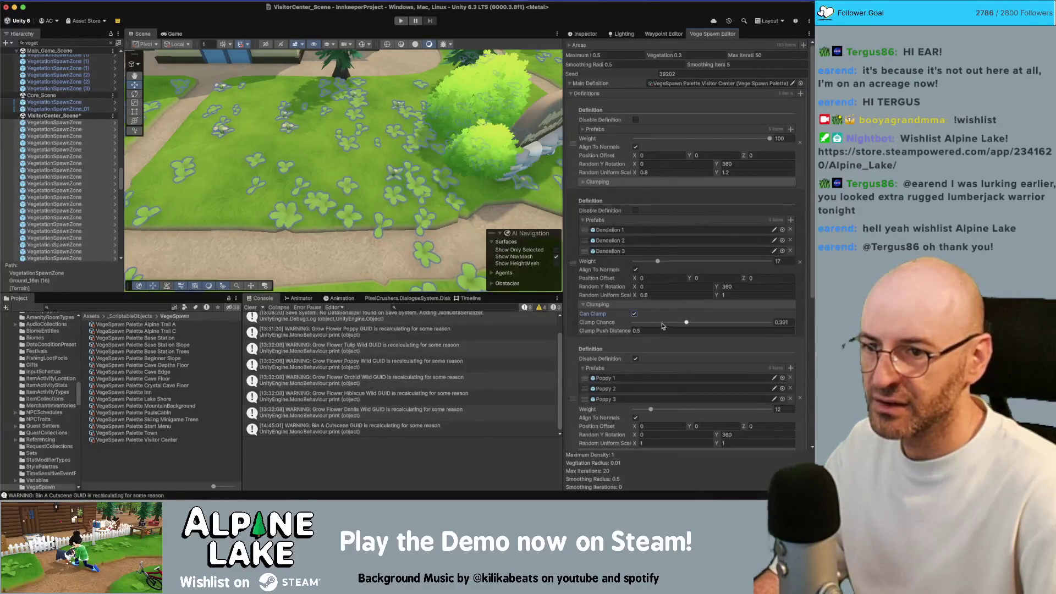
{"action": "left_click_drag", "start_coordinate": [709, 327], "coordinate": [711, 327]}
{"action": "scroll", "coordinate": [709, 326], "scroll_direction": "down", "scroll_amount": 5}
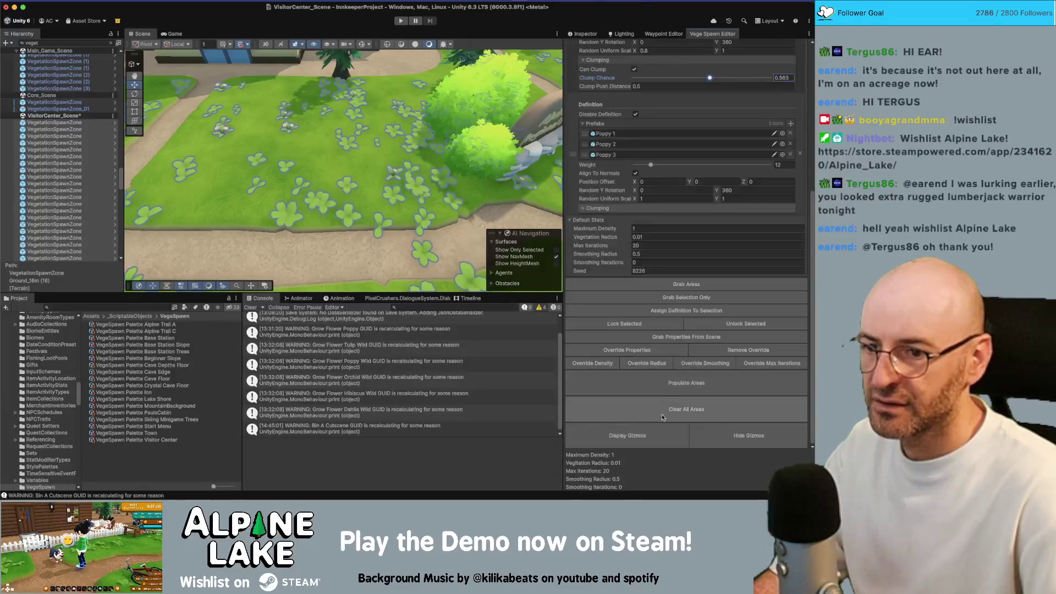
{"action": "left_click", "coordinate": [643, 383]}
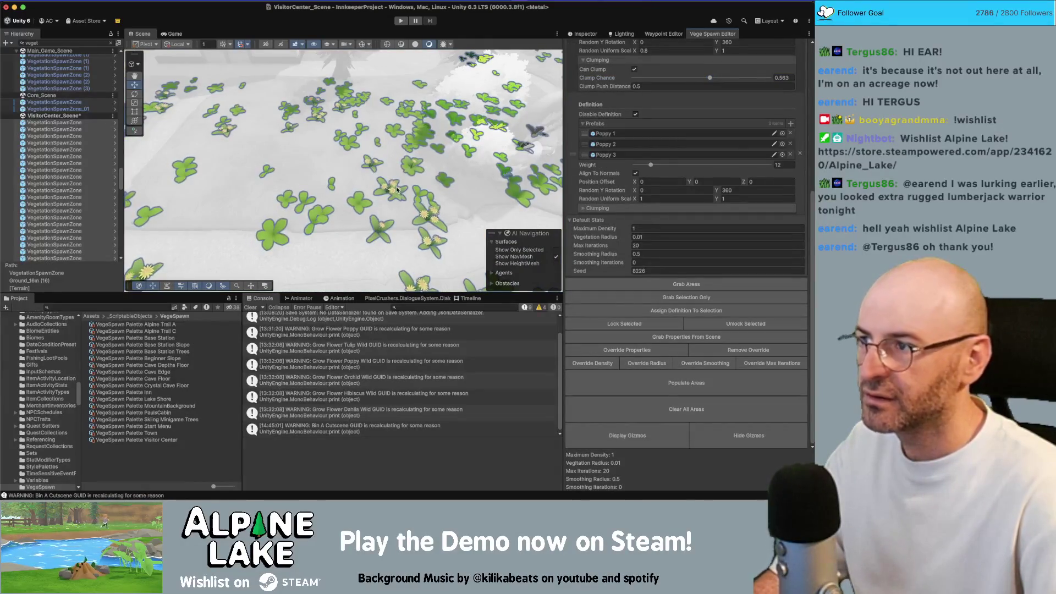
Show the whole scene again and select a vegetation spawn zone in the meadow.
{"action": "left_click", "coordinate": [112, 43]}
{"action": "mouse_move", "coordinate": [330, 165]}
{"action": "left_mouse_down"}
{"action": "mouse_move", "coordinate": [322, 155]}
{"action": "mouse_move", "coordinate": [396, 146]}
{"action": "mouse_move", "coordinate": [397, 182]}
{"action": "mouse_move", "coordinate": [379, 186]}
{"action": "mouse_move", "coordinate": [352, 135]}
{"action": "left_mouse_up"}
{"action": "left_click", "coordinate": [372, 188]}
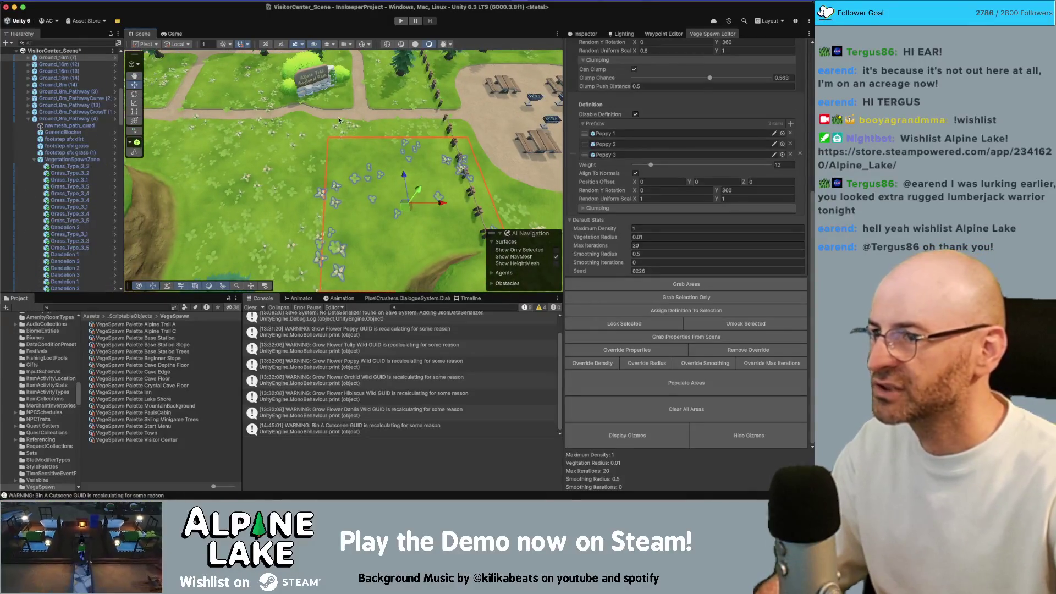
Delete a 16m ground tile and fill its gap with a duplicated 8m tile at X 197.
{"action": "scroll", "coordinate": [339, 119], "scroll_direction": "up", "scroll_amount": 3}
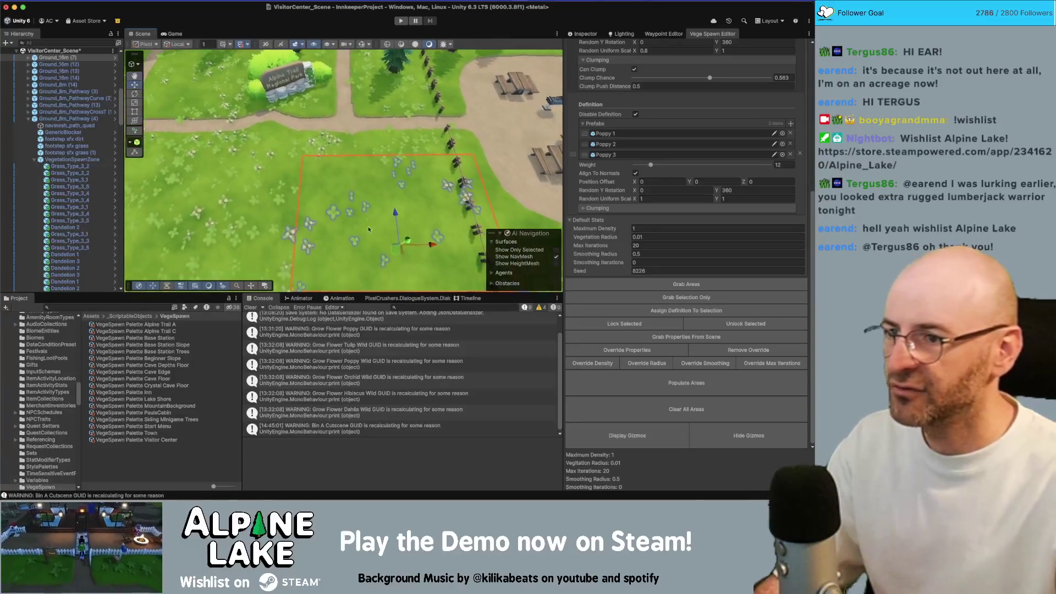
{"action": "left_click_drag", "start_coordinate": [369, 229], "coordinate": [344, 184]}
{"action": "left_click", "coordinate": [578, 34]}
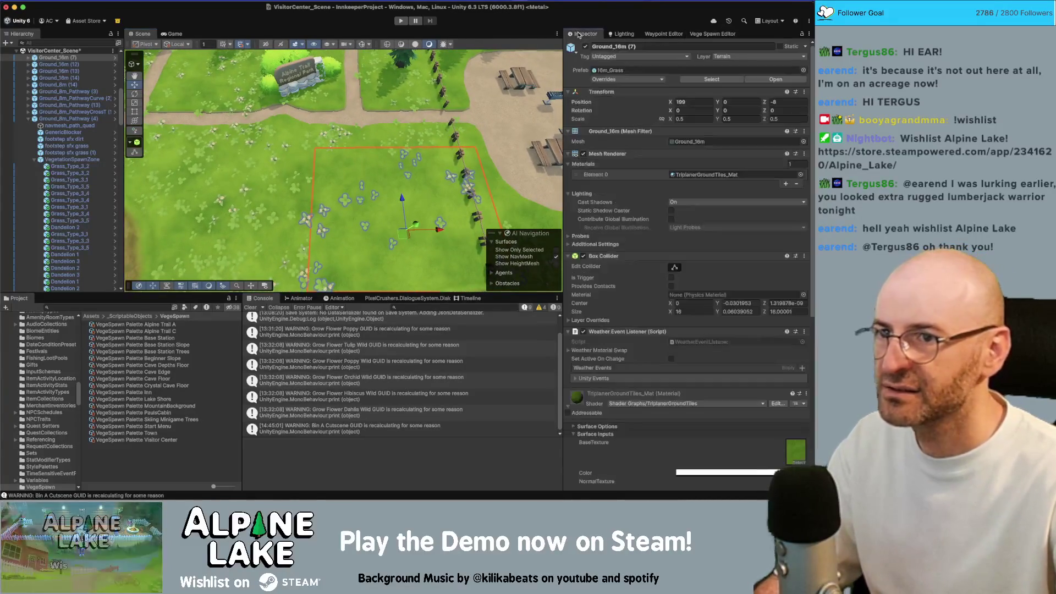
{"action": "left_click_drag", "start_coordinate": [434, 177], "coordinate": [370, 162]}
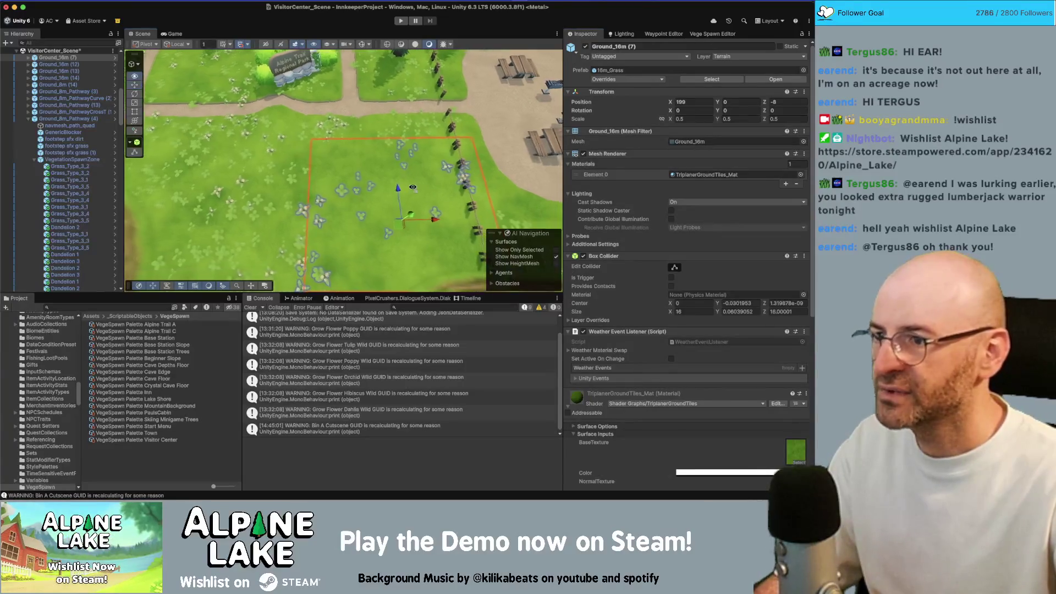
{"action": "key", "text": "h"}
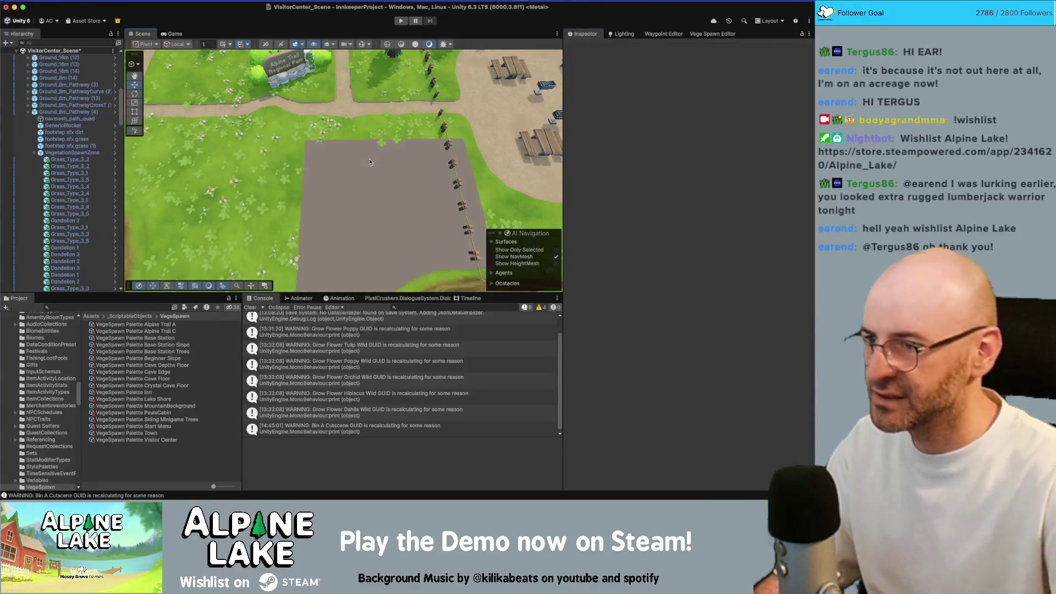
{"action": "left_click", "coordinate": [302, 163]}
{"action": "key", "text": "super+d"}
{"action": "mouse_move", "coordinate": [278, 179]}
{"action": "left_mouse_down"}
{"action": "mouse_move", "coordinate": [403, 186]}
{"action": "mouse_move", "coordinate": [415, 170]}
{"action": "mouse_move", "coordinate": [413, 218]}
{"action": "mouse_move", "coordinate": [330, 213]}
{"action": "left_mouse_up"}
{"action": "key", "text": "Right"}
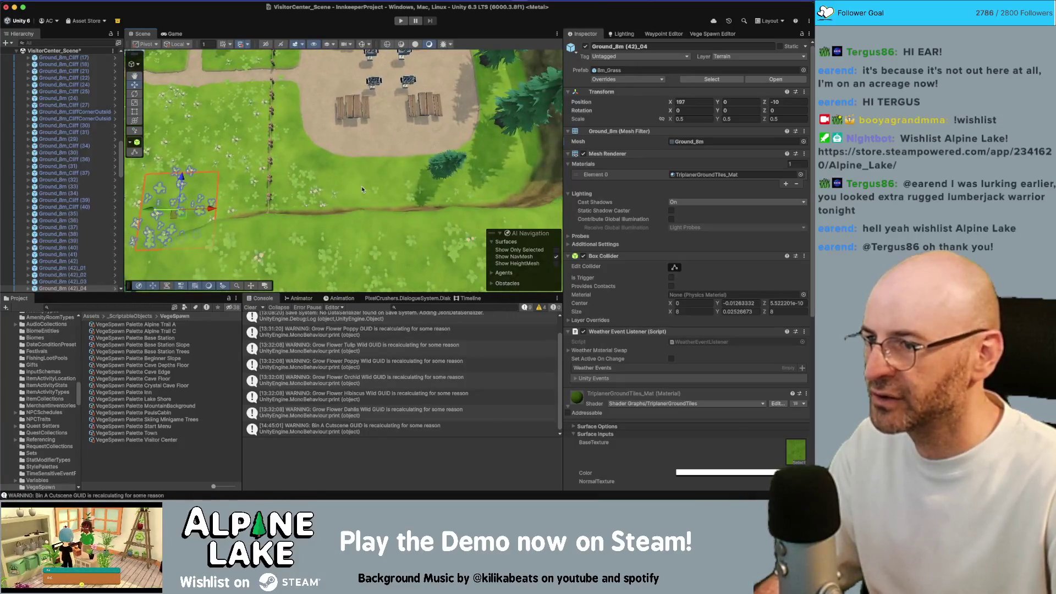
Delete Ground_16m (38) and move a duplicate of Ground_8m (19) into the gap.
{"action": "left_click", "coordinate": [336, 184]}
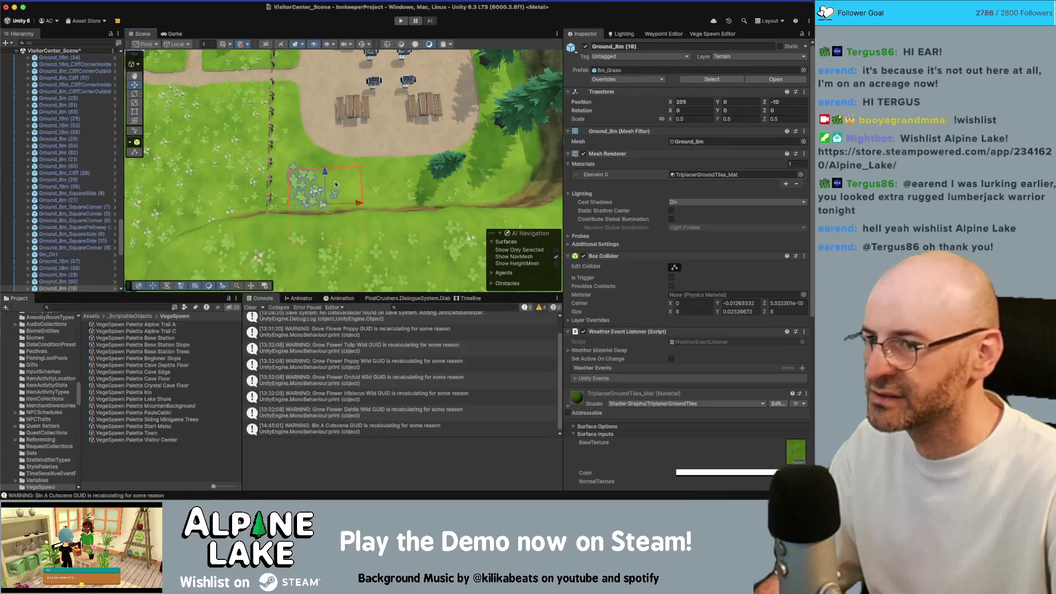
{"action": "left_click", "coordinate": [374, 184]}
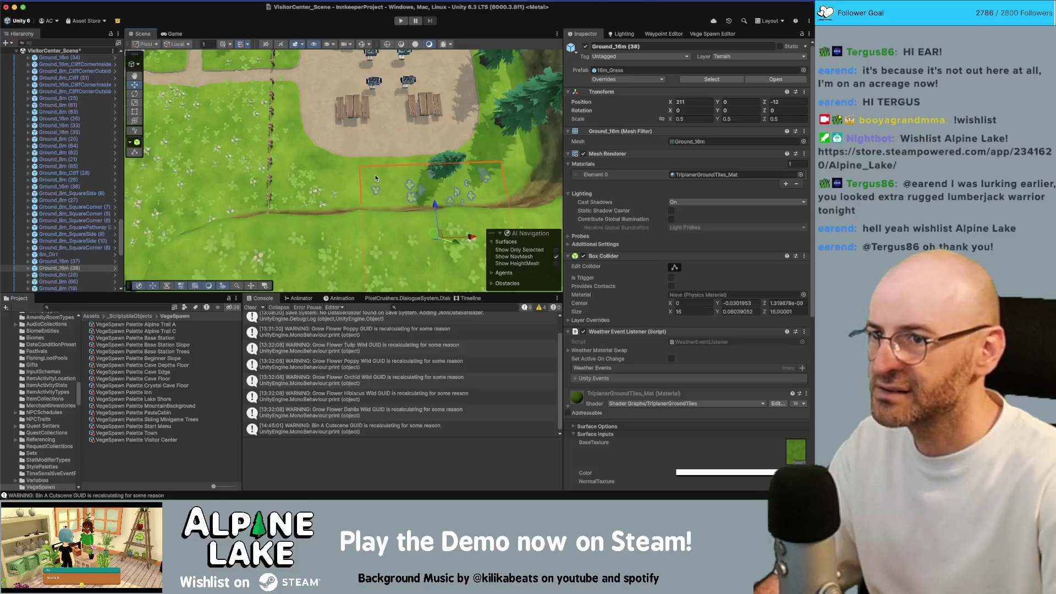
{"action": "key", "text": "Delete"}
{"action": "left_click", "coordinate": [358, 175]}
{"action": "key", "text": "ctrl+d"}
{"action": "key", "text": "ctrl+d"}
{"action": "left_click_drag", "start_coordinate": [360, 206], "coordinate": [508, 205]}
Near the picnic tables, duplicate Ground_8m (14) several times and step the copies along Z.
{"action": "mouse_move", "coordinate": [451, 132]}
{"action": "left_mouse_down"}
{"action": "mouse_move", "coordinate": [357, 144]}
{"action": "mouse_move", "coordinate": [308, 137]}
{"action": "left_mouse_up"}
{"action": "left_click", "coordinate": [356, 145]}
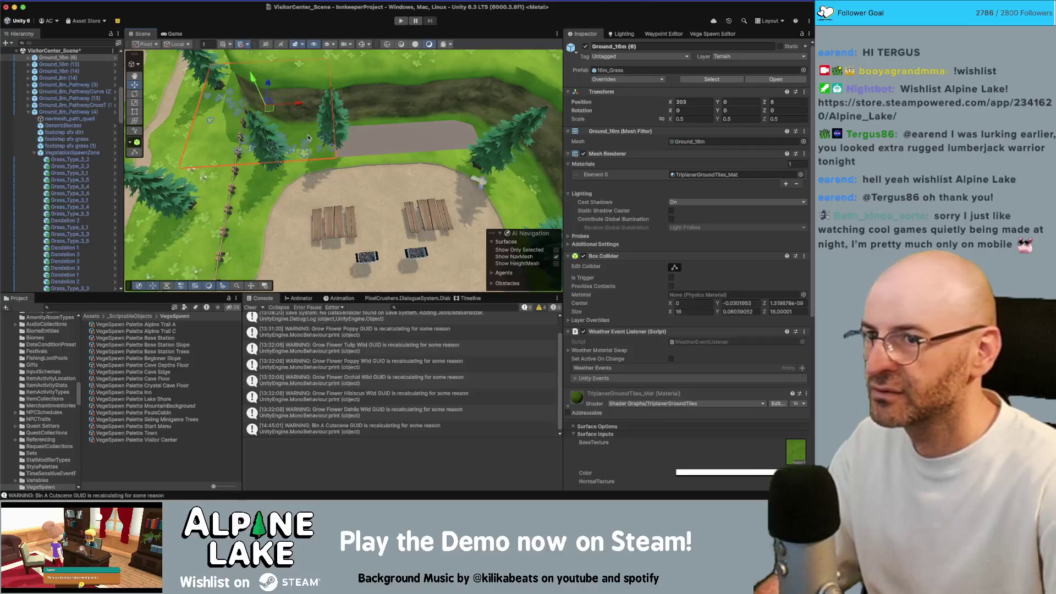
{"action": "left_click", "coordinate": [279, 199]}
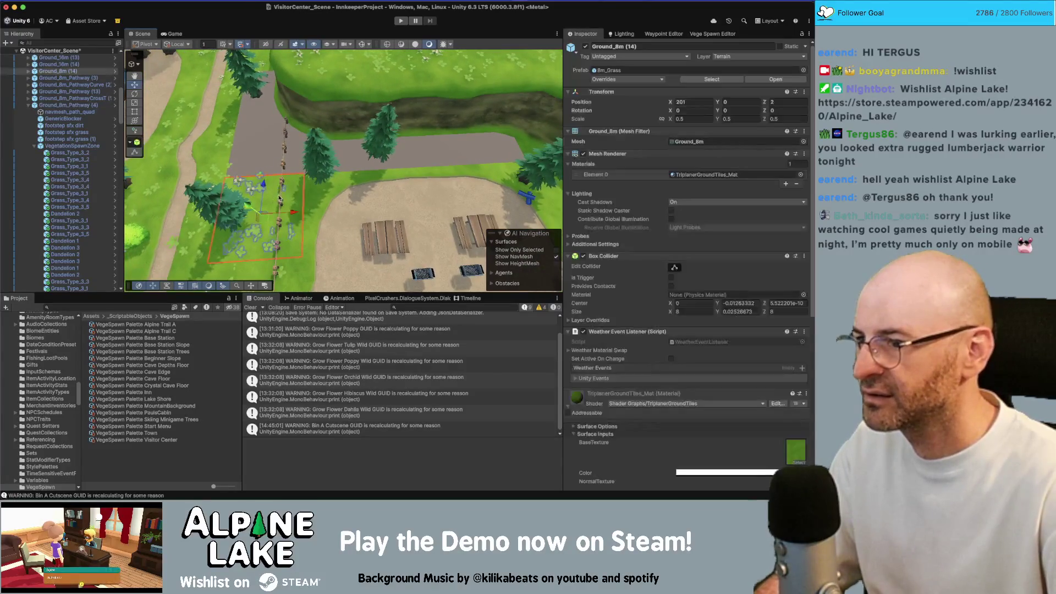
{"action": "key", "text": "ctrl+d"}
{"action": "left_click_drag", "start_coordinate": [279, 199], "coordinate": [279, 148]}
{"action": "key", "text": "ctrl+d"}
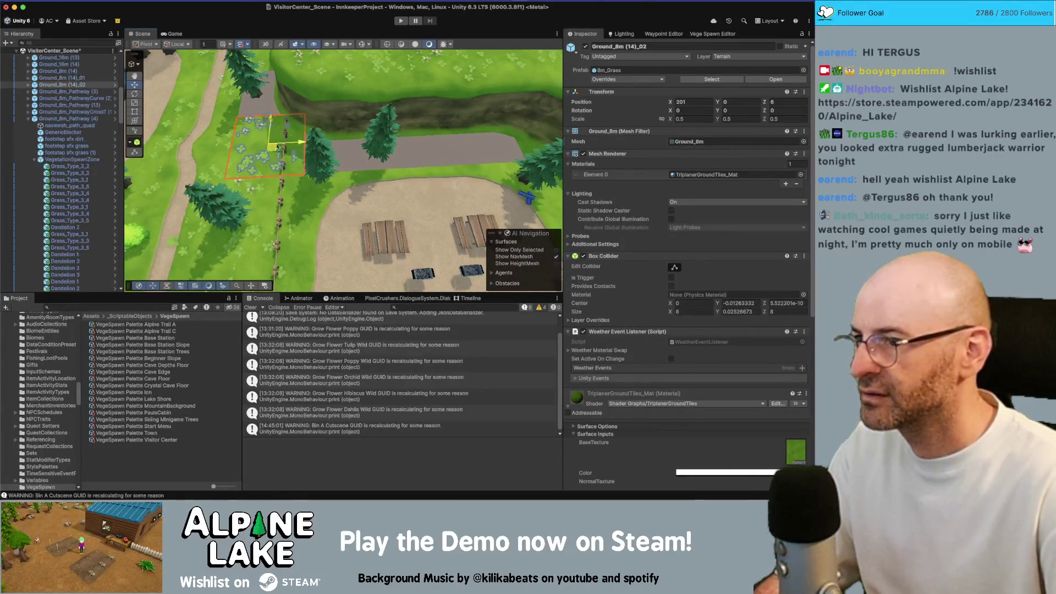
{"action": "key", "text": "ctrl+d"}
{"action": "mouse_move", "coordinate": [276, 98]}
{"action": "left_mouse_down"}
{"action": "mouse_move", "coordinate": [341, 116]}
{"action": "mouse_move", "coordinate": [352, 138]}
{"action": "mouse_move", "coordinate": [435, 127]}
{"action": "mouse_move", "coordinate": [479, 137]}
{"action": "mouse_move", "coordinate": [536, 188]}
{"action": "mouse_move", "coordinate": [385, 121]}
{"action": "left_mouse_up"}
{"action": "key", "text": "ctrl+d"}
{"action": "key", "text": "ctrl+d"}
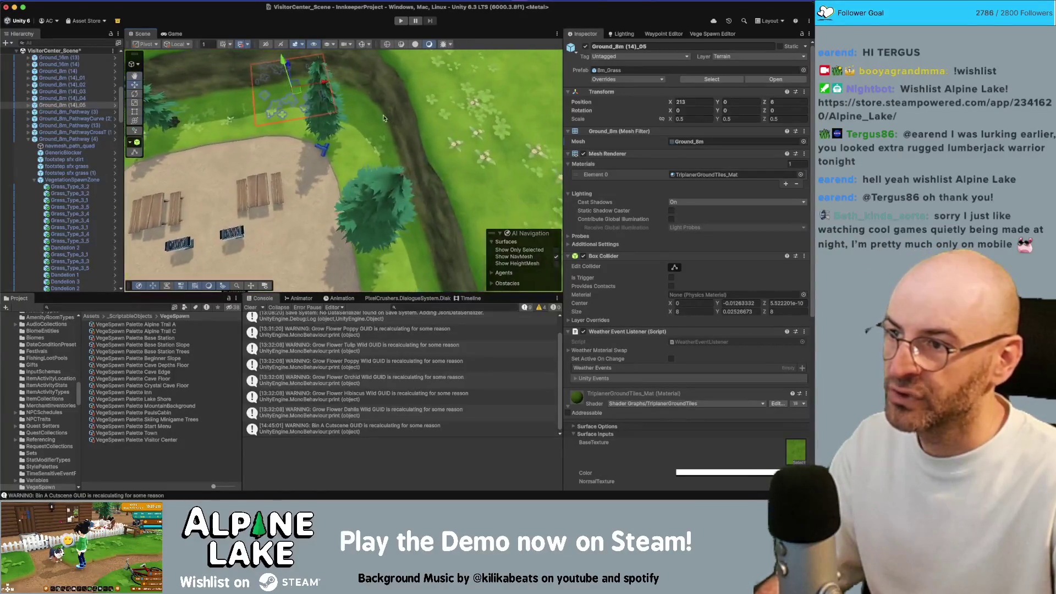
Duplicate Ground_8m (14)_05 into the gaps at X 217, Z 3 and Z -2.
{"action": "left_click", "coordinate": [372, 113]}
{"action": "left_click", "coordinate": [365, 112]}
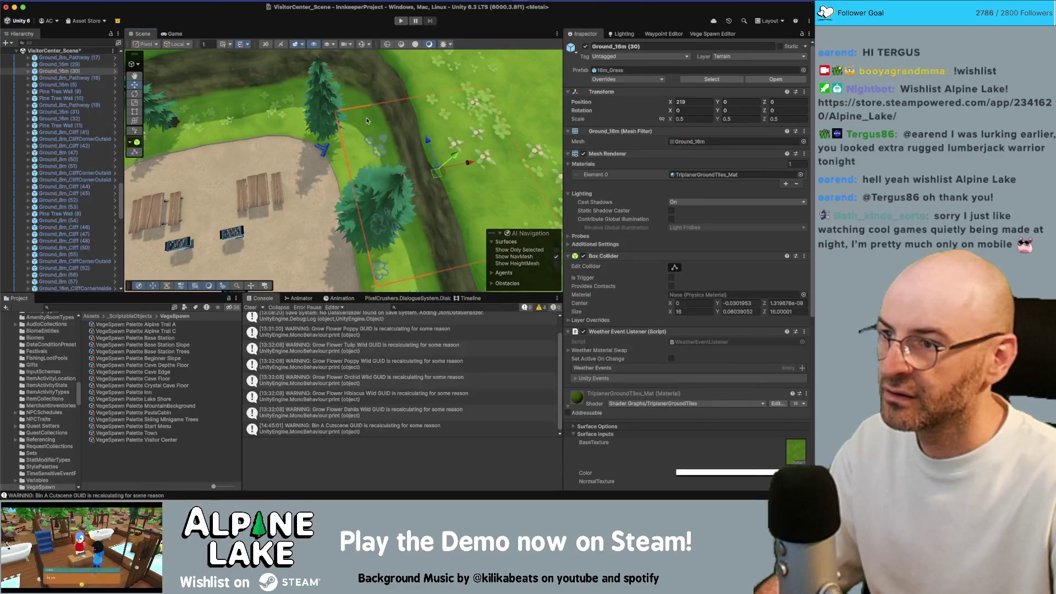
{"action": "left_click", "coordinate": [367, 120]}
{"action": "mouse_move", "coordinate": [367, 120]}
{"action": "left_mouse_down", "text": "alt"}
{"action": "mouse_move", "coordinate": [425, 136]}
{"action": "mouse_move", "coordinate": [357, 175]}
{"action": "left_mouse_up", "text": "alt"}
{"action": "left_click", "coordinate": [353, 177]}
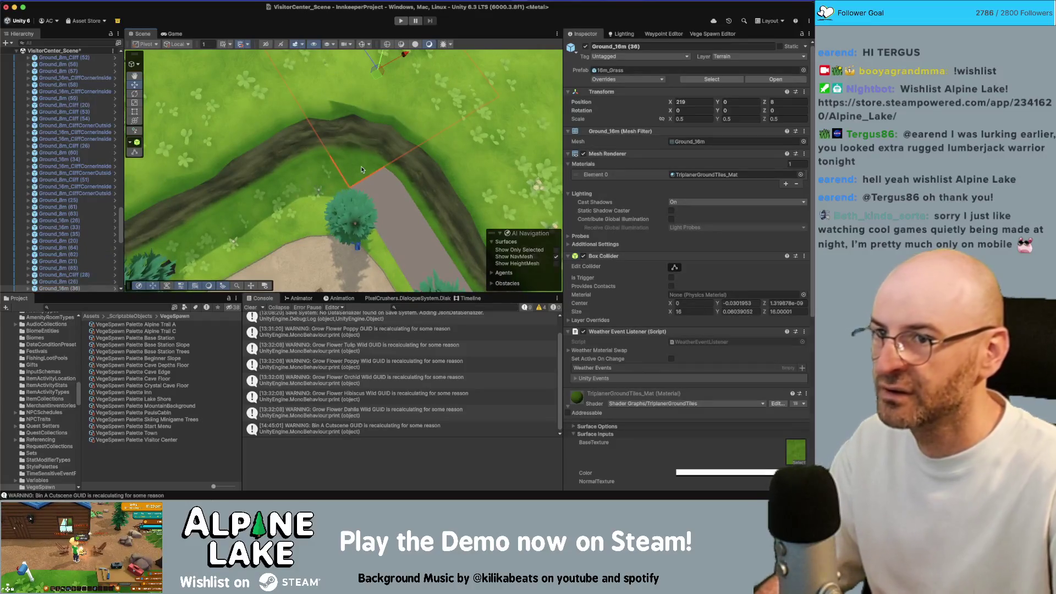
{"action": "left_click", "coordinate": [361, 166]}
{"action": "left_click", "coordinate": [330, 178]}
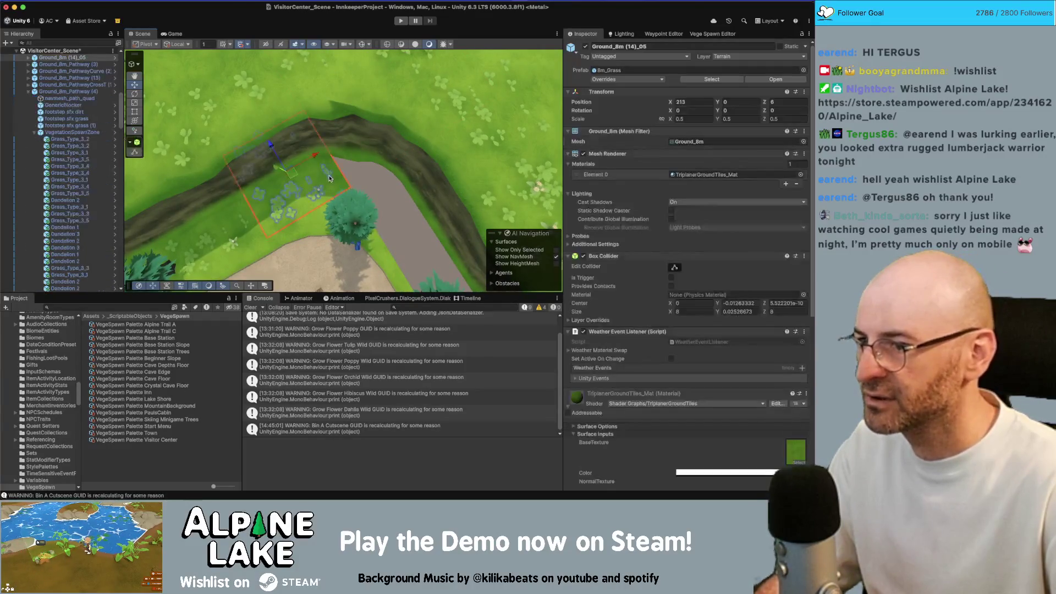
{"action": "key", "text": "ctrl+d"}
{"action": "mouse_move", "coordinate": [330, 178]}
{"action": "left_mouse_down"}
{"action": "mouse_move", "coordinate": [365, 118]}
{"action": "mouse_move", "coordinate": [413, 142]}
{"action": "left_mouse_up"}
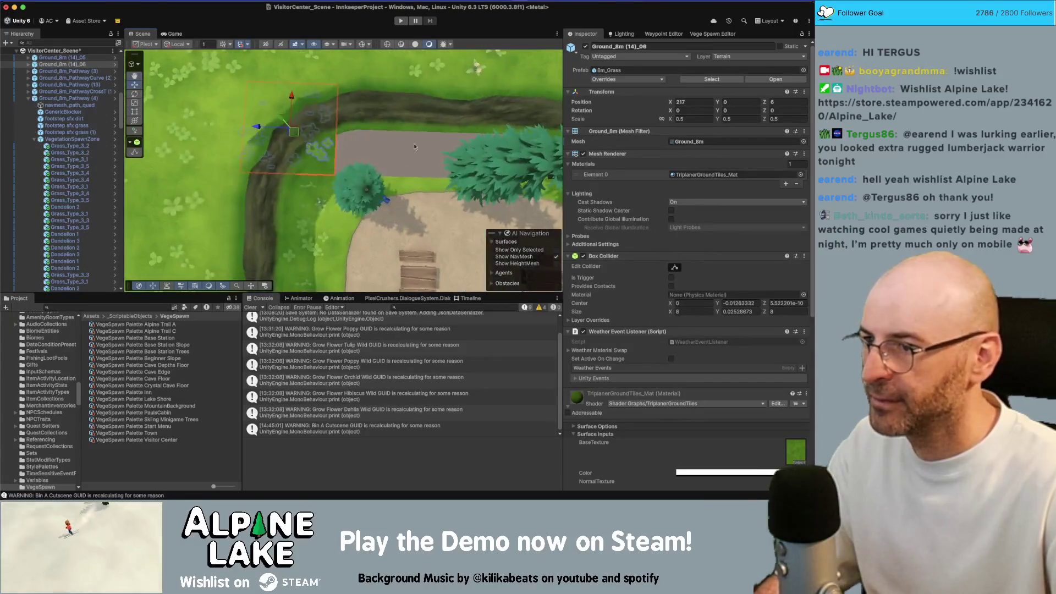
{"action": "key", "text": "ctrl+d"}
{"action": "left_click_drag", "start_coordinate": [294, 132], "coordinate": [344, 134]}
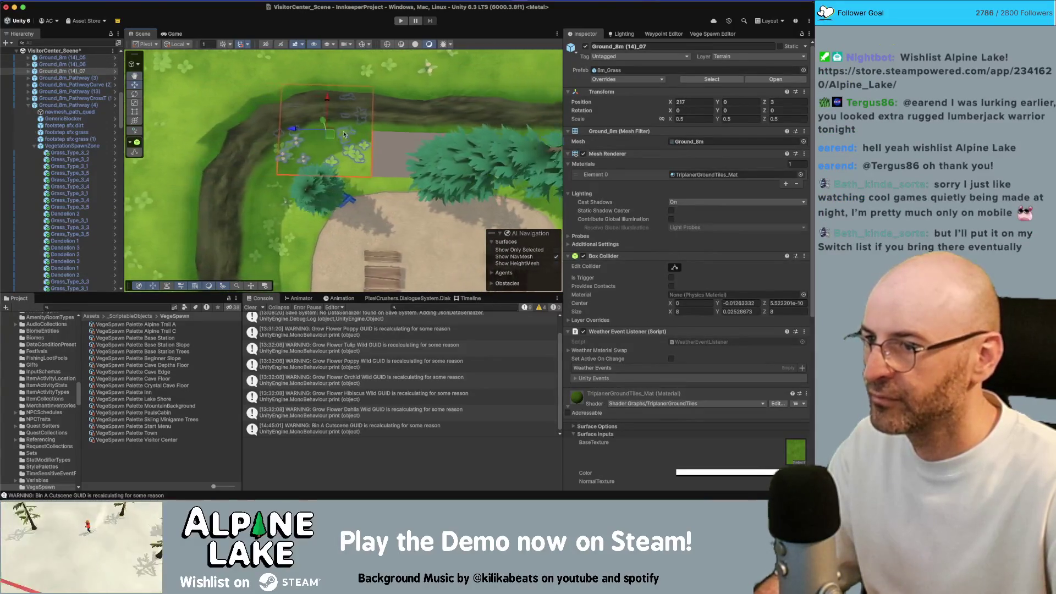
{"action": "key", "text": "ctrl+d"}
{"action": "mouse_move", "coordinate": [319, 138]}
{"action": "left_mouse_down"}
{"action": "mouse_move", "coordinate": [435, 142]}
{"action": "mouse_move", "coordinate": [308, 156]}
{"action": "mouse_move", "coordinate": [248, 219]}
{"action": "left_mouse_up"}
Duplicate Ground_8m (19) into the gap at Z -6 beside Ground_16m (37).
{"action": "left_click", "coordinate": [304, 158]}
{"action": "key", "text": "ctrl+d"}
{"action": "key", "text": "ctrl+d"}
{"action": "key", "text": "ctrl+d"}
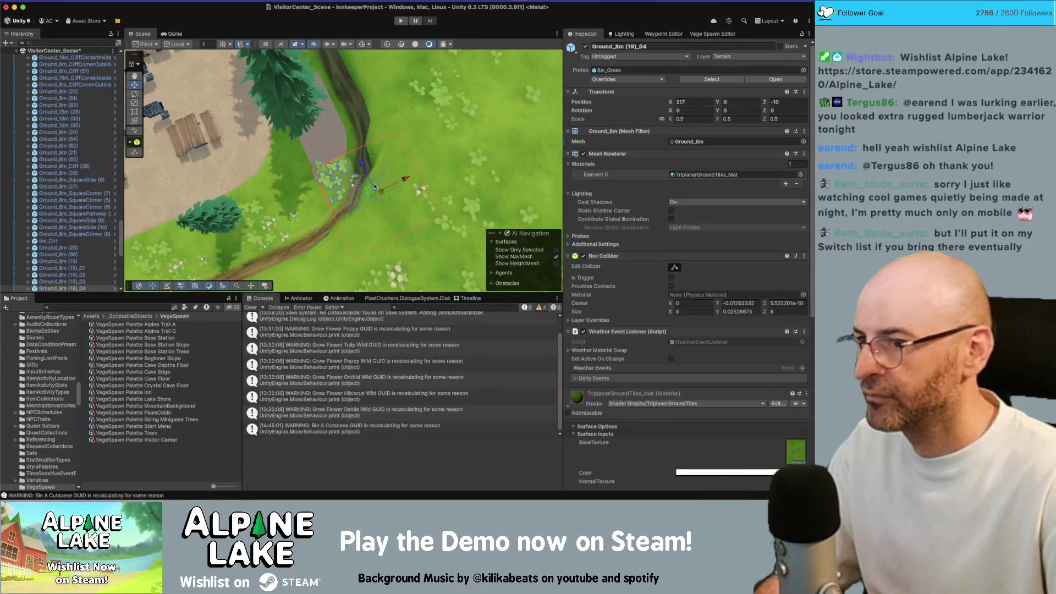
{"action": "left_click_drag", "start_coordinate": [394, 136], "coordinate": [296, 114]}
{"action": "key", "text": "f"}
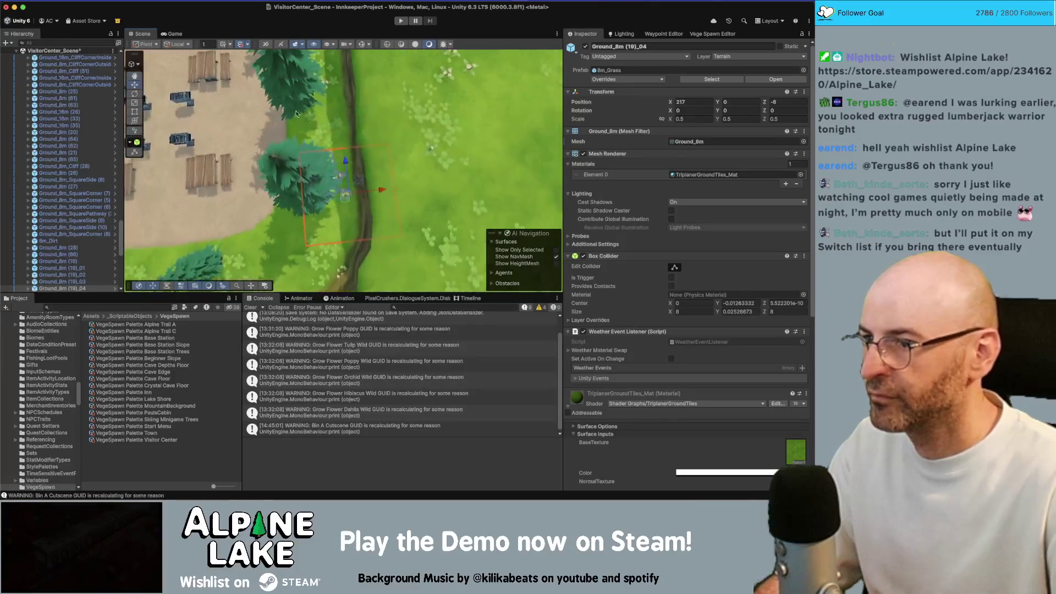
{"action": "left_click", "coordinate": [712, 33]}
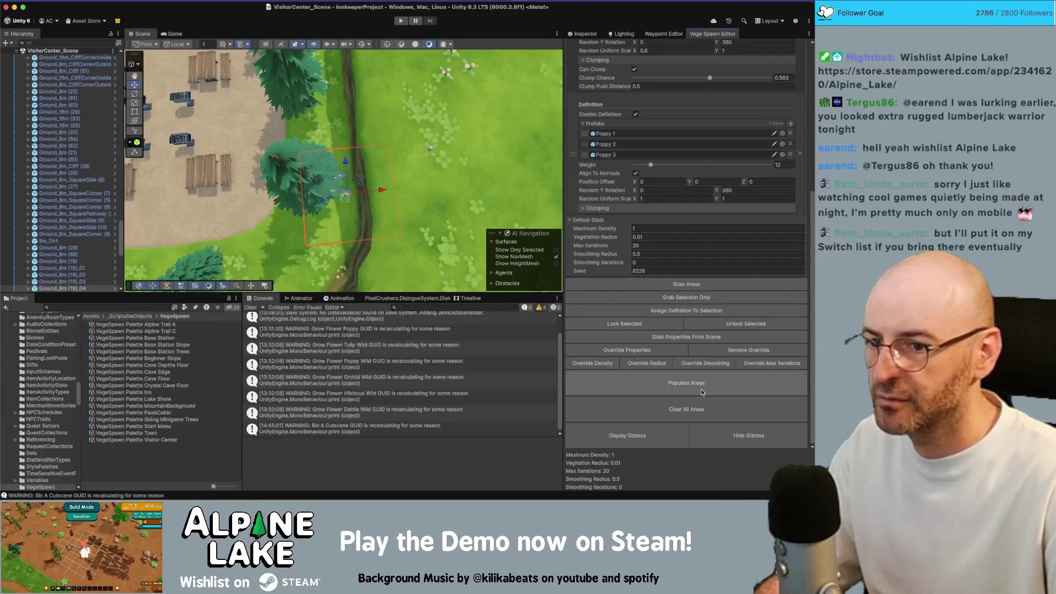
Inspect the meadow around the Alpine Trail Regional Park sign in a maximised Scene view, then save VisitorCenter_Scene.
{"action": "mouse_move", "coordinate": [357, 165]}
{"action": "left_mouse_down"}
{"action": "mouse_move", "coordinate": [349, 137]}
{"action": "mouse_move", "coordinate": [309, 181]}
{"action": "mouse_move", "coordinate": [330, 138]}
{"action": "left_mouse_up"}
{"action": "left_click", "coordinate": [351, 117]}
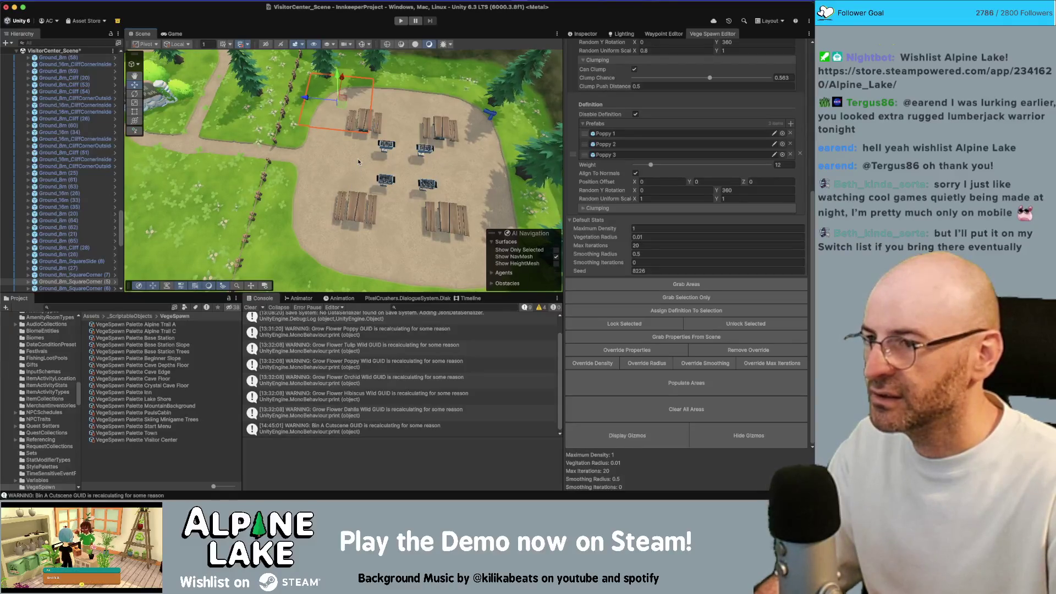
{"action": "left_click_drag", "start_coordinate": [359, 162], "coordinate": [334, 165]}
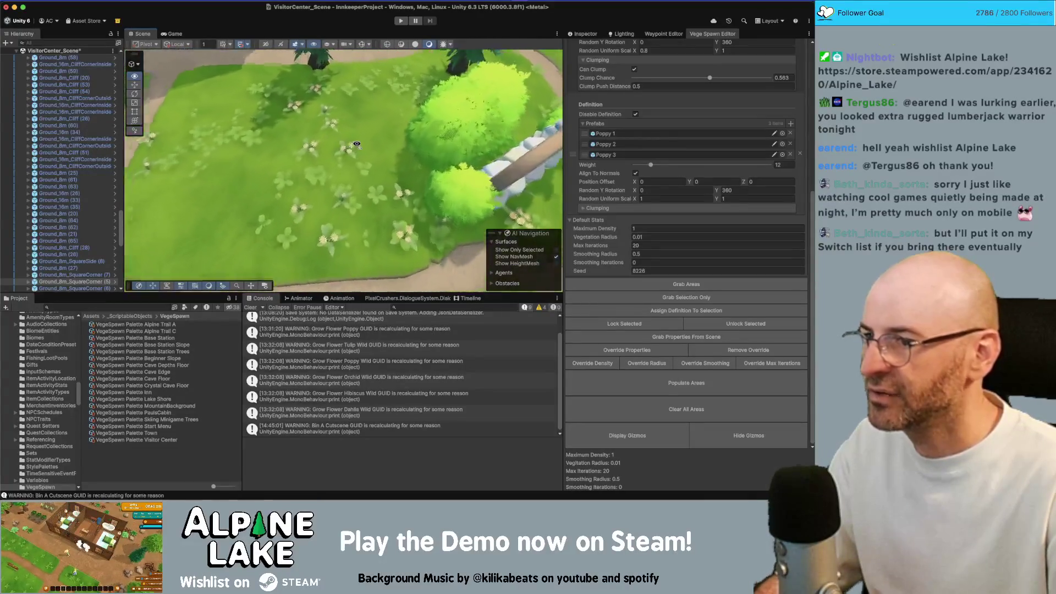
{"action": "double_click", "coordinate": [139, 34]}
{"action": "left_click_drag", "start_coordinate": [360, 159], "coordinate": [364, 157]}
{"action": "left_click_drag", "start_coordinate": [336, 207], "coordinate": [336, 211]}
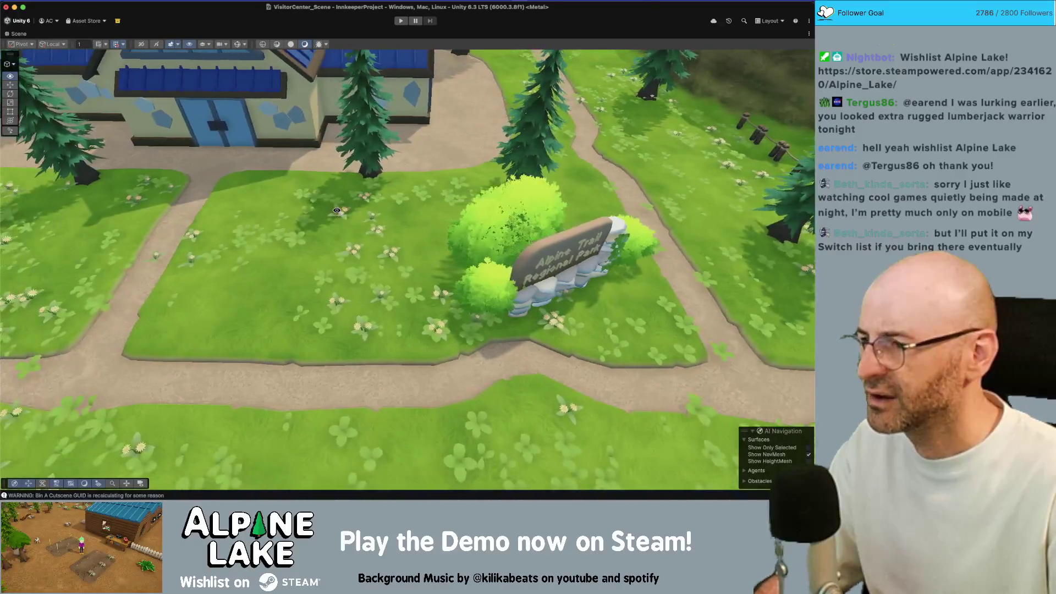
{"action": "scroll", "coordinate": [337, 211], "scroll_direction": "up", "scroll_amount": 5}
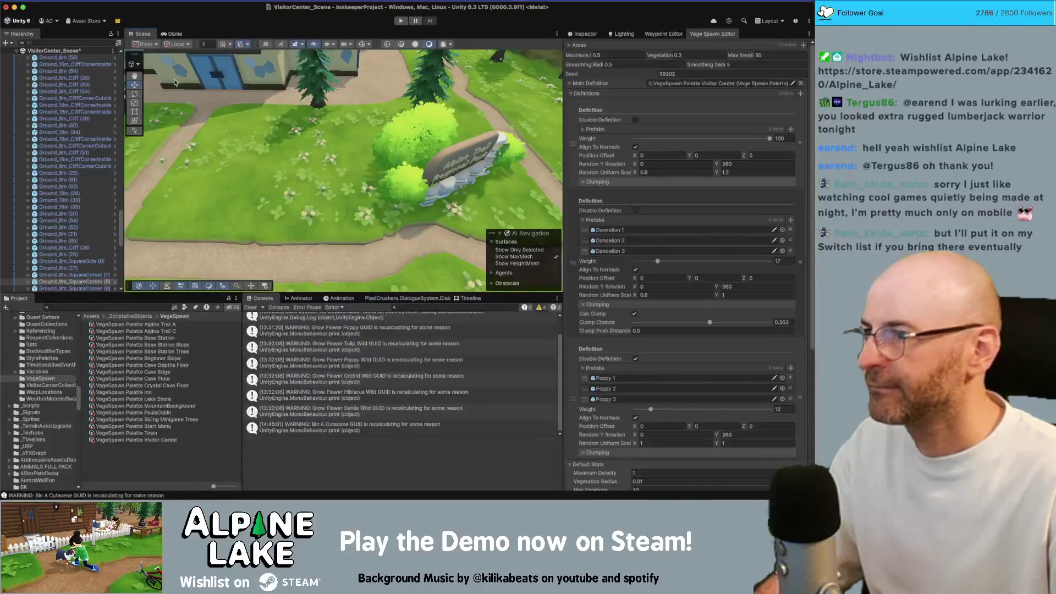
{"action": "key", "text": "ctrl+s"}
{"action": "right_click", "coordinate": [62, 53]}
Unload VisitorCenter_Scene and add the HikeLoop_A scene to the open scenes.
{"action": "left_click", "coordinate": [86, 111]}
{"action": "type", "text": "hike"}
{"action": "left_click_drag", "start_coordinate": [105, 331], "coordinate": [60, 258]}
Orbit the camera around the HikeLoop_A meadow, hills and winding dirt path.
{"action": "left_click_drag", "start_coordinate": [236, 204], "coordinate": [227, 195]}
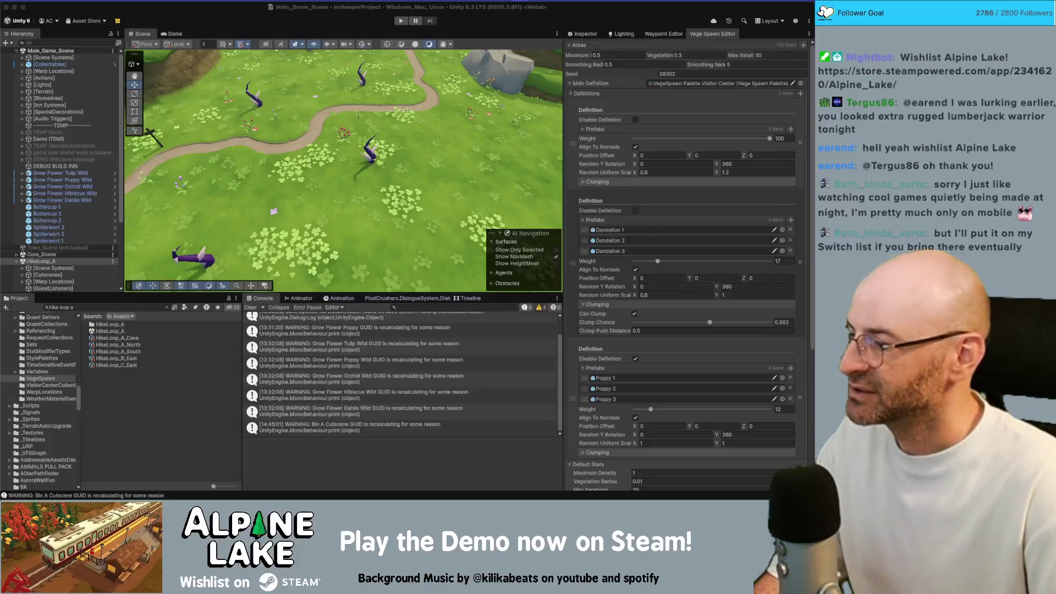
{"action": "left_click_drag", "start_coordinate": [309, 156], "coordinate": [307, 131]}
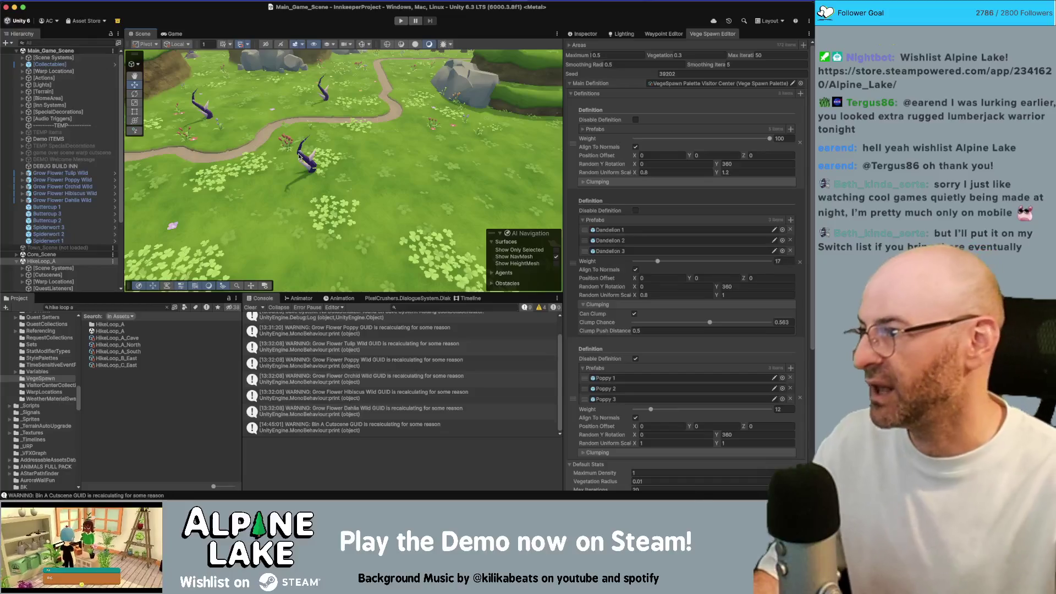
{"action": "left_click_drag", "start_coordinate": [306, 163], "coordinate": [338, 124]}
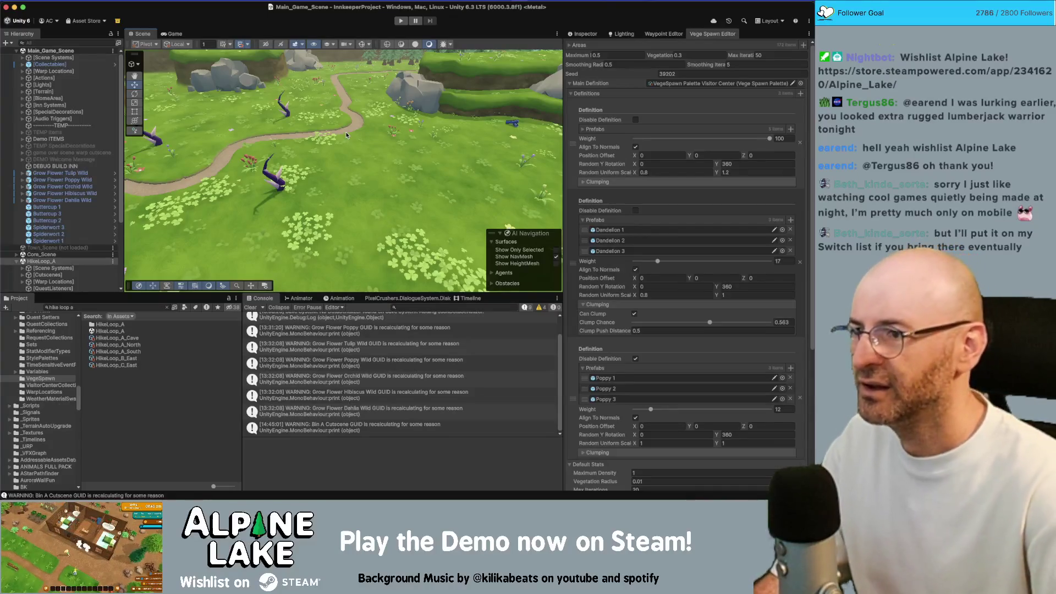
{"action": "mouse_move", "coordinate": [346, 135]}
{"action": "left_mouse_down"}
{"action": "mouse_move", "coordinate": [314, 153]}
{"action": "mouse_move", "coordinate": [310, 115]}
{"action": "mouse_move", "coordinate": [203, 154]}
{"action": "left_mouse_up"}
Set HikeLoop_A as the active scene.
{"action": "right_click", "coordinate": [67, 262]}
{"action": "left_click", "coordinate": [91, 263]}
{"action": "left_click", "coordinate": [663, 33]}
{"action": "left_click", "coordinate": [694, 35]}
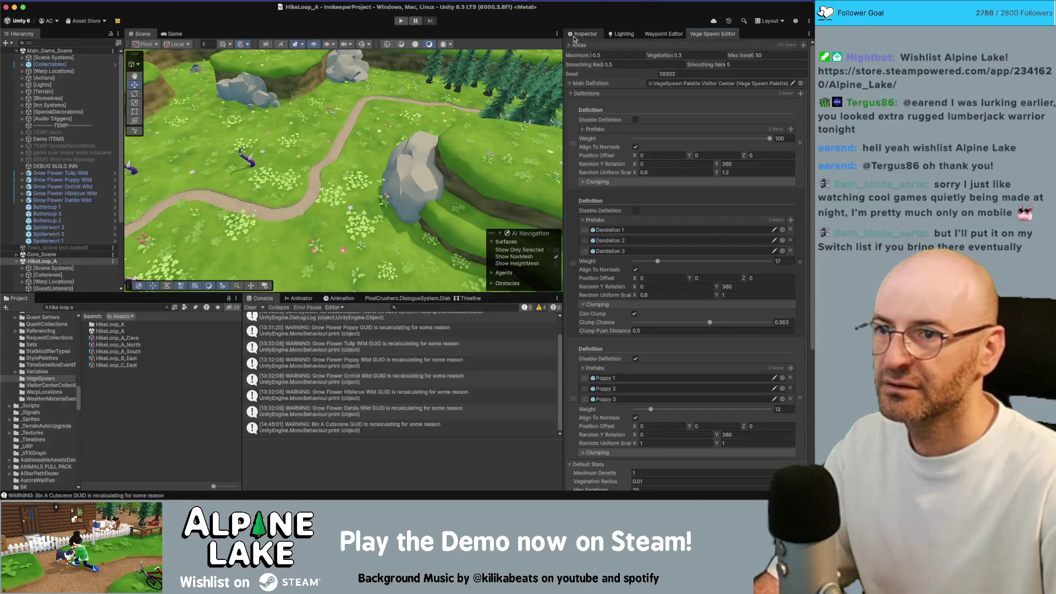
Grab all 268 spawn areas in HikeLoop_A and expand the Alpine Trail A main definition.
{"action": "left_click", "coordinate": [584, 95]}
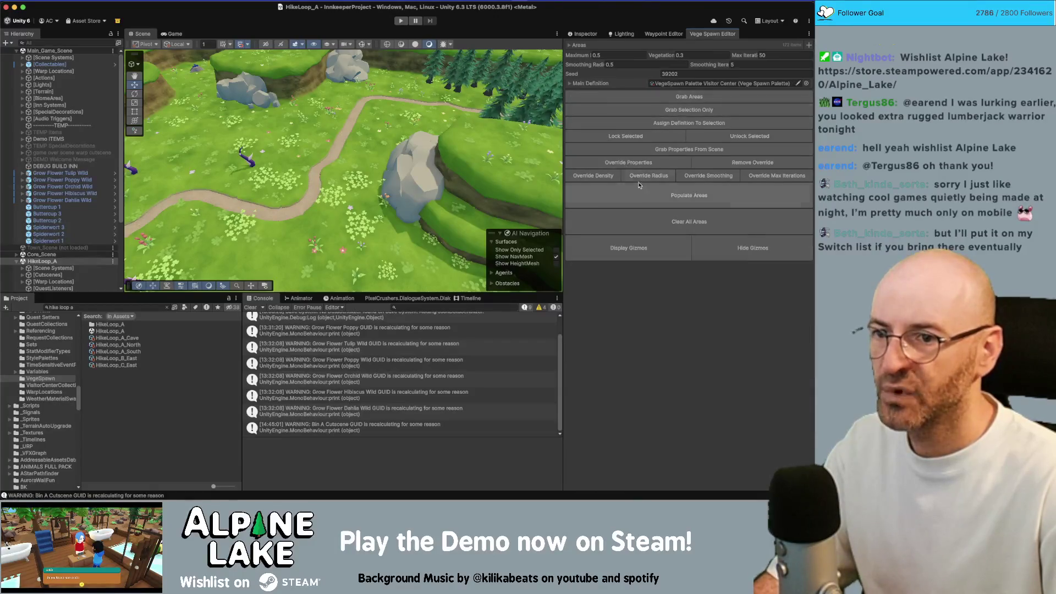
{"action": "left_click", "coordinate": [610, 97]}
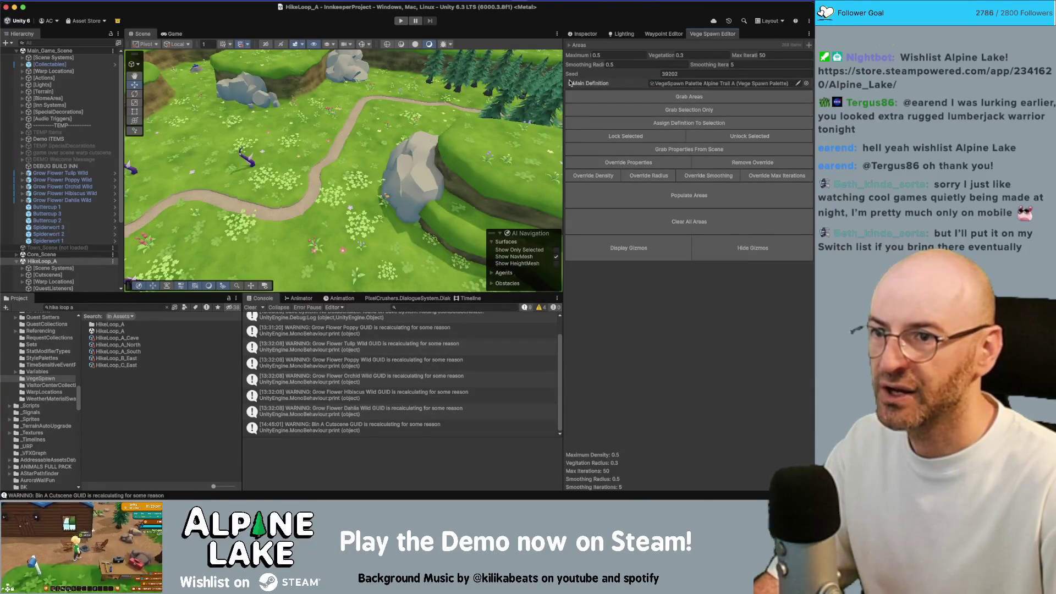
{"action": "left_click", "coordinate": [570, 83]}
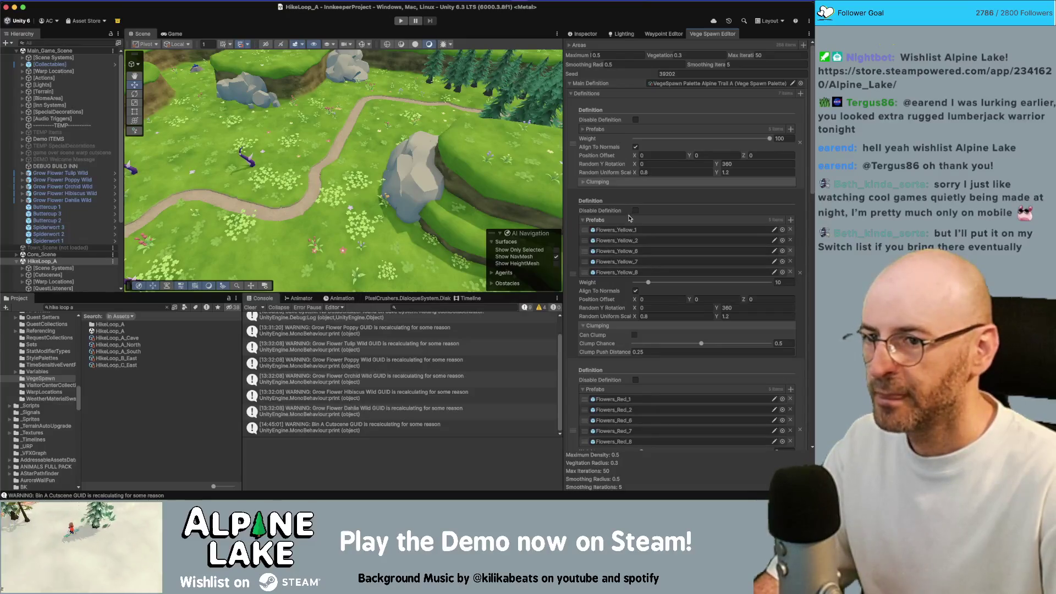
{"action": "left_click", "coordinate": [121, 306]}
Replace the yellow-flower prefabs with Buttercup 1, 2 and 3 and remove the leftovers.
{"action": "type", "text": "dandel"}
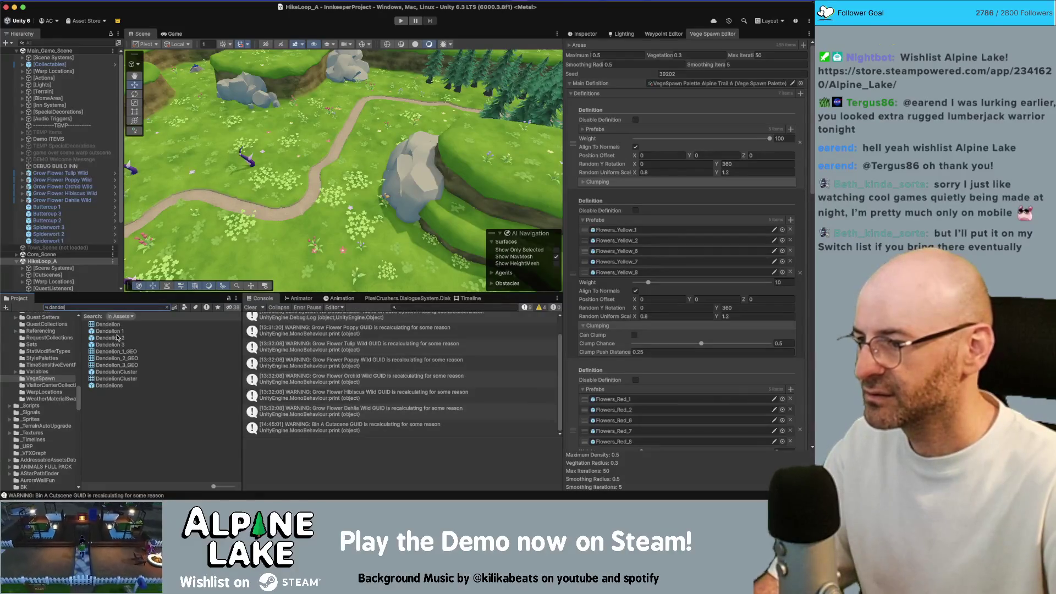
{"action": "key", "text": "BackSpace"}
{"action": "key", "text": "BackSpace"}
{"action": "key", "text": "BackSpace"}
{"action": "type", "text": "butter"}
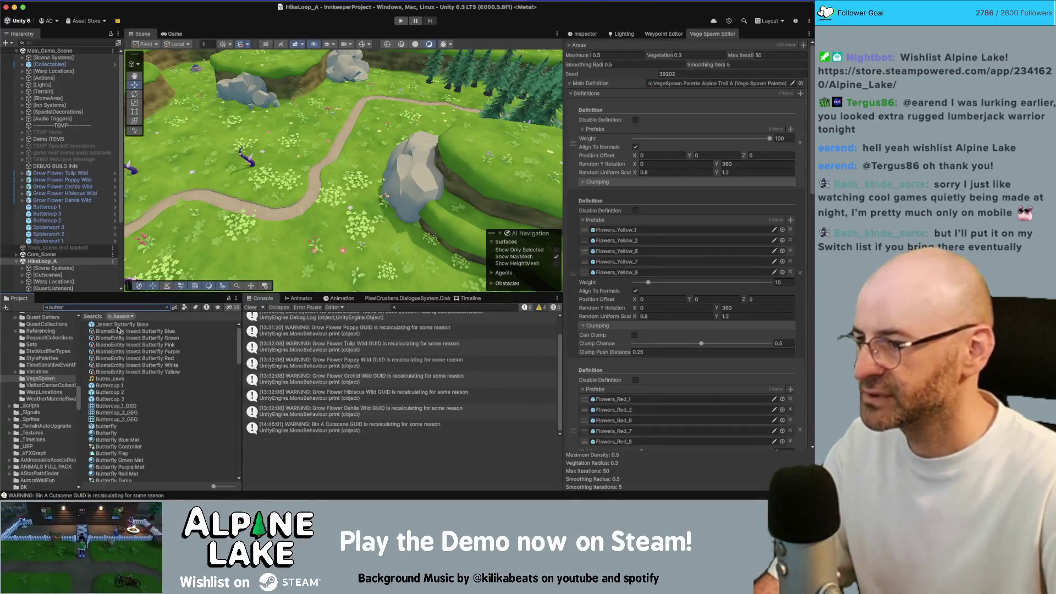
{"action": "type", "text": "cup"}
{"action": "mouse_move", "coordinate": [110, 324]}
{"action": "left_mouse_down"}
{"action": "mouse_move", "coordinate": [605, 204]}
{"action": "mouse_move", "coordinate": [616, 230]}
{"action": "left_mouse_up"}
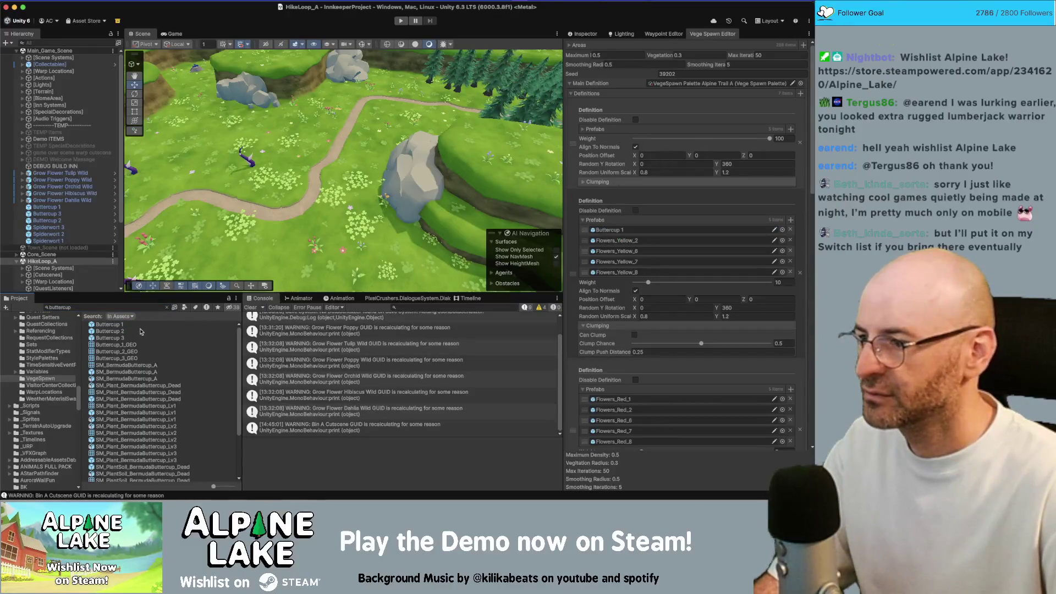
{"action": "mouse_move", "coordinate": [120, 331]}
{"action": "left_mouse_down"}
{"action": "mouse_move", "coordinate": [598, 254]}
{"action": "mouse_move", "coordinate": [611, 240]}
{"action": "left_mouse_up"}
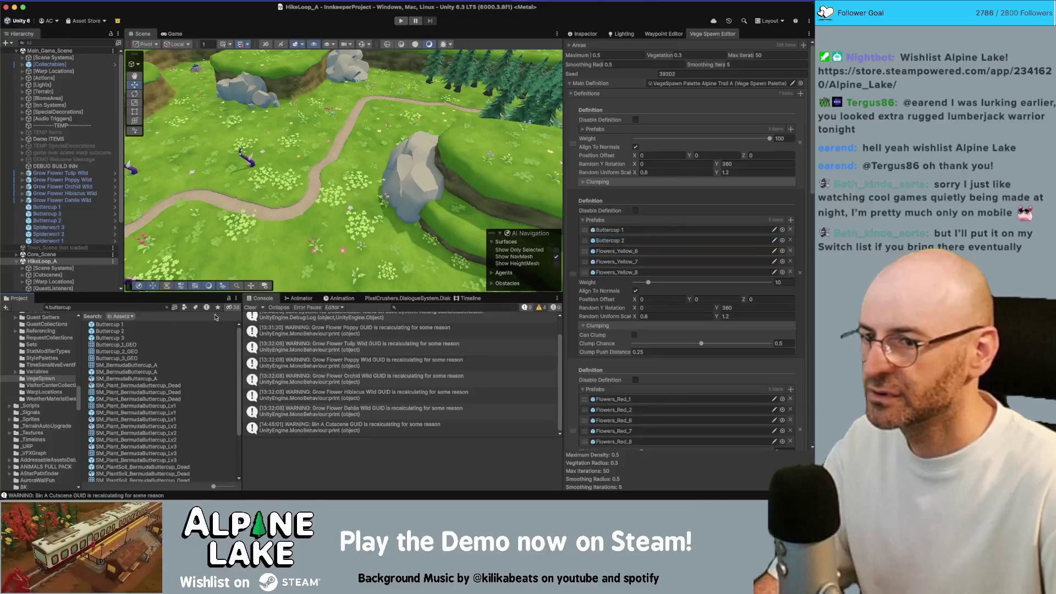
{"action": "mouse_move", "coordinate": [123, 340]}
{"action": "left_mouse_down"}
{"action": "mouse_move", "coordinate": [611, 262]}
{"action": "mouse_move", "coordinate": [610, 252]}
{"action": "left_mouse_up"}
{"action": "left_click", "coordinate": [790, 262]}
{"action": "left_click", "coordinate": [790, 262]}
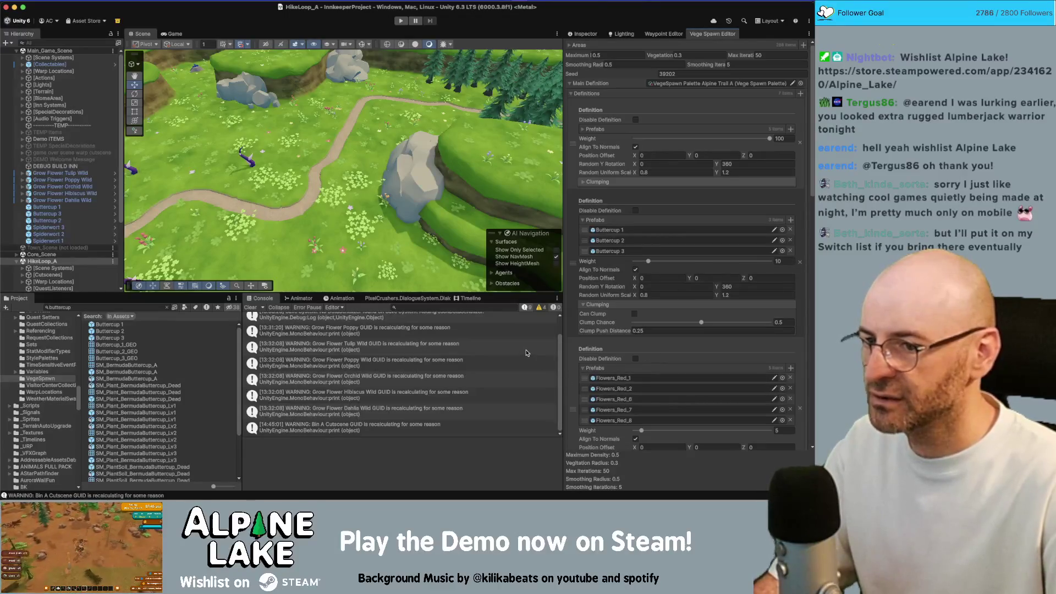
Swap the red-flower prefabs for Poppy 1, 2 and 3 and remove Flowers_Red_8.
{"action": "left_click", "coordinate": [782, 377]}
{"action": "type", "text": "poppy 1"}
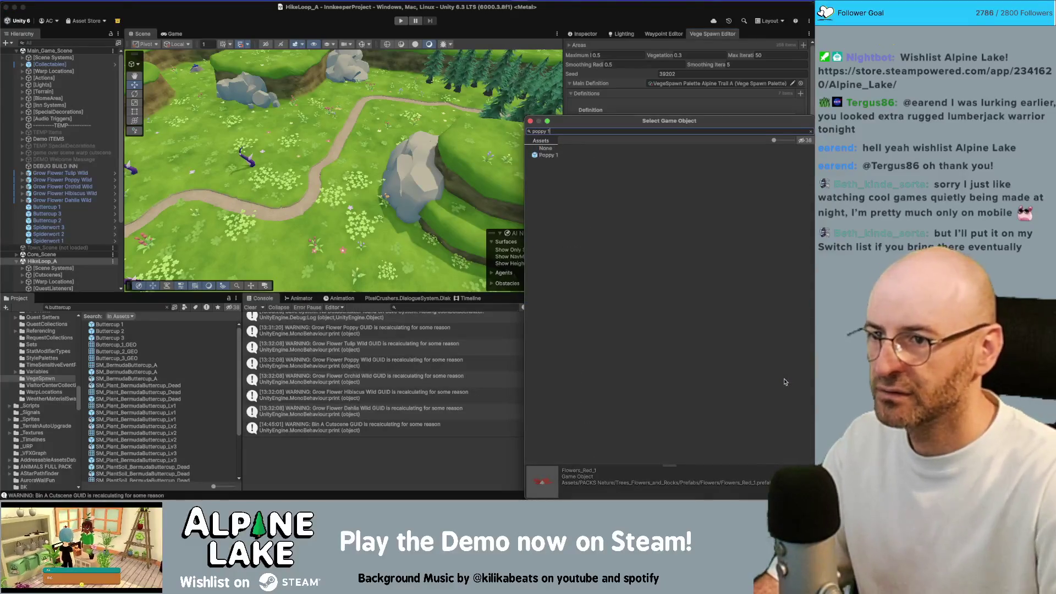
{"action": "key", "text": "Down"}
{"action": "key", "text": "Return"}
{"action": "left_click", "coordinate": [781, 388]}
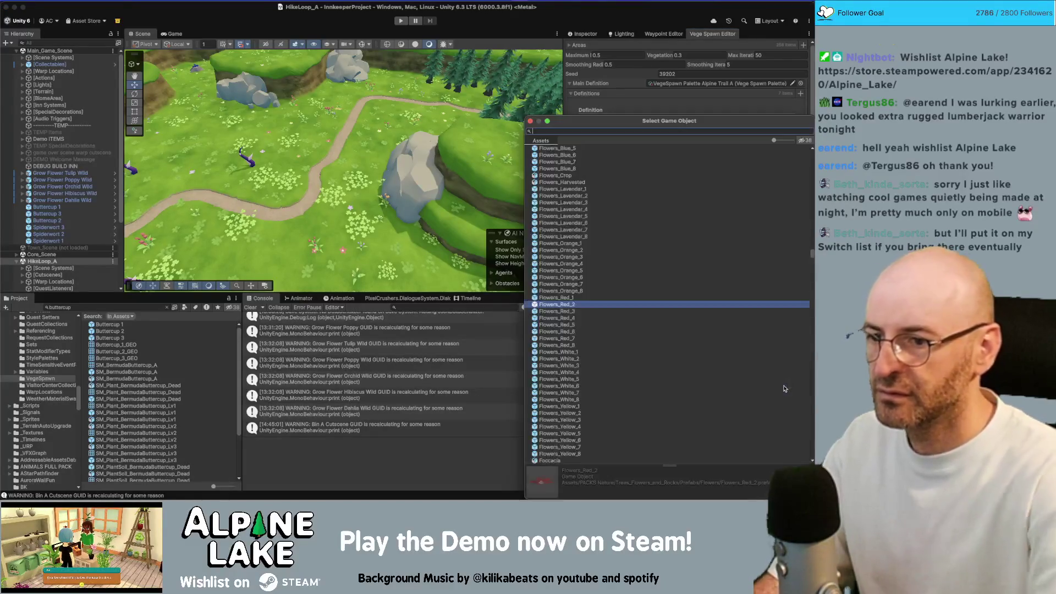
{"action": "type", "text": "poppy 2"}
{"action": "key", "text": "Down"}
{"action": "key", "text": "Return"}
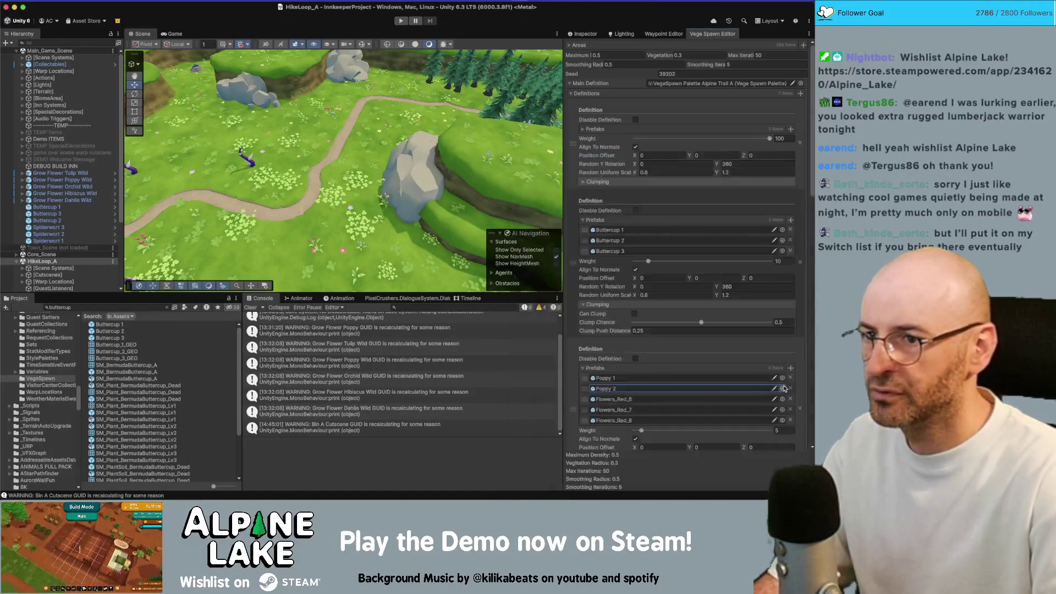
{"action": "left_click", "coordinate": [782, 398]}
{"action": "type", "text": "poppy 3"}
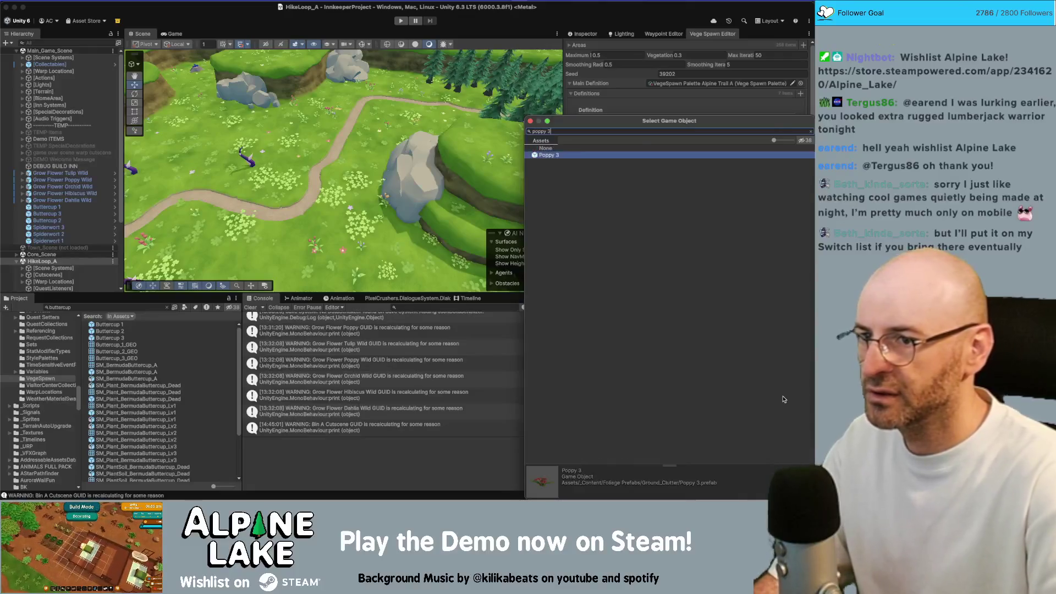
{"action": "key", "text": "Down"}
{"action": "key", "text": "Return"}
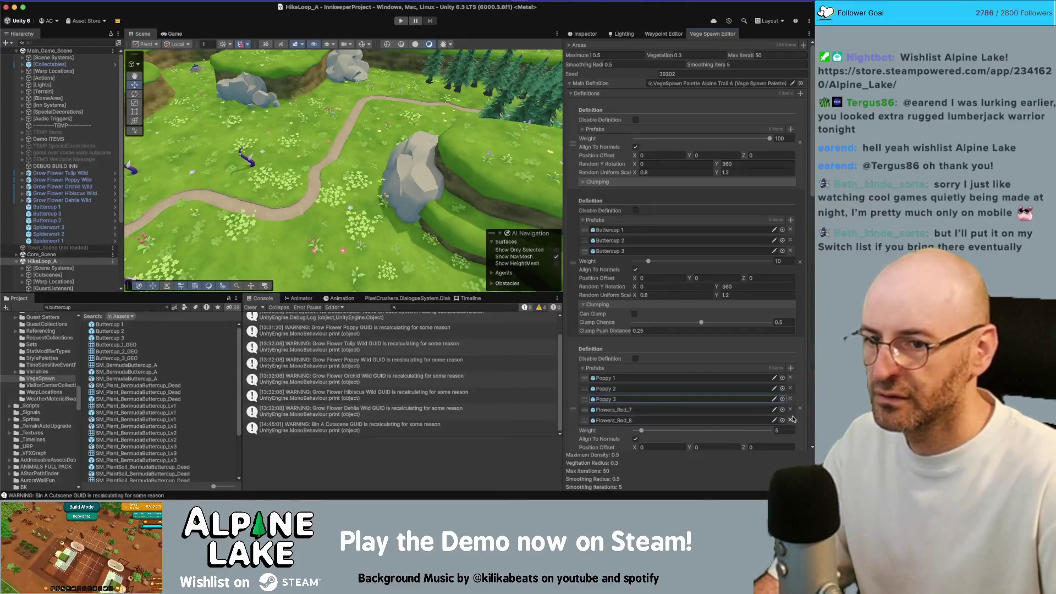
{"action": "left_click", "coordinate": [790, 410]}
Scroll down and expand the lavender definition's prefab list.
{"action": "scroll", "coordinate": [707, 346], "scroll_direction": "down", "scroll_amount": 5}
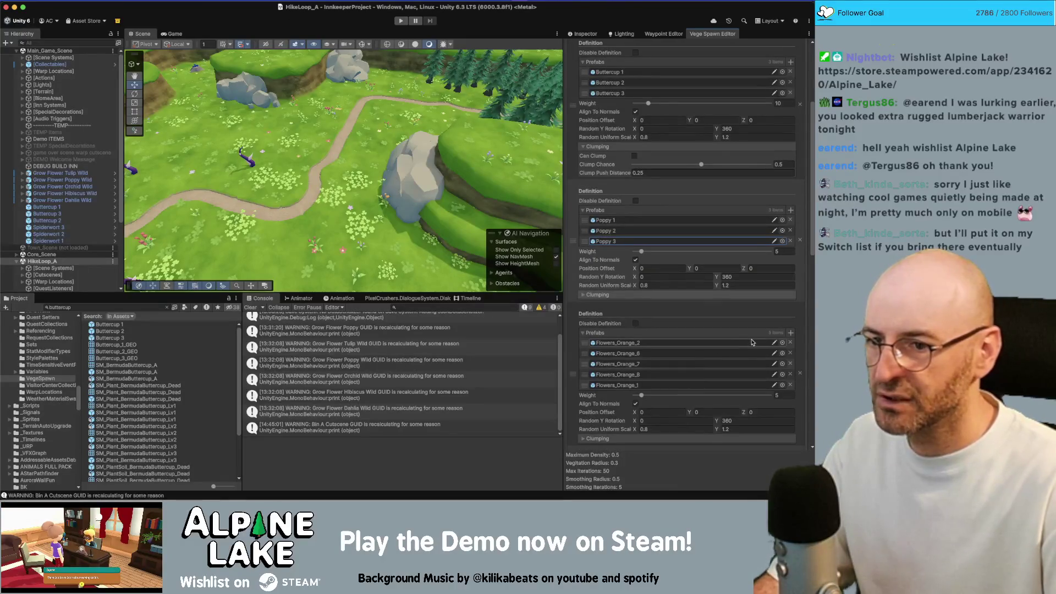
{"action": "scroll", "coordinate": [750, 341], "scroll_direction": "down", "scroll_amount": 3}
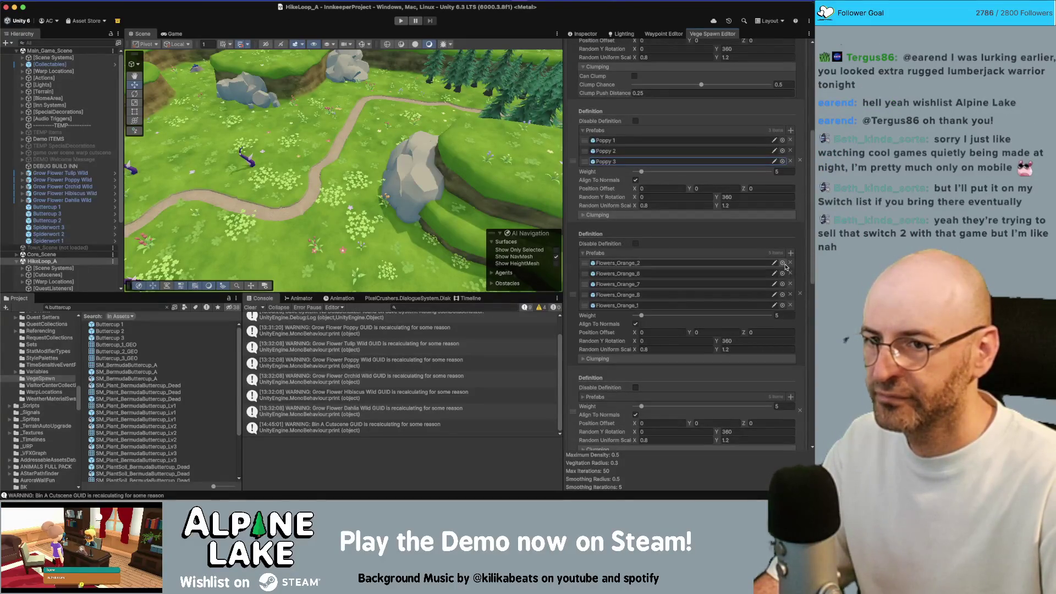
{"action": "left_click", "coordinate": [596, 395]}
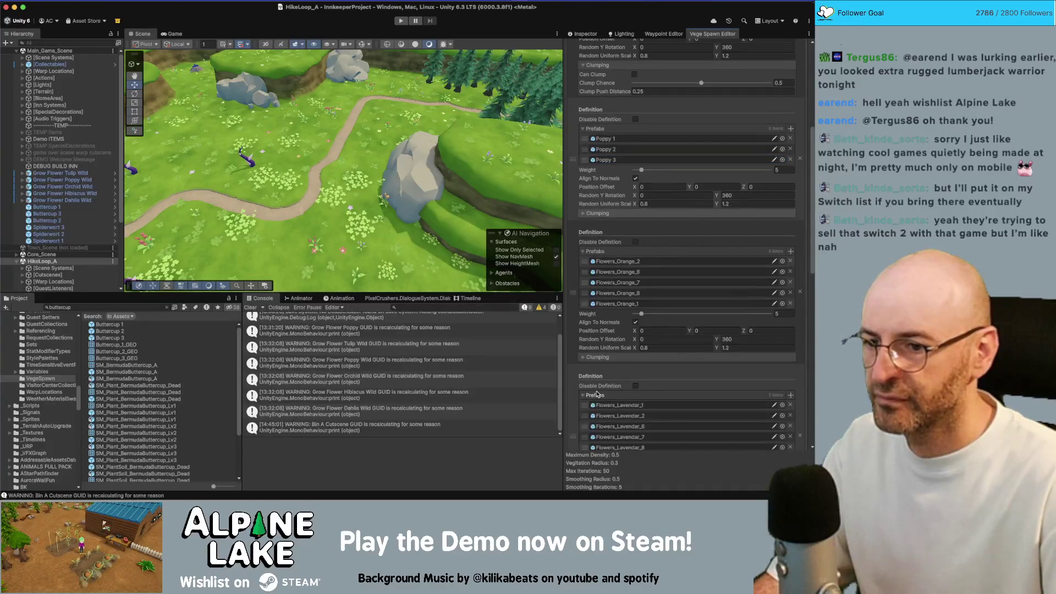
{"action": "scroll", "coordinate": [651, 390], "scroll_direction": "down", "scroll_amount": 1}
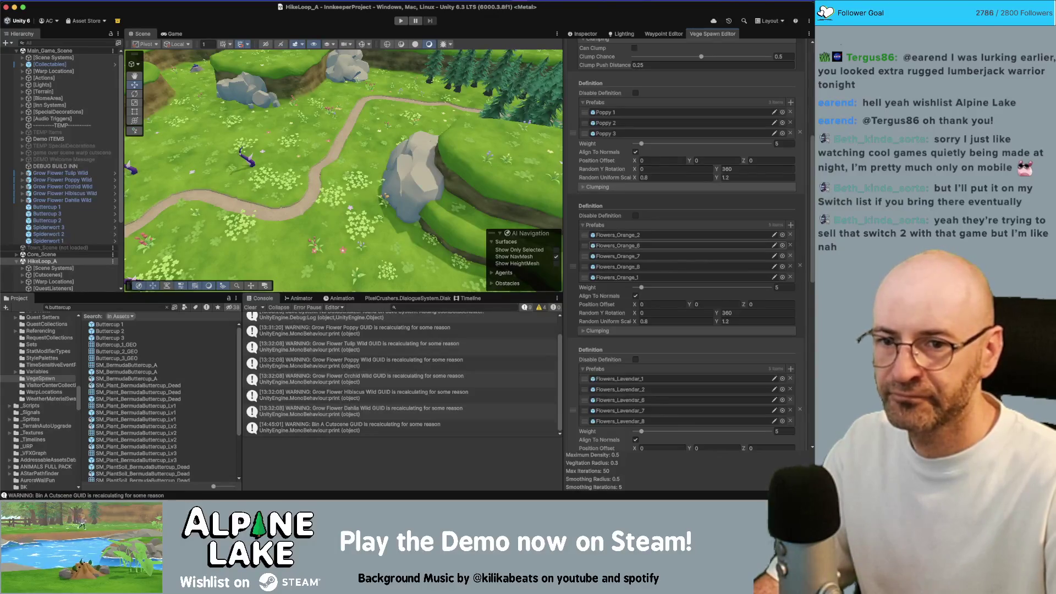
Replace the orange-flower prefabs with Daisy prefabs and remove Flowers_Orange_8 and Flowers_Orange_1.
{"action": "left_click", "coordinate": [782, 237]}
{"action": "type", "text": "daisy"}
{"action": "key", "text": "BackSpace"}
{"action": "key", "text": "BackSpace"}
{"action": "key", "text": "BackSpace"}
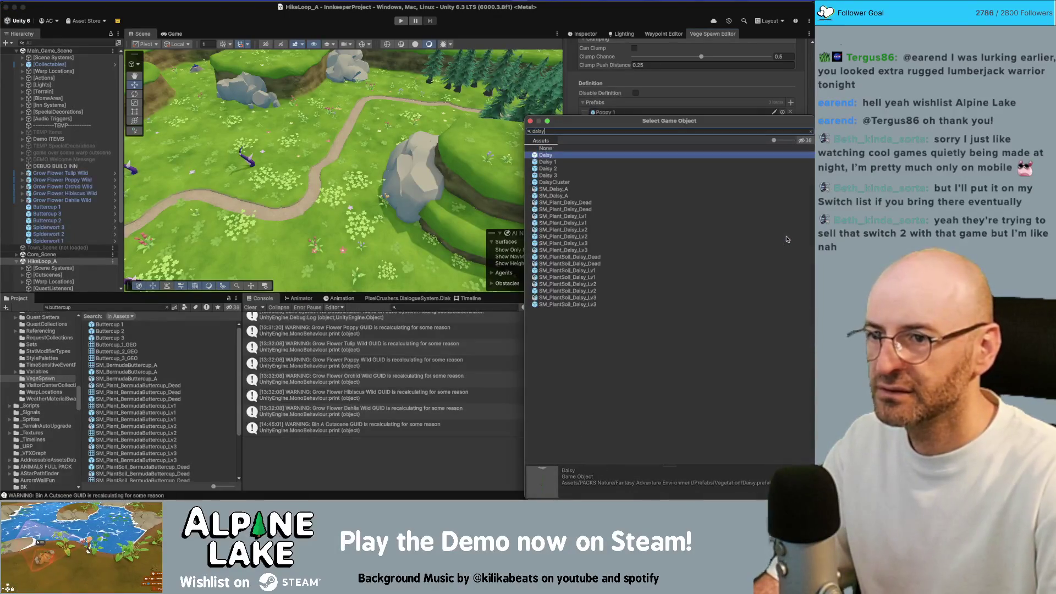
{"action": "scroll", "coordinate": [781, 248], "scroll_direction": "down", "scroll_amount": 1}
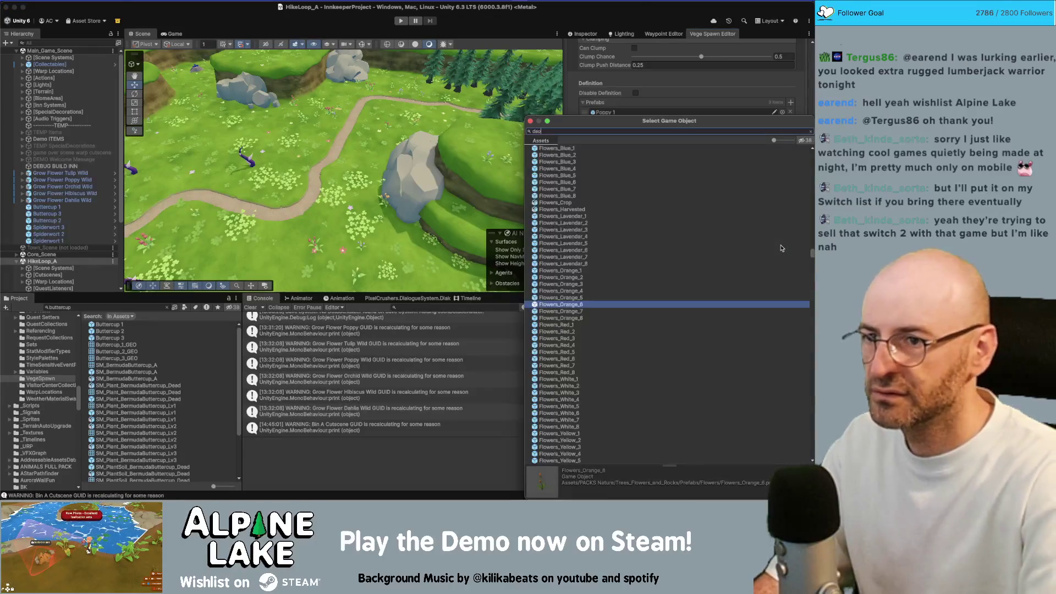
{"action": "type", "text": "daosu"}
{"action": "key", "text": "Return"}
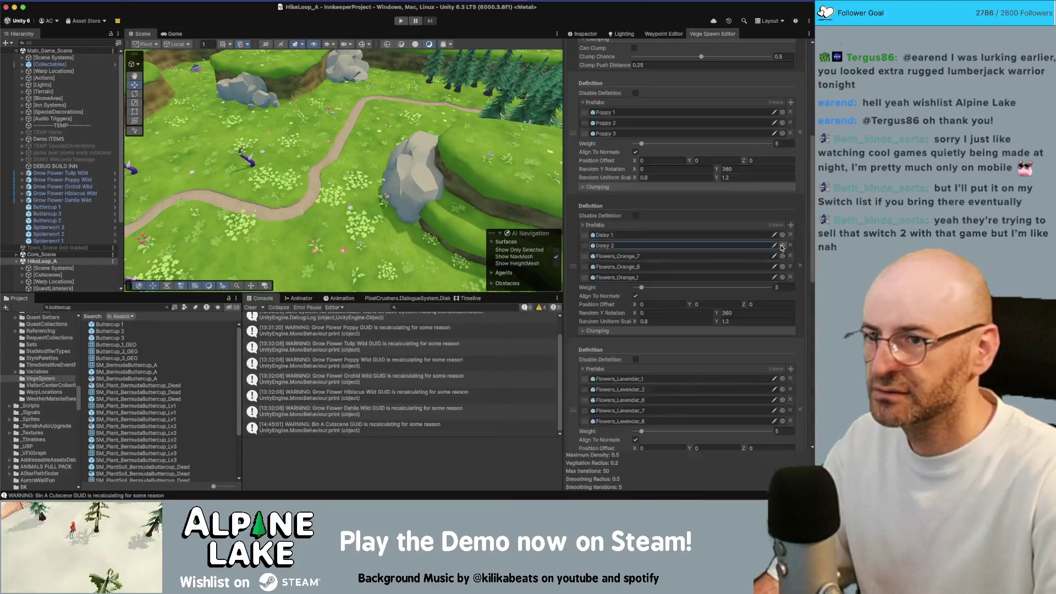
{"action": "left_click", "coordinate": [781, 256]}
{"action": "type", "text": "daisy 3"}
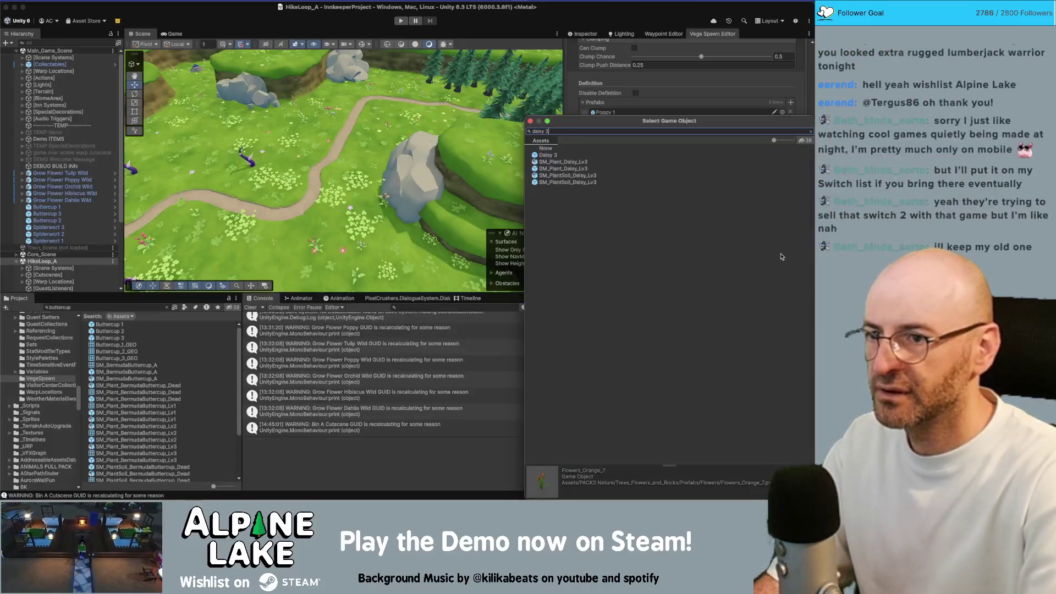
{"action": "key", "text": "Return"}
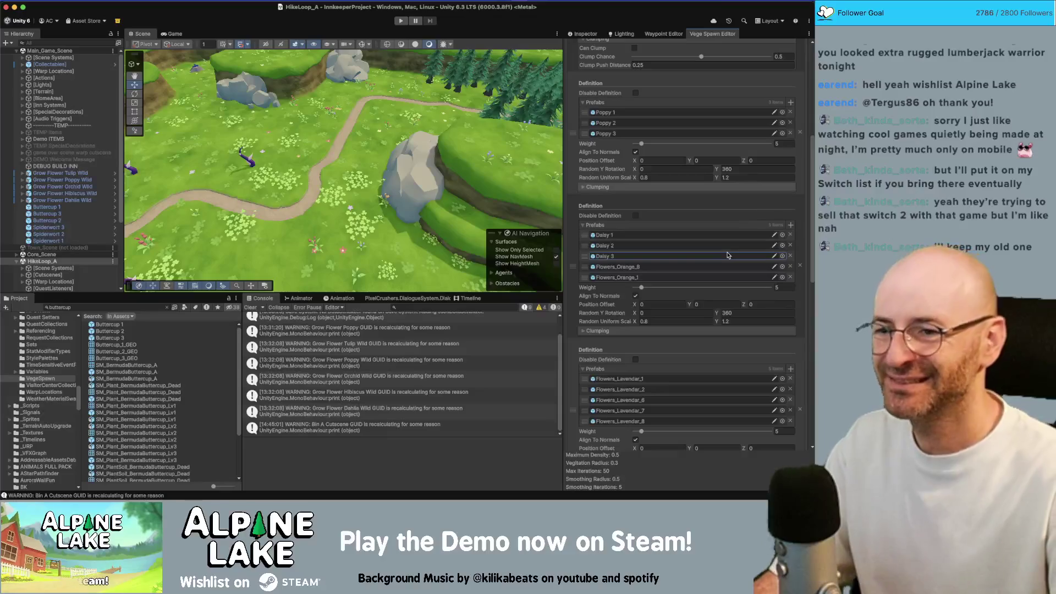
{"action": "left_click", "coordinate": [790, 267]}
{"action": "left_click", "coordinate": [790, 267]}
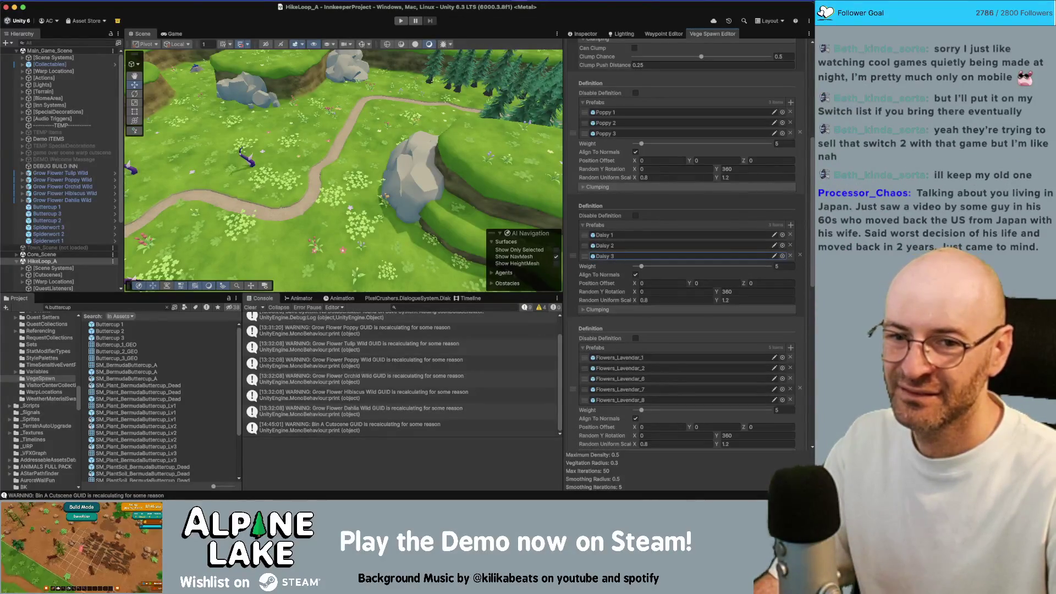
Check the flower models in Maya, then come back to Unity.
{"action": "key", "text": "super+Tab"}
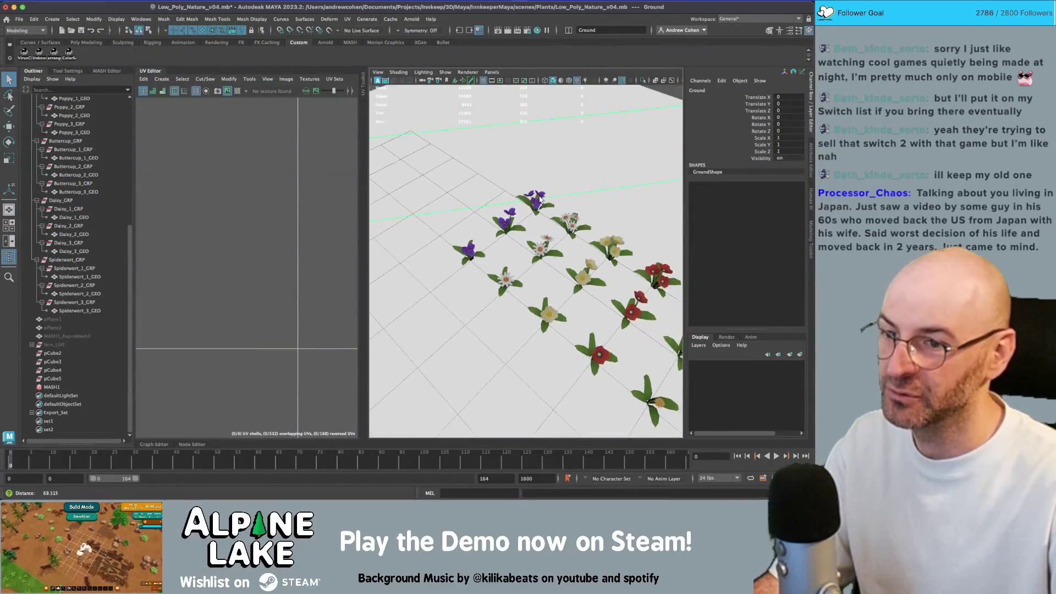
{"action": "scroll", "coordinate": [550, 193], "scroll_direction": "down", "scroll_amount": 5}
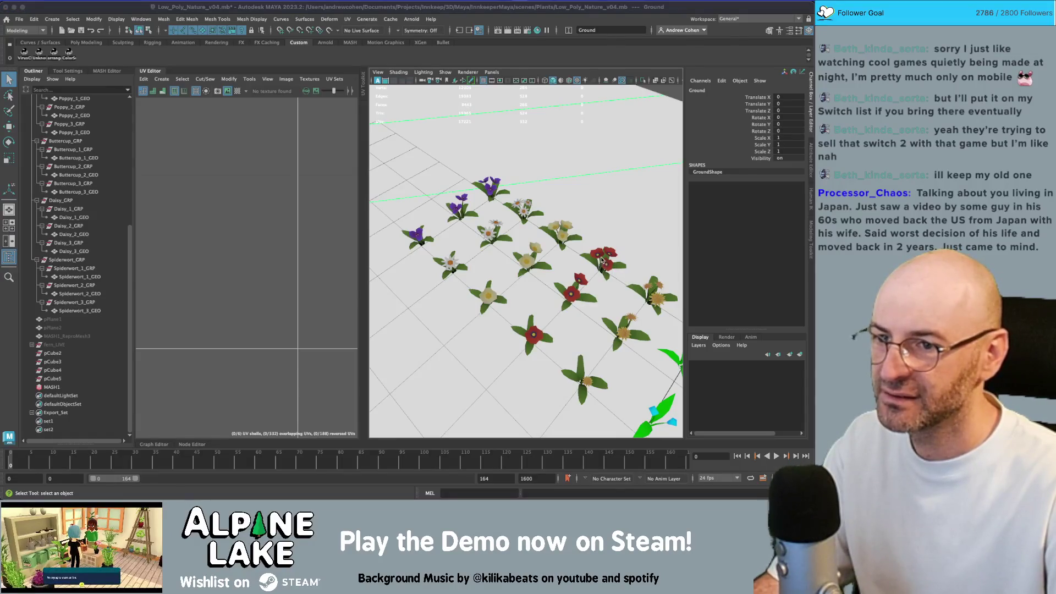
{"action": "key", "text": "super+Tab"}
{"action": "scroll", "coordinate": [613, 223], "scroll_direction": "up", "scroll_amount": 5}
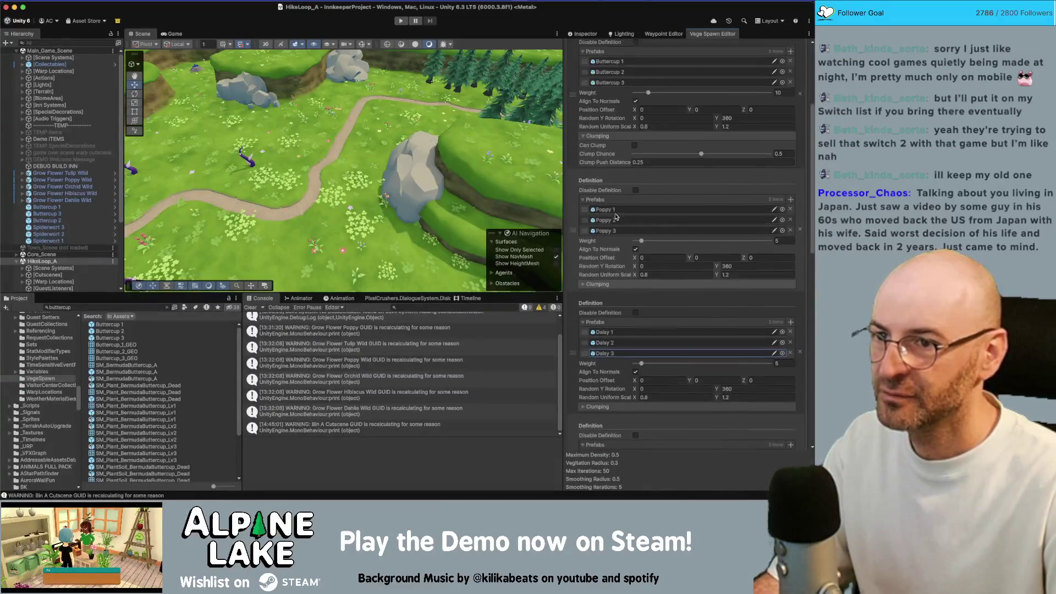
Swap Flowers_Lavender_1 for Spiderwort 3, completing the Spiderwort 1–3 prefab list.
{"action": "scroll", "coordinate": [615, 216], "scroll_direction": "down", "scroll_amount": 10}
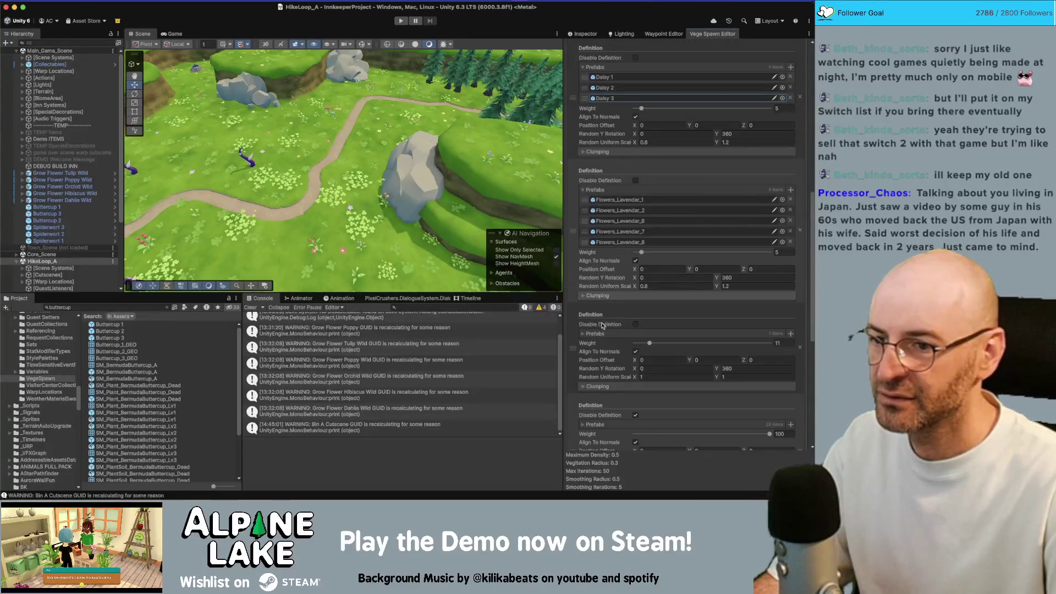
{"action": "left_click", "coordinate": [783, 201]}
{"action": "type", "text": "spiter"}
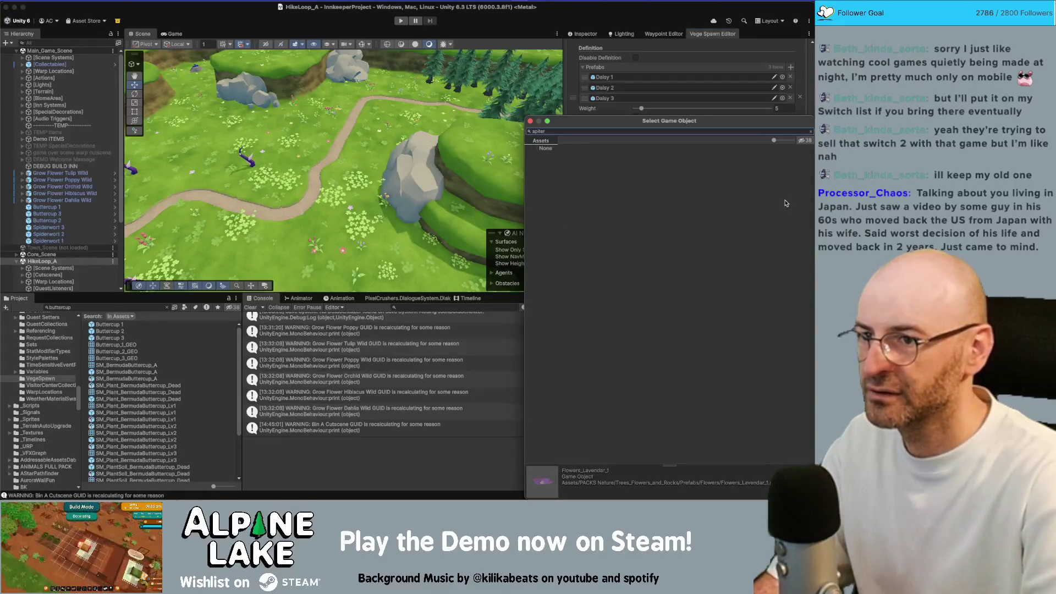
{"action": "key", "text": "BackSpace"}
{"action": "key", "text": "BackSpace"}
{"action": "key", "text": "BackSpace"}
{"action": "type", "text": "der"}
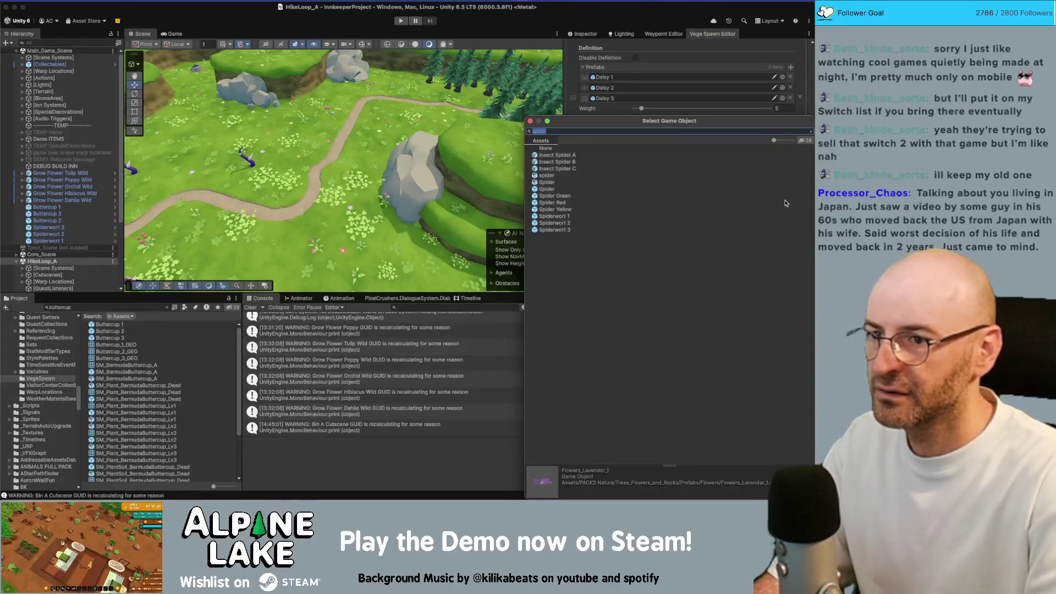
{"action": "type", "text": " wort"}
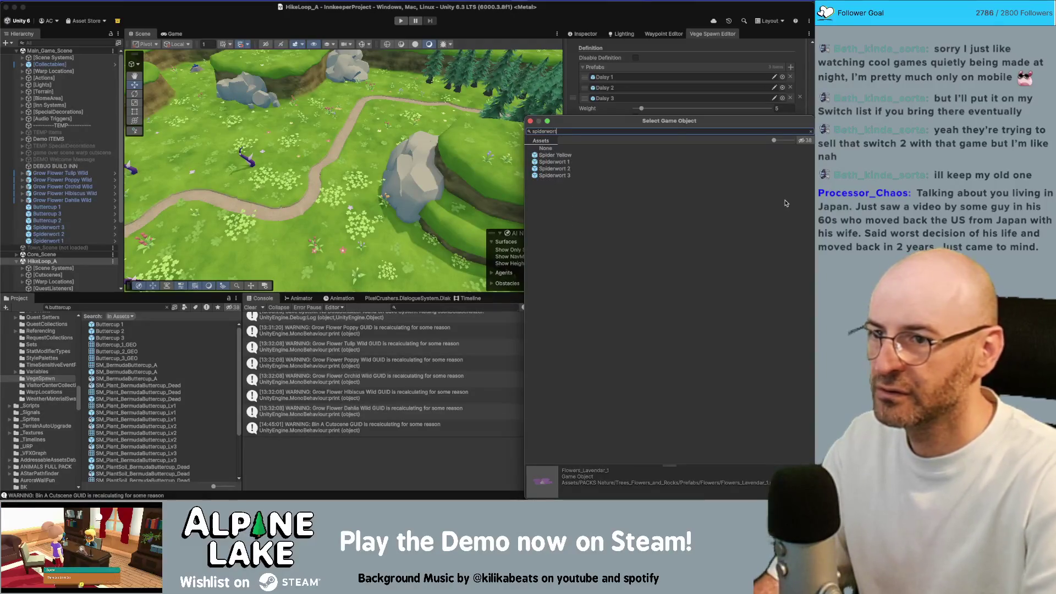
{"action": "key", "text": "Return"}
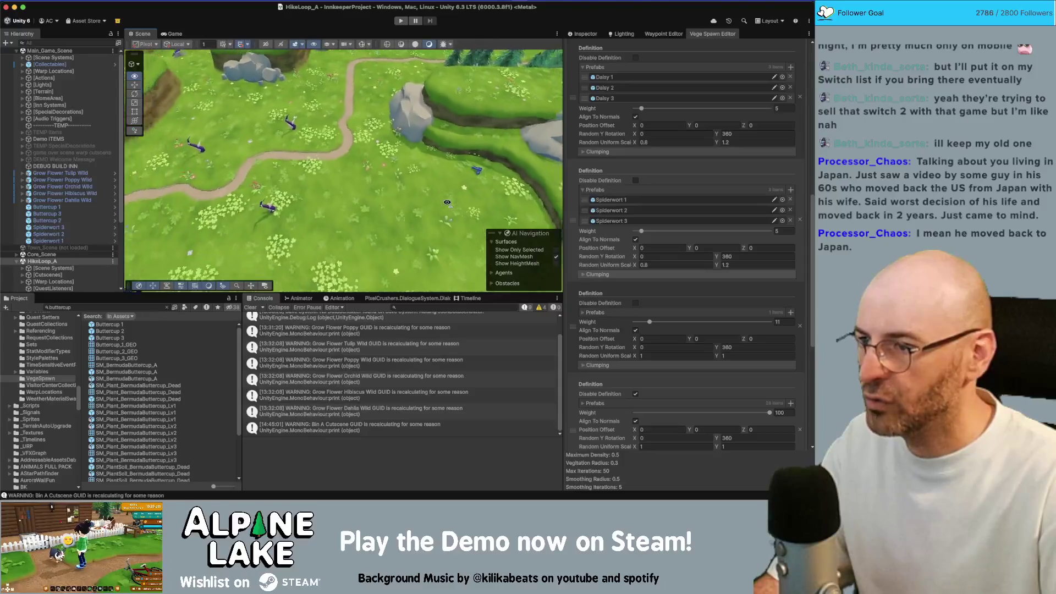
{"action": "scroll", "coordinate": [613, 255], "scroll_direction": "down", "scroll_amount": 5}
Populate the spawn areas and orbit in on a flower patch in the meadow.
{"action": "left_click", "coordinate": [689, 383]}
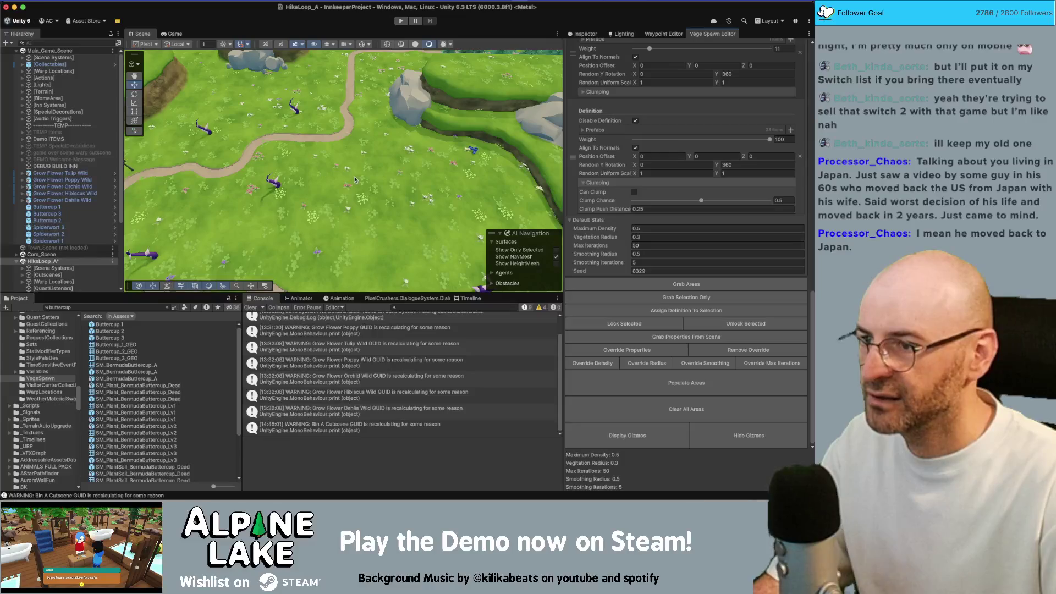
{"action": "scroll", "coordinate": [358, 188], "scroll_direction": "up", "scroll_amount": 5}
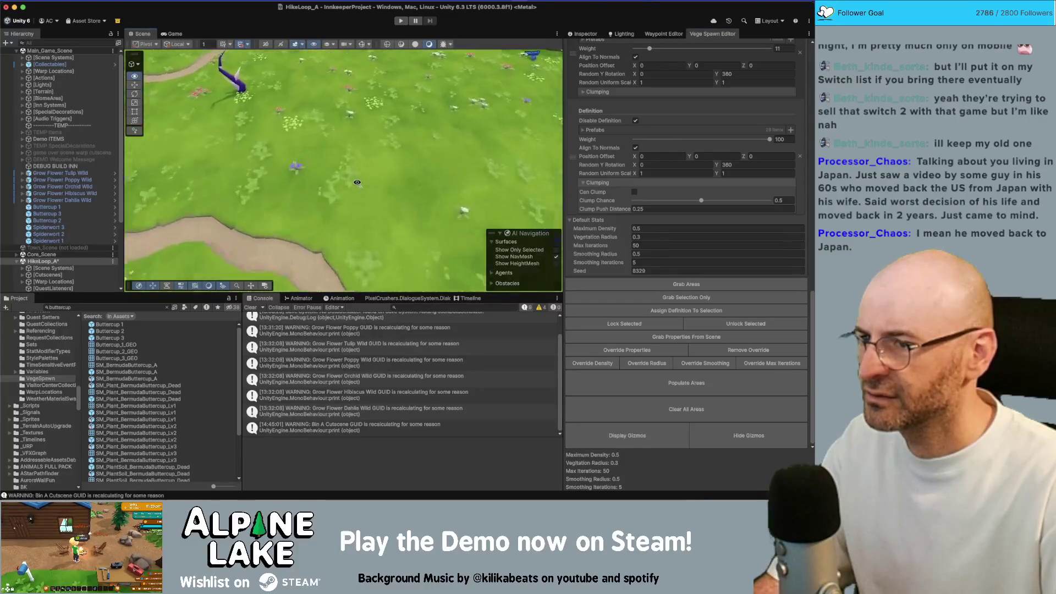
{"action": "left_click", "coordinate": [378, 158]}
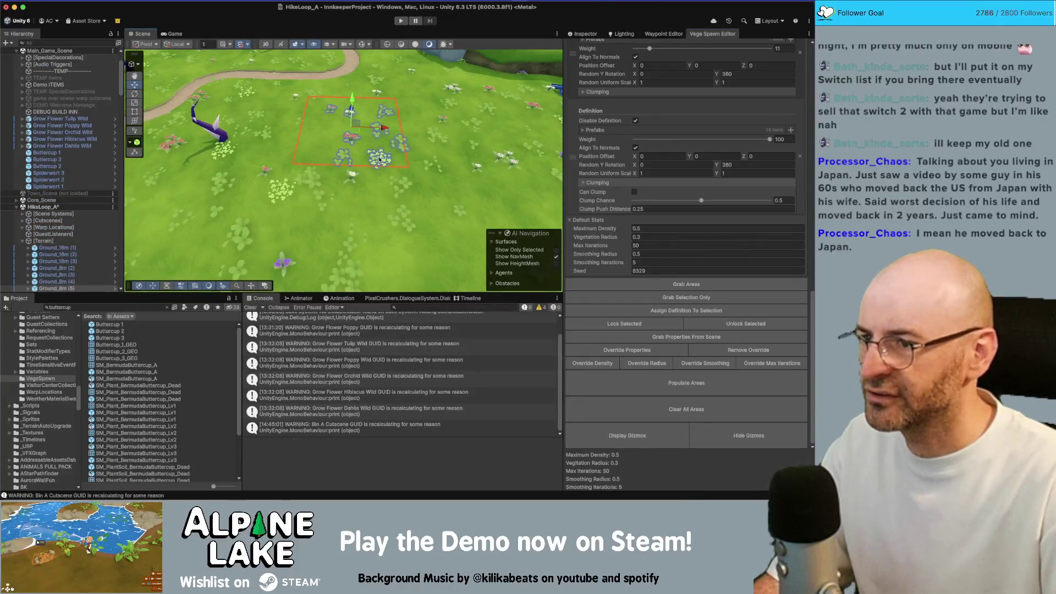
{"action": "left_click_drag", "start_coordinate": [371, 159], "coordinate": [598, 248]}
{"action": "scroll", "coordinate": [598, 248], "scroll_direction": "up", "scroll_amount": 1}
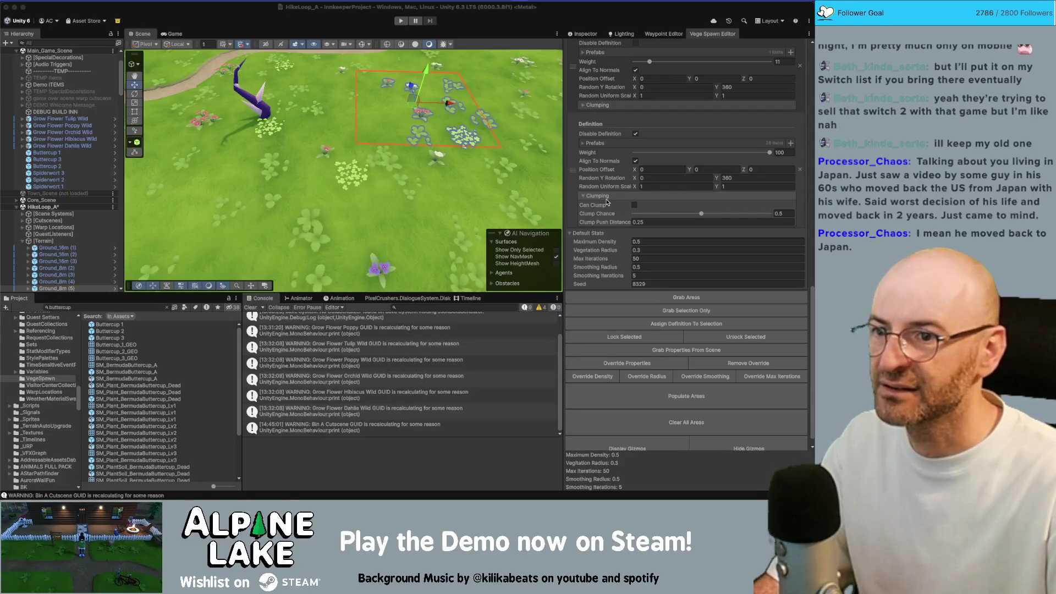
Review the 28-prefab Mix definition's prefab list, then remove that definition.
{"action": "left_click", "coordinate": [595, 144]}
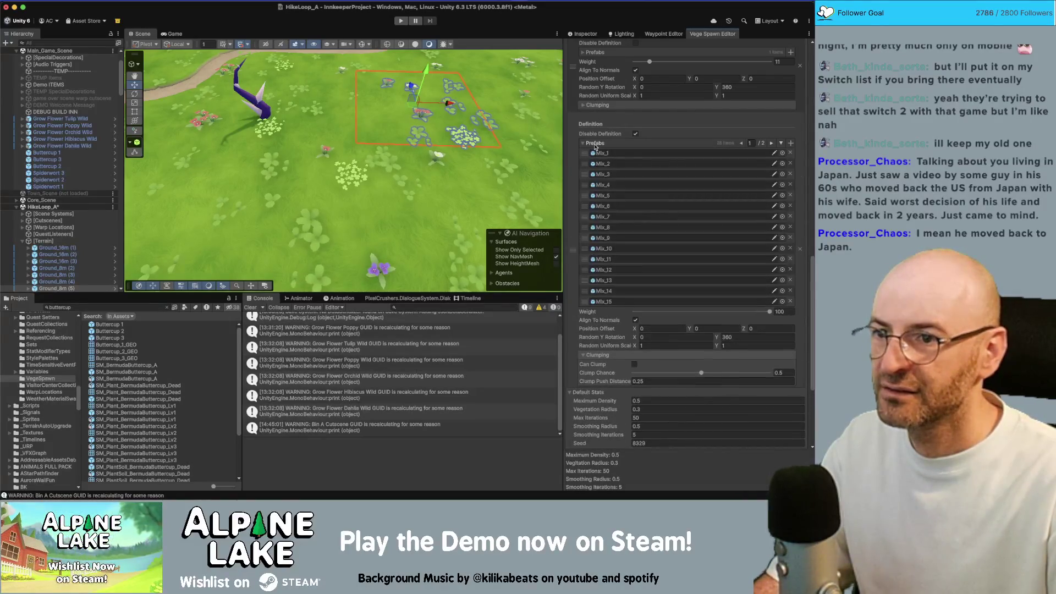
{"action": "left_click", "coordinate": [594, 144]}
{"action": "left_click", "coordinate": [594, 144]}
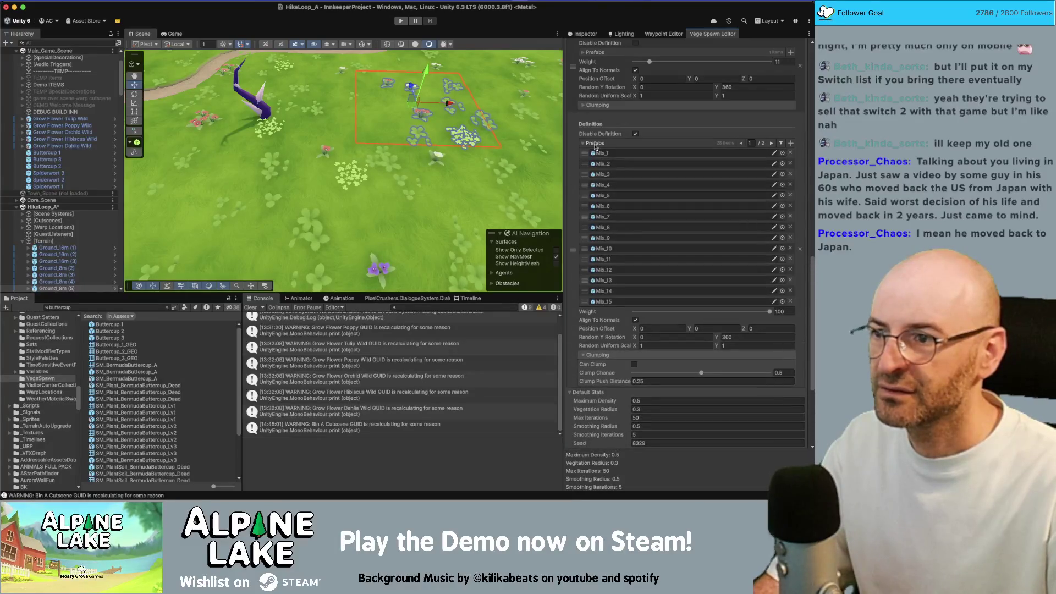
{"action": "left_click", "coordinate": [594, 144]}
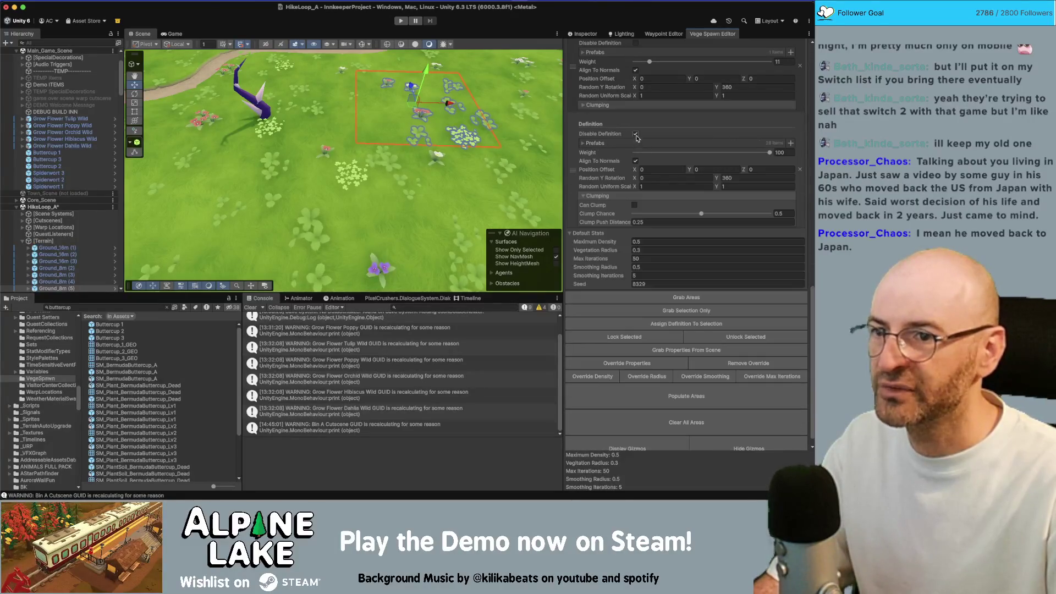
{"action": "left_click", "coordinate": [800, 171]}
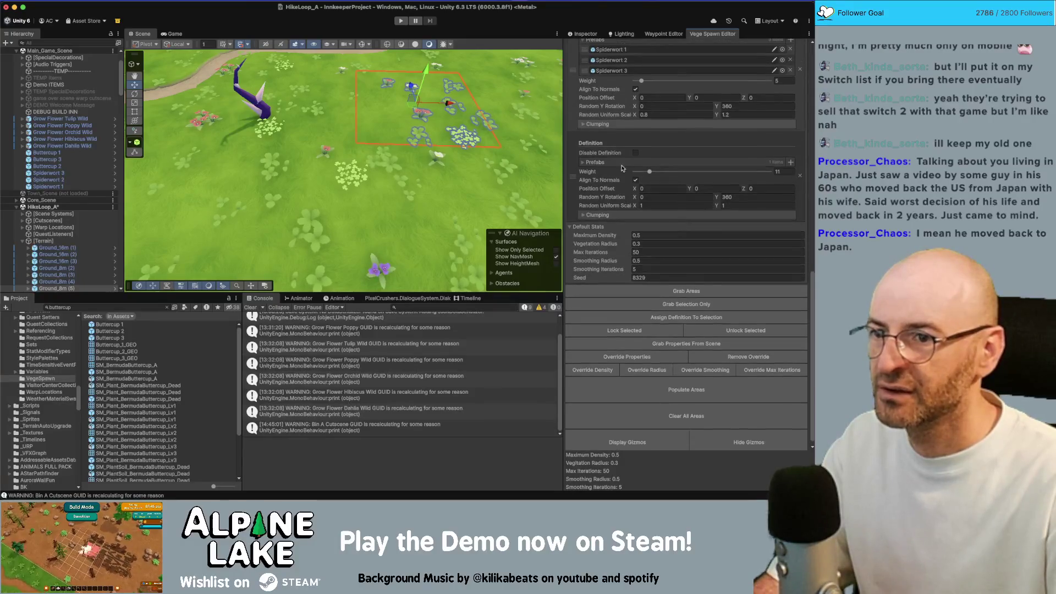
{"action": "left_click", "coordinate": [613, 164]}
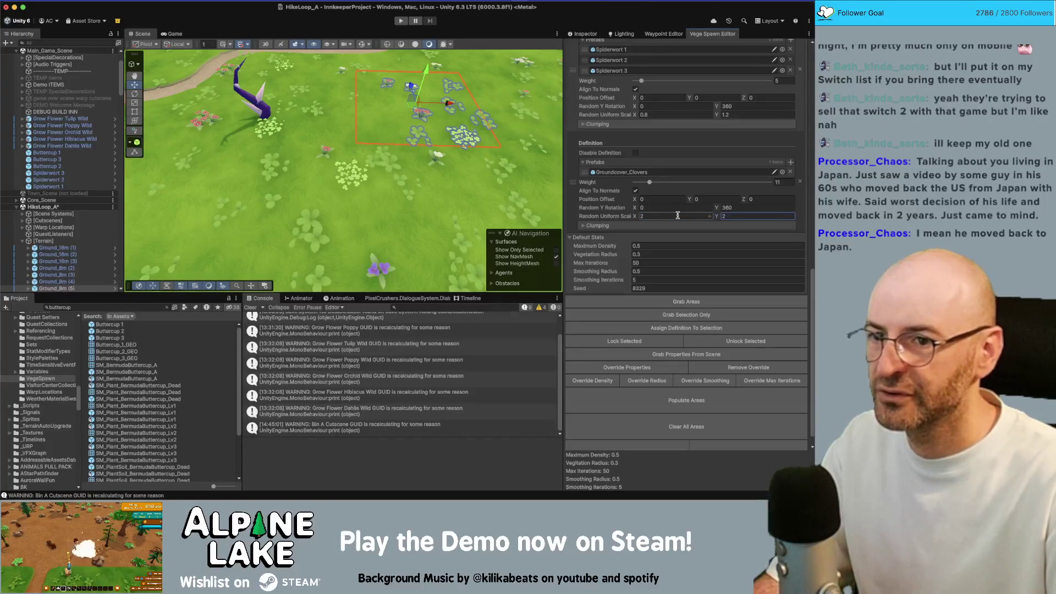
Repopulate with clovers at uniform scale 2 and fly down among them beside a spiderwort.
{"action": "left_click", "coordinate": [686, 400]}
{"action": "left_click_drag", "start_coordinate": [385, 175], "coordinate": [413, 158]}
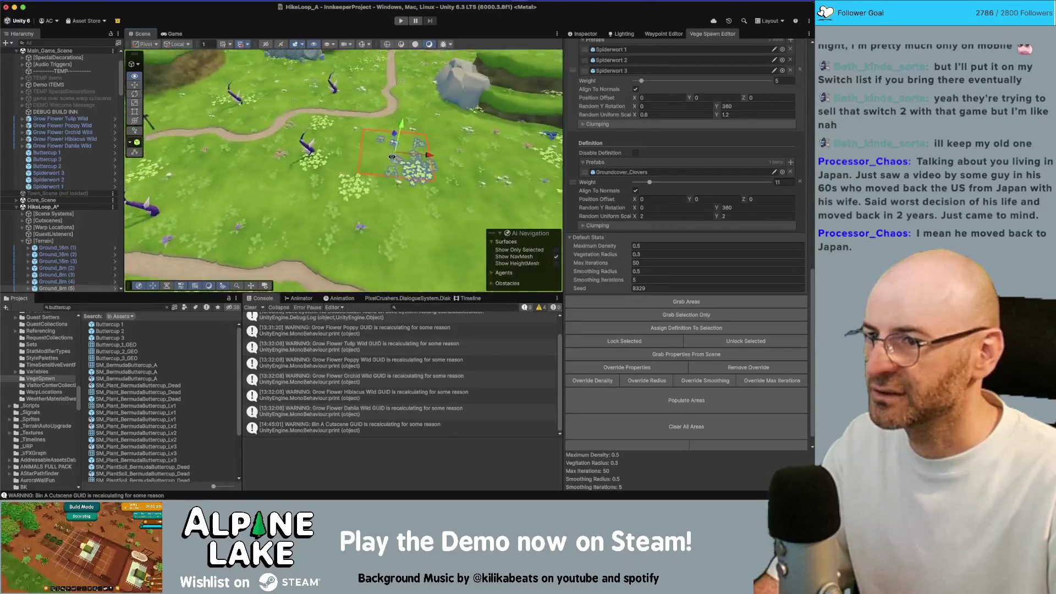
{"action": "key", "text": "w"}
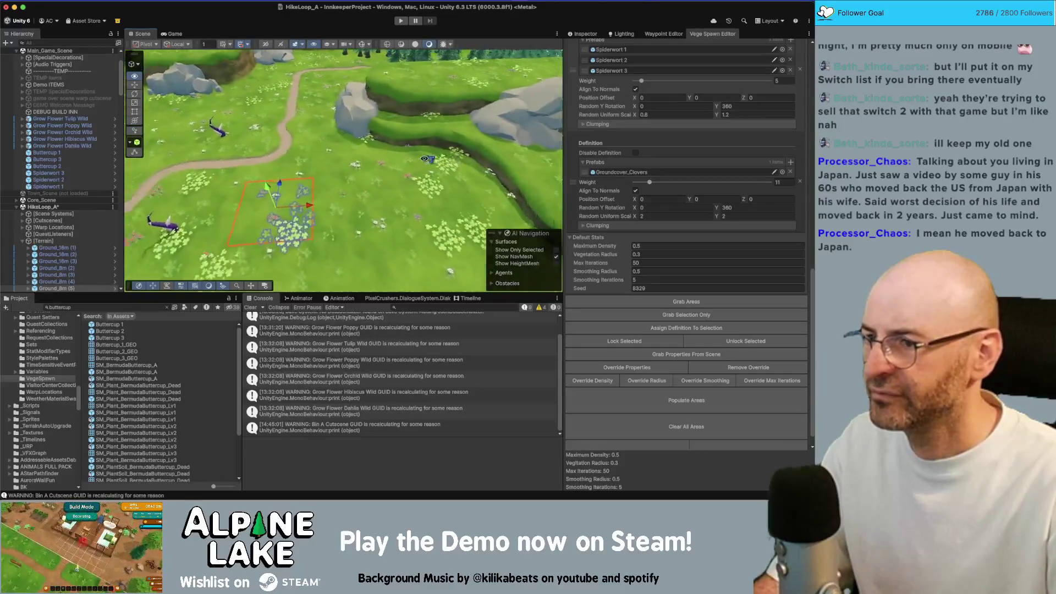
{"action": "key", "text": "w"}
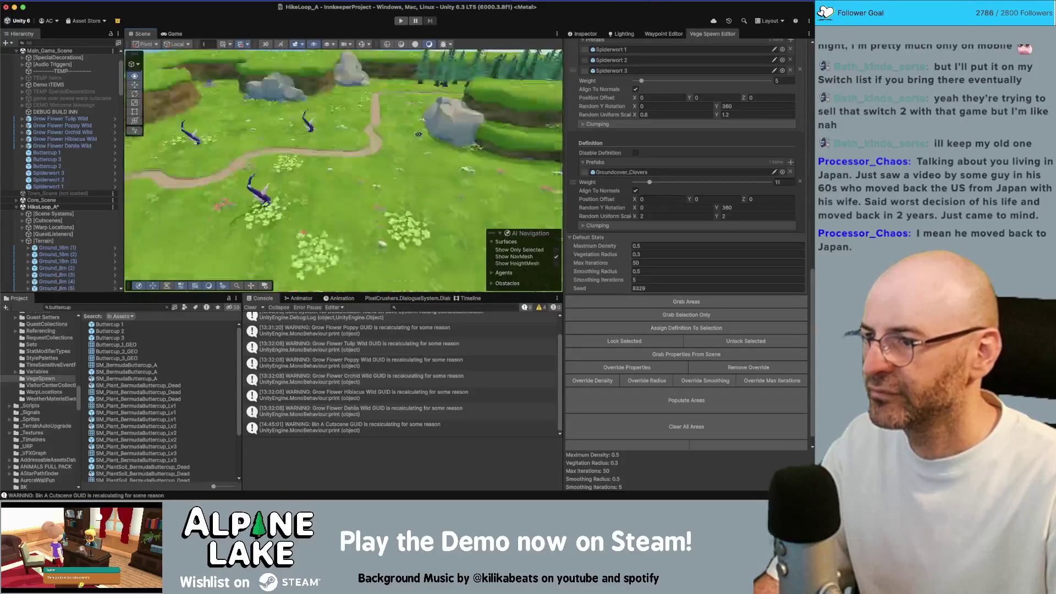
{"action": "key", "text": "w"}
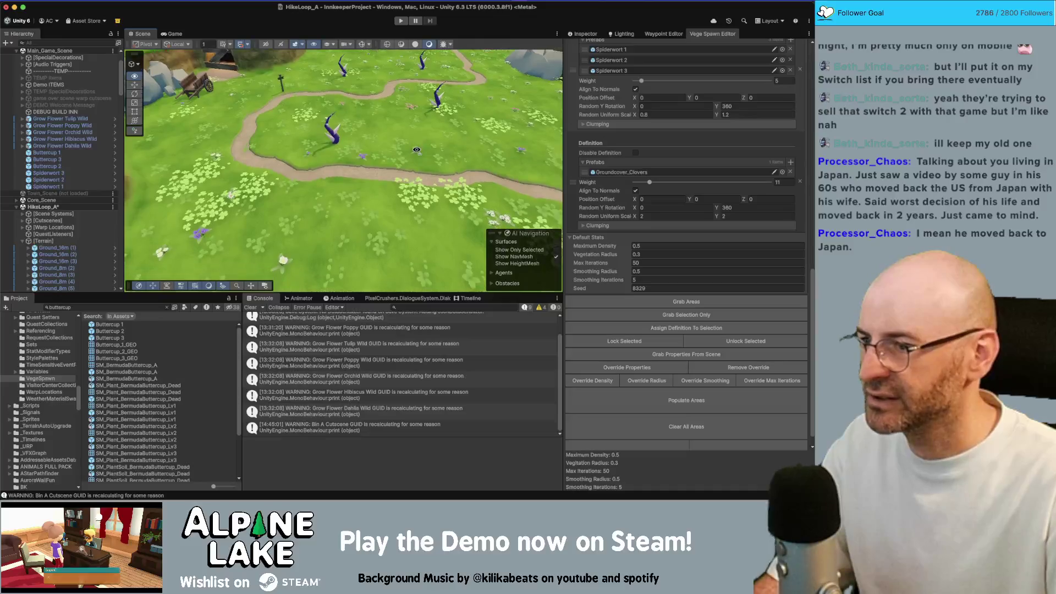
{"action": "key", "text": "w"}
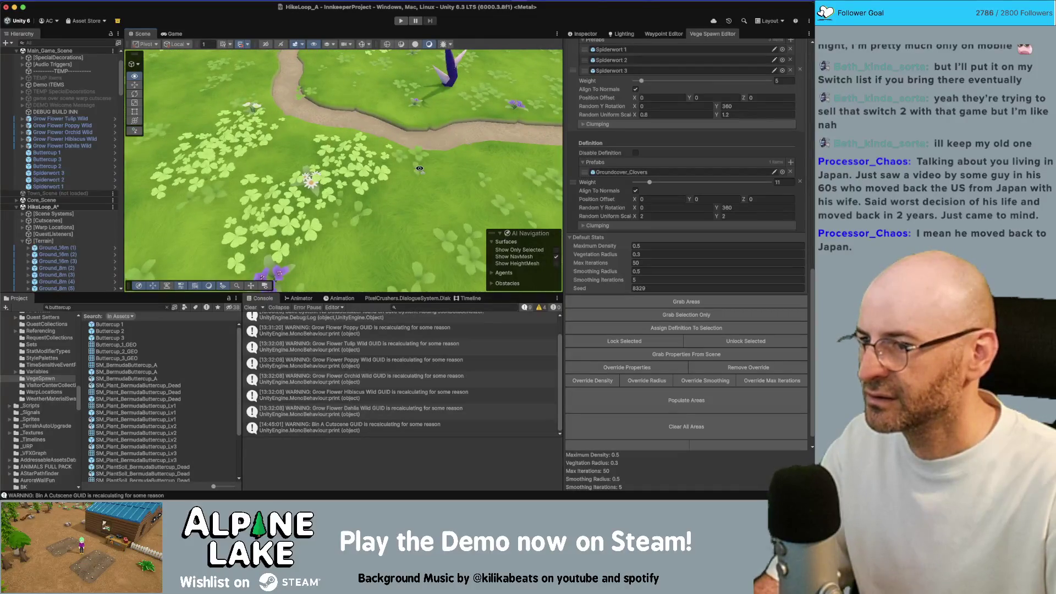
{"action": "key", "text": "w"}
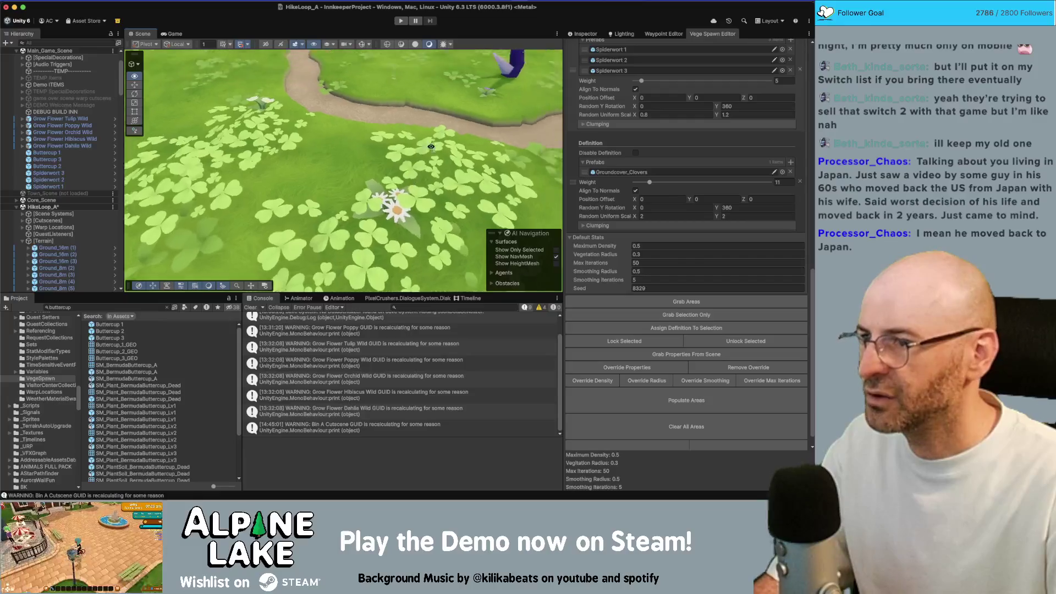
{"action": "key", "text": "s"}
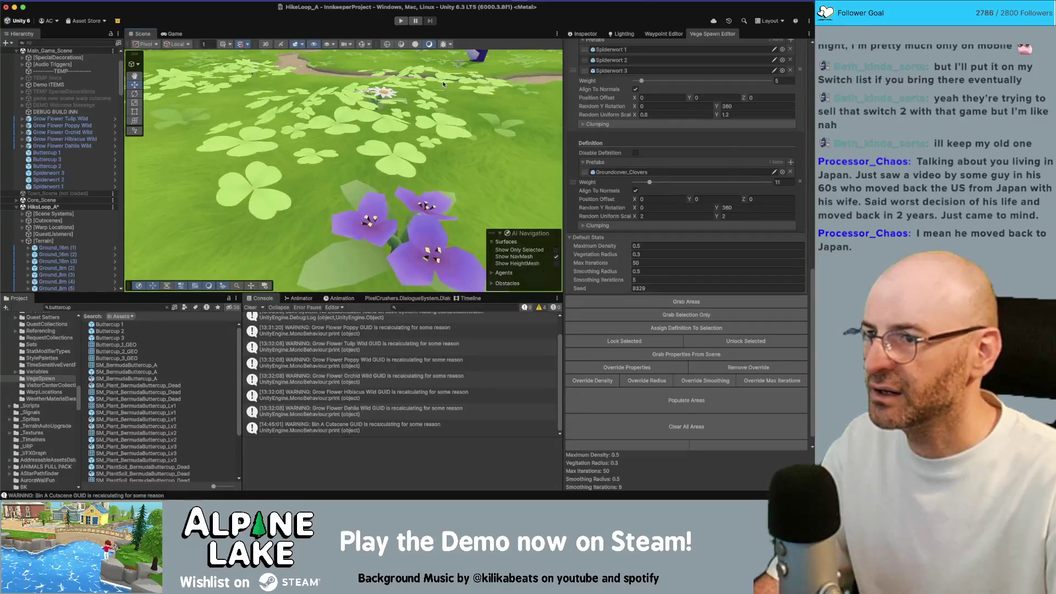
Select a clover group and show the Groundcover_Clovers prefab asset's settings.
{"action": "left_click", "coordinate": [443, 84]}
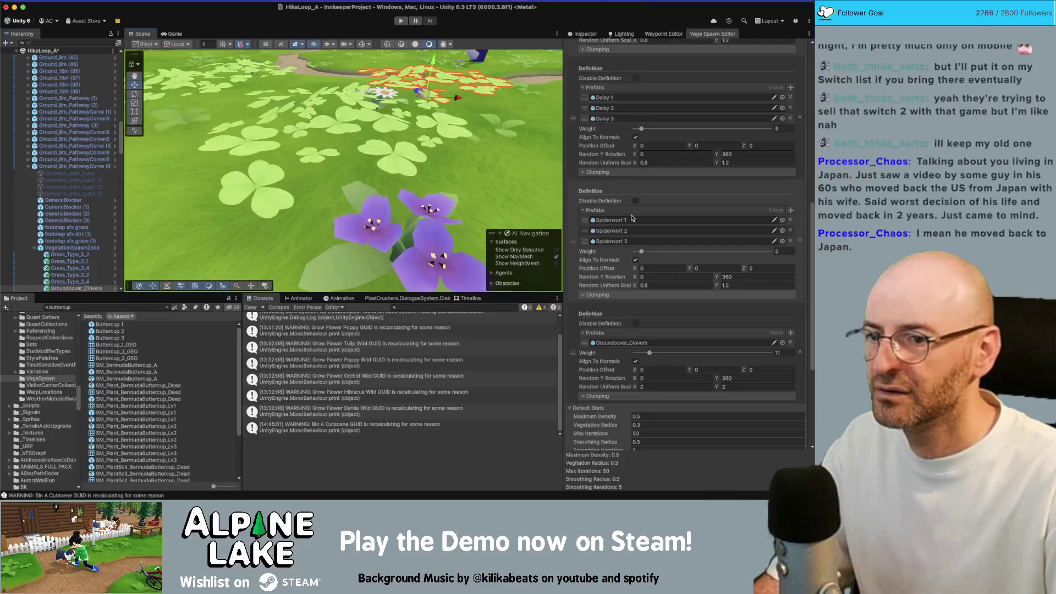
{"action": "double_click", "coordinate": [611, 156]}
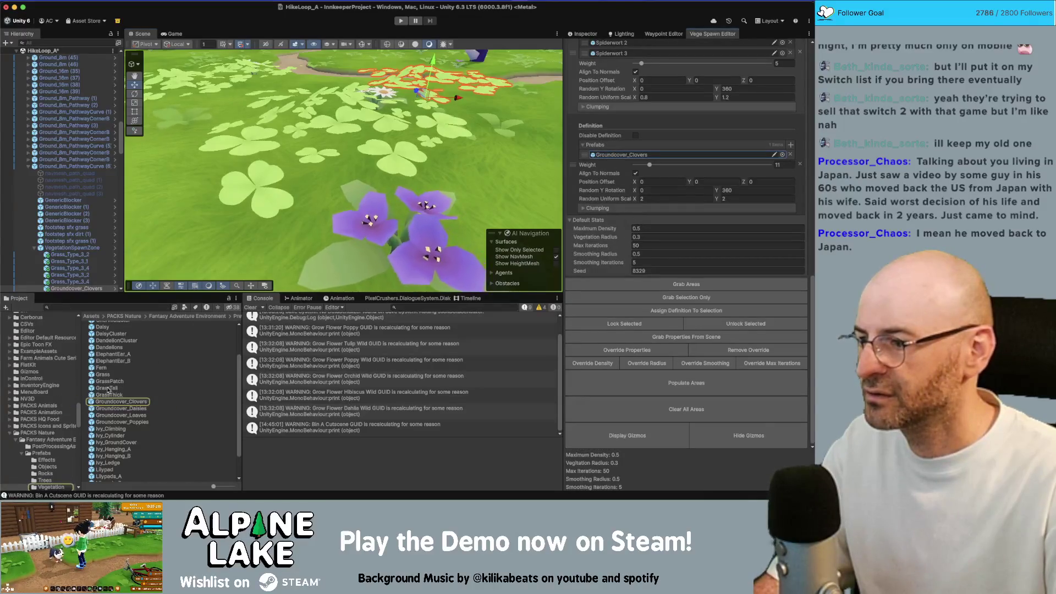
{"action": "scroll", "coordinate": [591, 211], "scroll_direction": "up", "scroll_amount": 10}
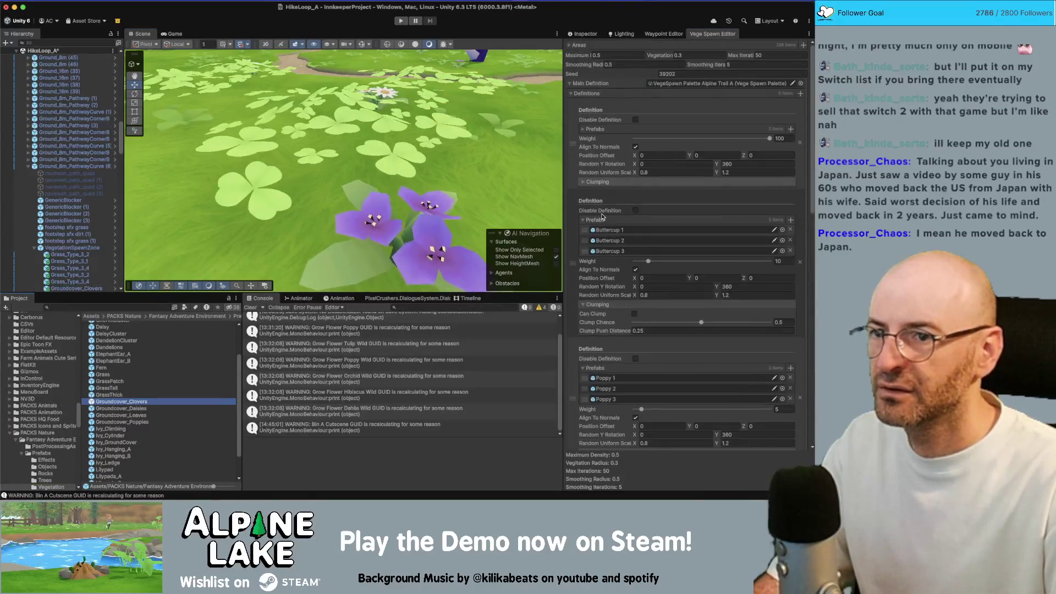
{"action": "left_click", "coordinate": [594, 36]}
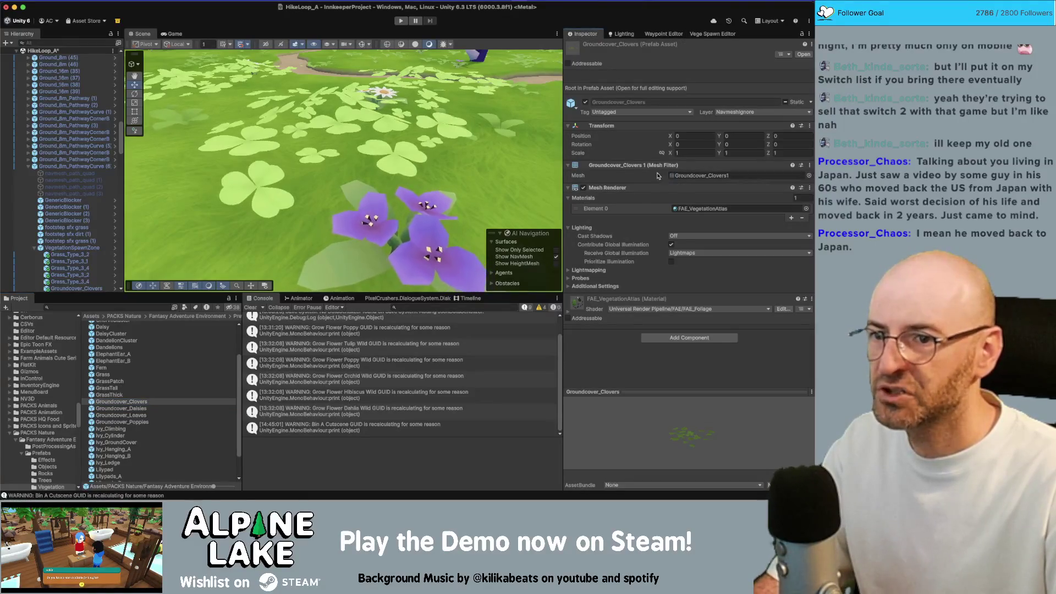
Flatten the Groundcover_Clovers prefab's Y scale to 0.34162 in Prefab Mode, save, and return to HikeLoop_A.
{"action": "double_click", "coordinate": [144, 401]}
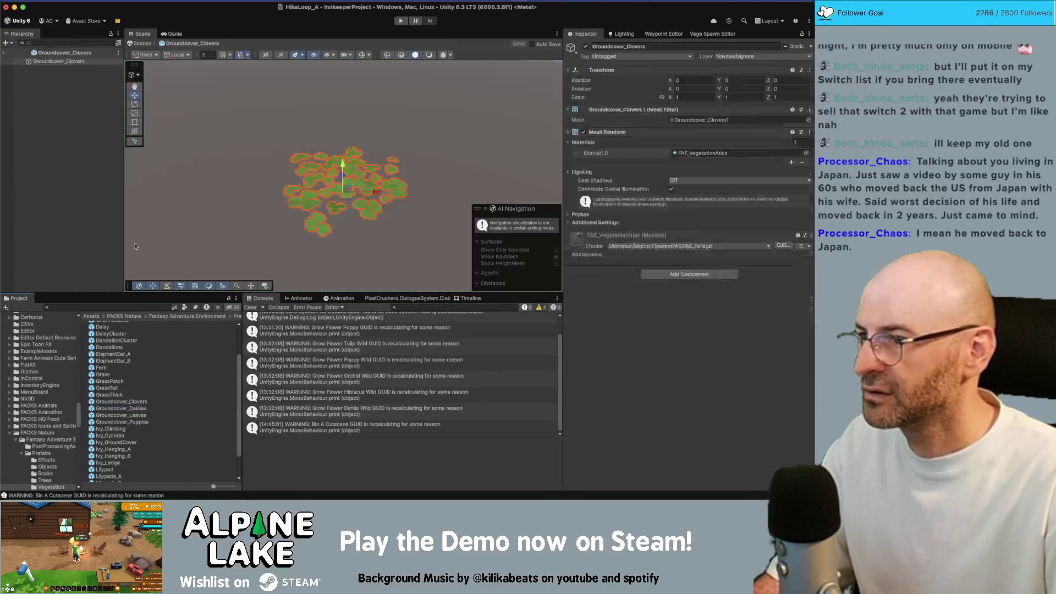
{"action": "mouse_move", "coordinate": [366, 107]}
{"action": "left_mouse_down"}
{"action": "mouse_move", "coordinate": [366, 79]}
{"action": "mouse_move", "coordinate": [308, 154]}
{"action": "mouse_move", "coordinate": [343, 177]}
{"action": "left_mouse_up"}
{"action": "key", "text": "r"}
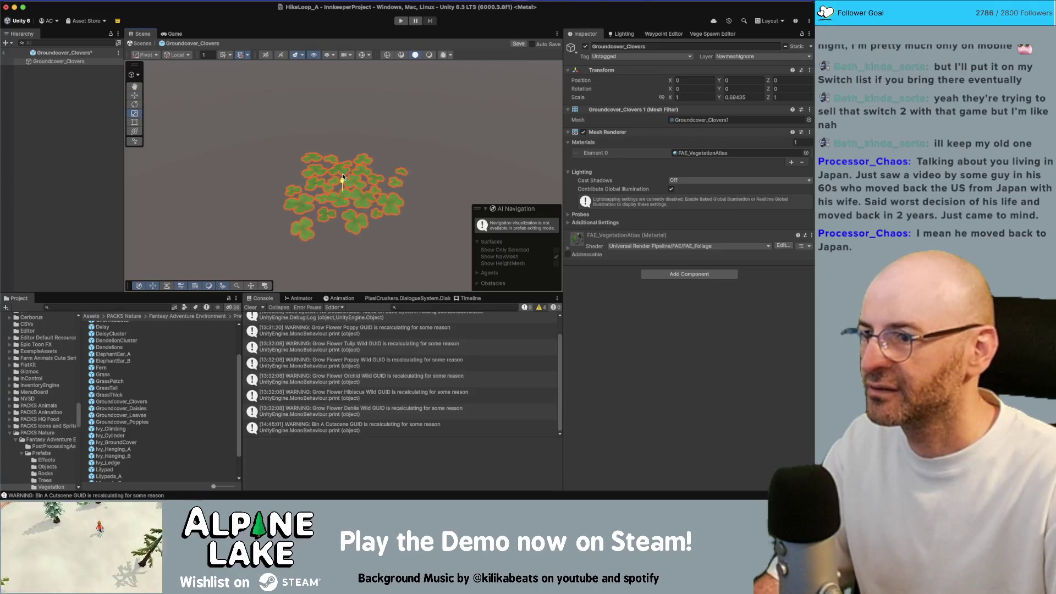
{"action": "left_click", "coordinate": [7, 53]}
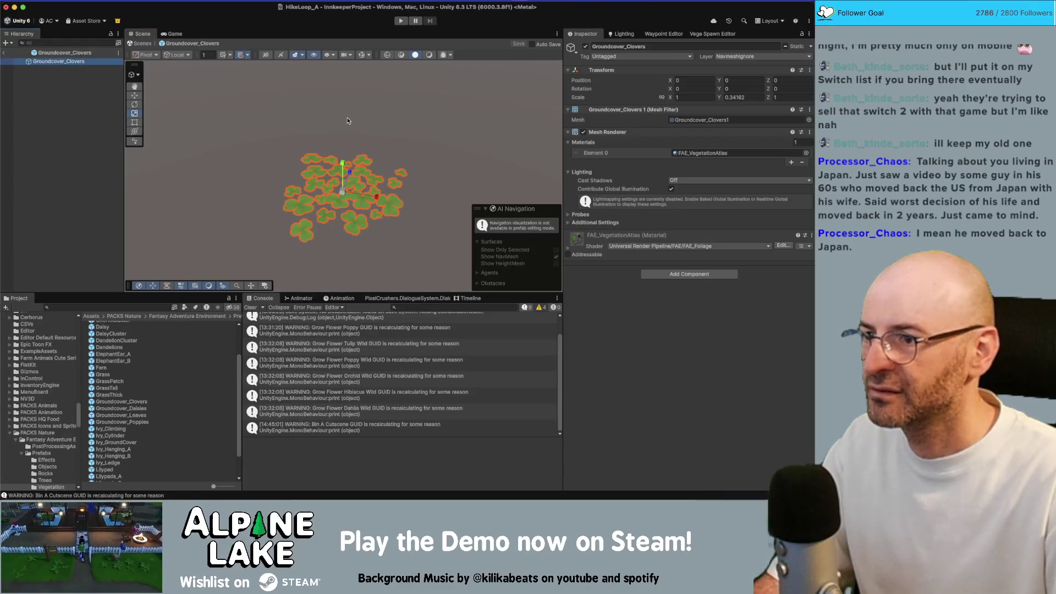
{"action": "left_click", "coordinate": [4, 53]}
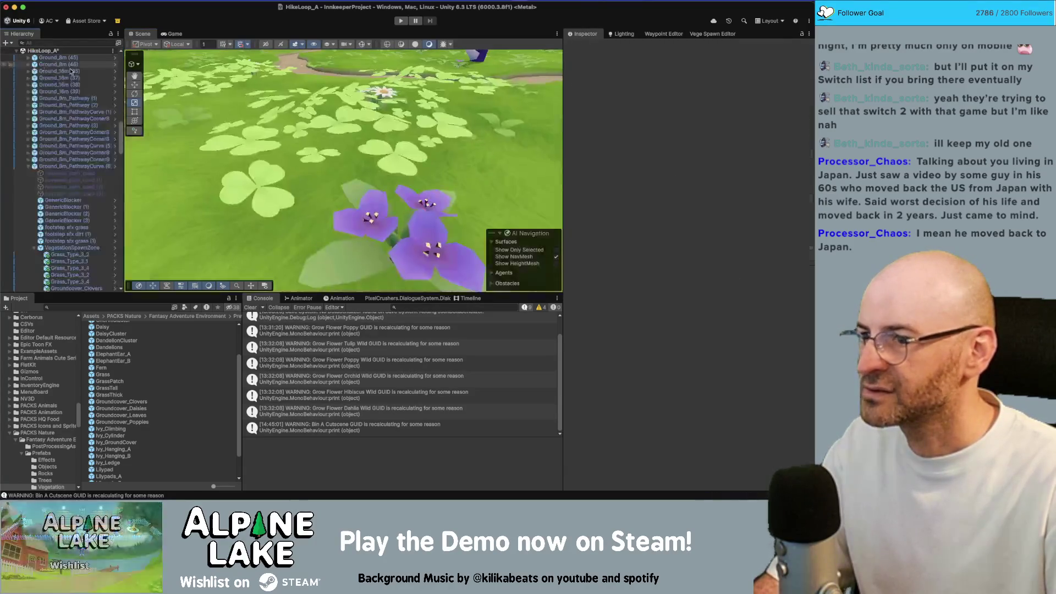
Repopulate the spawn areas from the Vege Spawn Editor with the flattened clovers.
{"action": "left_click", "coordinate": [402, 159]}
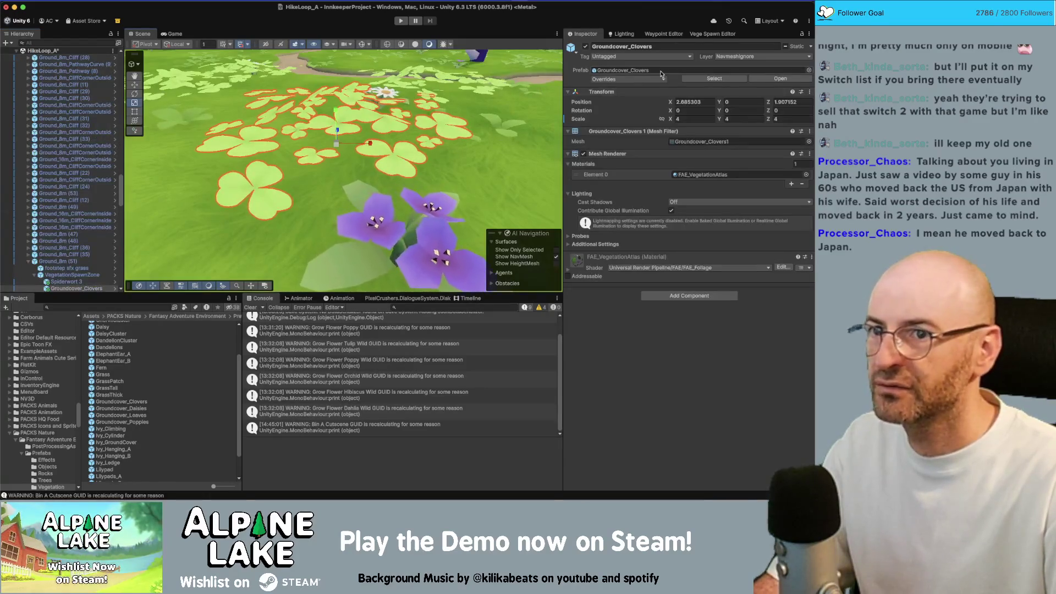
{"action": "left_click", "coordinate": [721, 34]}
{"action": "scroll", "coordinate": [661, 394], "scroll_direction": "down", "scroll_amount": 5}
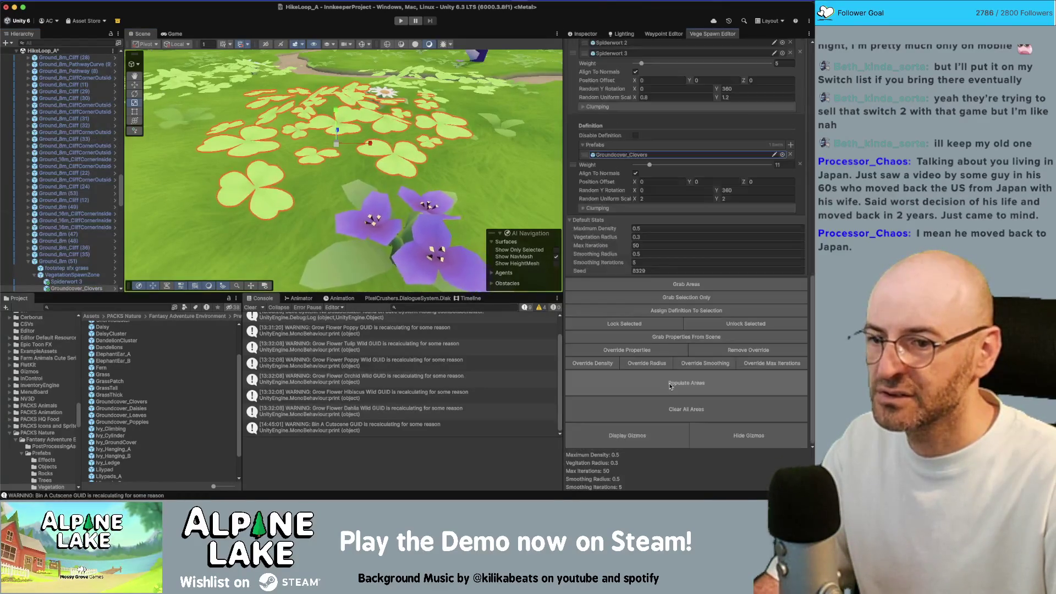
{"action": "left_click", "coordinate": [672, 383]}
Zoom into the meadow and show a clover cluster's components in the Inspector.
{"action": "scroll", "coordinate": [345, 152], "scroll_direction": "down", "scroll_amount": 8}
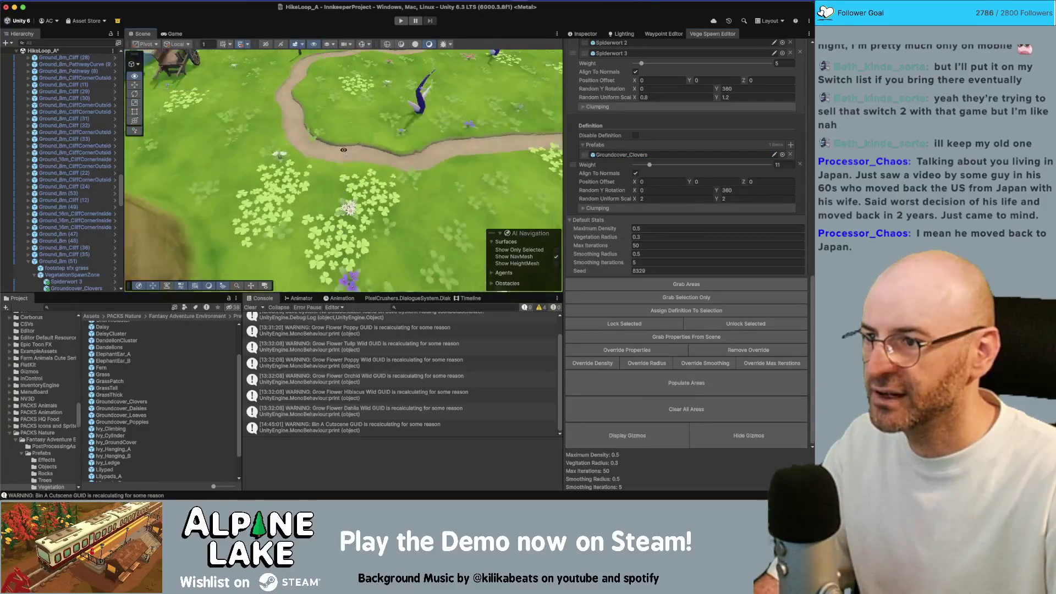
{"action": "scroll", "coordinate": [345, 152], "scroll_direction": "up", "scroll_amount": 8}
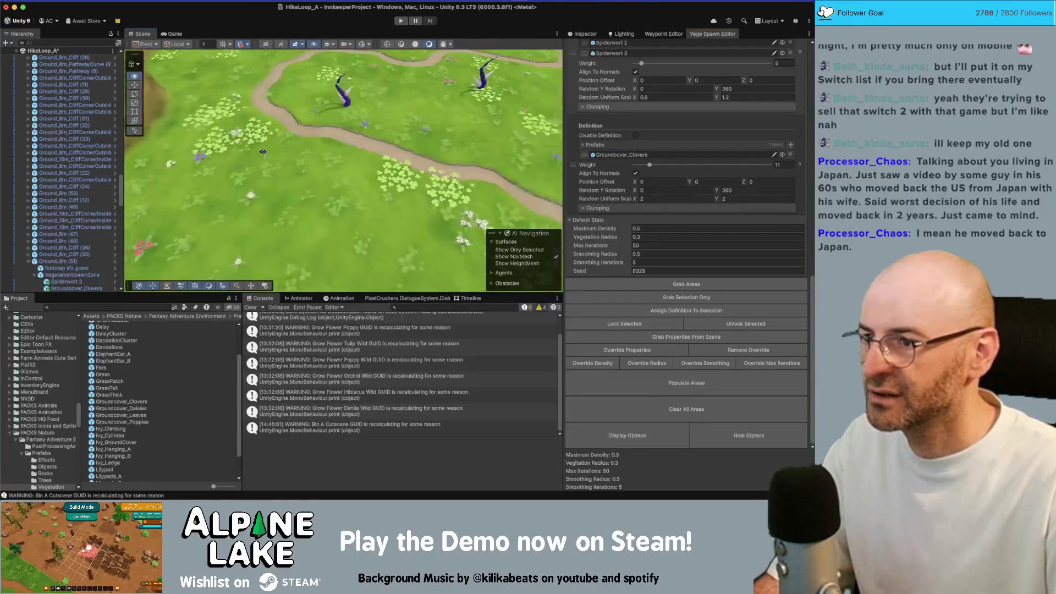
{"action": "left_click_drag", "start_coordinate": [307, 156], "coordinate": [343, 151]}
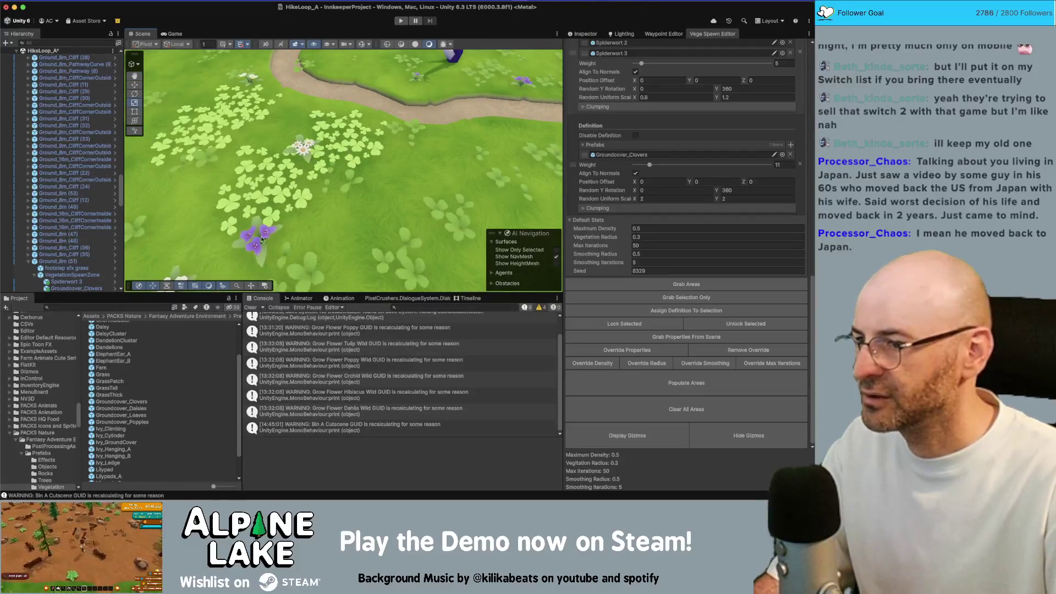
{"action": "left_click", "coordinate": [343, 147]}
{"action": "left_click", "coordinate": [585, 34]}
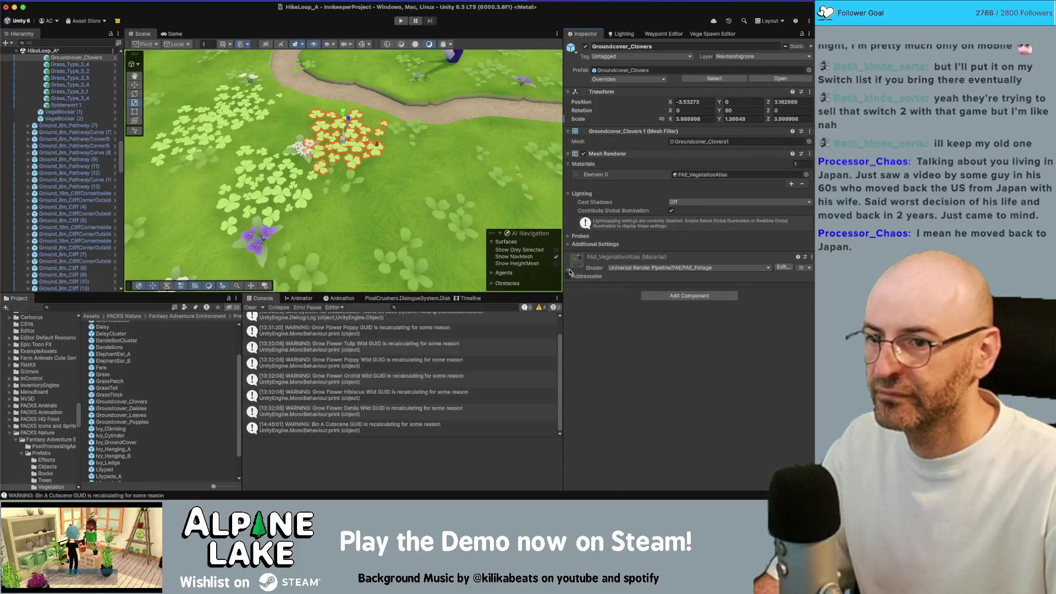
Expand the FAE_VegetationAtlas material and ping the Groundcover_Clovers prefab among project assets.
{"action": "left_click", "coordinate": [569, 270]}
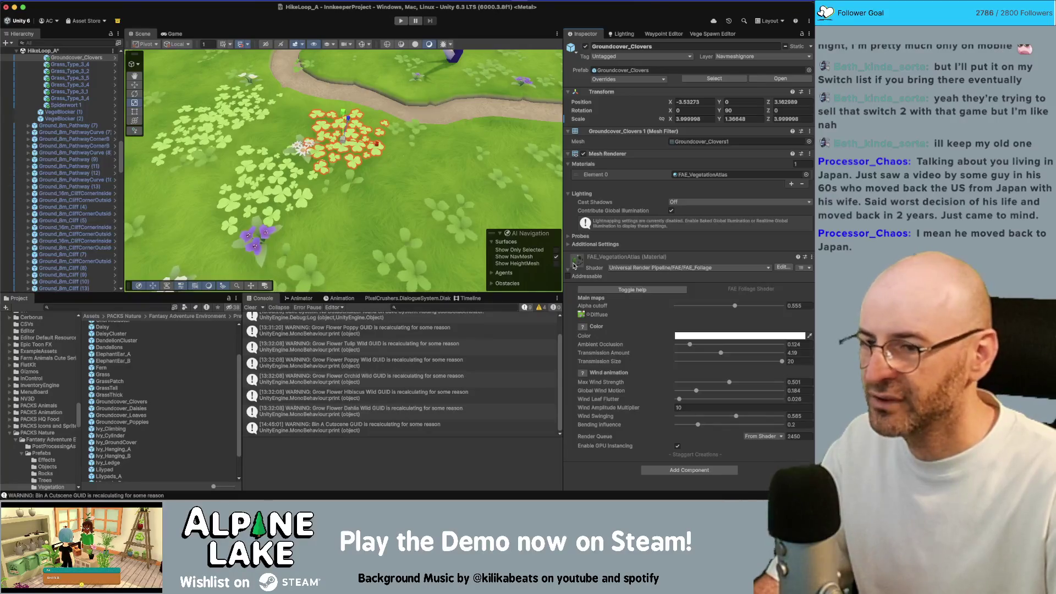
{"action": "left_click", "coordinate": [694, 80]}
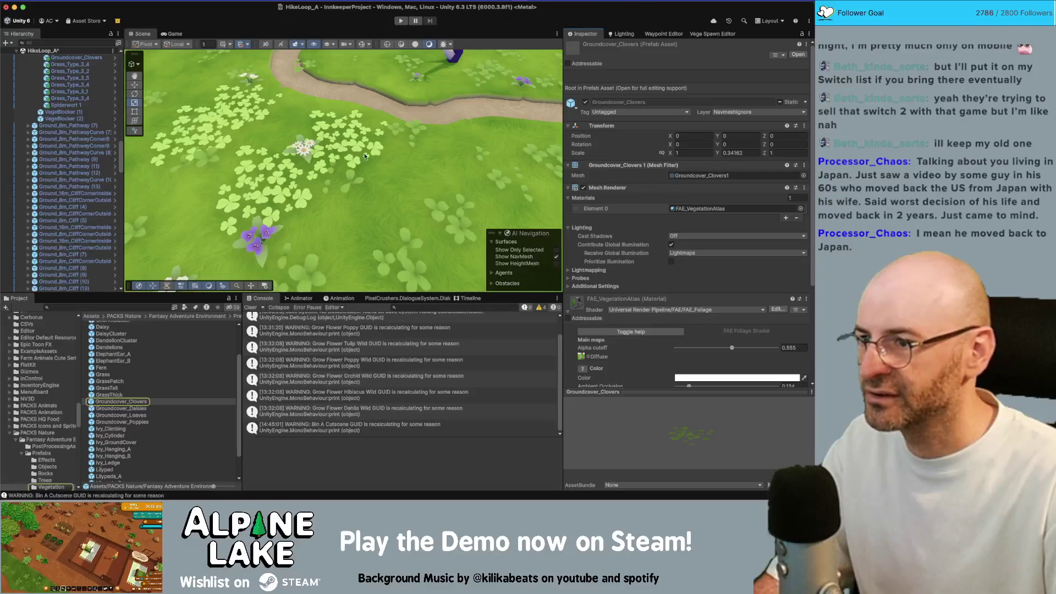
{"action": "left_click", "coordinate": [346, 149]}
{"action": "left_click", "coordinate": [347, 145]}
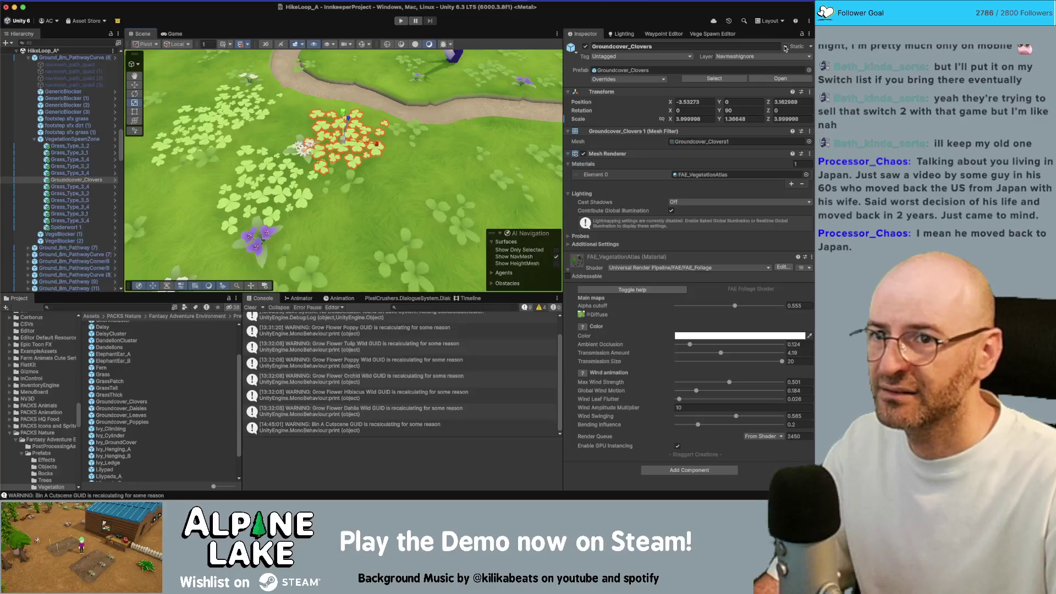
Compare two neighbouring grass objects, then check the clovers' Static flags list without changing it.
{"action": "left_click", "coordinate": [82, 173]}
{"action": "left_click", "coordinate": [83, 187]}
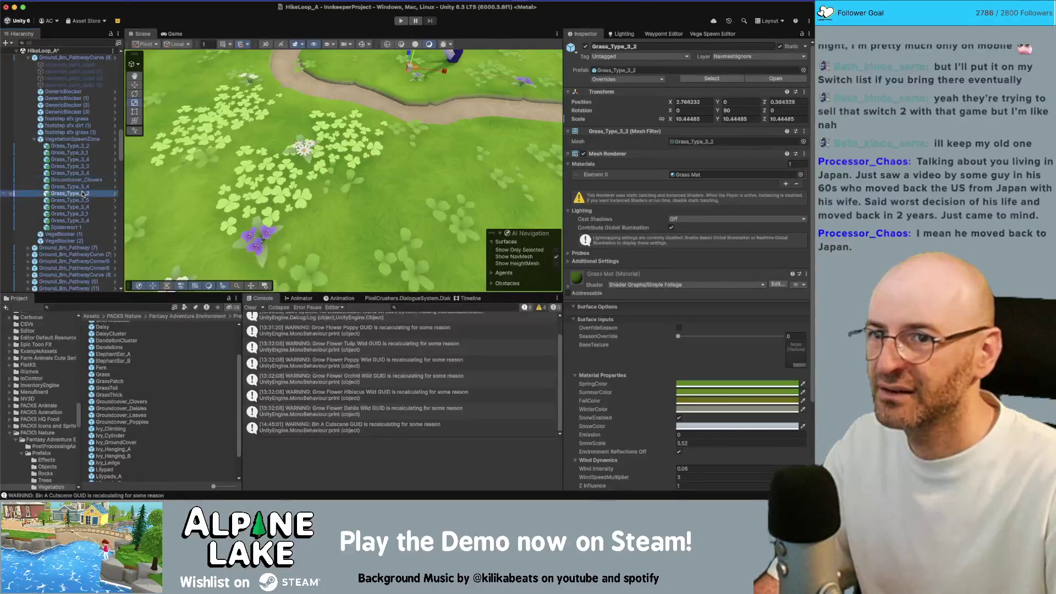
{"action": "left_click", "coordinate": [83, 180]}
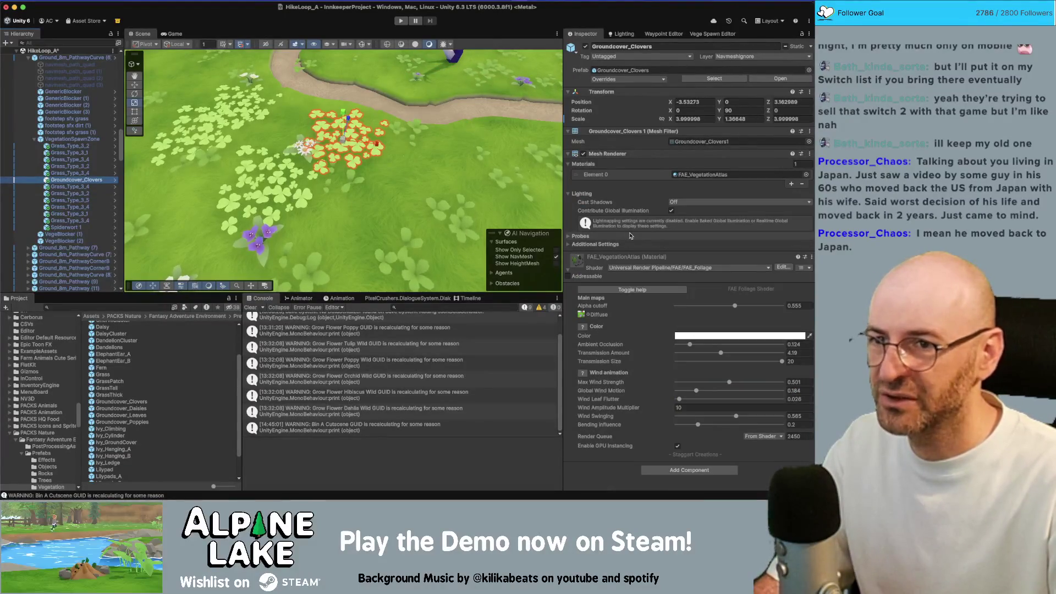
{"action": "right_click", "coordinate": [798, 49]}
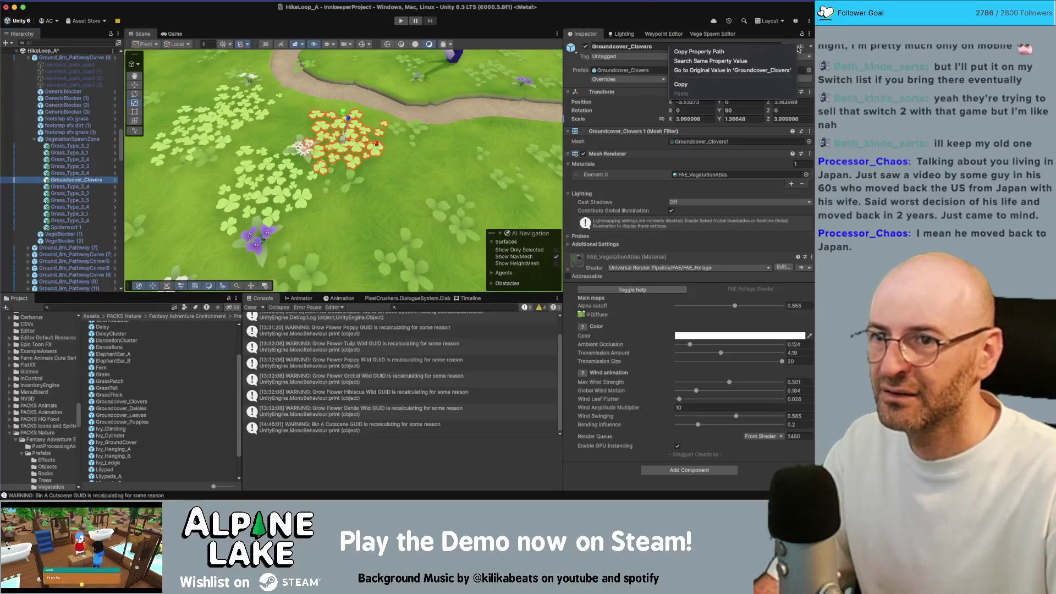
{"action": "left_click", "coordinate": [808, 48]}
{"action": "left_click", "coordinate": [810, 49]}
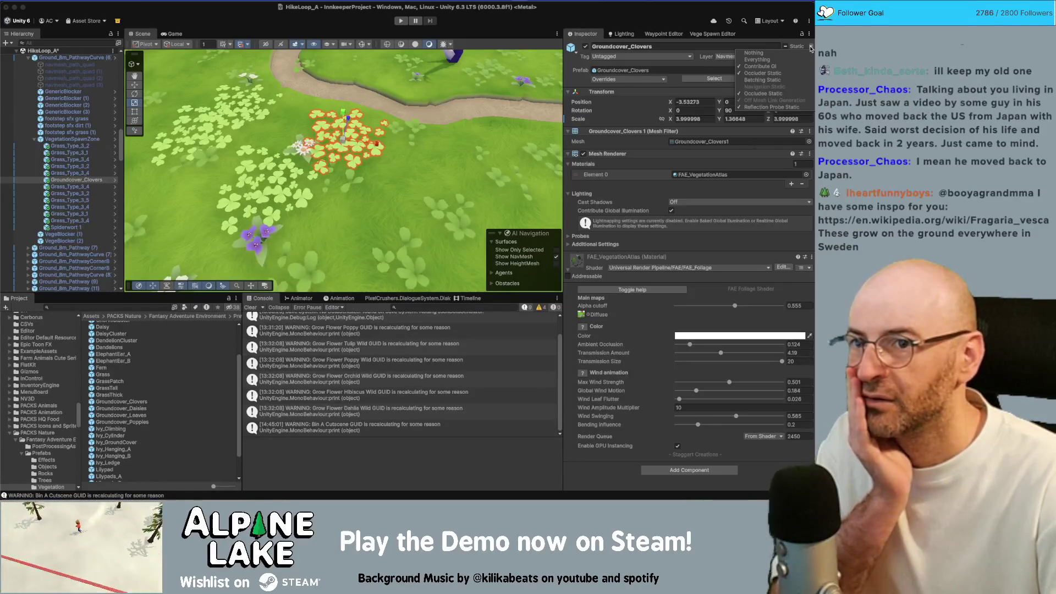
{"action": "left_click", "coordinate": [810, 49]}
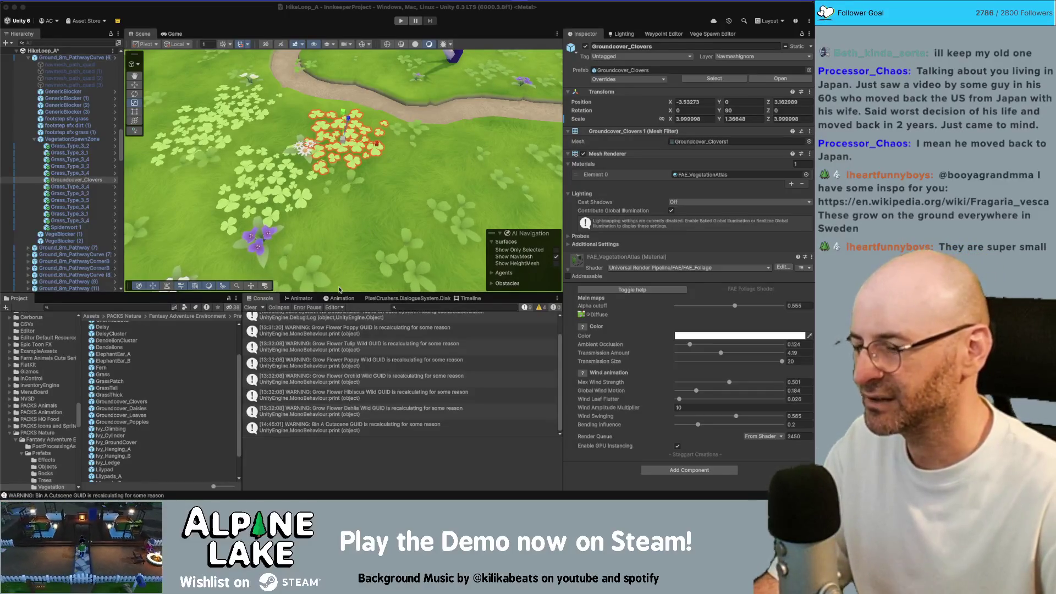
Open the material's Color picker and close it without changing the tint.
{"action": "scroll", "coordinate": [350, 394], "scroll_direction": "up", "scroll_amount": 2}
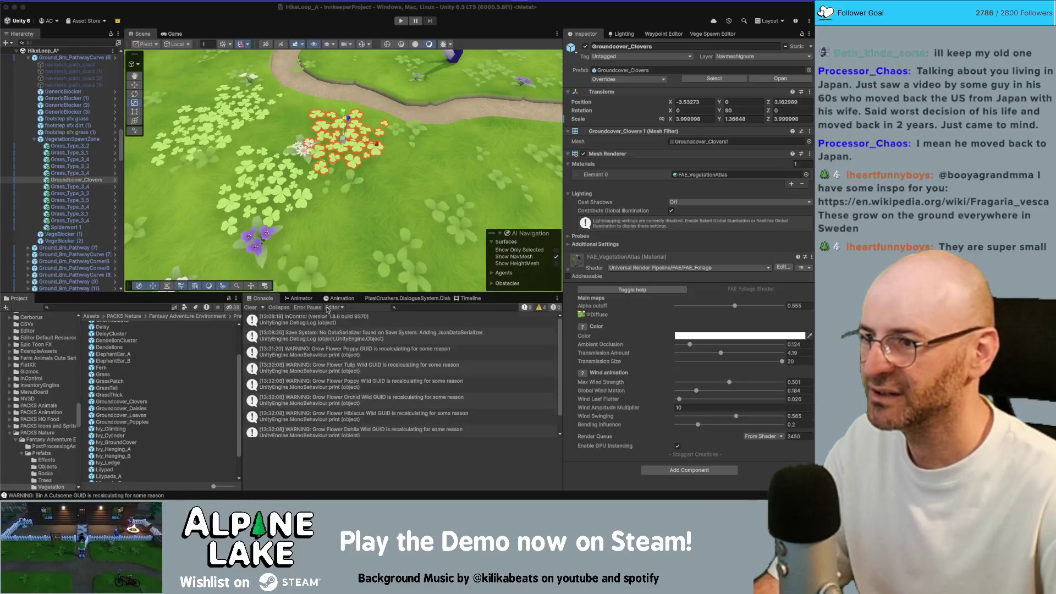
{"action": "left_click_drag", "start_coordinate": [345, 203], "coordinate": [355, 202]}
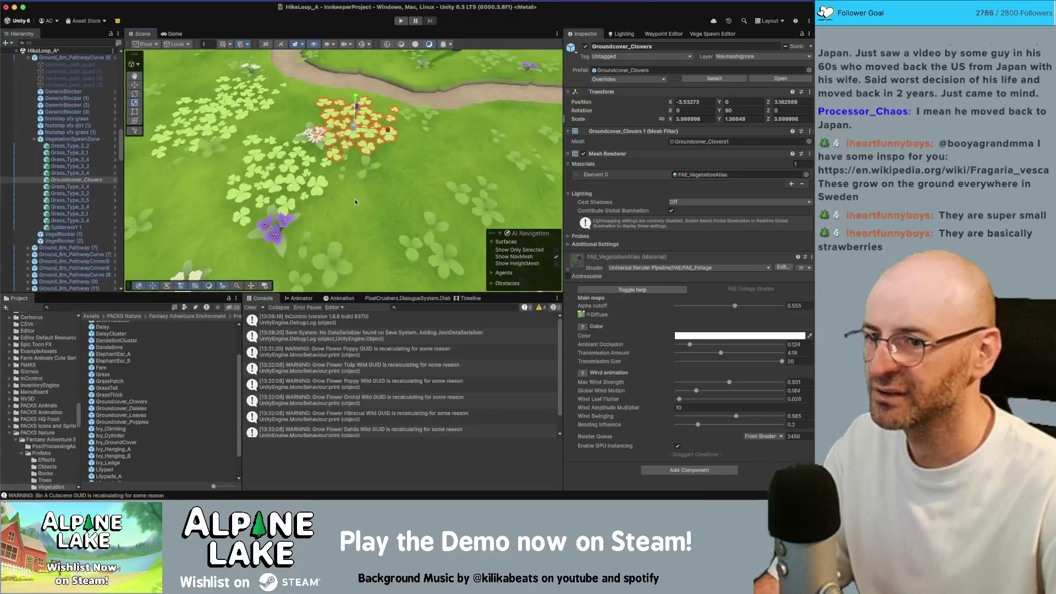
{"action": "left_click", "coordinate": [692, 336]}
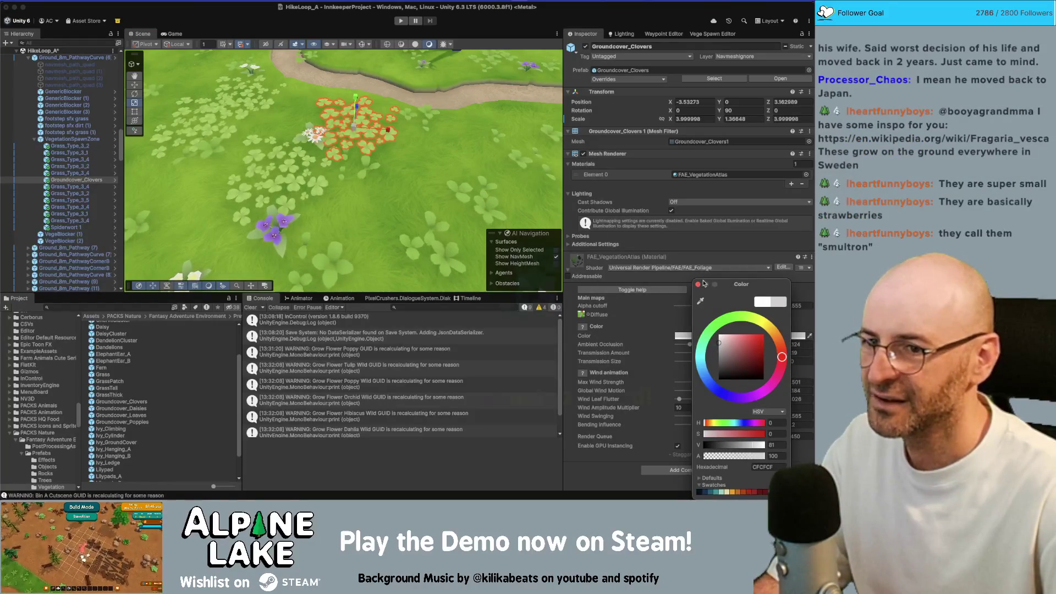
{"action": "left_click", "coordinate": [699, 284]}
Pull the view out along the winding path and inspect a Grass_Type_3_5 plant's Grass Mat.
{"action": "left_click_drag", "start_coordinate": [502, 190], "coordinate": [380, 167]}
{"action": "scroll", "coordinate": [379, 174], "scroll_direction": "down", "scroll_amount": 6}
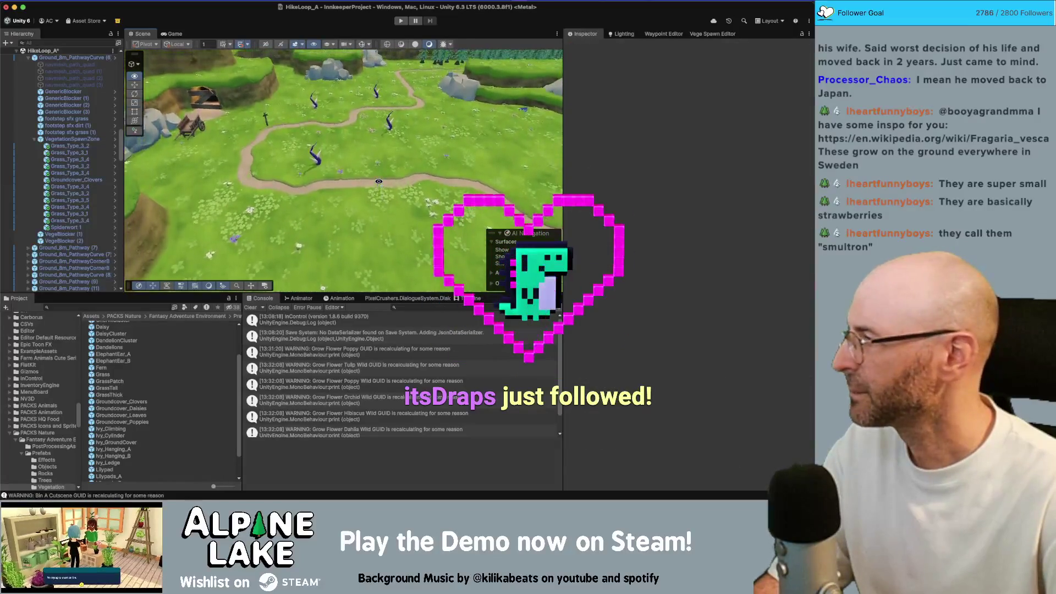
{"action": "mouse_move", "coordinate": [378, 181]}
{"action": "left_mouse_down"}
{"action": "mouse_move", "coordinate": [382, 207]}
{"action": "mouse_move", "coordinate": [366, 224]}
{"action": "mouse_move", "coordinate": [291, 175]}
{"action": "mouse_move", "coordinate": [227, 157]}
{"action": "mouse_move", "coordinate": [241, 176]}
{"action": "left_mouse_up"}
{"action": "left_click", "coordinate": [360, 192]}
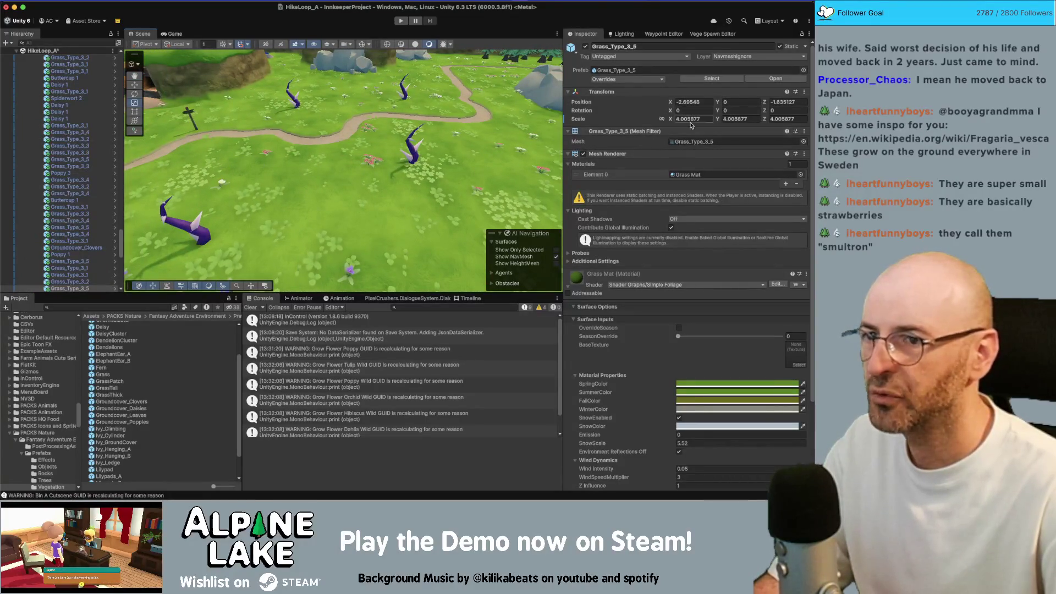
{"action": "scroll", "coordinate": [83, 165], "scroll_direction": "up", "scroll_amount": 10}
{"action": "scroll", "coordinate": [116, 116], "scroll_direction": "up", "scroll_amount": 10}
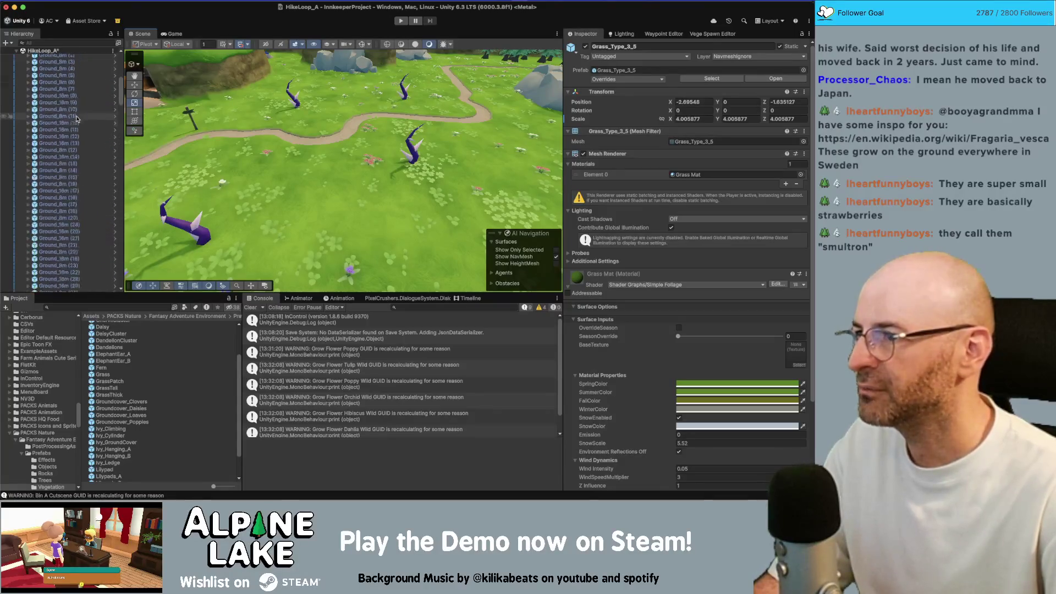
Frame the main scene's [Terrain], then focus the view on a cliff piece.
{"action": "double_click", "coordinate": [44, 91]}
{"action": "right_click", "coordinate": [342, 138]}
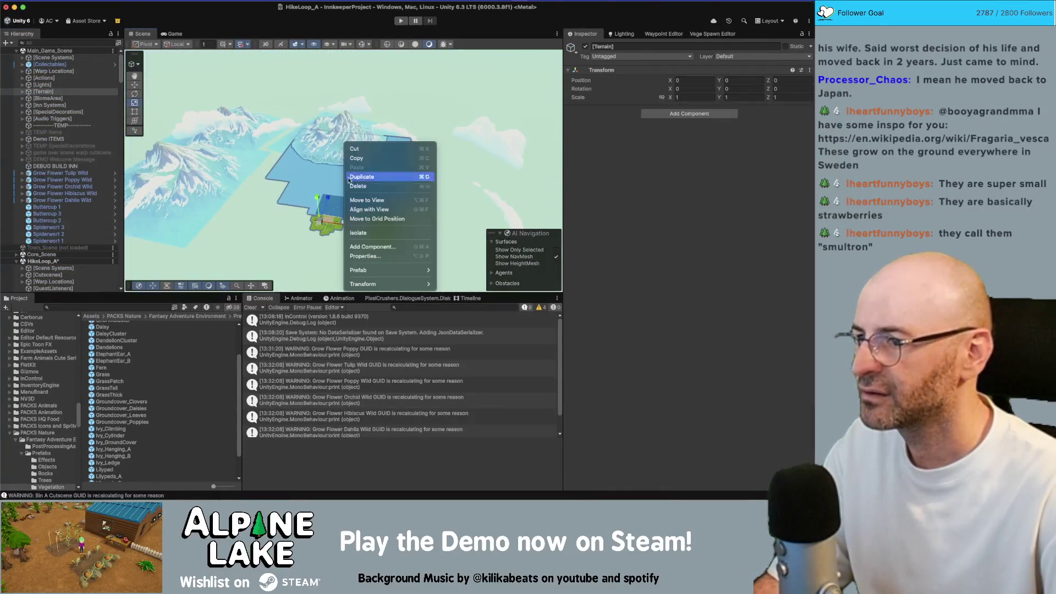
{"action": "left_click", "coordinate": [328, 234]}
{"action": "left_click", "coordinate": [332, 229]}
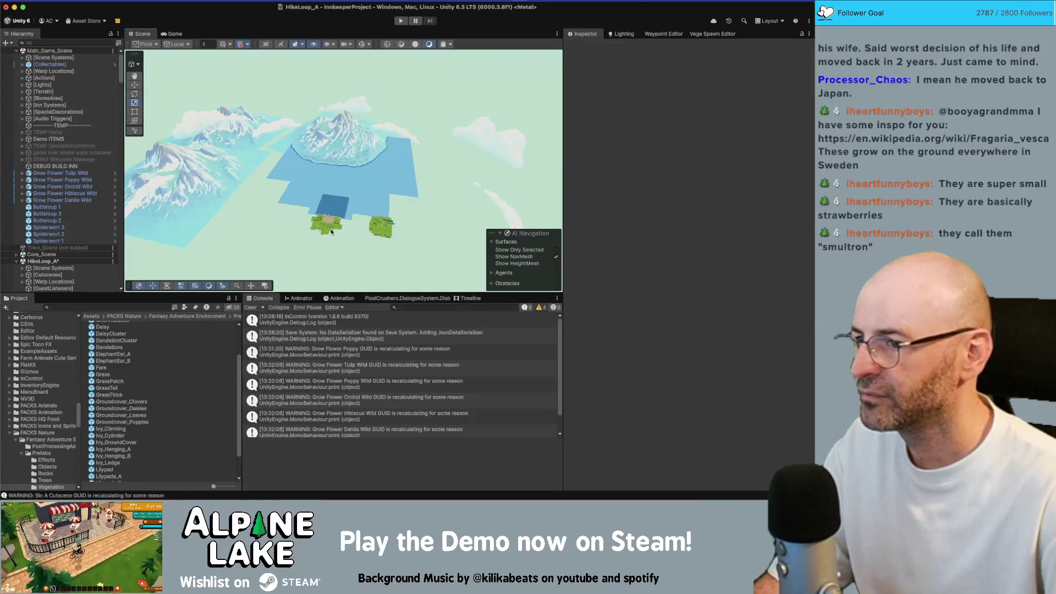
{"action": "key", "text": "f"}
Inspect several Grass_Type_3_4 and Grass_Type_3_5 plants, then select the VegetationSpawnZone.
{"action": "left_click", "coordinate": [336, 165]}
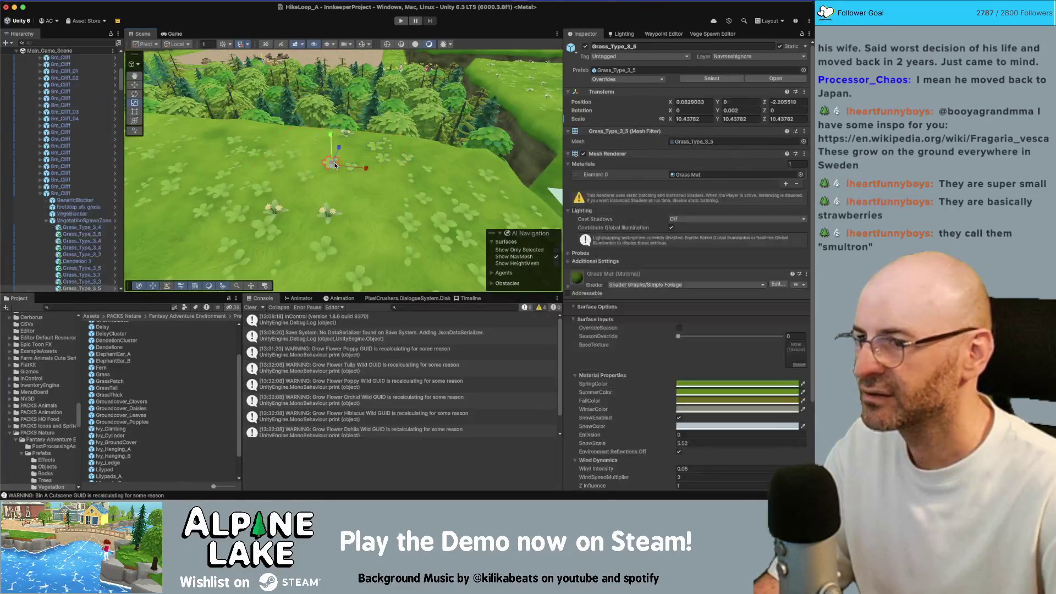
{"action": "left_click", "coordinate": [322, 246]}
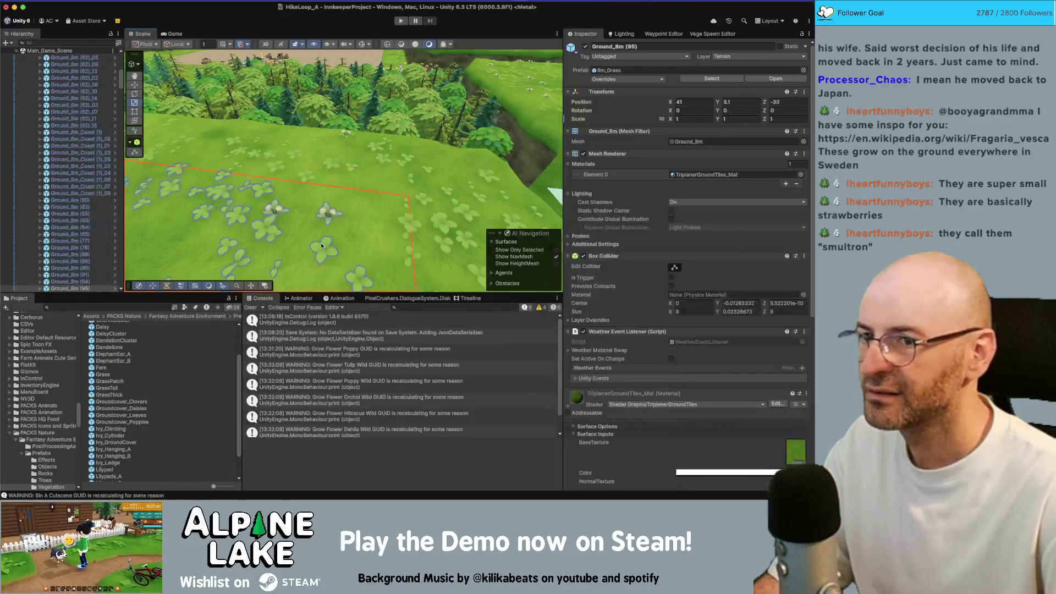
{"action": "left_click", "coordinate": [259, 220]}
{"action": "left_click", "coordinate": [215, 193]}
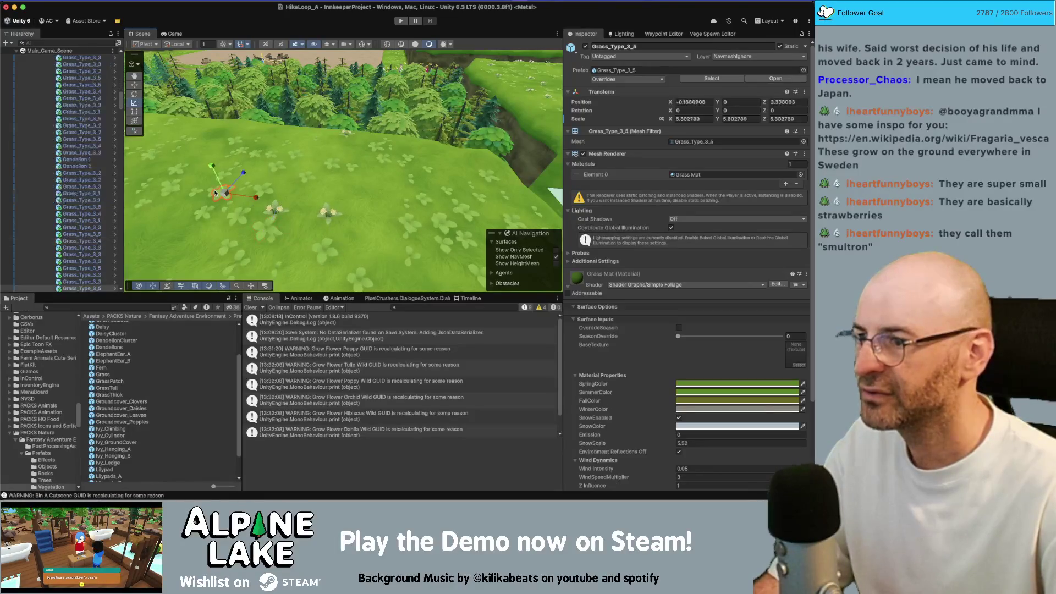
{"action": "left_click", "coordinate": [437, 218]}
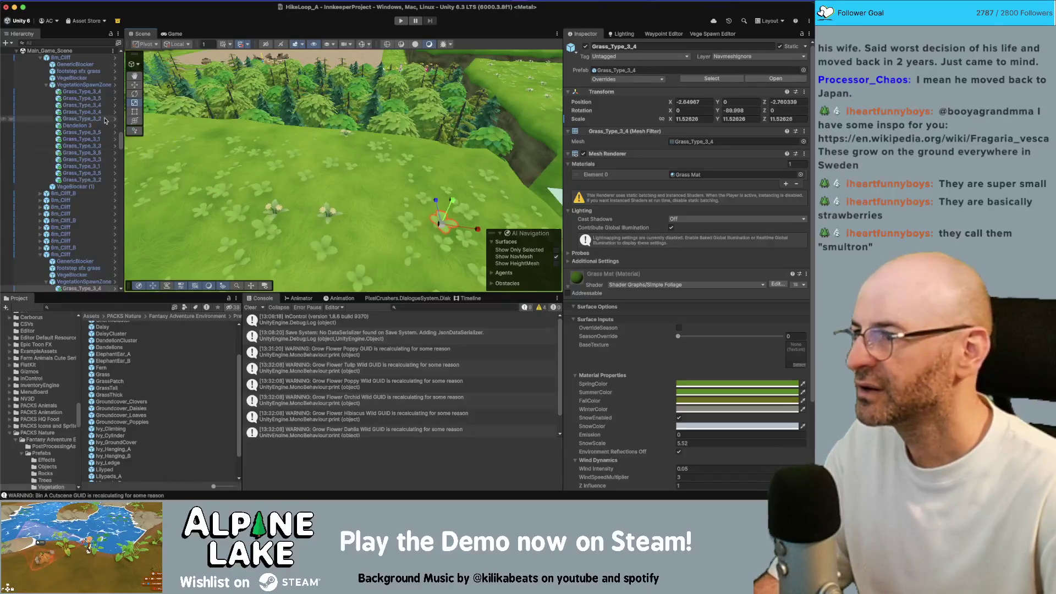
{"action": "left_click", "coordinate": [106, 121]}
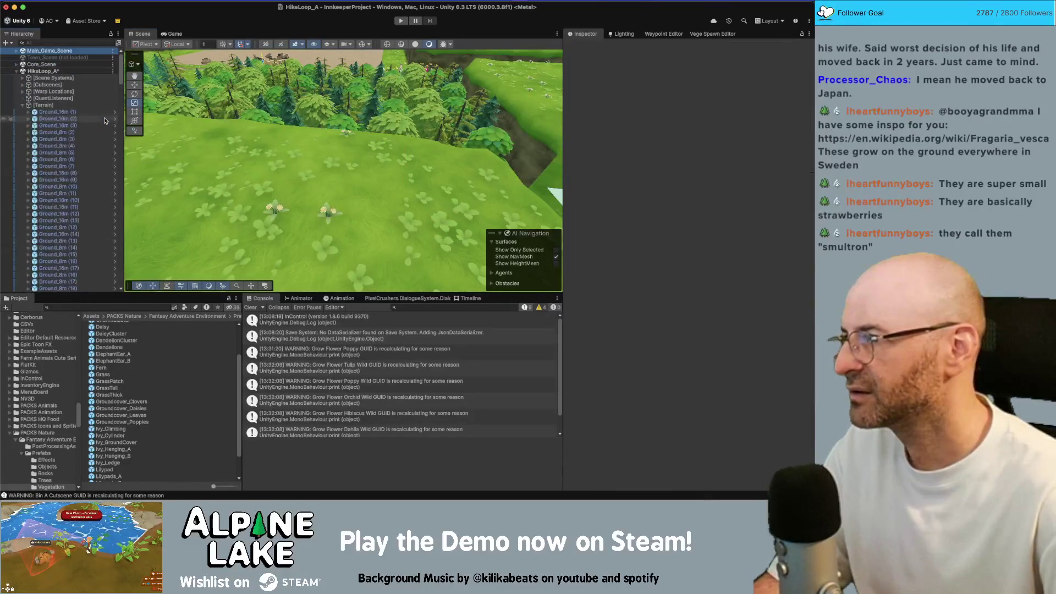
Filter the Hierarchy to a VegetationSpawnZone, expand its palette, and view Alpine Trail A definitions in Vege Spawn Editor.
{"action": "left_click", "coordinate": [94, 40]}
{"action": "type", "text": "ta"}
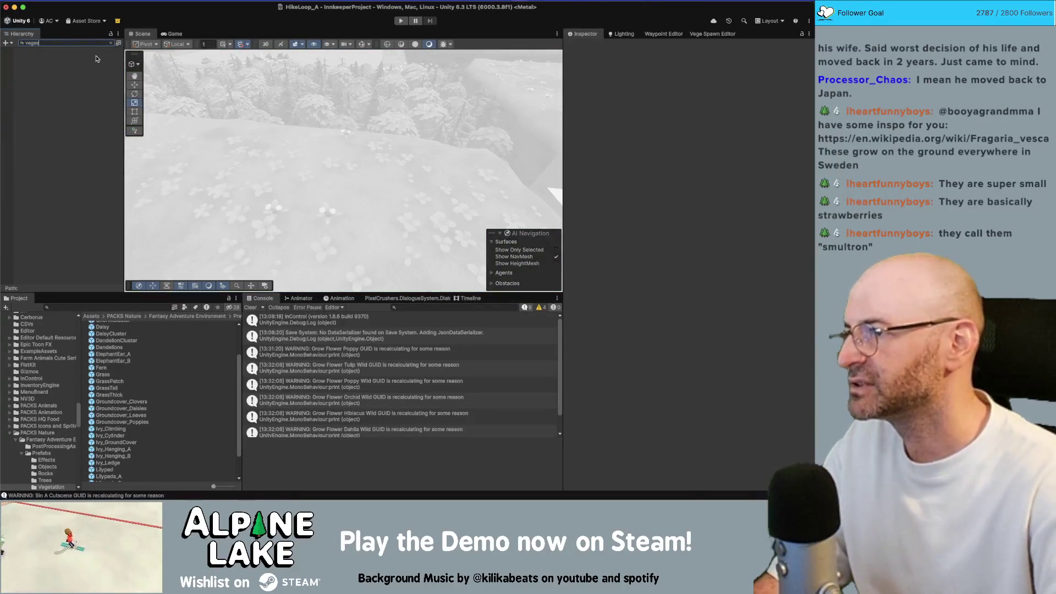
{"action": "left_click", "coordinate": [72, 106]}
{"action": "left_click", "coordinate": [574, 159]}
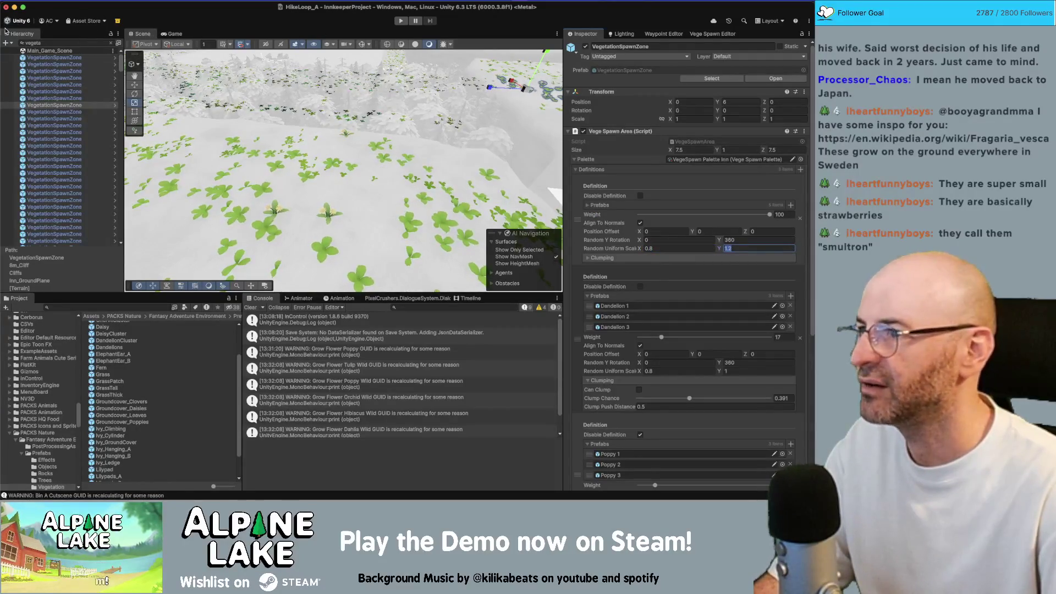
{"action": "left_click", "coordinate": [663, 34]}
{"action": "left_click", "coordinate": [712, 33]}
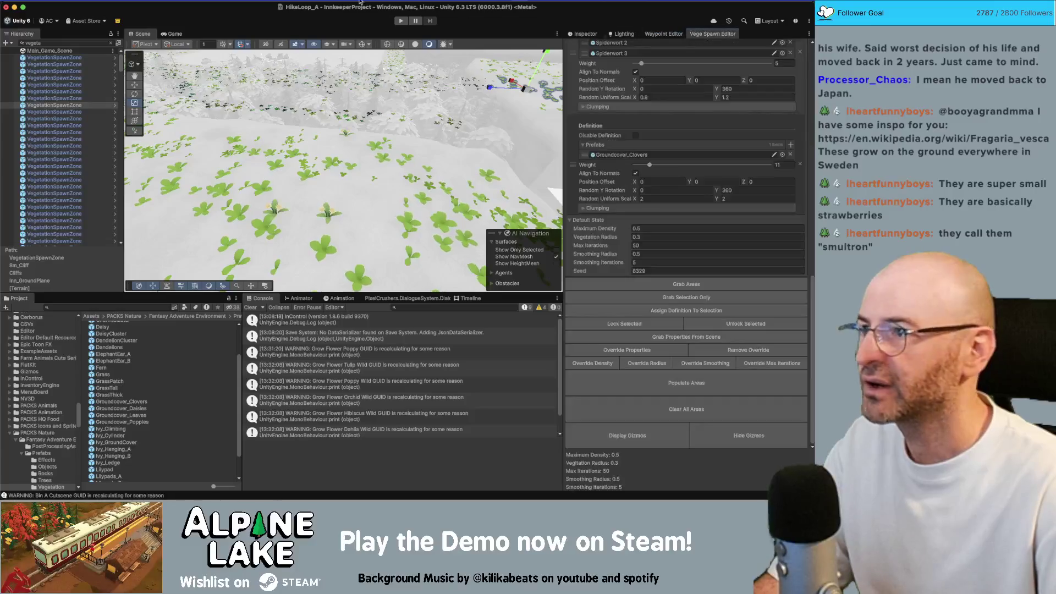
{"action": "left_click", "coordinate": [111, 43]}
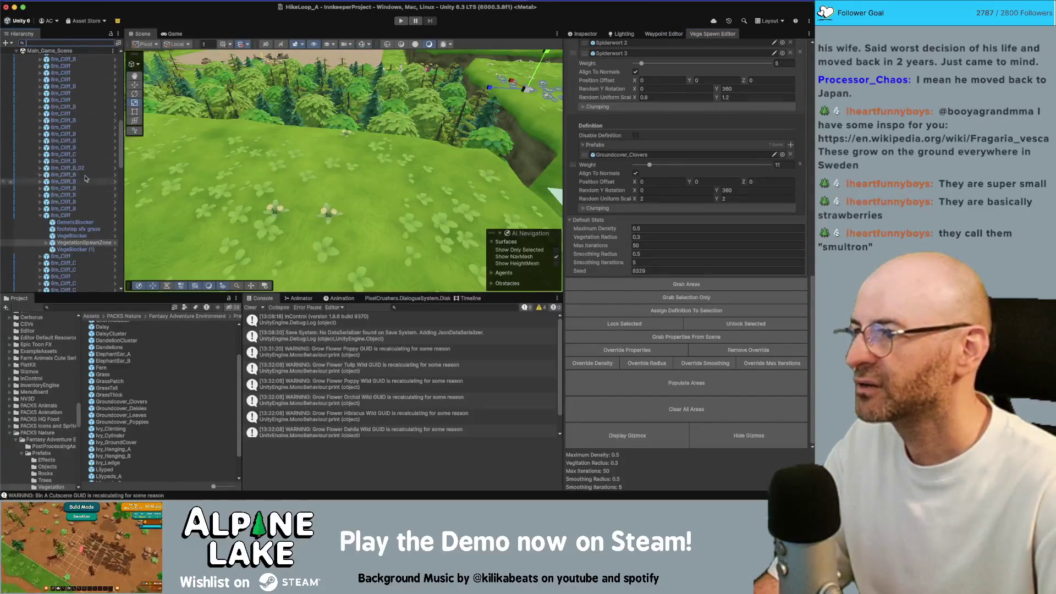
{"action": "scroll", "coordinate": [633, 165], "scroll_direction": "up", "scroll_amount": 10}
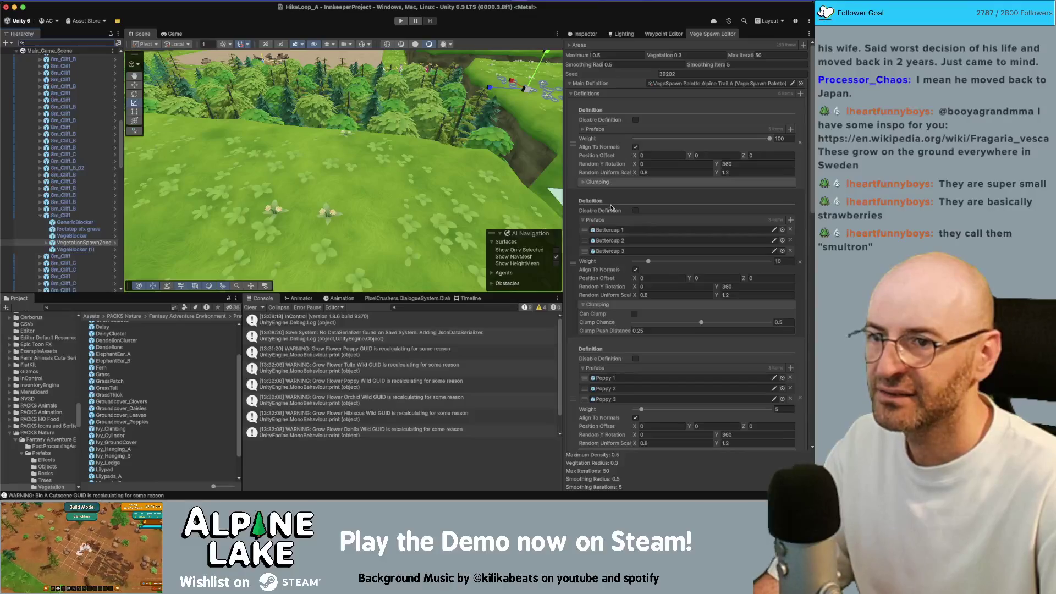
Peek at the first definition's prefab list and preview the path through the game camera.
{"action": "left_click", "coordinate": [582, 130]}
{"action": "left_click", "coordinate": [583, 130]}
{"action": "left_click_drag", "start_coordinate": [386, 144], "coordinate": [401, 144]}
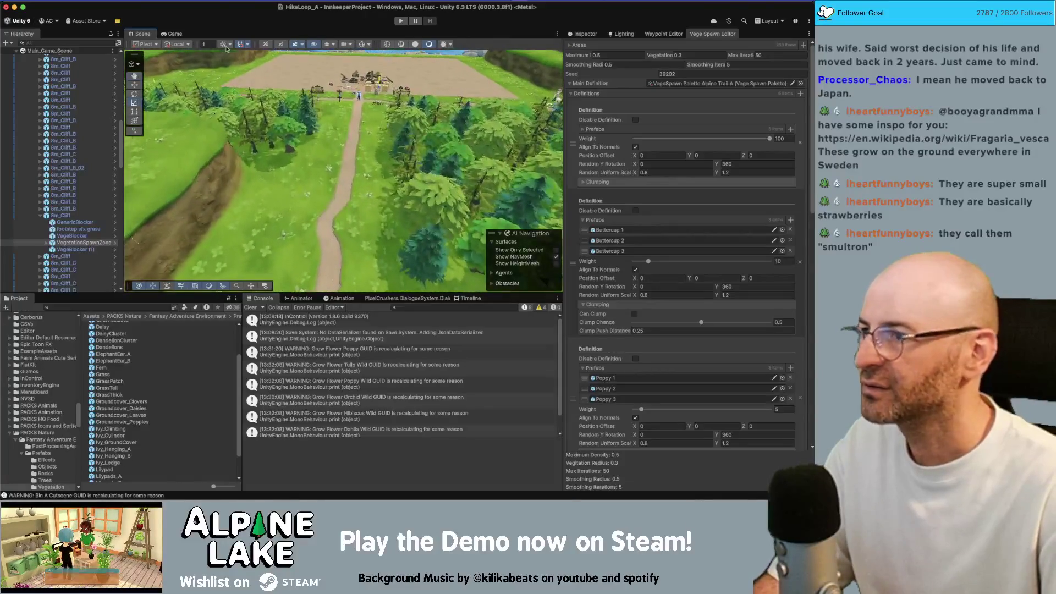
{"action": "left_click", "coordinate": [175, 34]}
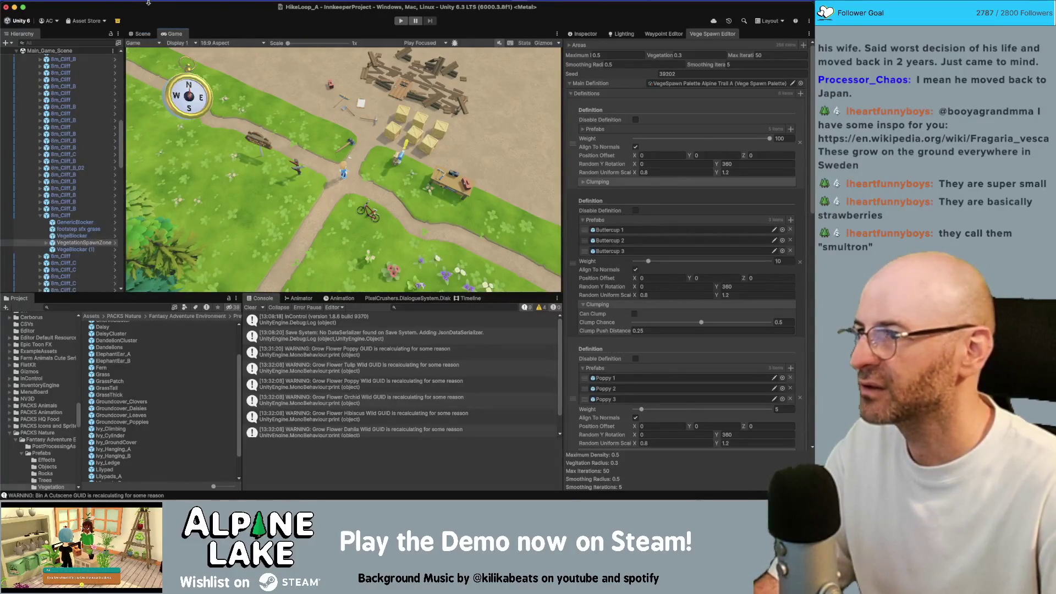
{"action": "left_click", "coordinate": [137, 34]}
Frame the OneTimers group and another scene group, then zoom in and select a meadow grass clump.
{"action": "scroll", "coordinate": [73, 71], "scroll_direction": "up", "scroll_amount": 10}
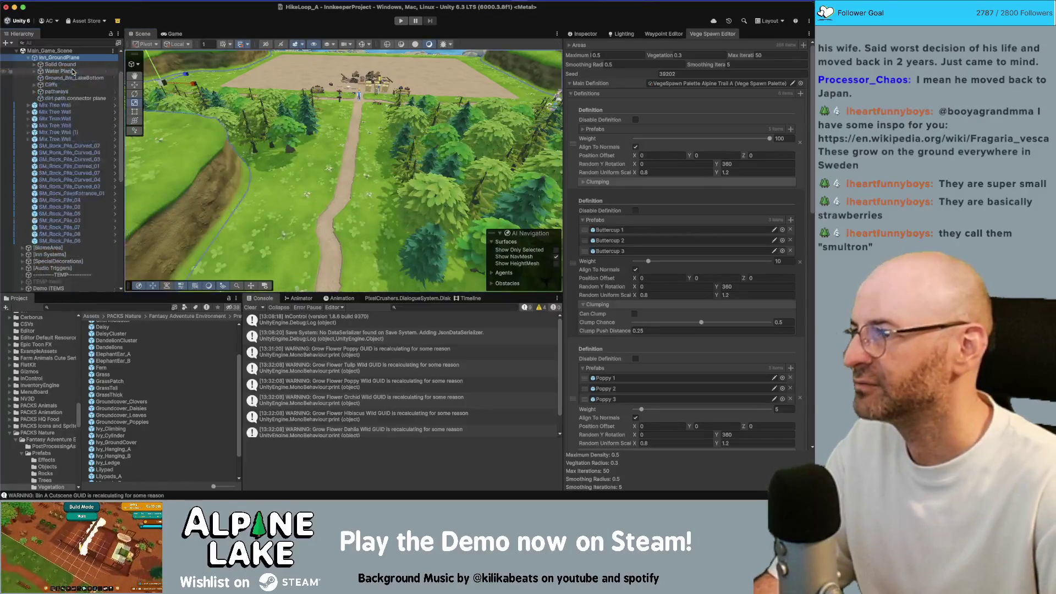
{"action": "key", "text": "Left"}
{"action": "key", "text": "Down"}
{"action": "key", "text": "Down"}
{"action": "key", "text": "Down"}
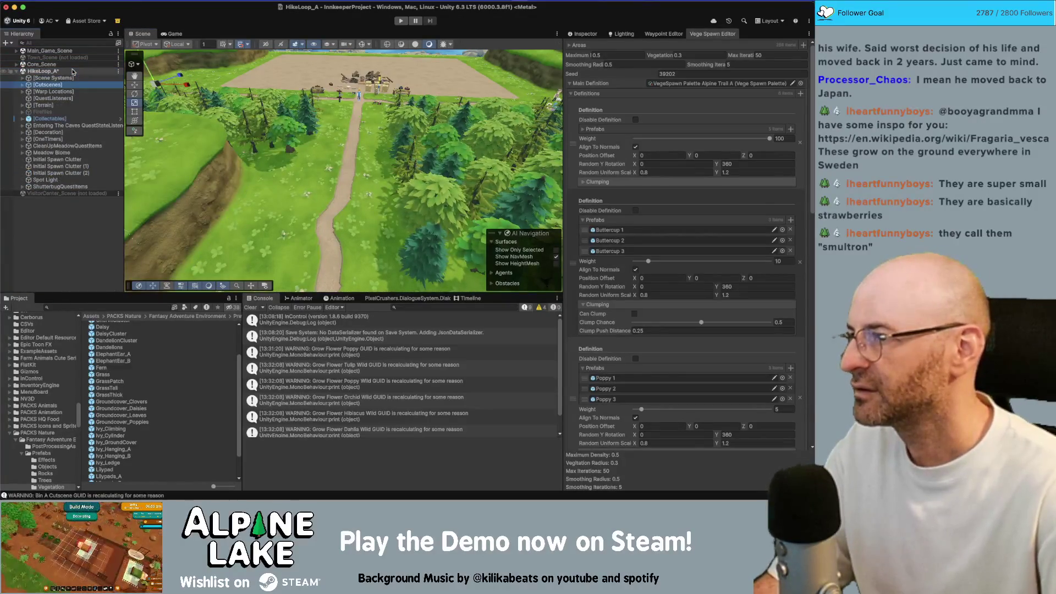
{"action": "double_click", "coordinate": [81, 98]}
{"action": "double_click", "coordinate": [80, 139]}
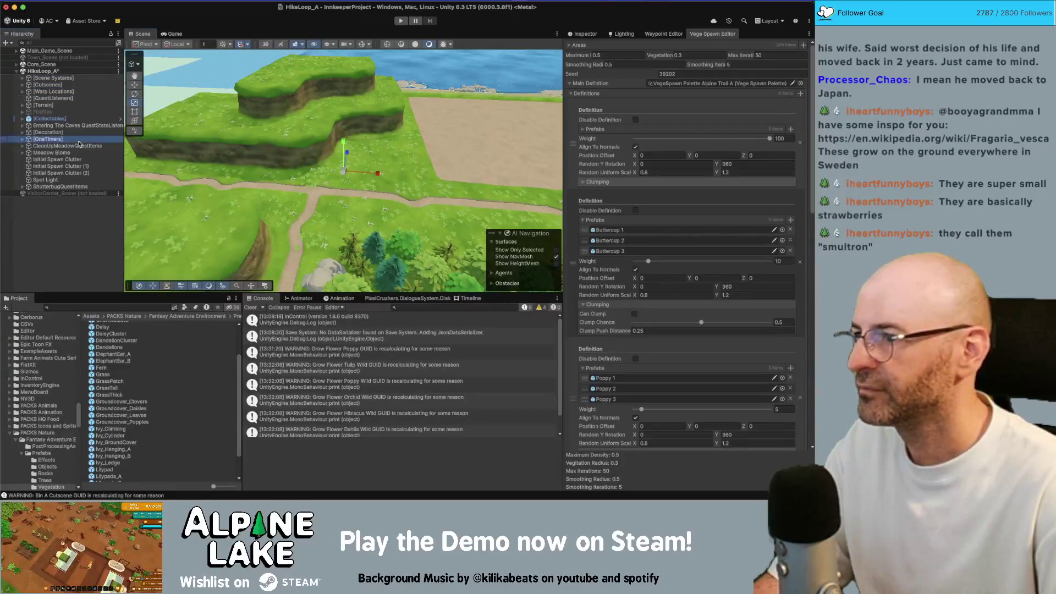
{"action": "scroll", "coordinate": [354, 162], "scroll_direction": "up", "scroll_amount": 5}
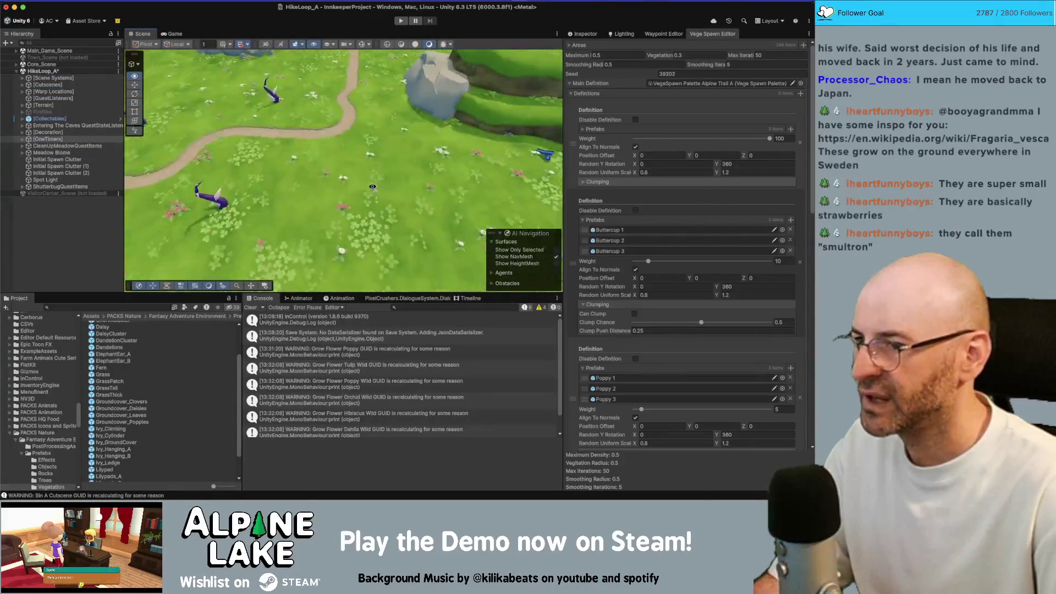
{"action": "left_click", "coordinate": [346, 155]}
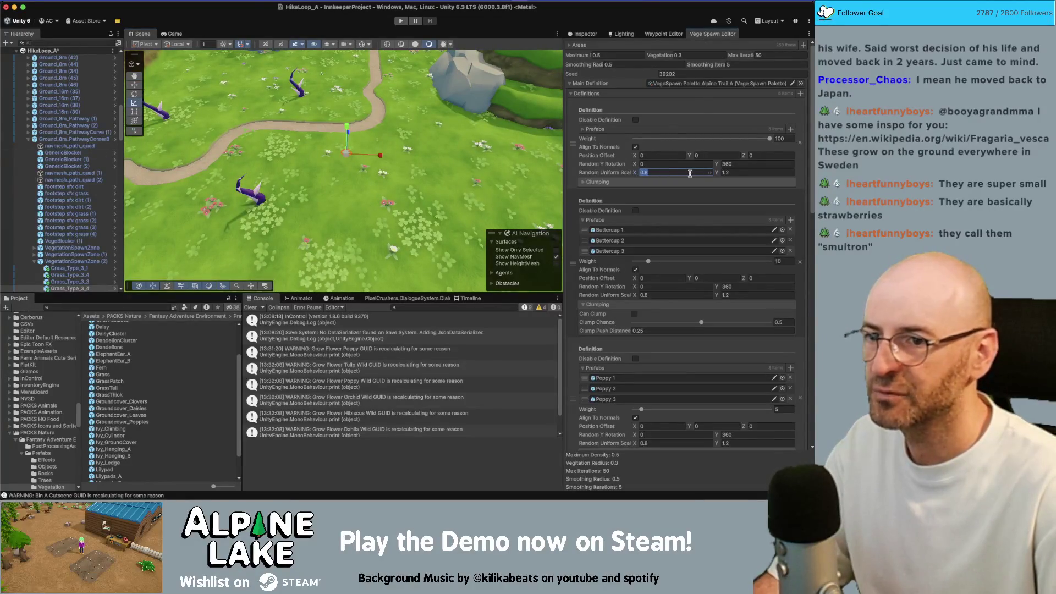
With scale 1–1.5, Maximum 1 and Max Iterations 100 entered, collapse Main Definition.
{"action": "scroll", "coordinate": [719, 230], "scroll_direction": "down", "scroll_amount": 10}
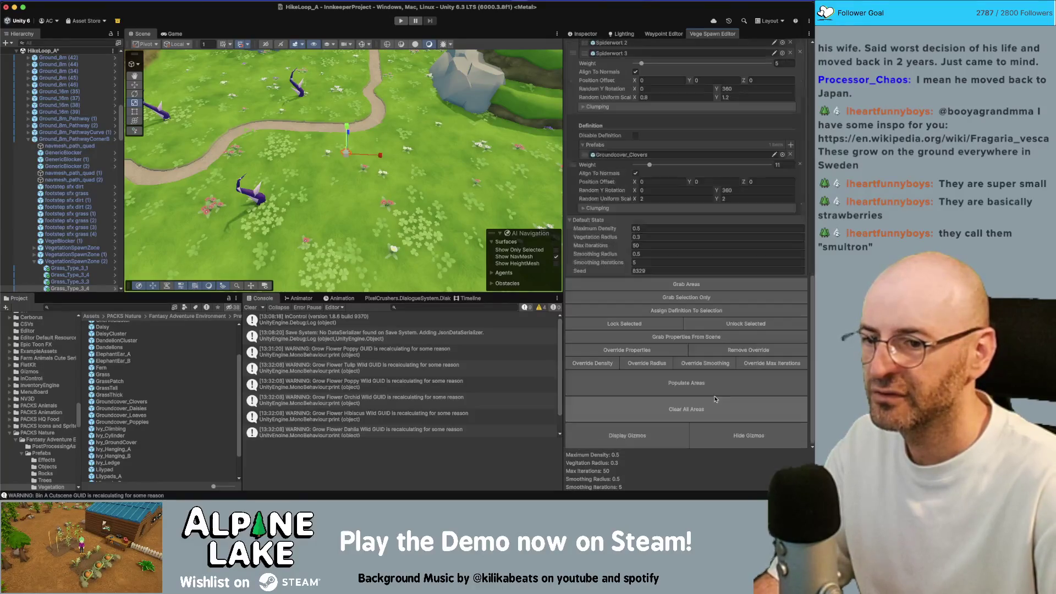
{"action": "mouse_move", "coordinate": [385, 165]}
{"action": "left_mouse_down"}
{"action": "mouse_move", "coordinate": [423, 155]}
{"action": "mouse_move", "coordinate": [462, 178]}
{"action": "left_mouse_up"}
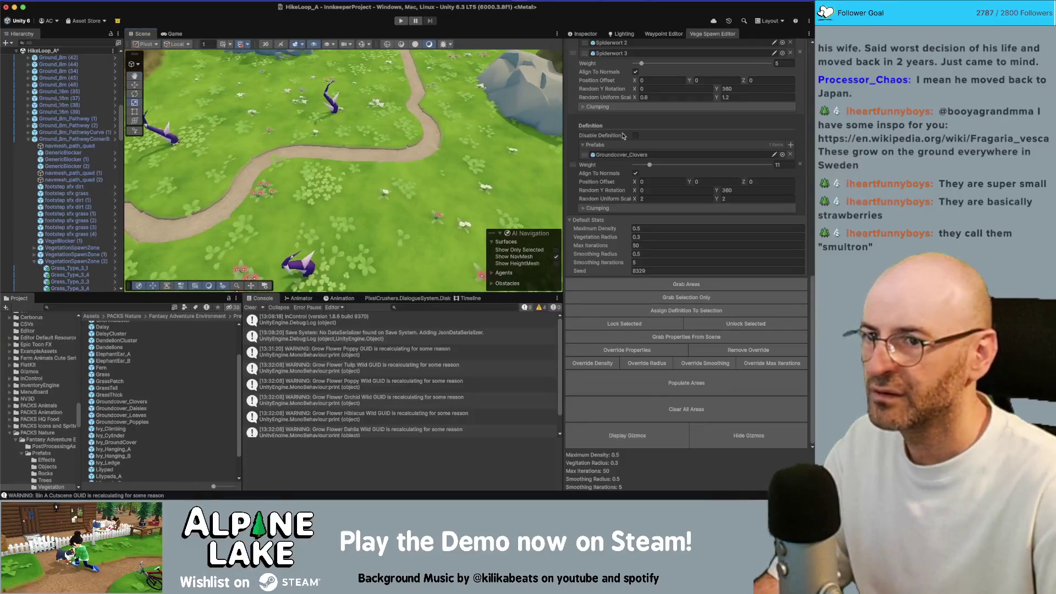
{"action": "scroll", "coordinate": [608, 166], "scroll_direction": "up", "scroll_amount": 10}
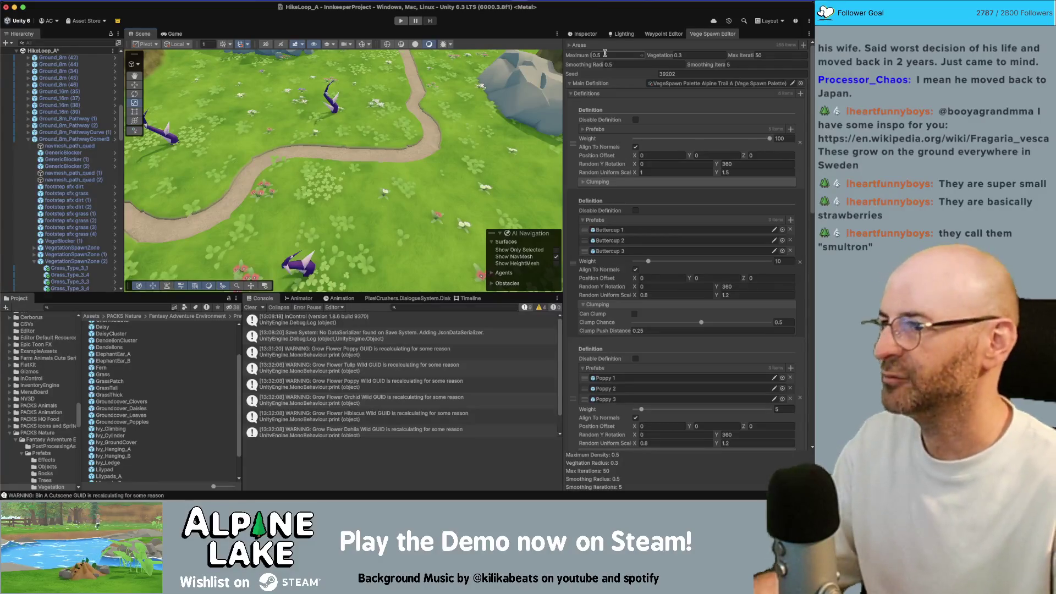
{"action": "left_click_drag", "start_coordinate": [348, 132], "coordinate": [396, 154]}
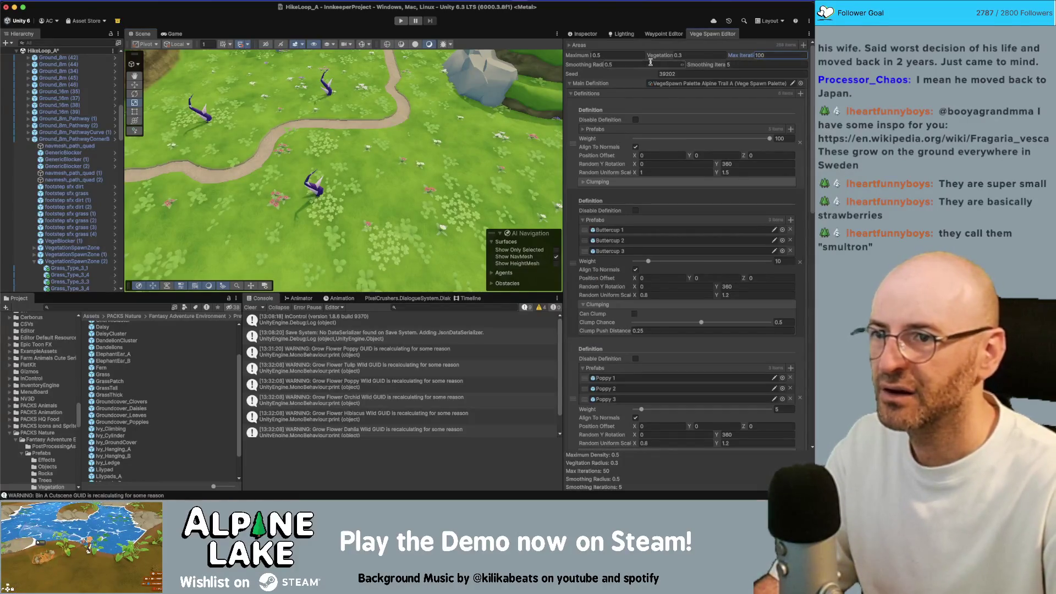
{"action": "left_click", "coordinate": [607, 82]}
{"action": "type", "text": "1"}
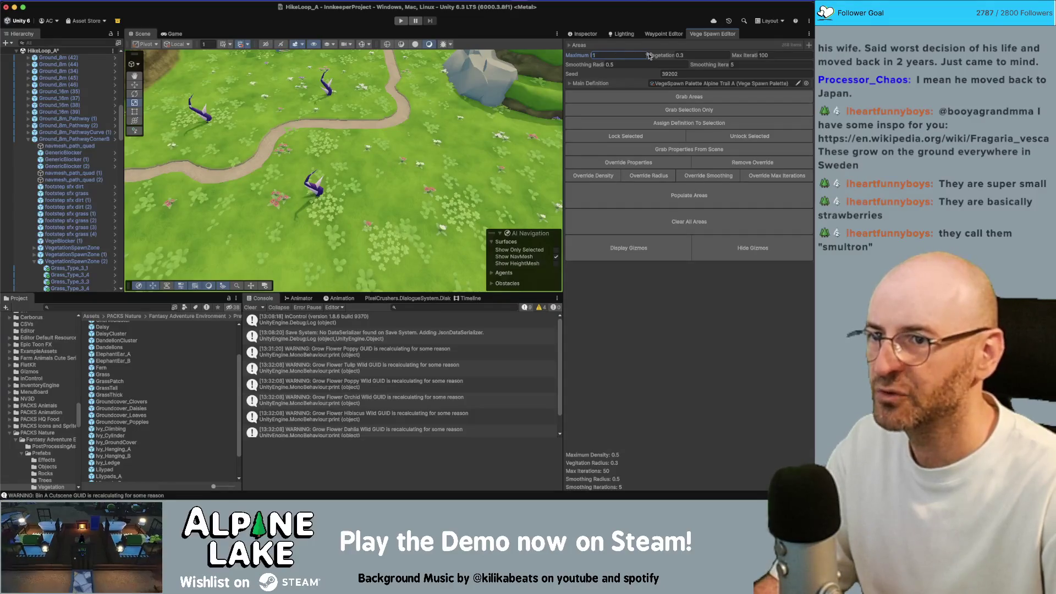
Apply density 1 and 100 iterations via Override Properties and repopulate the spawn zones.
{"action": "left_click", "coordinate": [640, 164]}
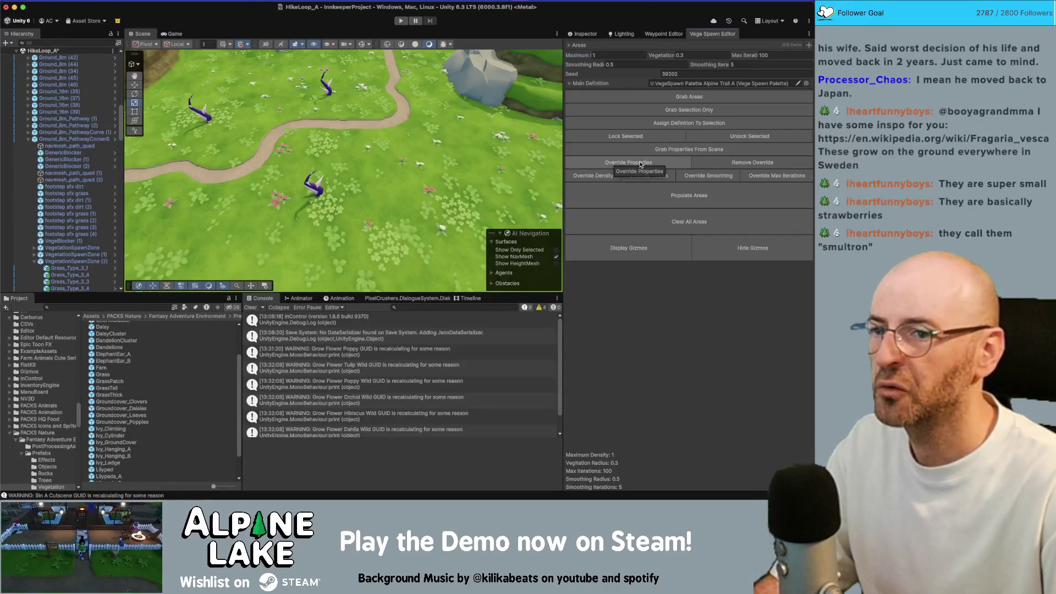
{"action": "left_click", "coordinate": [662, 190]}
{"action": "mouse_move", "coordinate": [373, 144]}
{"action": "left_mouse_down"}
{"action": "mouse_move", "coordinate": [375, 127]}
{"action": "mouse_move", "coordinate": [377, 167]}
{"action": "left_mouse_up"}
Inspect a spawned Buttercup 3 flower, then return to the Vege Spawn Editor.
{"action": "left_click", "coordinate": [381, 163]}
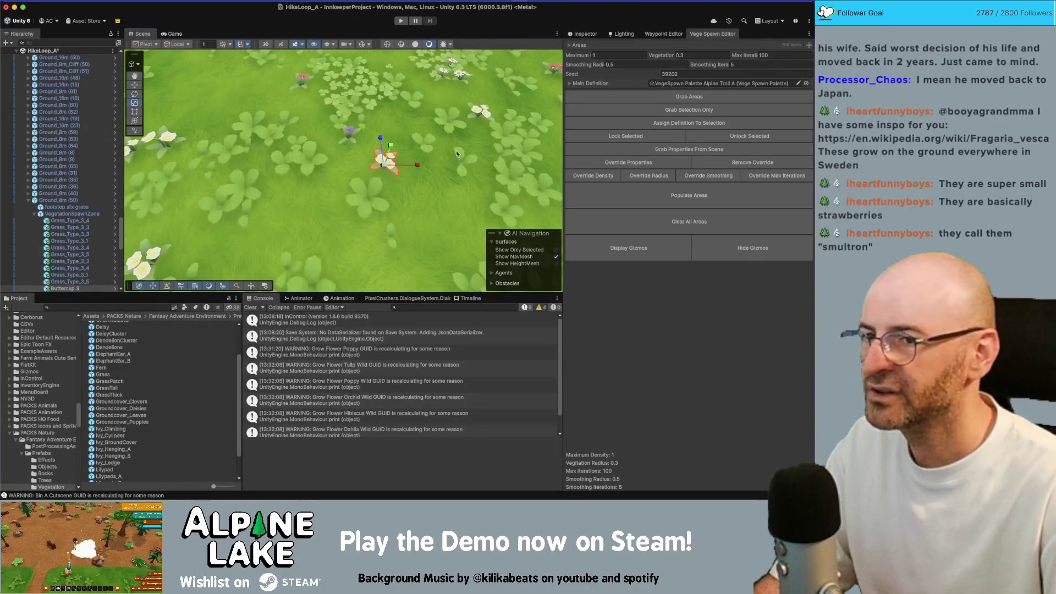
{"action": "left_click", "coordinate": [575, 37]}
{"action": "left_click_drag", "start_coordinate": [451, 135], "coordinate": [457, 129]}
{"action": "left_click", "coordinate": [712, 33]}
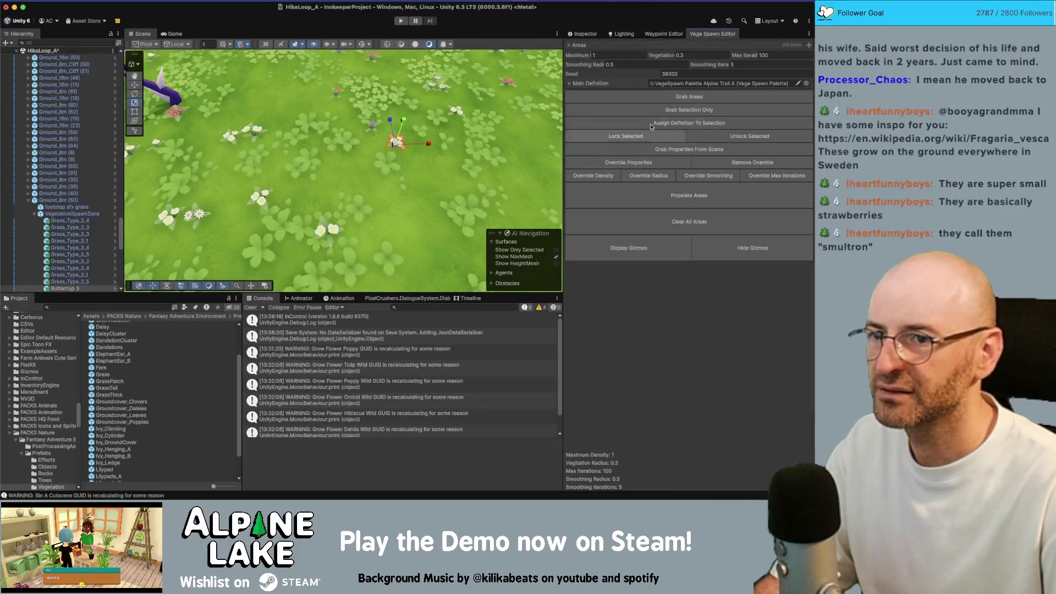
Set Poppy's Random Uniform Scale to 1.2–1.6 and copy the value.
{"action": "scroll", "coordinate": [617, 271], "scroll_direction": "down", "scroll_amount": 10}
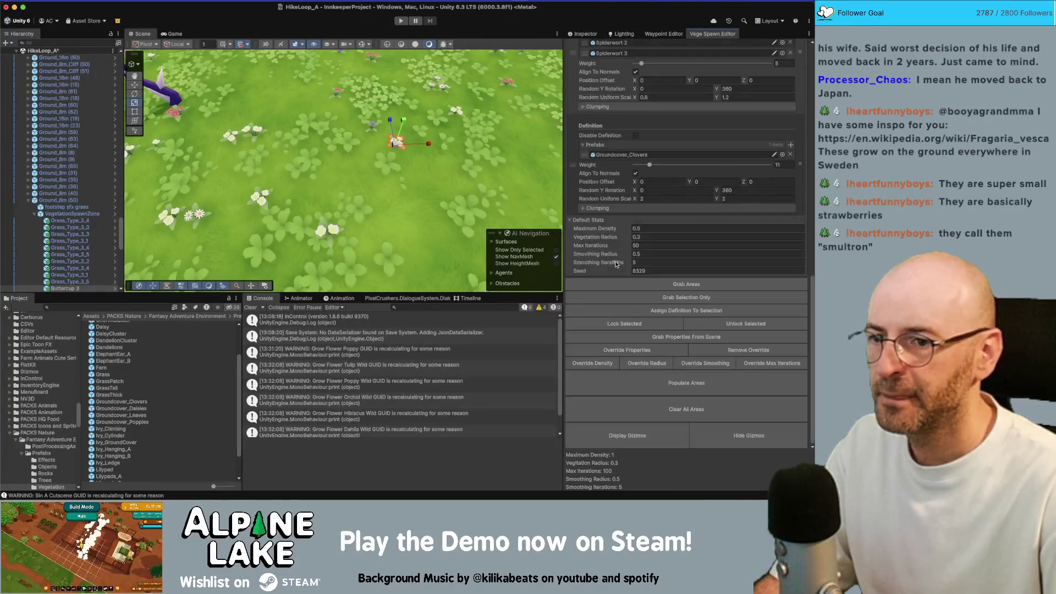
{"action": "scroll", "coordinate": [634, 293], "scroll_direction": "up", "scroll_amount": 5}
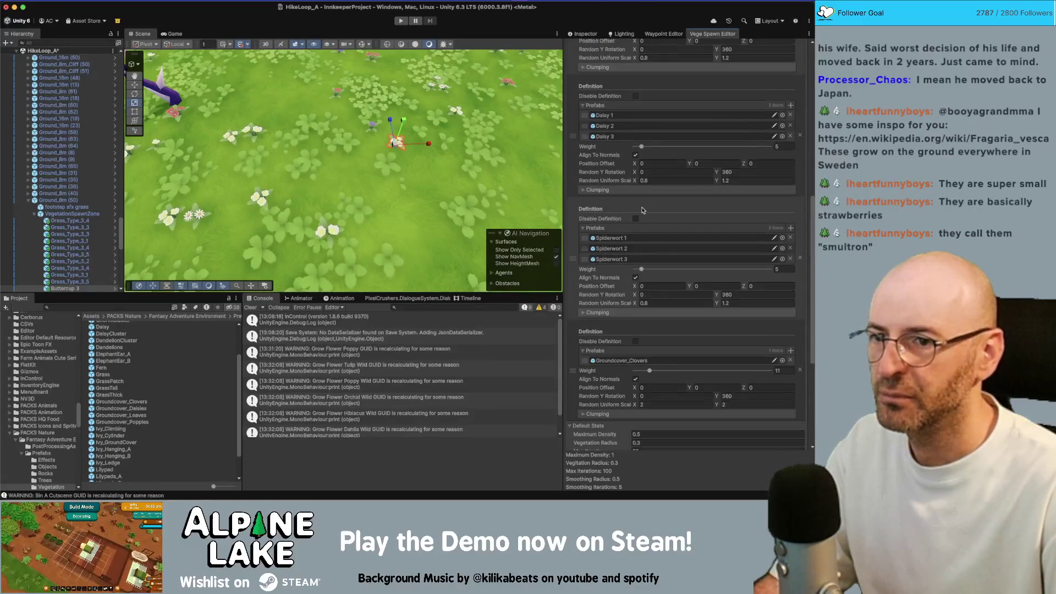
{"action": "scroll", "coordinate": [646, 201], "scroll_direction": "up", "scroll_amount": 2}
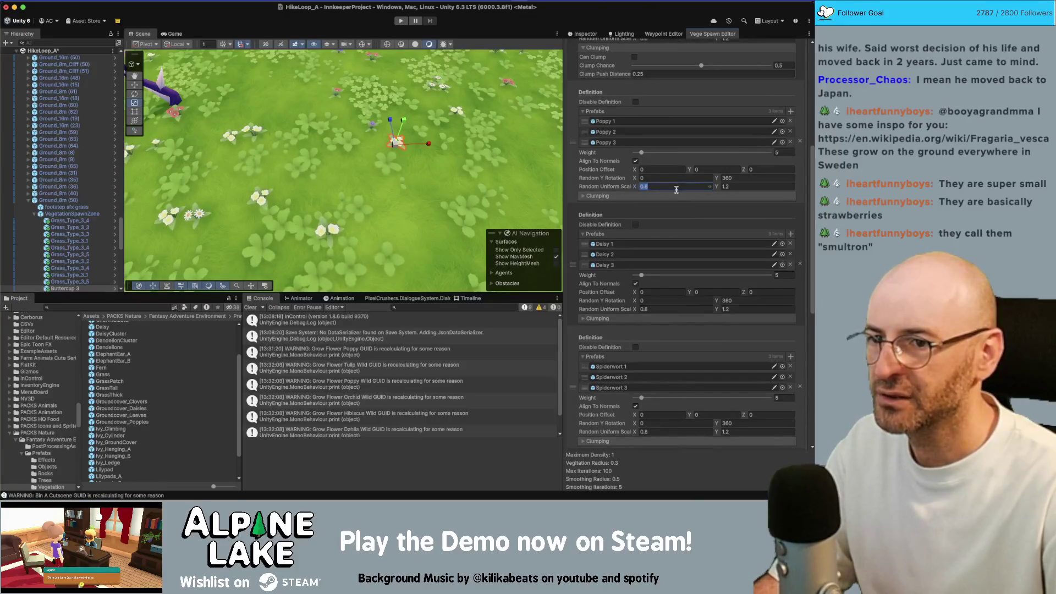
{"action": "type", "text": "1"}
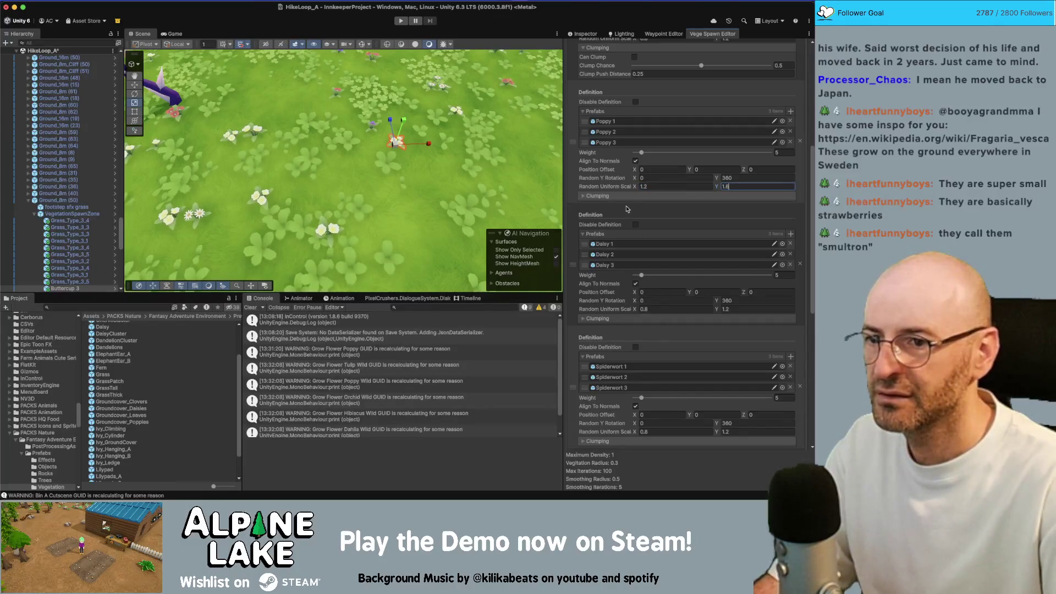
{"action": "right_click", "coordinate": [617, 187]}
{"action": "left_click", "coordinate": [630, 208]}
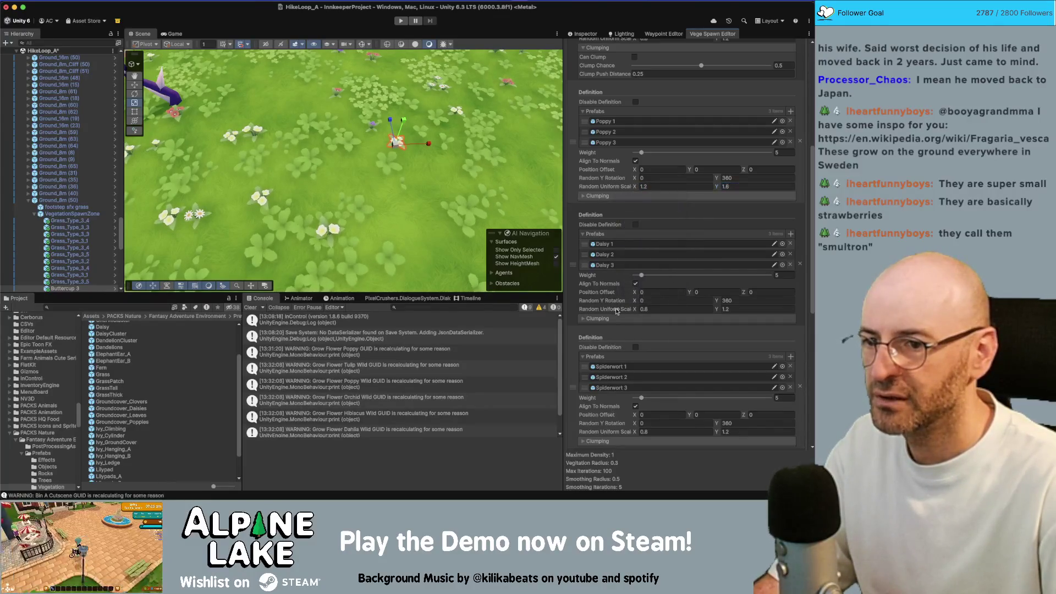
Paste the 1.2–1.6 scale range into the Daisy and Spiderwort definitions.
{"action": "right_click", "coordinate": [617, 311]}
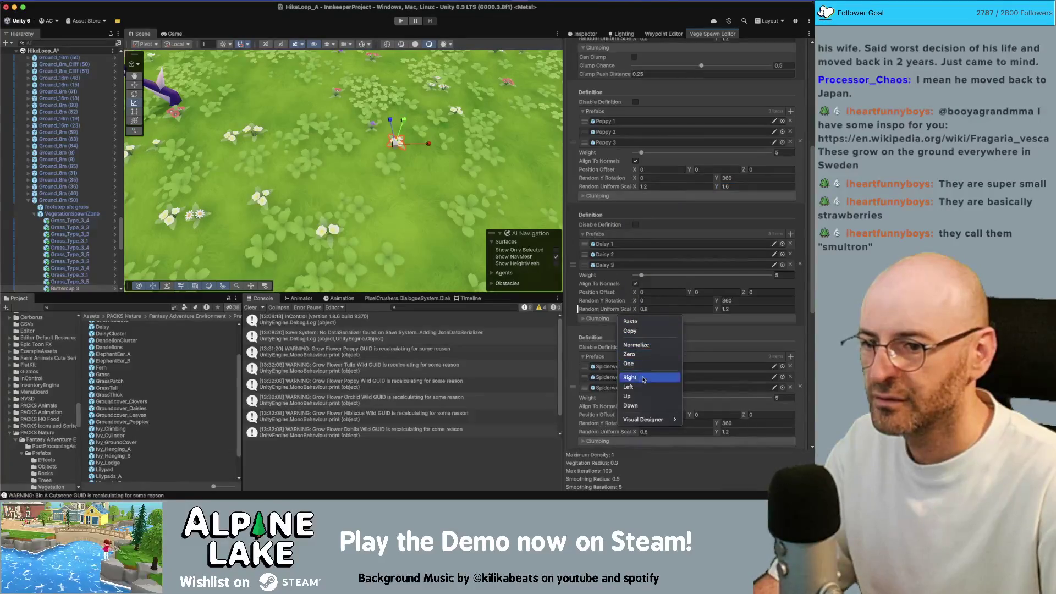
{"action": "left_click", "coordinate": [641, 323]}
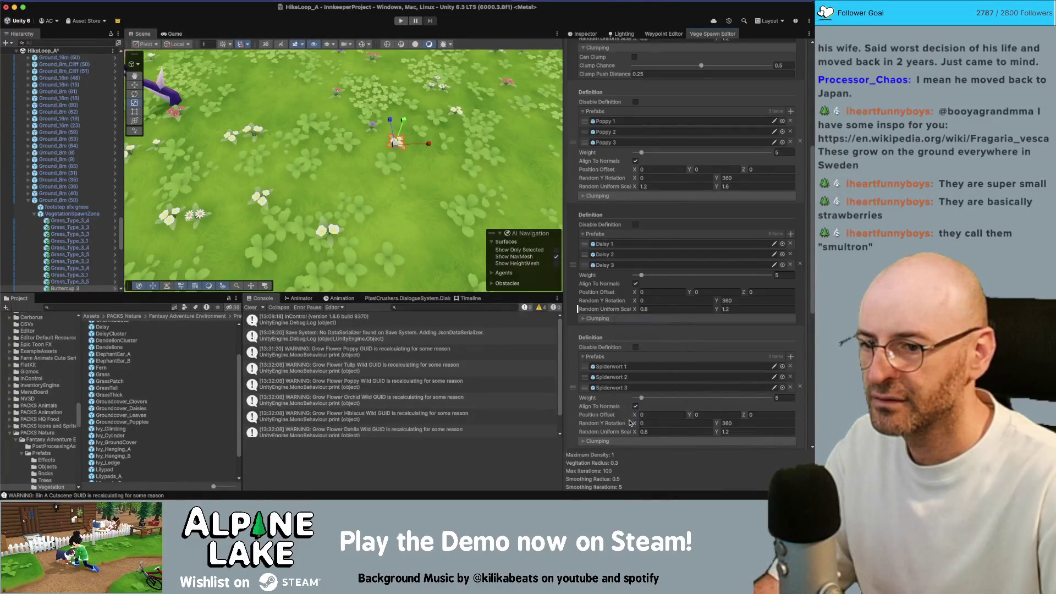
{"action": "right_click", "coordinate": [623, 435]}
{"action": "left_click", "coordinate": [622, 415]}
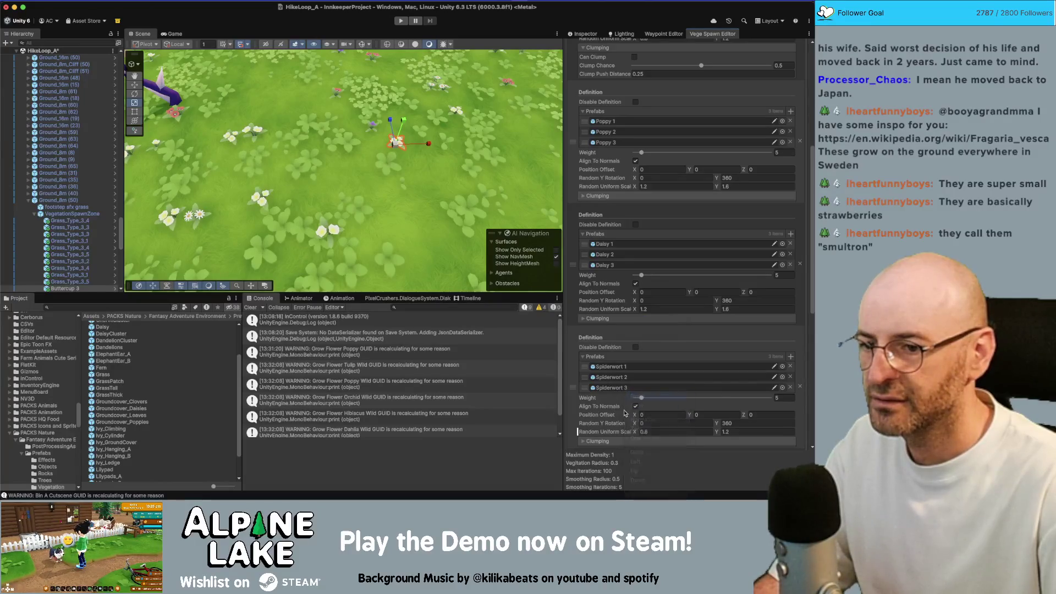
Paste the 1.2–1.6 scale range into the Buttercup definition.
{"action": "scroll", "coordinate": [621, 413], "scroll_direction": "down", "scroll_amount": 3}
{"action": "scroll", "coordinate": [621, 410], "scroll_direction": "down", "scroll_amount": 2}
{"action": "scroll", "coordinate": [620, 393], "scroll_direction": "up", "scroll_amount": 5}
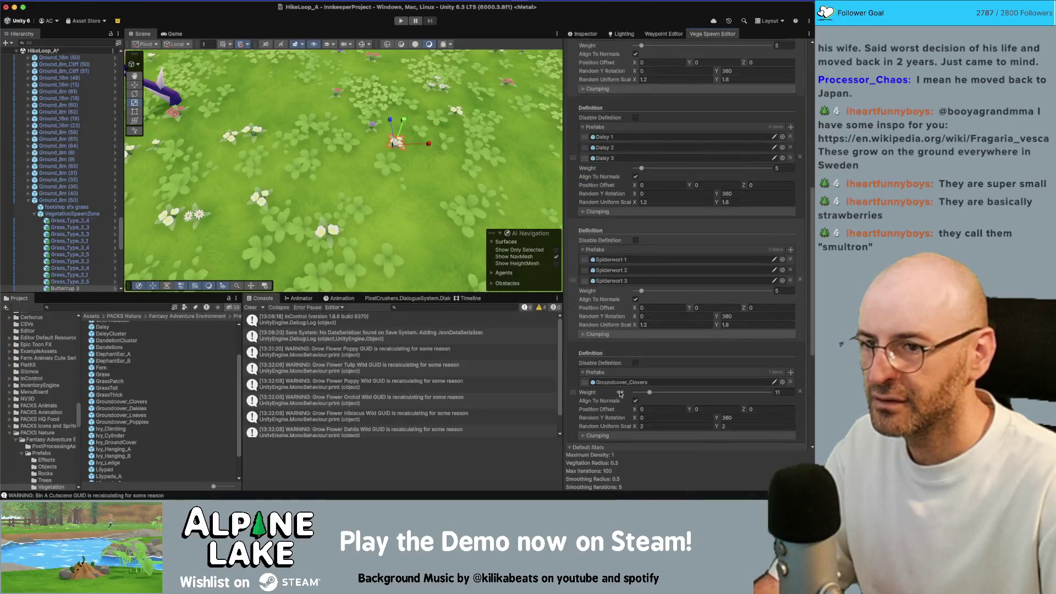
{"action": "scroll", "coordinate": [606, 216], "scroll_direction": "up", "scroll_amount": 6}
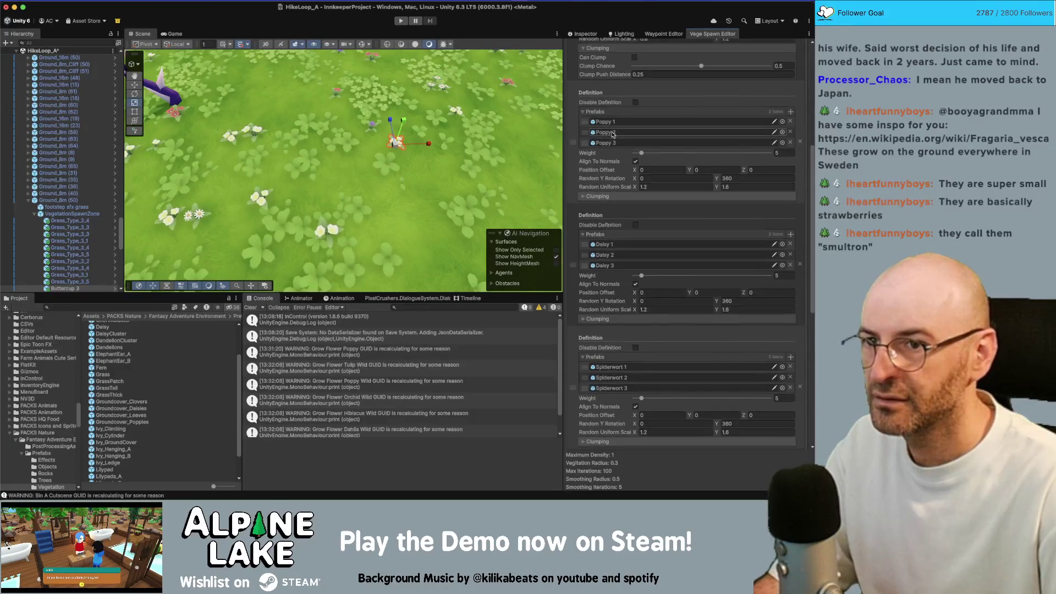
{"action": "right_click", "coordinate": [612, 177]}
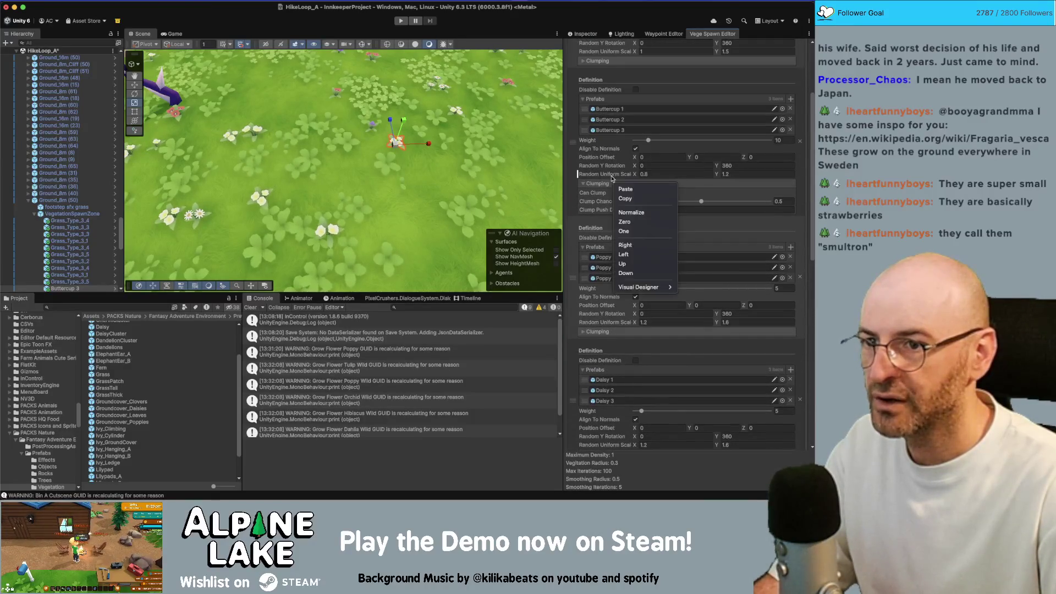
{"action": "left_click", "coordinate": [622, 188]}
{"action": "scroll", "coordinate": [659, 330], "scroll_direction": "down", "scroll_amount": 10}
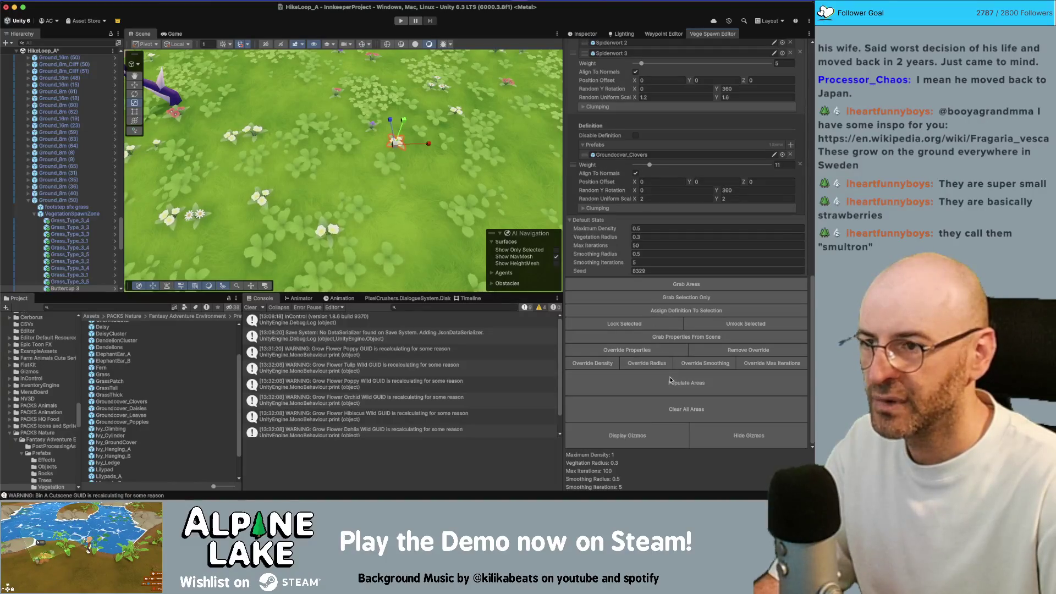
Expand the clumping settings of Spiderwort, Daisy, Poppy and Buttercup.
{"action": "left_click_drag", "start_coordinate": [410, 146], "coordinate": [407, 143]}
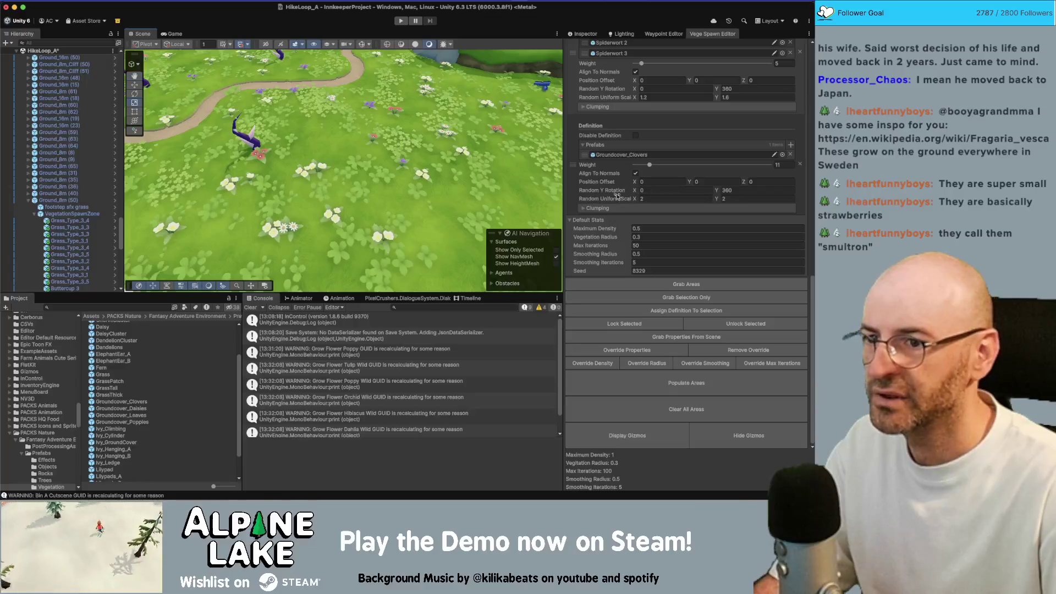
{"action": "scroll", "coordinate": [615, 198], "scroll_direction": "up", "scroll_amount": 5}
{"action": "left_click", "coordinate": [607, 237]}
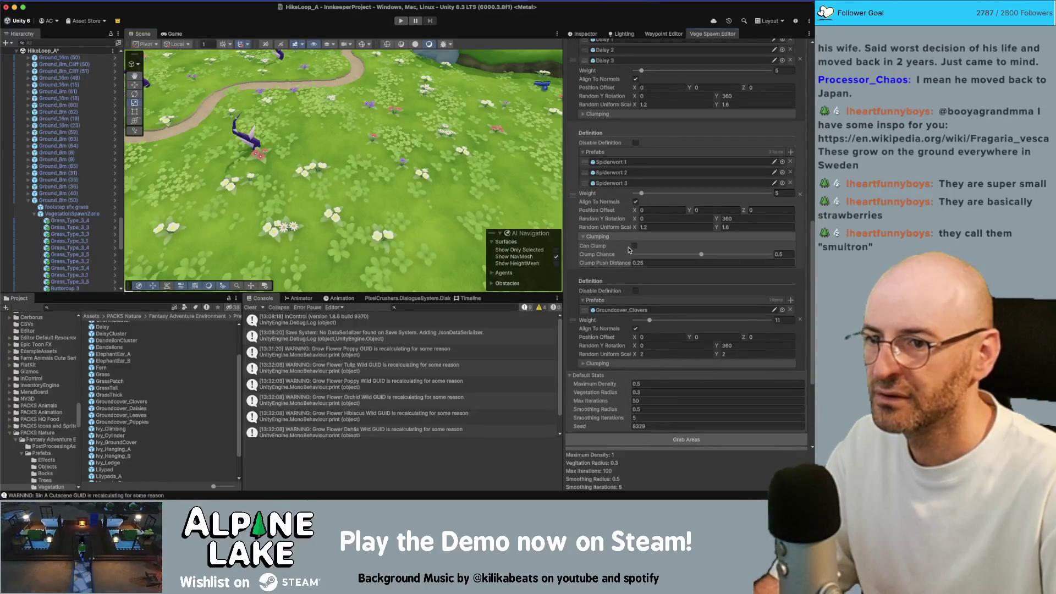
{"action": "scroll", "coordinate": [621, 237], "scroll_direction": "up", "scroll_amount": 2}
{"action": "left_click", "coordinate": [607, 147]}
{"action": "scroll", "coordinate": [624, 165], "scroll_direction": "up", "scroll_amount": 3}
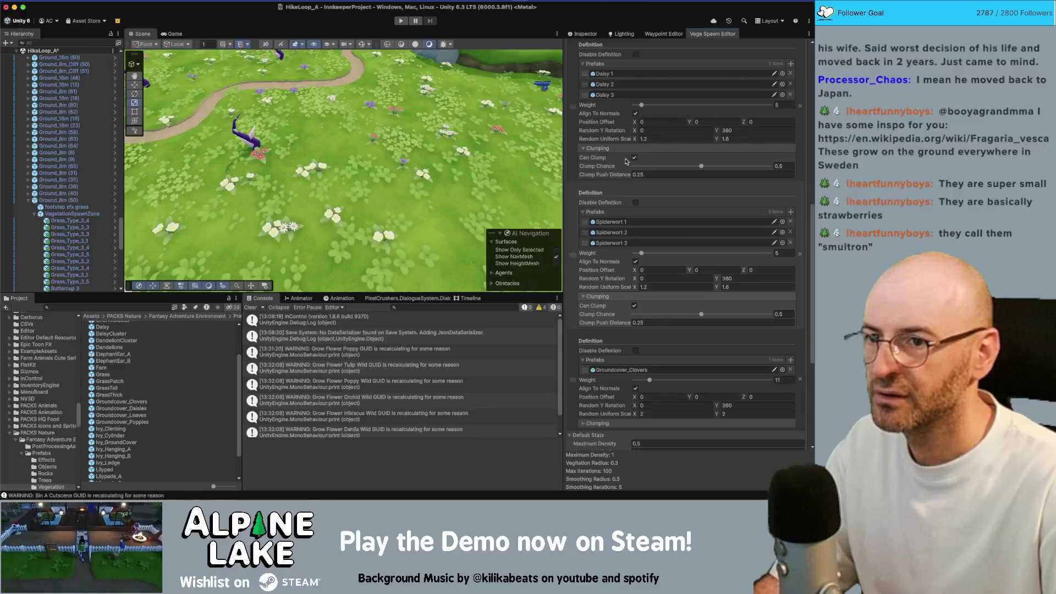
{"action": "scroll", "coordinate": [616, 140], "scroll_direction": "up", "scroll_amount": 1}
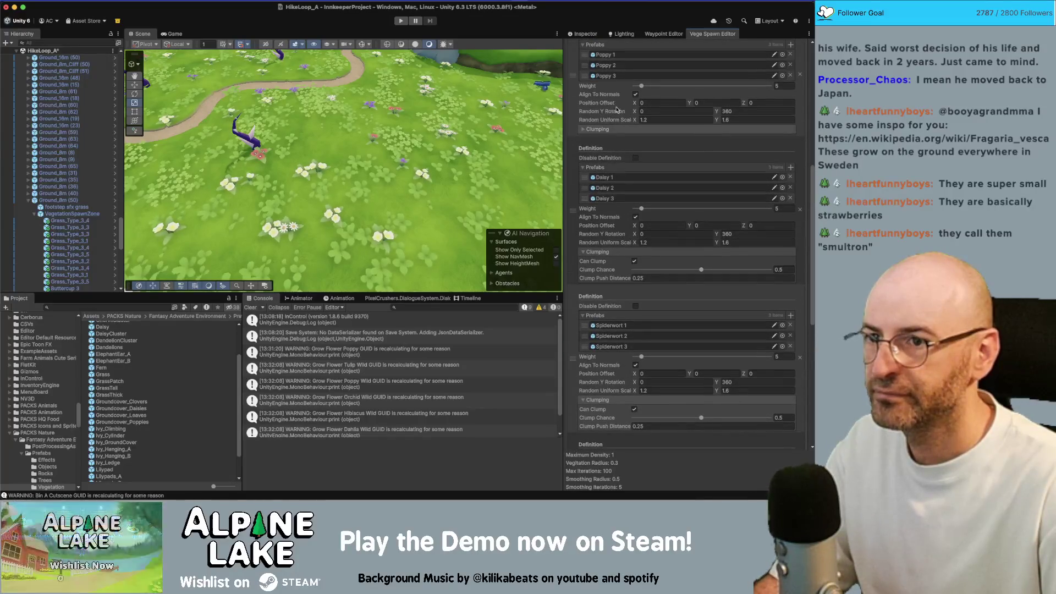
{"action": "scroll", "coordinate": [623, 153], "scroll_direction": "up", "scroll_amount": 1}
{"action": "left_click", "coordinate": [622, 138]}
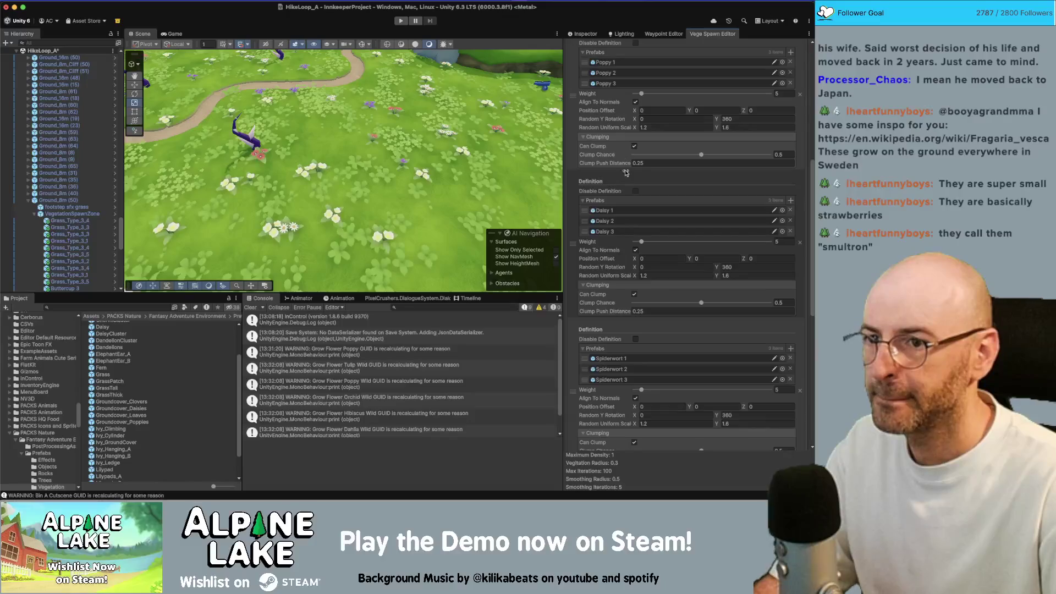
{"action": "scroll", "coordinate": [609, 148], "scroll_direction": "up", "scroll_amount": 4}
{"action": "left_click", "coordinate": [611, 135]}
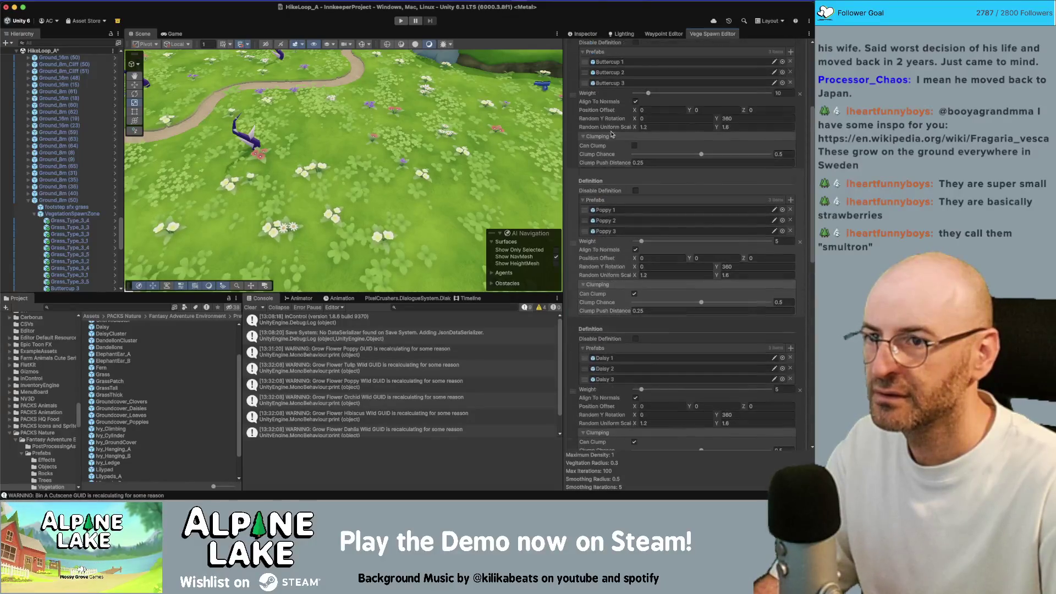
{"action": "scroll", "coordinate": [670, 264], "scroll_direction": "down", "scroll_amount": 10}
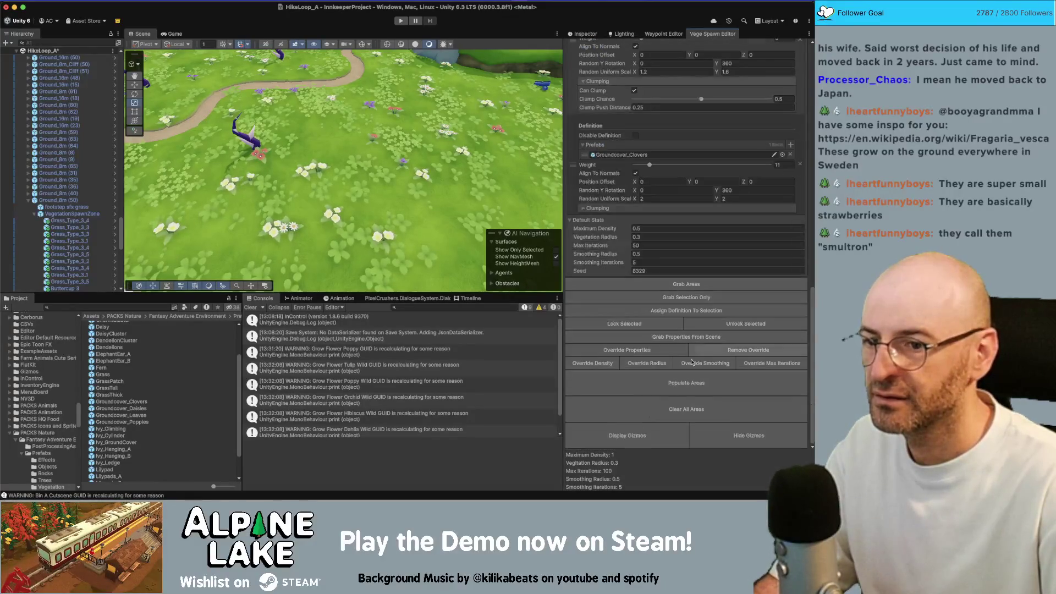
Orbit closer to the flowers, save the scene, and search Project assets for 'hike loop b'.
{"action": "mouse_move", "coordinate": [413, 117]}
{"action": "left_mouse_down"}
{"action": "mouse_move", "coordinate": [408, 139]}
{"action": "mouse_move", "coordinate": [414, 57]}
{"action": "left_mouse_up"}
{"action": "left_click_drag", "start_coordinate": [420, 104], "coordinate": [418, 141]}
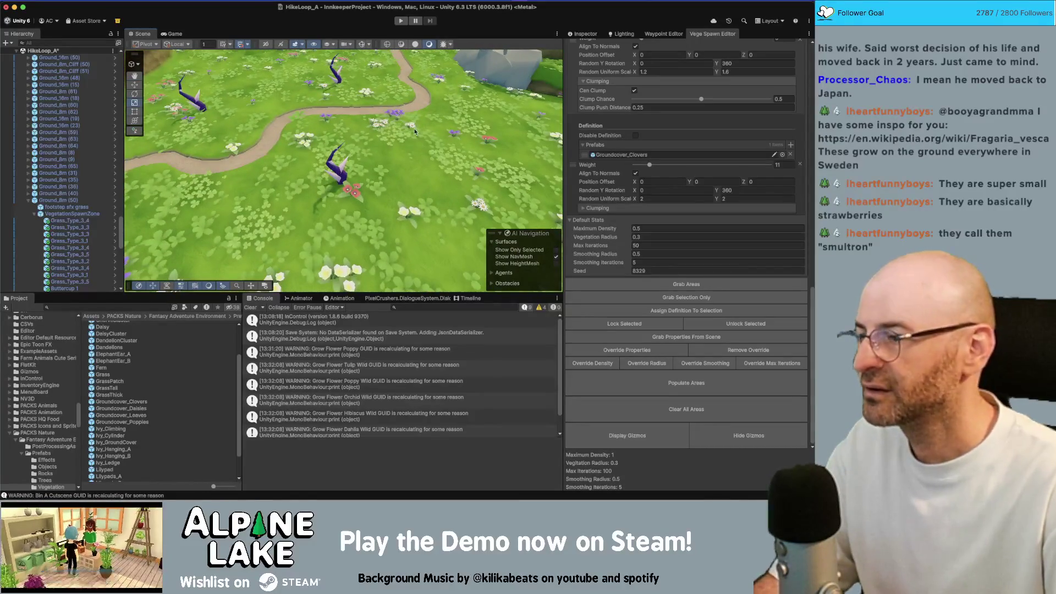
{"action": "key", "text": "super+s"}
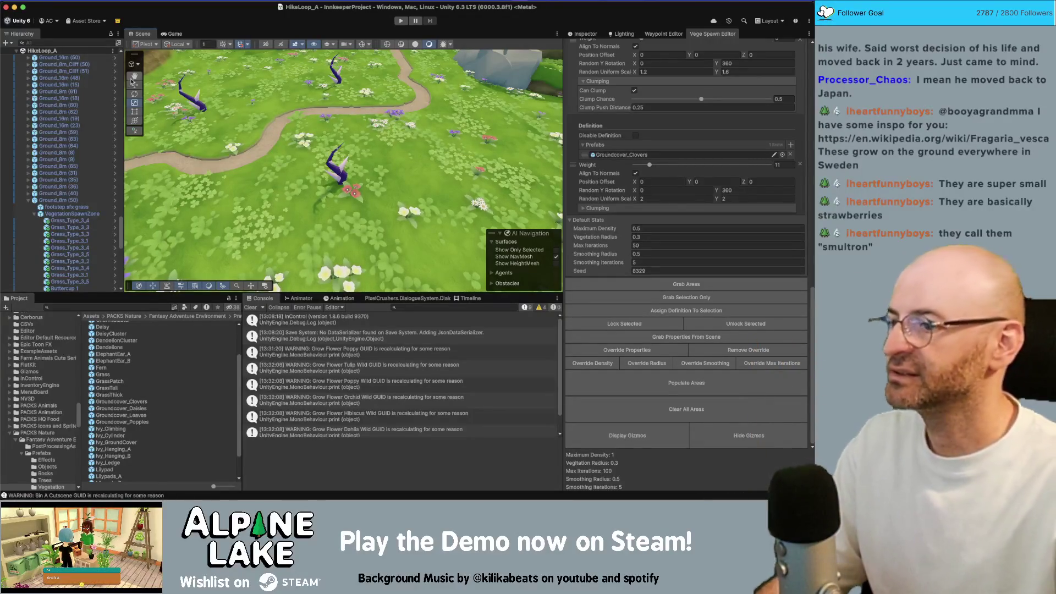
{"action": "type", "text": "hike loop b"}
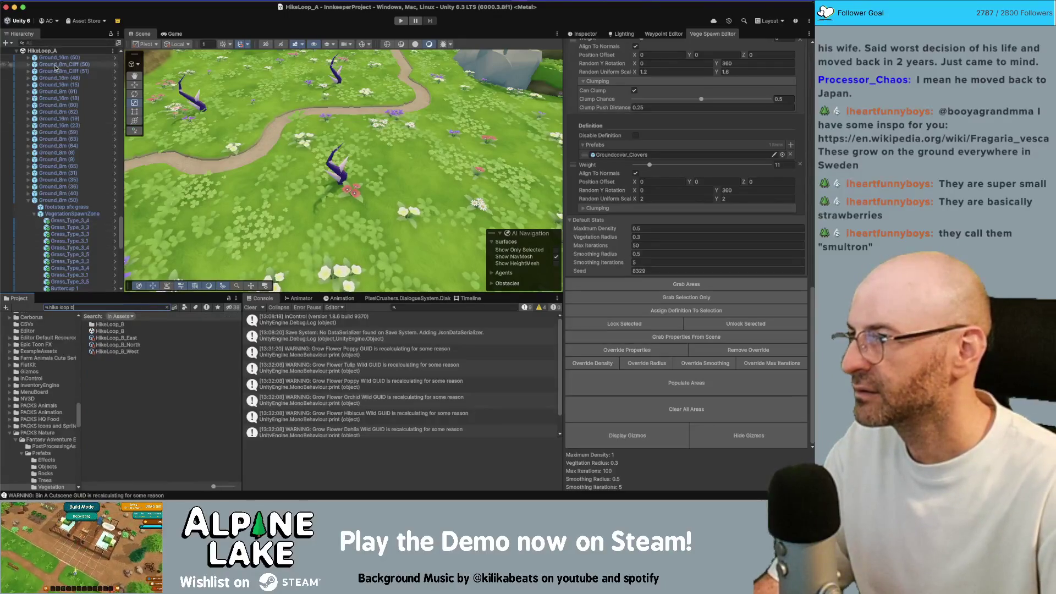
Unload HikeLoop_A and add HikeLoop_B to the open scenes.
{"action": "scroll", "coordinate": [56, 67], "scroll_direction": "up", "scroll_amount": 20}
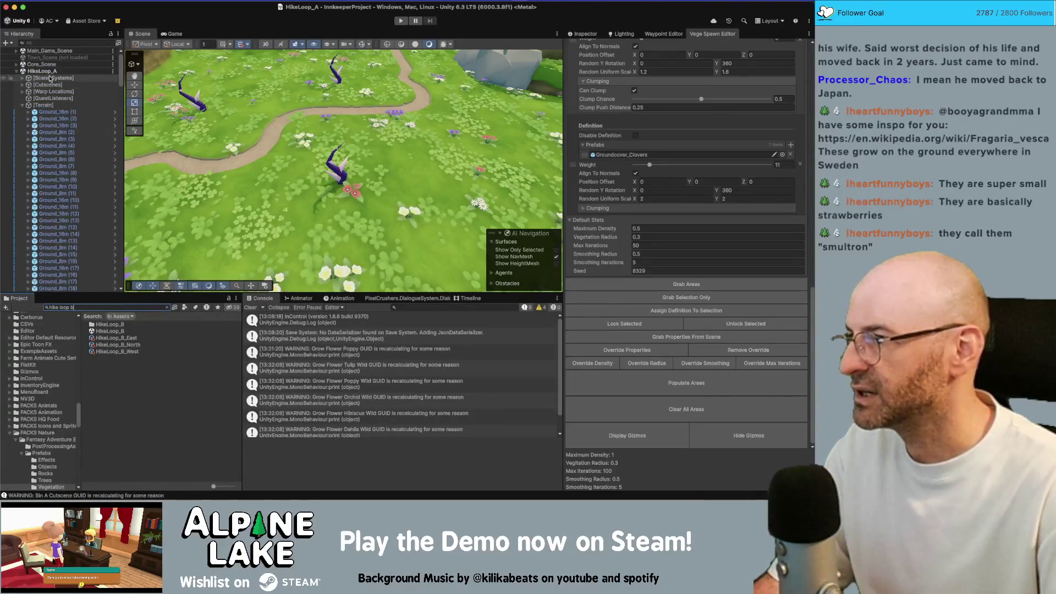
{"action": "right_click", "coordinate": [41, 71]}
{"action": "left_click", "coordinate": [83, 127]}
{"action": "left_click_drag", "start_coordinate": [109, 331], "coordinate": [84, 267]}
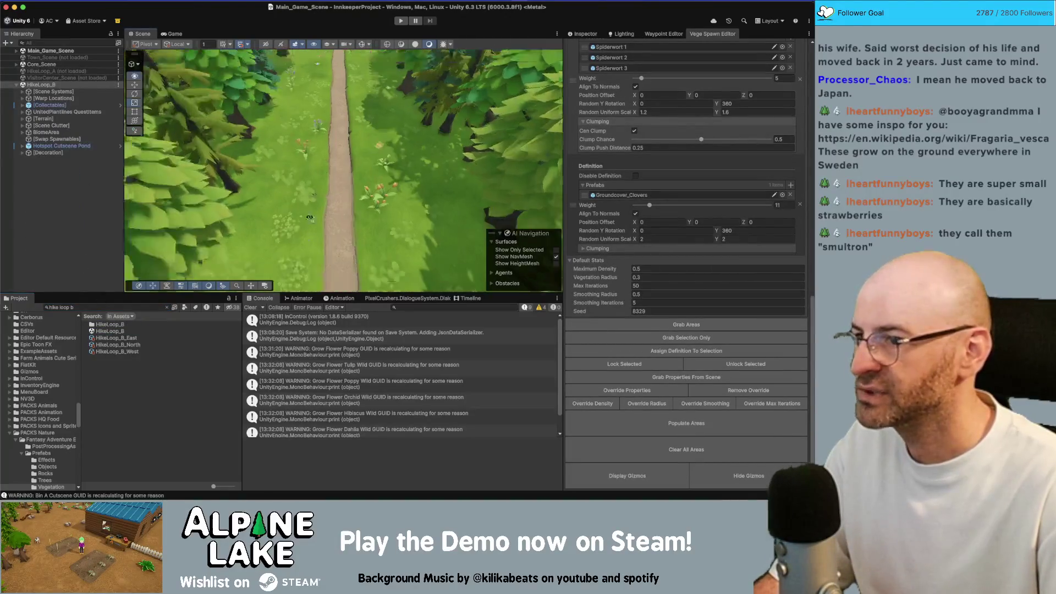
Fly to the pond, inspect the pink and purple flowers, then view the whole pond.
{"action": "scroll", "coordinate": [309, 217], "scroll_direction": "down", "scroll_amount": 10}
{"action": "left_click_drag", "start_coordinate": [306, 194], "coordinate": [306, 214]}
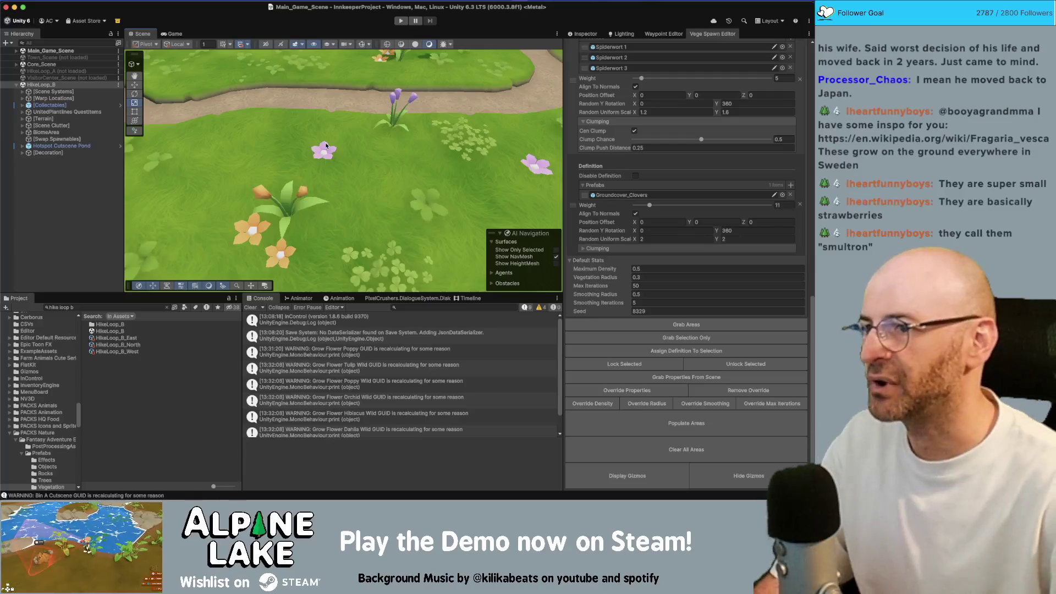
{"action": "left_click", "coordinate": [325, 146]}
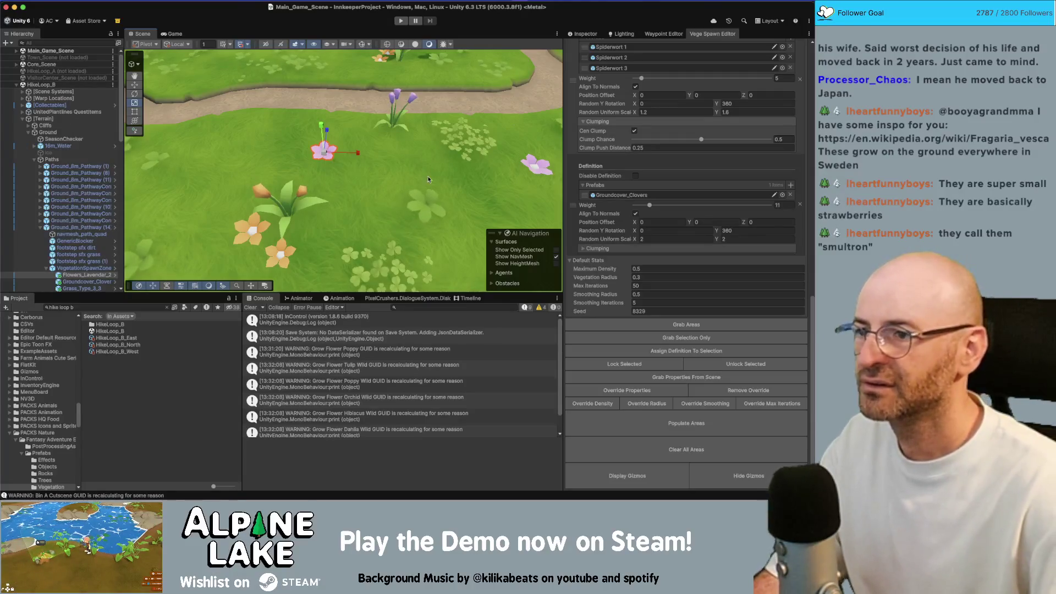
{"action": "left_click", "coordinate": [397, 97]}
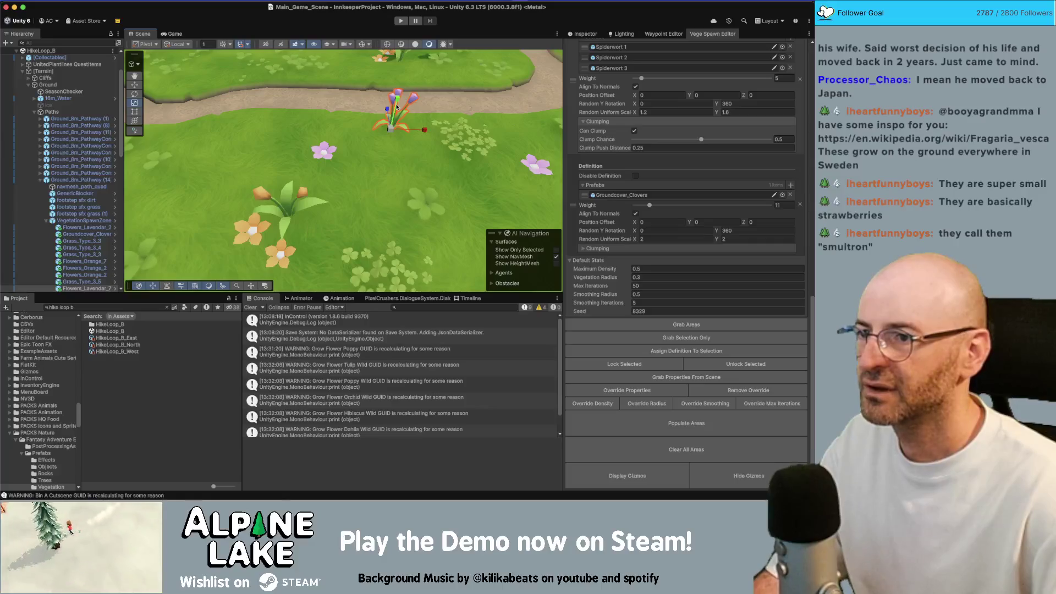
{"action": "left_click", "coordinate": [322, 152]}
{"action": "mouse_move", "coordinate": [356, 156]}
{"action": "left_mouse_down"}
{"action": "mouse_move", "coordinate": [330, 153]}
{"action": "mouse_move", "coordinate": [531, 107]}
{"action": "left_mouse_up"}
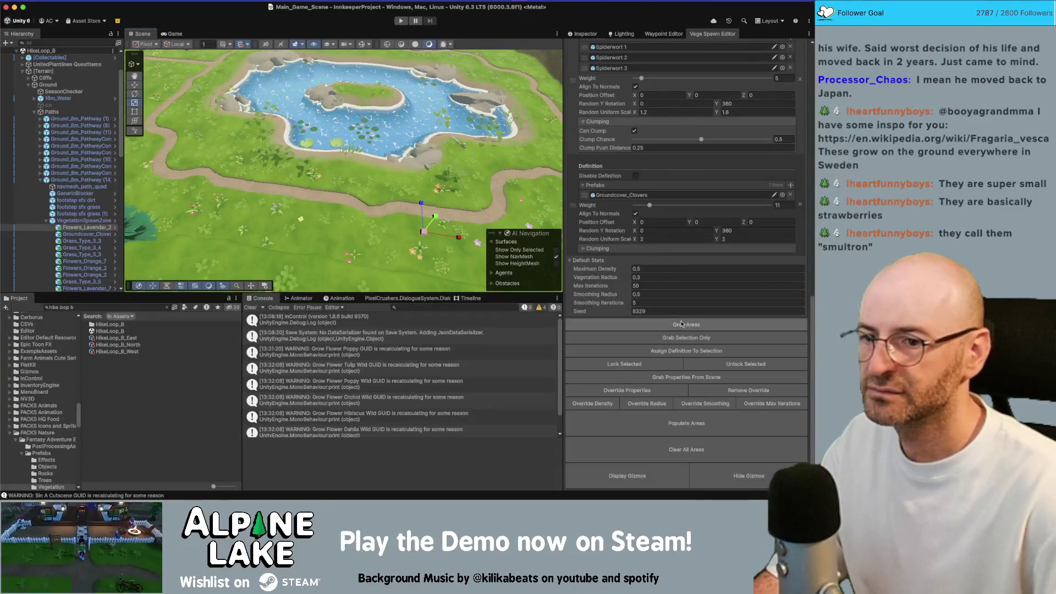
Peek at the first palette definition's prefab list, then collapse it.
{"action": "scroll", "coordinate": [649, 242], "scroll_direction": "up", "scroll_amount": 10}
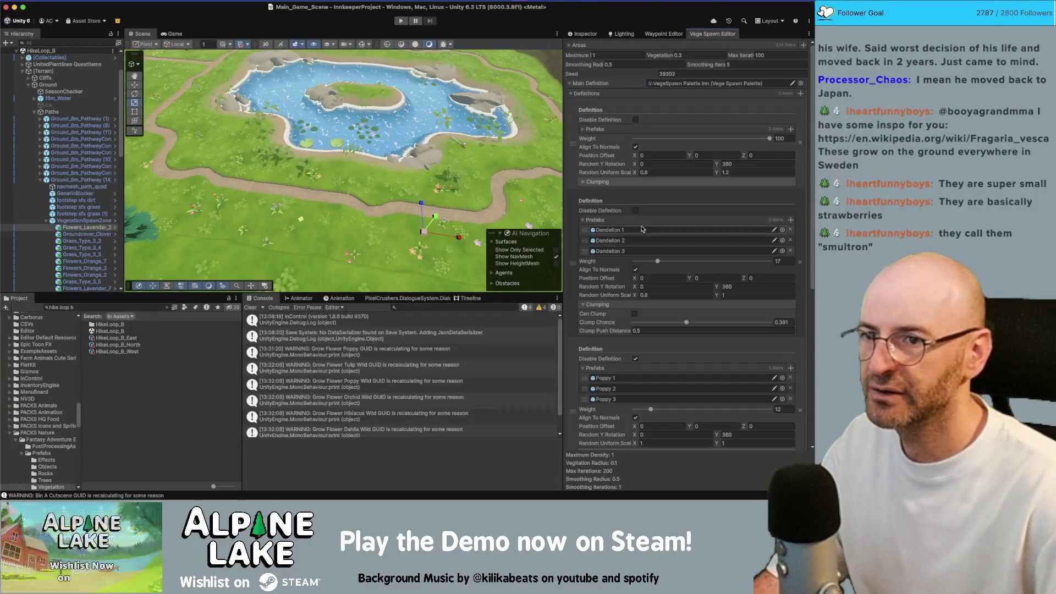
{"action": "left_click", "coordinate": [603, 131]}
{"action": "left_click", "coordinate": [603, 131]}
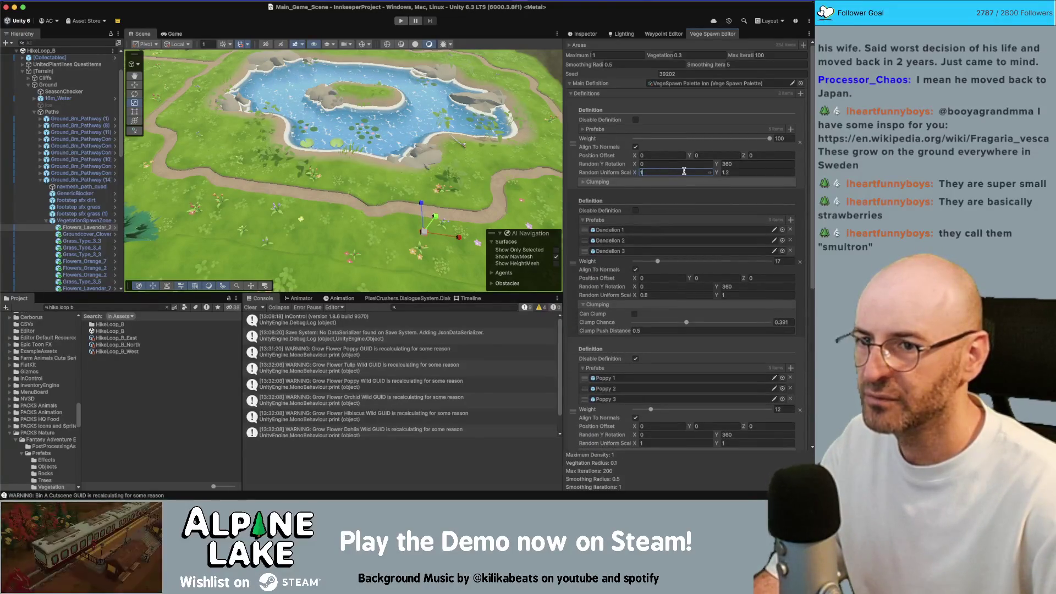
{"action": "scroll", "coordinate": [682, 275], "scroll_direction": "down", "scroll_amount": 10}
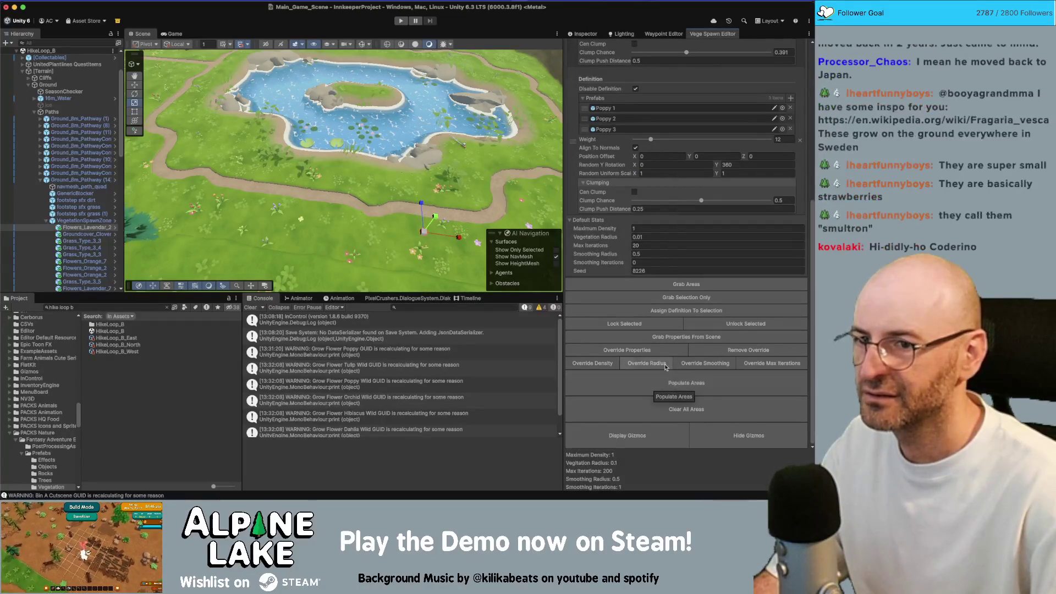
{"action": "scroll", "coordinate": [654, 331], "scroll_direction": "up", "scroll_amount": 10}
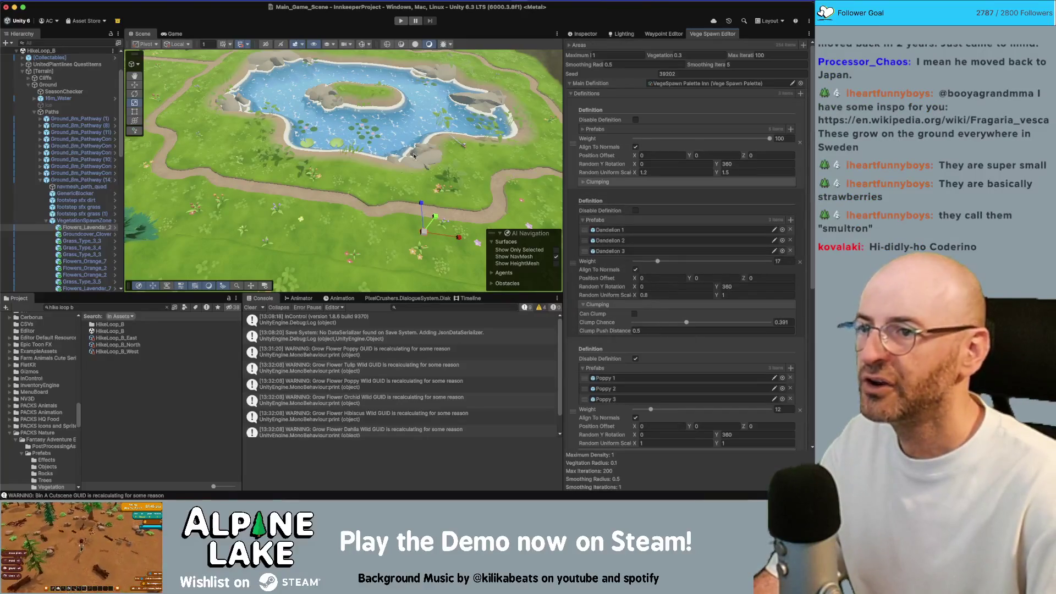
Make HikeLoop_B the active scene, fly around the pond, and filter the Hierarchy by 'vegeta'.
{"action": "right_click", "coordinate": [71, 54]}
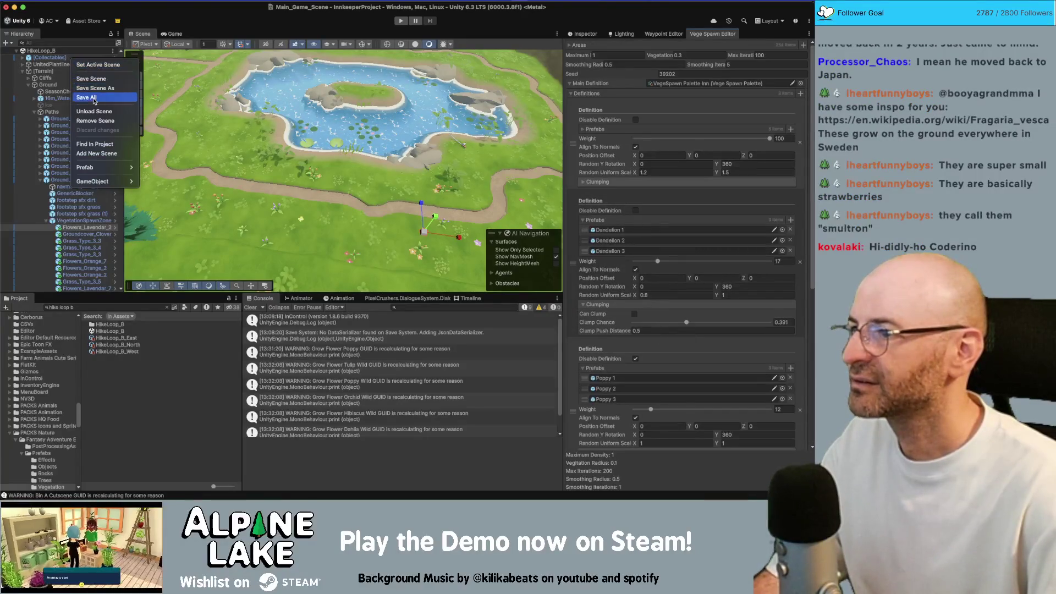
{"action": "left_click", "coordinate": [100, 65]}
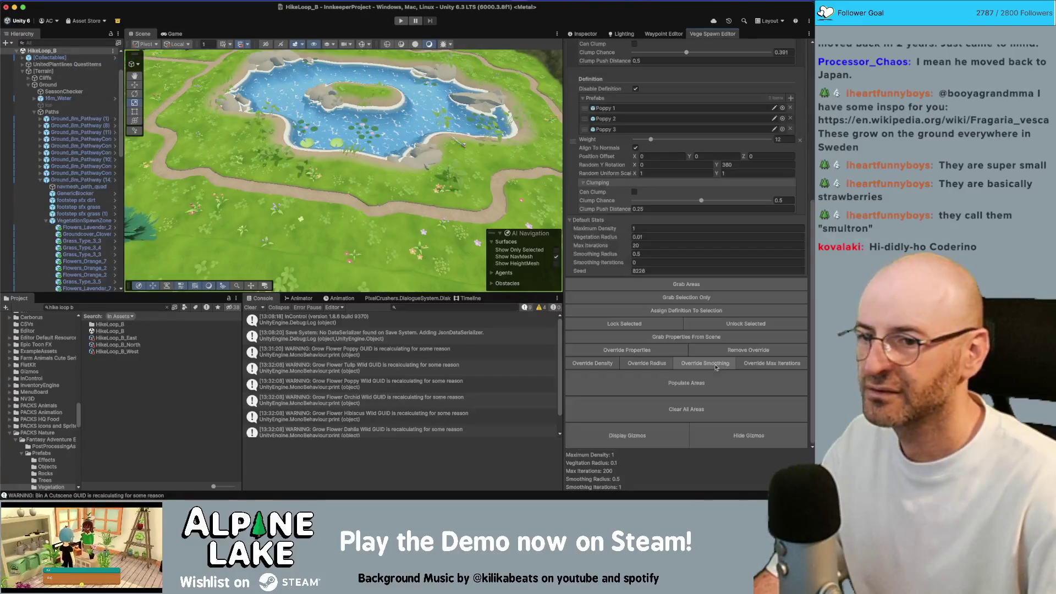
{"action": "key", "text": "w"}
{"action": "key", "text": "d"}
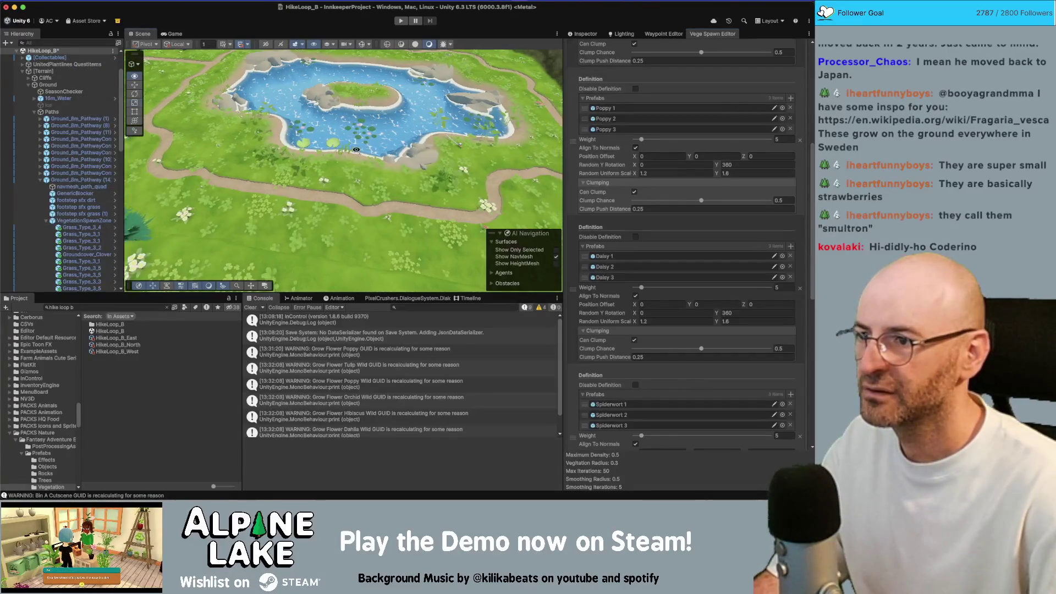
{"action": "key", "text": "s"}
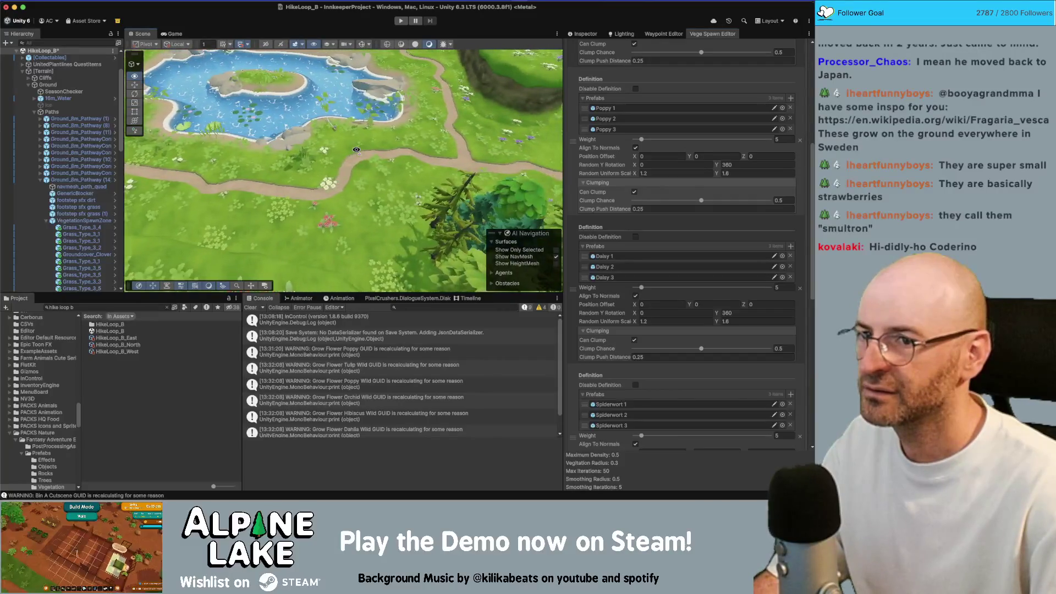
{"action": "scroll", "coordinate": [635, 236], "scroll_direction": "up", "scroll_amount": 5}
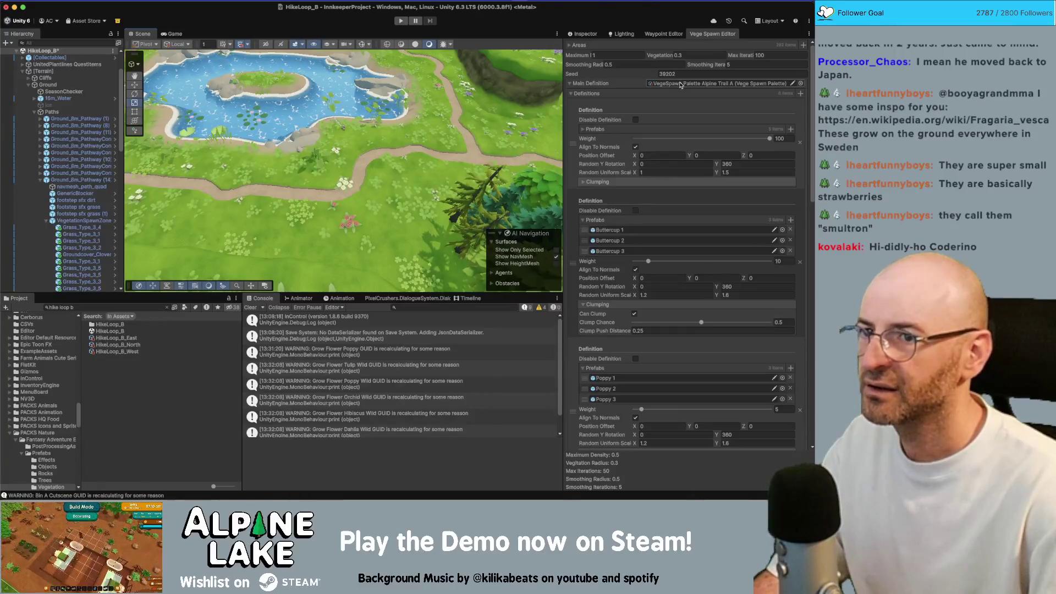
{"action": "scroll", "coordinate": [83, 57], "scroll_direction": "up", "scroll_amount": 3}
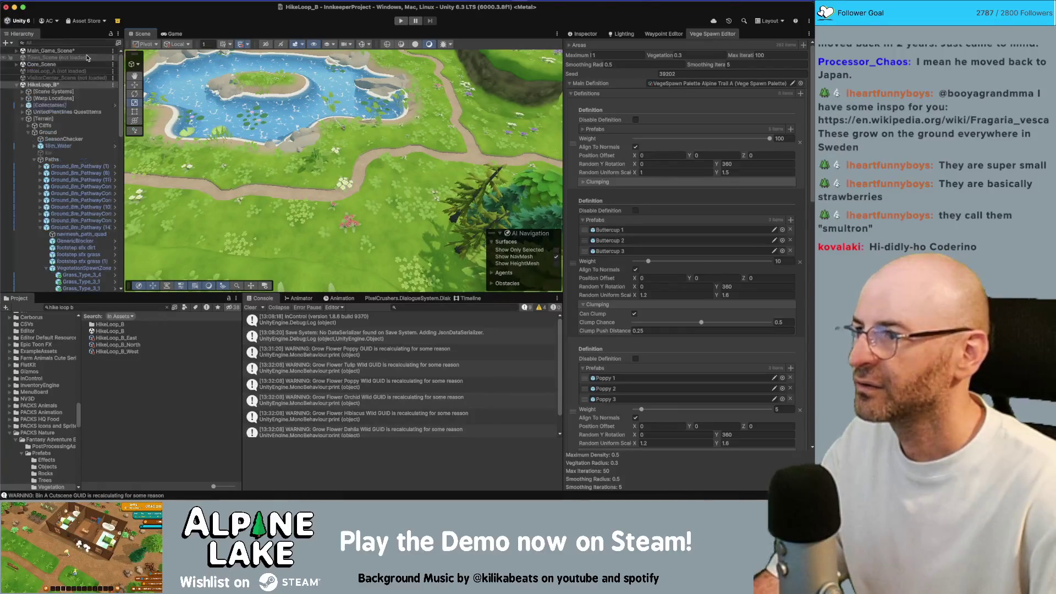
{"action": "left_click", "coordinate": [78, 43]}
{"action": "type", "text": "veget"}
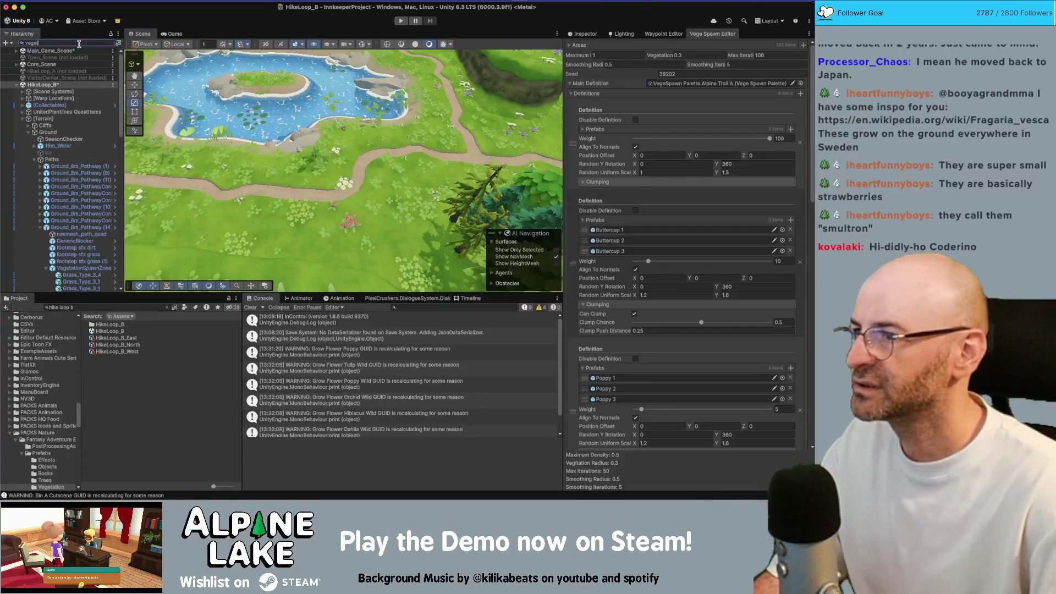
{"action": "type", "text": "a"}
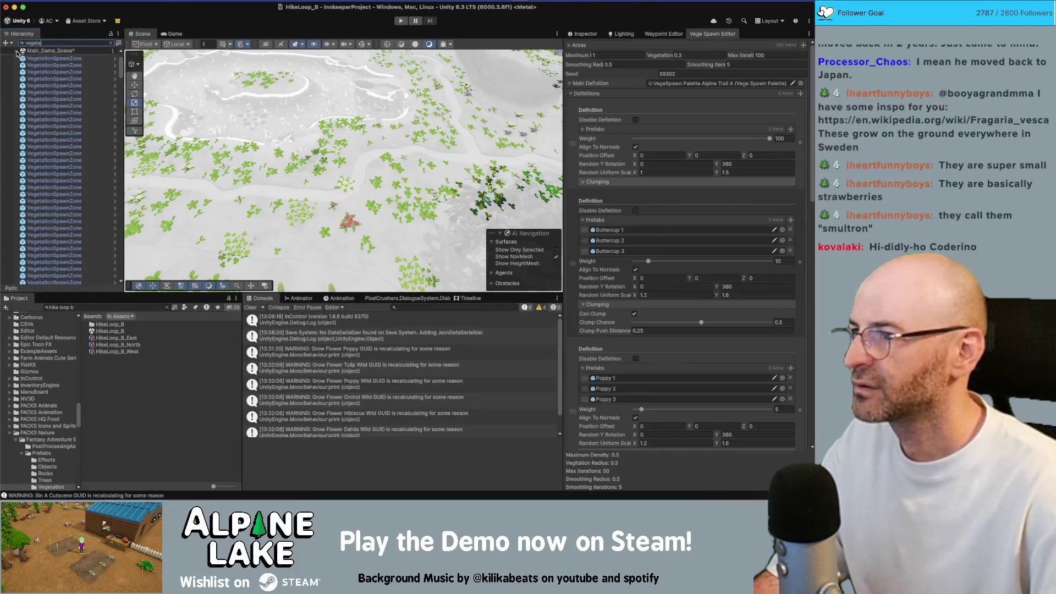
Select every listed VegetationSpawnZone, from the first through the last.
{"action": "scroll", "coordinate": [18, 53], "scroll_direction": "down", "scroll_amount": 5}
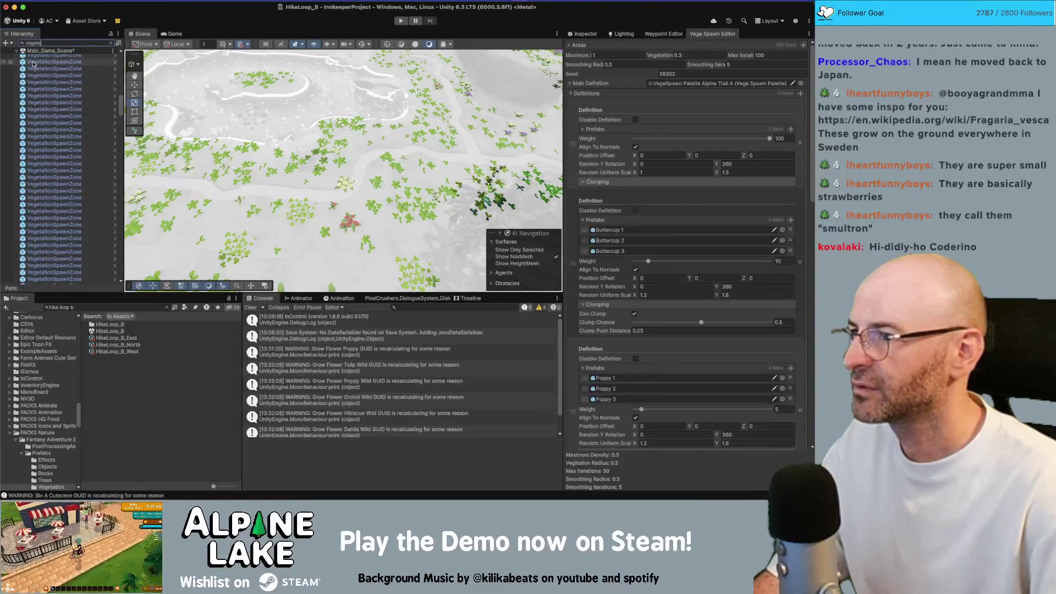
{"action": "scroll", "coordinate": [33, 77], "scroll_direction": "down", "scroll_amount": 10}
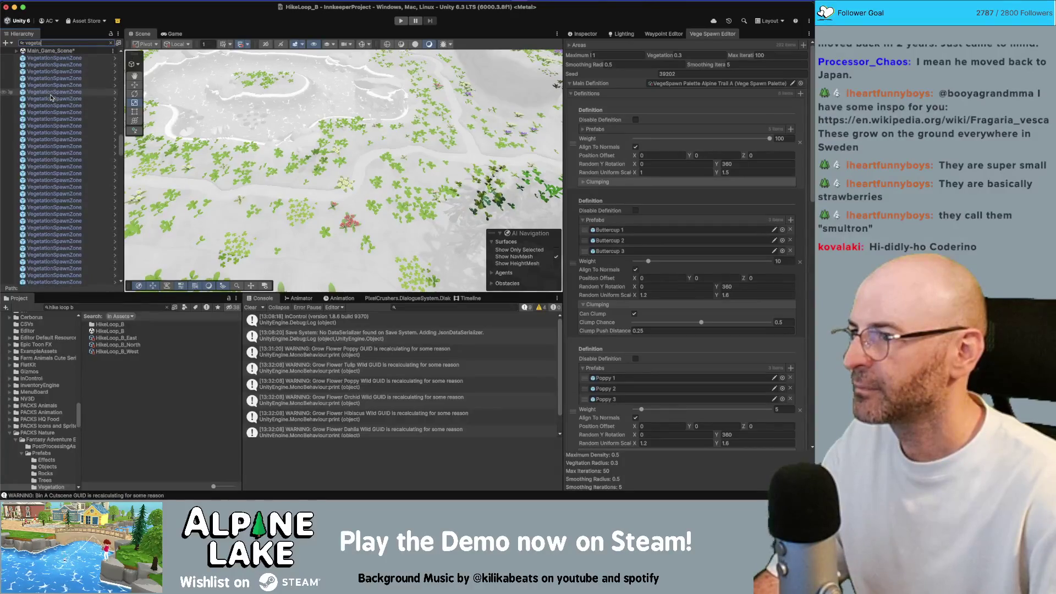
{"action": "left_click", "coordinate": [65, 115]}
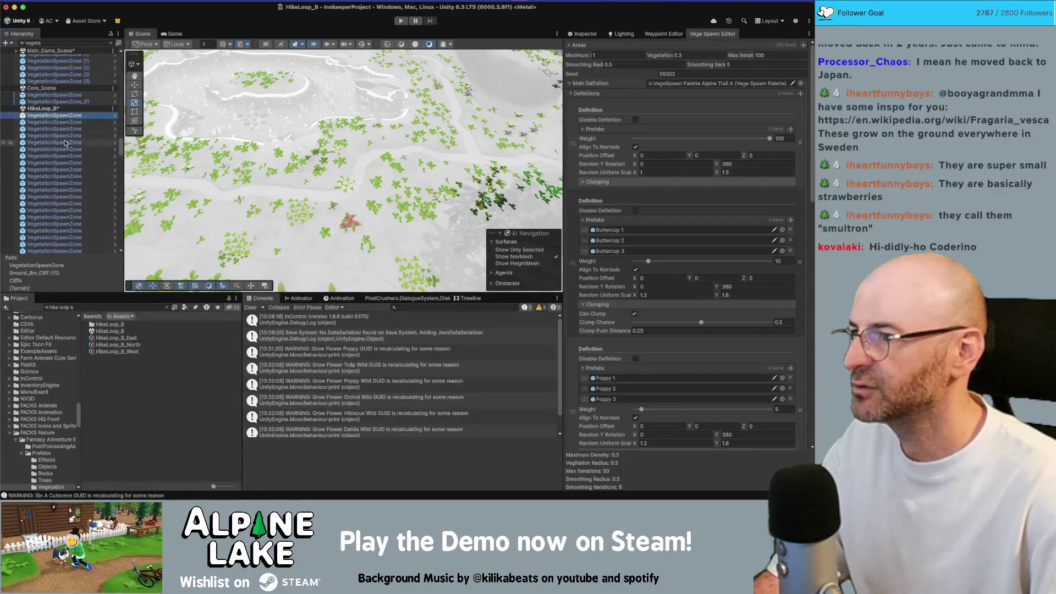
{"action": "scroll", "coordinate": [65, 142], "scroll_direction": "down", "scroll_amount": 3}
{"action": "scroll", "coordinate": [65, 142], "scroll_direction": "down", "scroll_amount": 10}
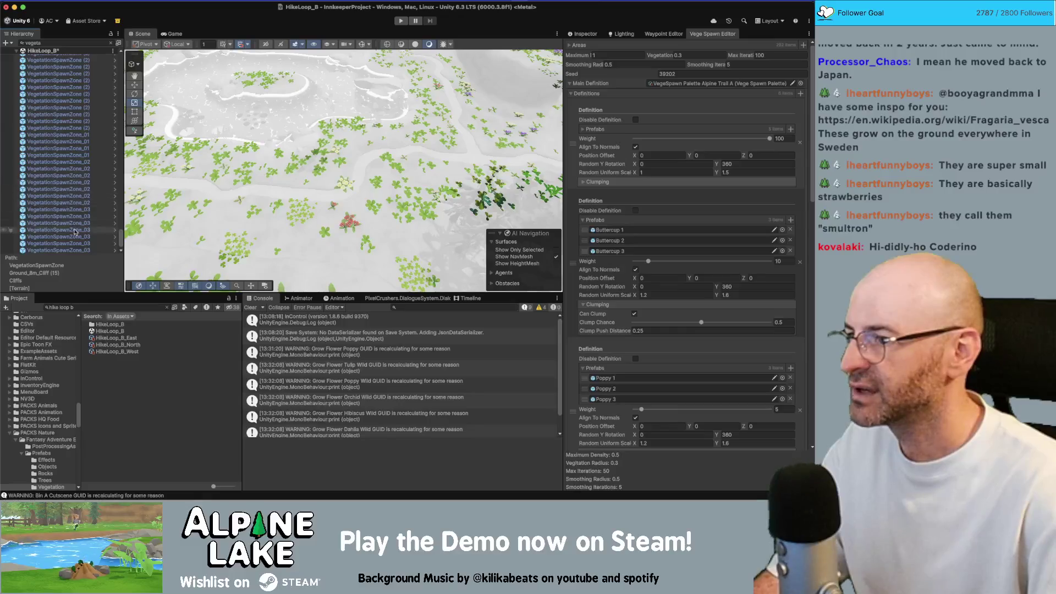
{"action": "left_click", "coordinate": [76, 251], "text": "shift"}
{"action": "left_click", "coordinate": [584, 34]}
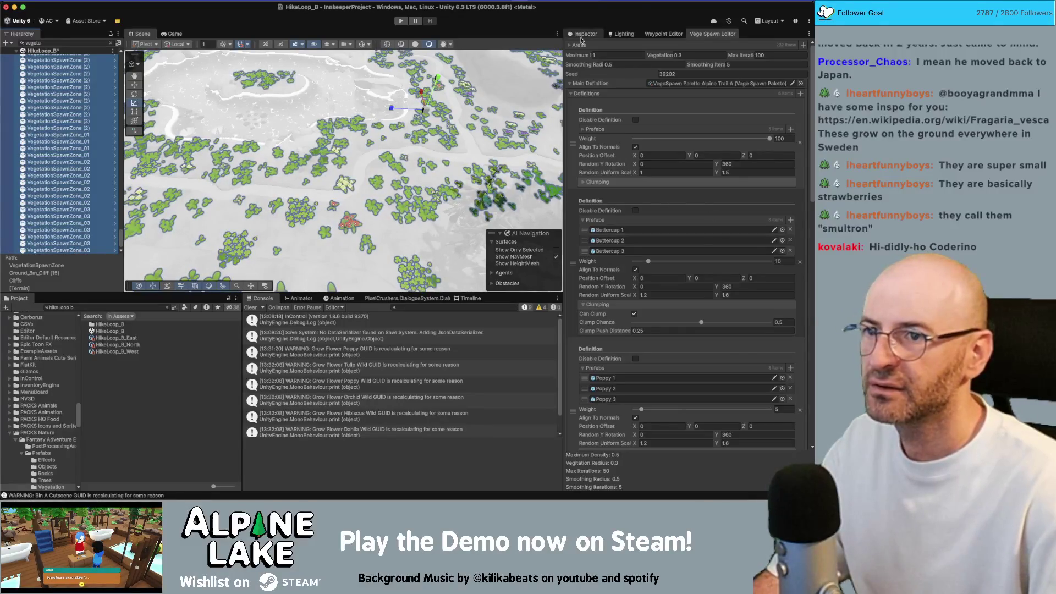
Browse the spawn palette list without choosing one, then select a single spawn zone.
{"action": "left_click", "coordinate": [801, 160]}
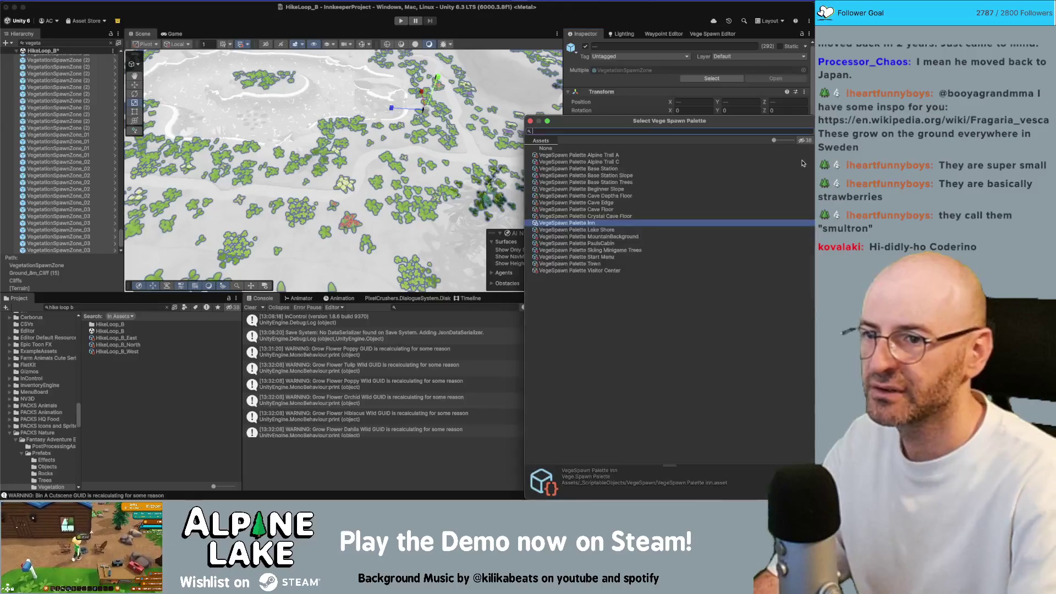
{"action": "key", "text": "Up"}
{"action": "key", "text": "Up"}
{"action": "key", "text": "Up"}
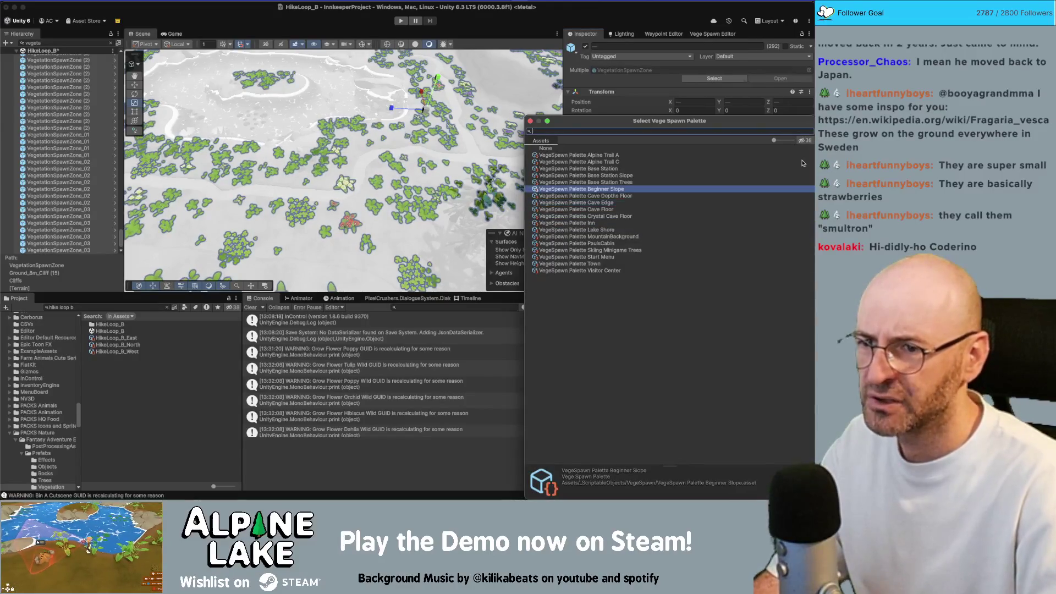
{"action": "key", "text": "Down"}
{"action": "key", "text": "Down"}
{"action": "key", "text": "Down"}
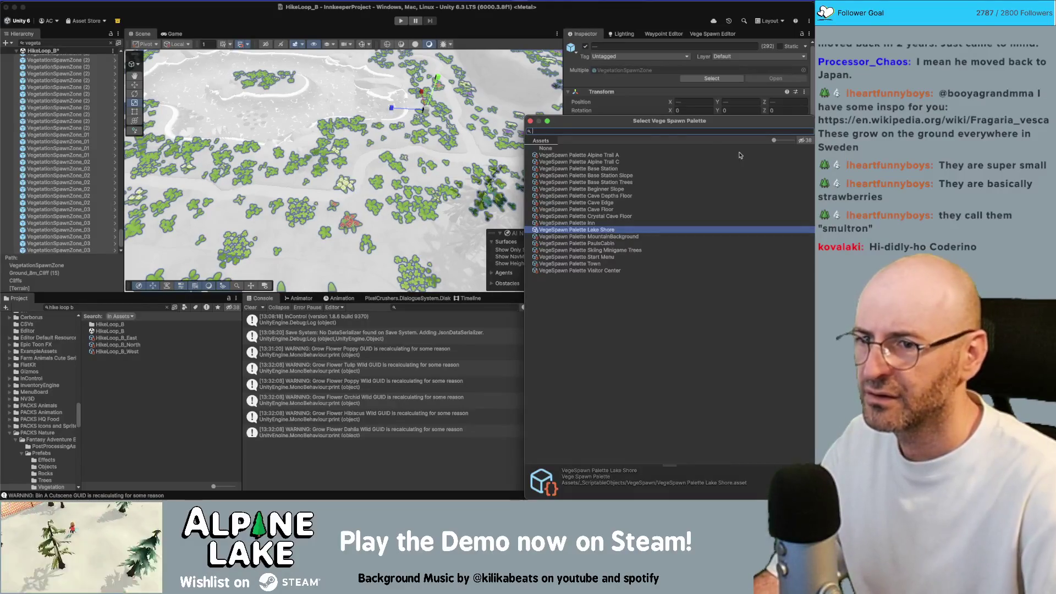
{"action": "left_click", "coordinate": [530, 121]}
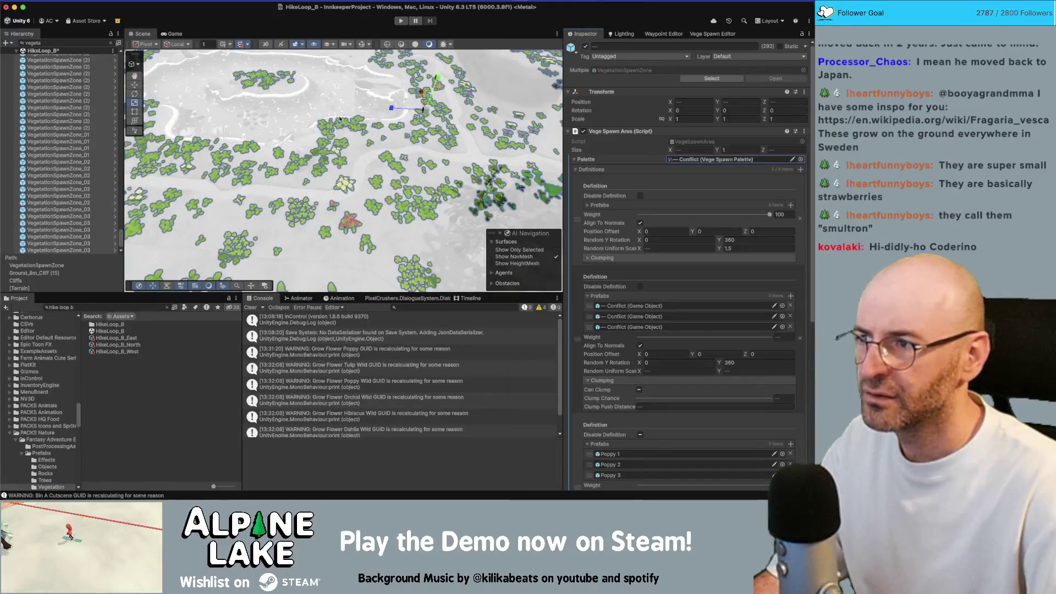
{"action": "left_click", "coordinate": [103, 152]}
Select and frame individual spawn zones to check their palettes.
{"action": "scroll", "coordinate": [93, 148], "scroll_direction": "up", "scroll_amount": 3}
{"action": "left_click", "coordinate": [84, 147]}
{"action": "scroll", "coordinate": [85, 147], "scroll_direction": "down", "scroll_amount": 1}
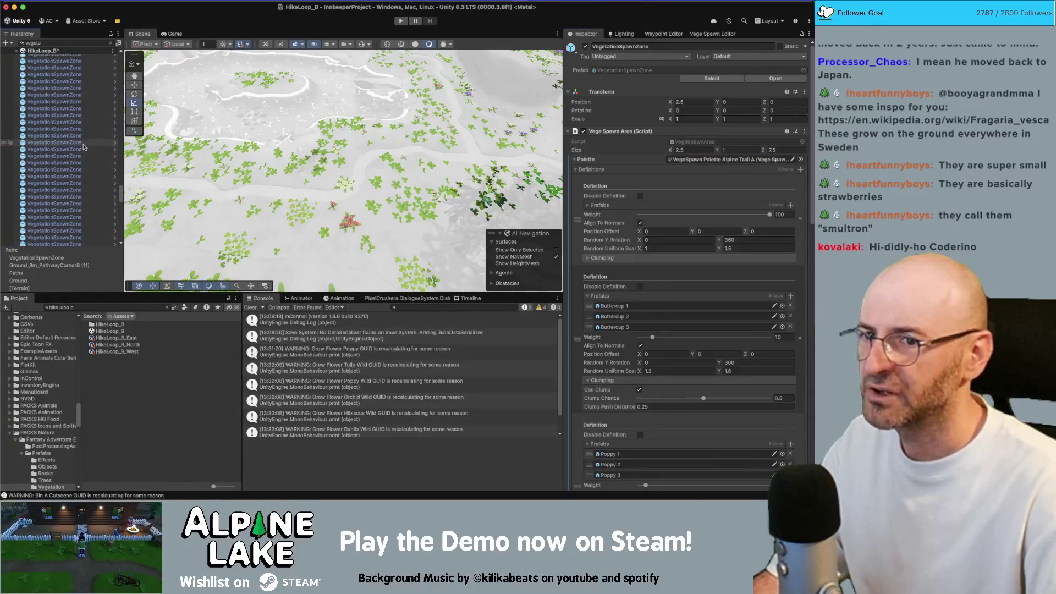
{"action": "scroll", "coordinate": [84, 147], "scroll_direction": "up", "scroll_amount": 8}
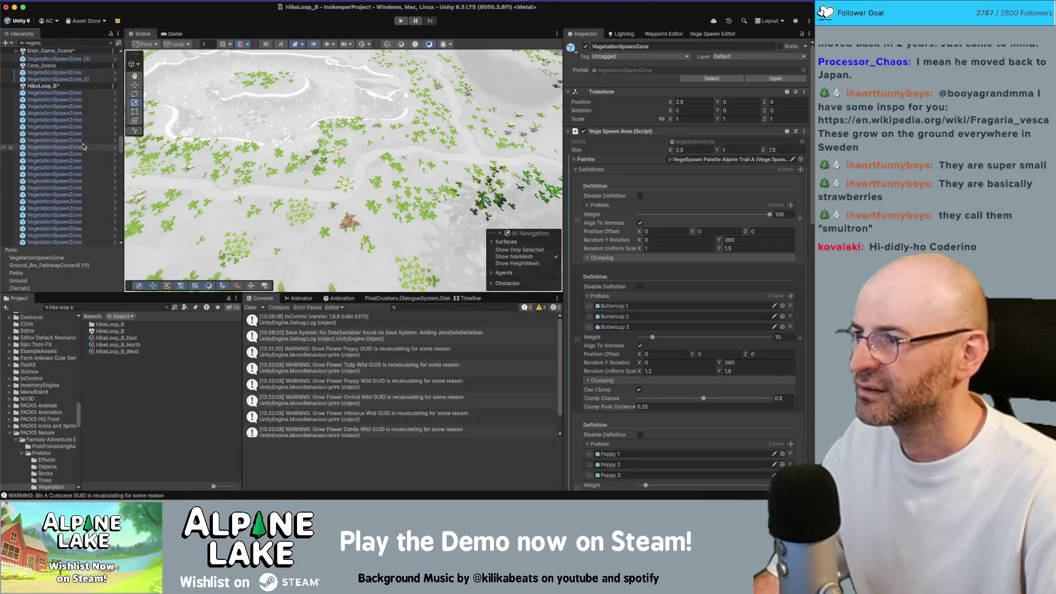
{"action": "double_click", "coordinate": [60, 93]}
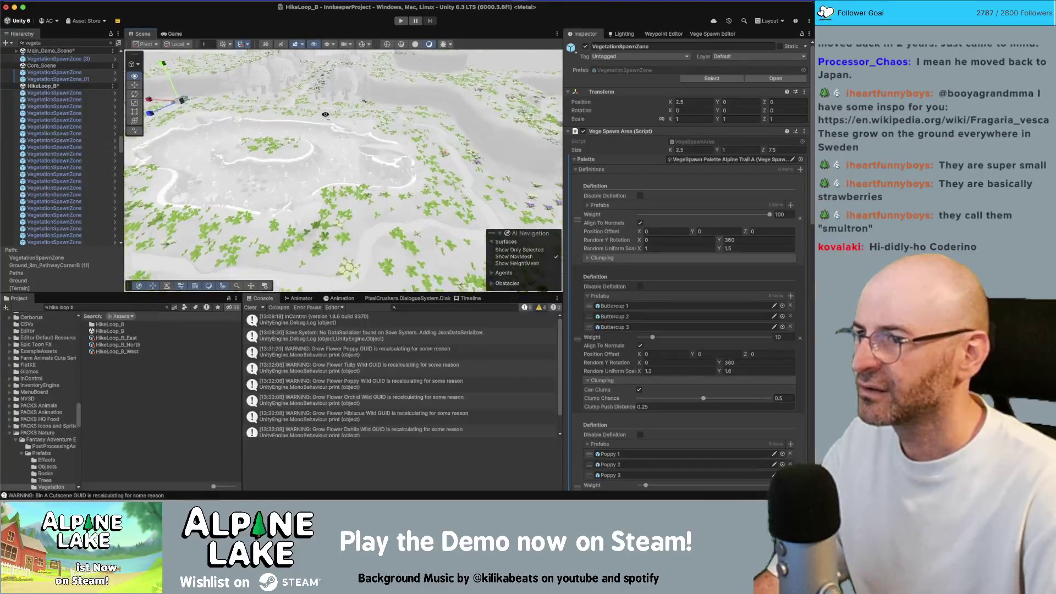
{"action": "scroll", "coordinate": [77, 212], "scroll_direction": "down", "scroll_amount": 10}
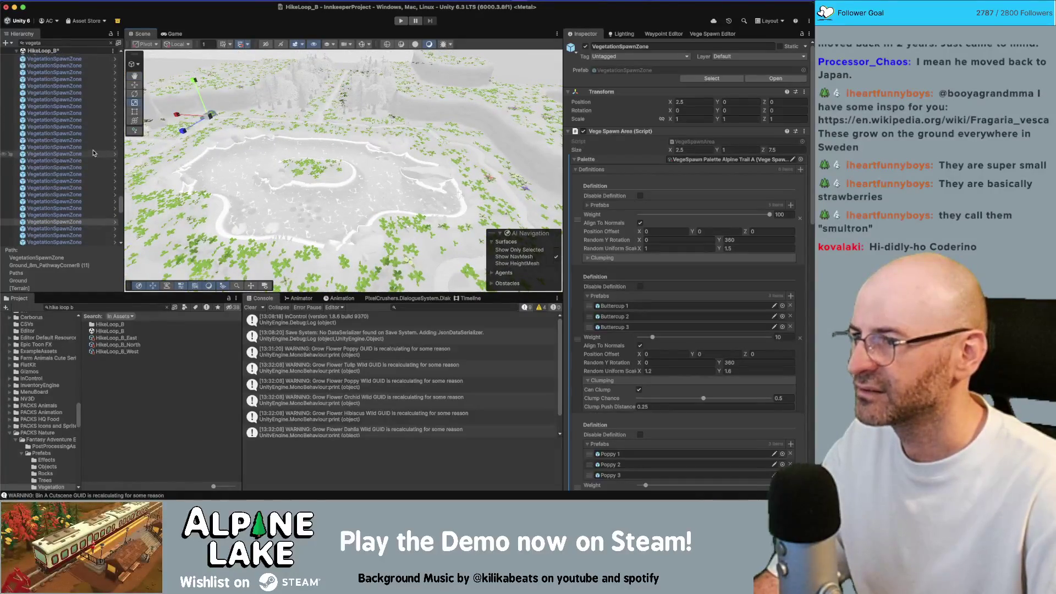
{"action": "left_click", "coordinate": [76, 195]}
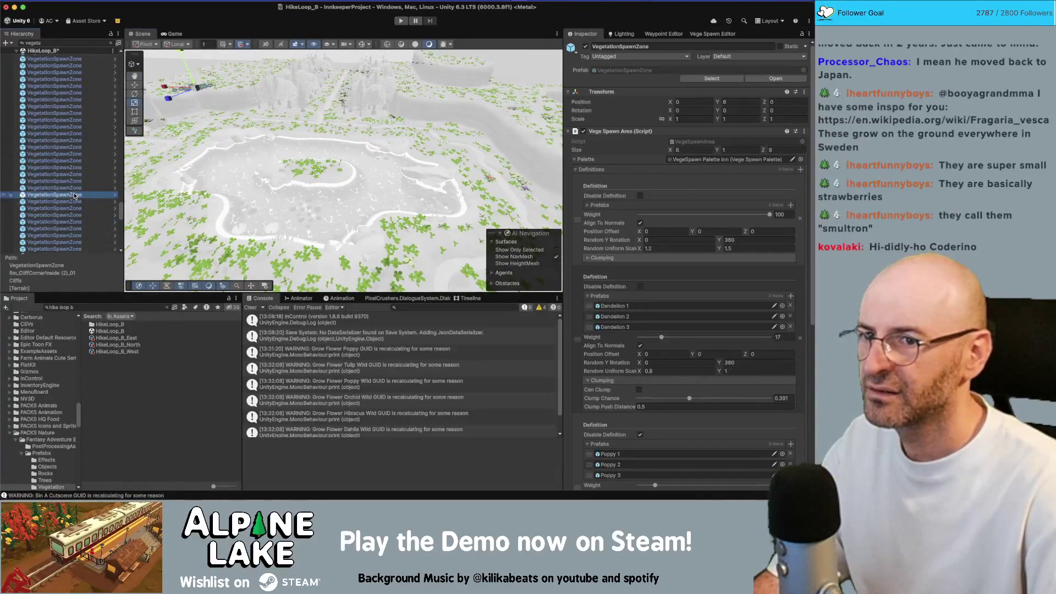
{"action": "key", "text": "f"}
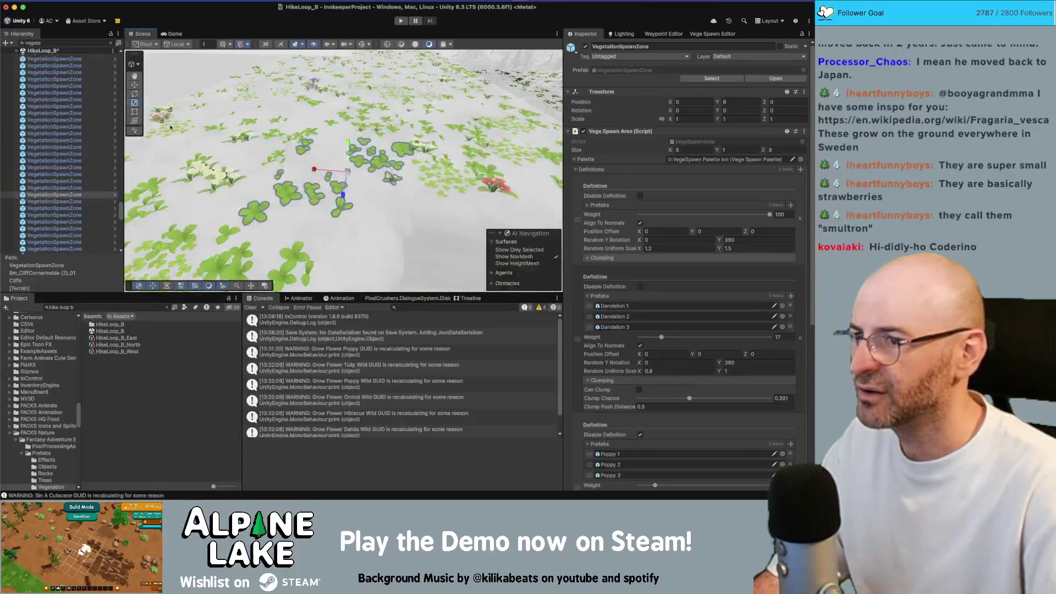
Check VegetationSpawnZone_03, then select all 292 spawn zones as one range.
{"action": "scroll", "coordinate": [149, 187], "scroll_direction": "down", "scroll_amount": 5}
{"action": "scroll", "coordinate": [83, 231], "scroll_direction": "down", "scroll_amount": 10}
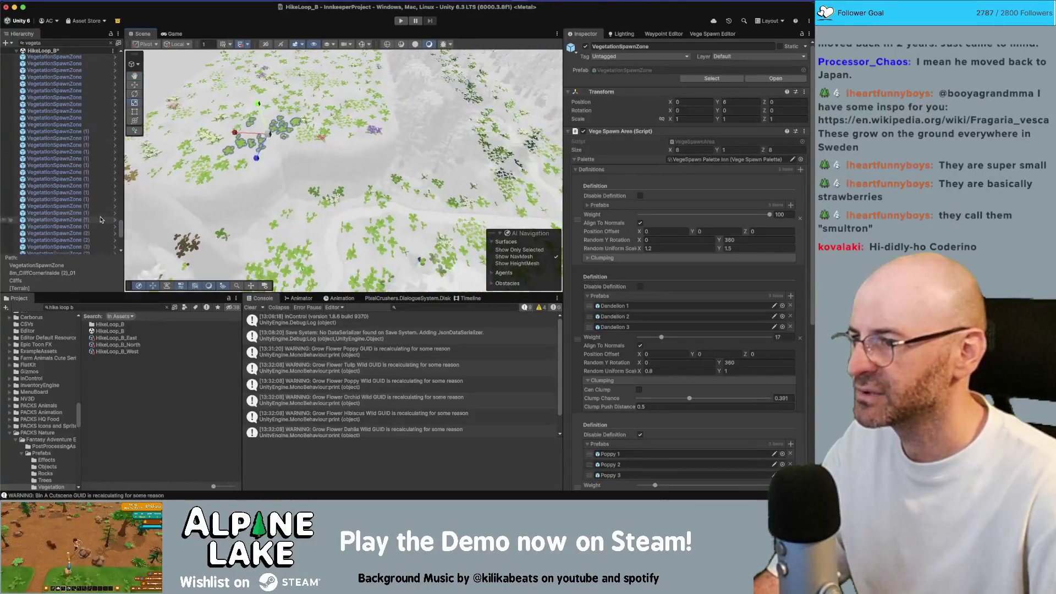
{"action": "left_click", "coordinate": [79, 250]}
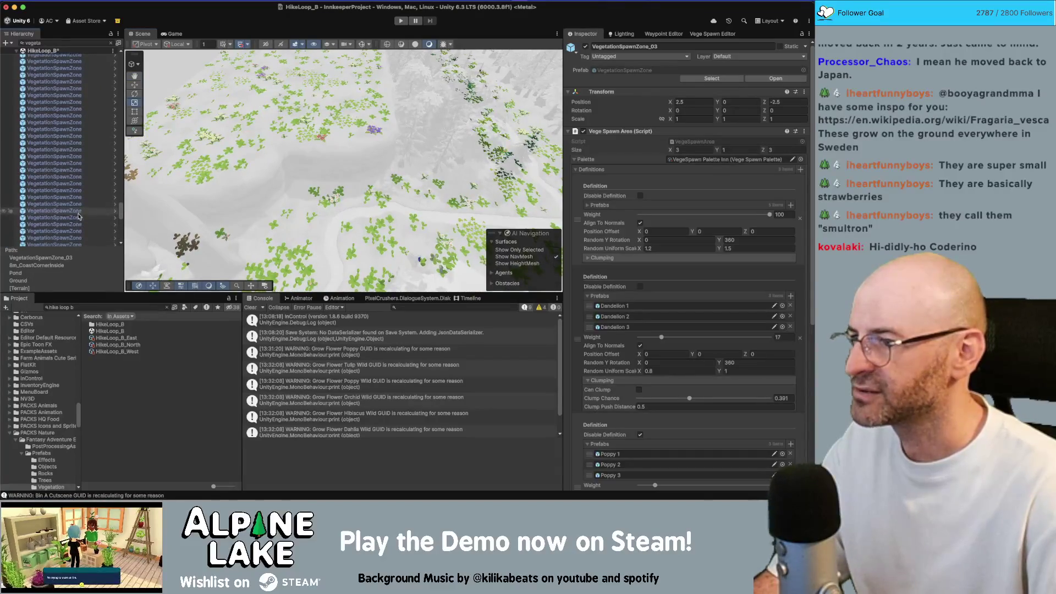
{"action": "scroll", "coordinate": [78, 209], "scroll_direction": "down", "scroll_amount": 15}
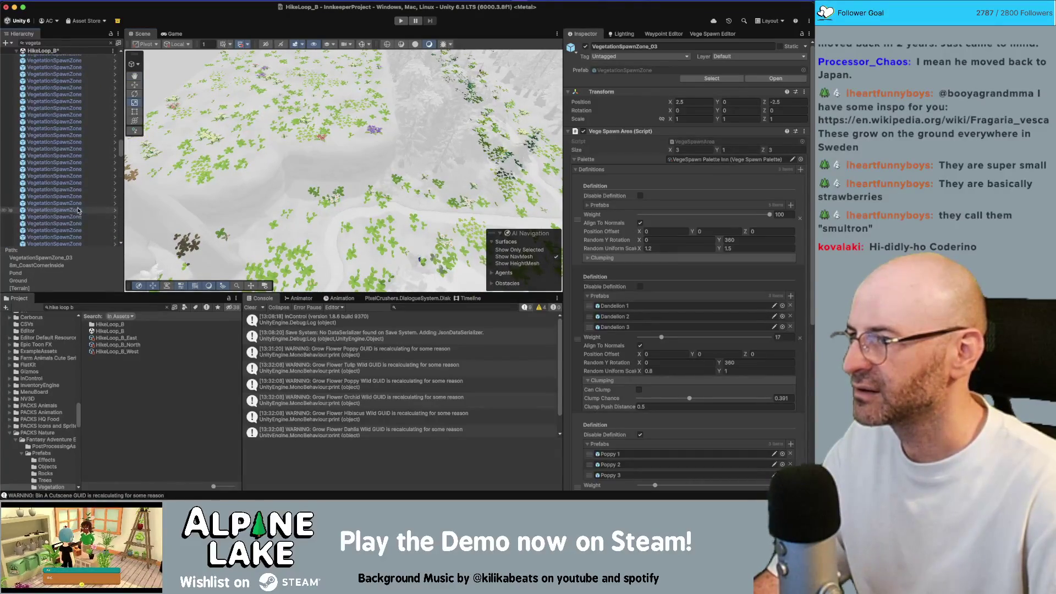
{"action": "scroll", "coordinate": [77, 202], "scroll_direction": "down", "scroll_amount": 5}
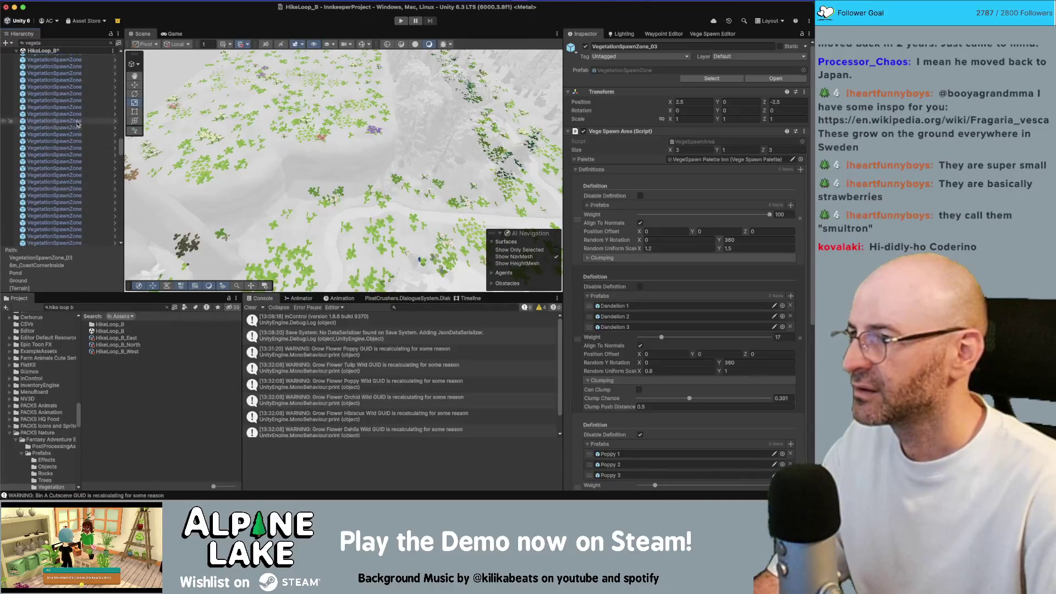
{"action": "left_click", "coordinate": [72, 126], "text": "shift"}
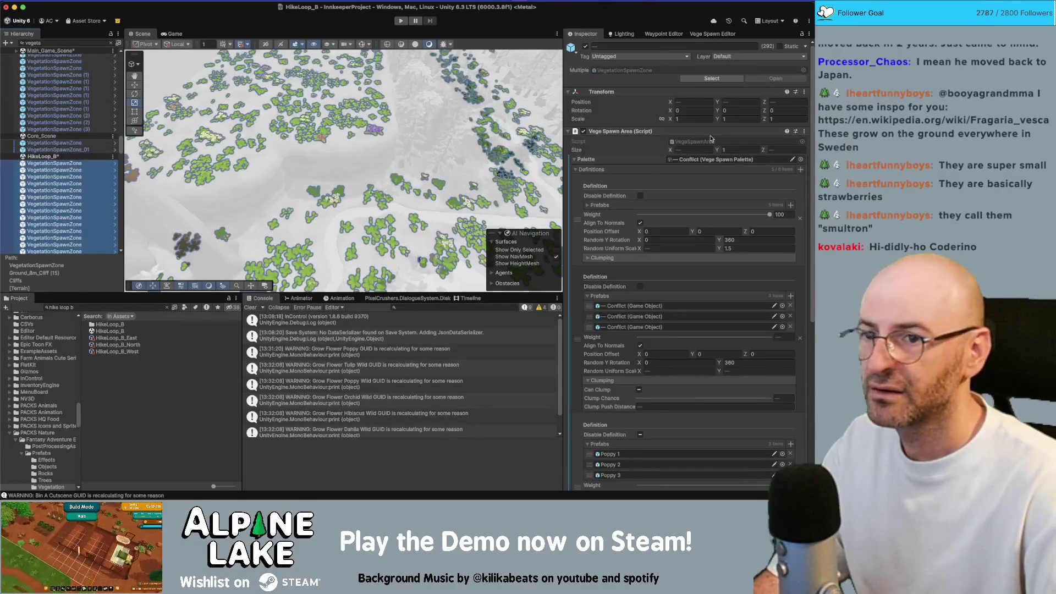
Assign Alpine Trail A to all selected zones, show the Vege Spawn Editor, and clear the search.
{"action": "left_click", "coordinate": [801, 160]}
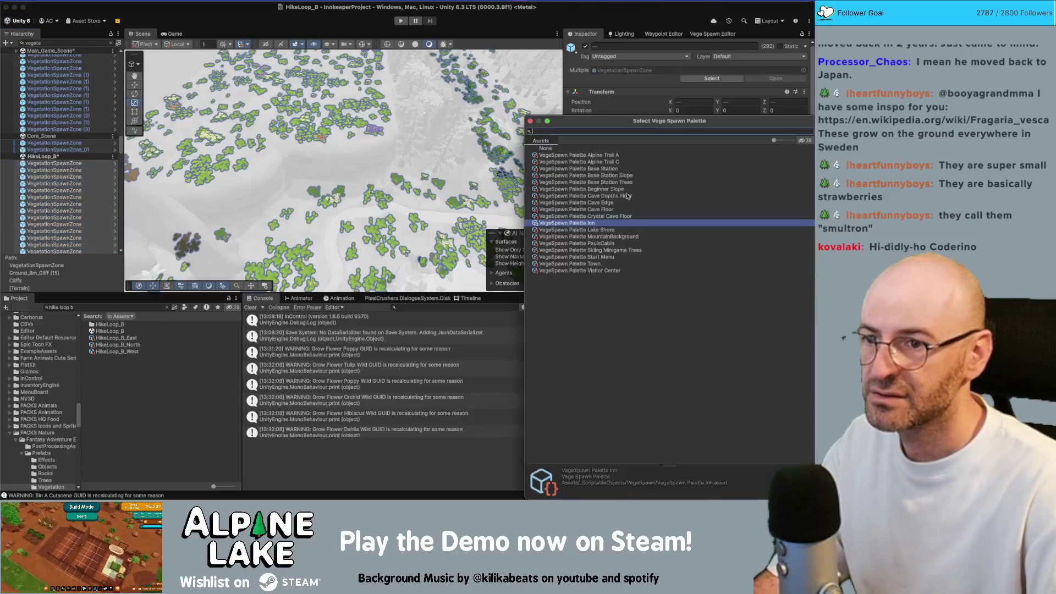
{"action": "left_click", "coordinate": [604, 156]}
{"action": "double_click", "coordinate": [599, 156]}
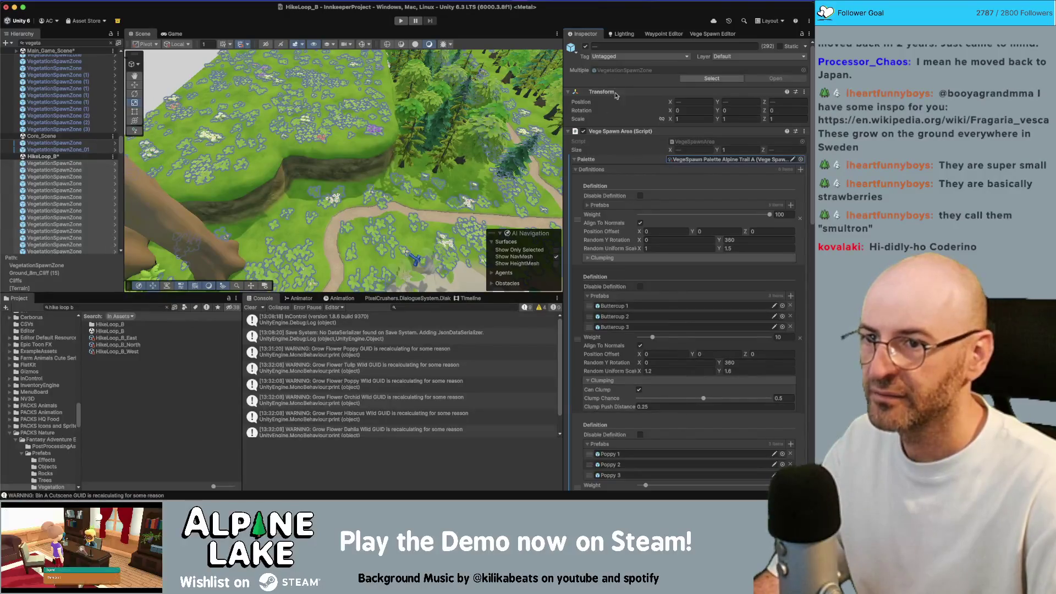
{"action": "scroll", "coordinate": [616, 95], "scroll_direction": "down", "scroll_amount": 10}
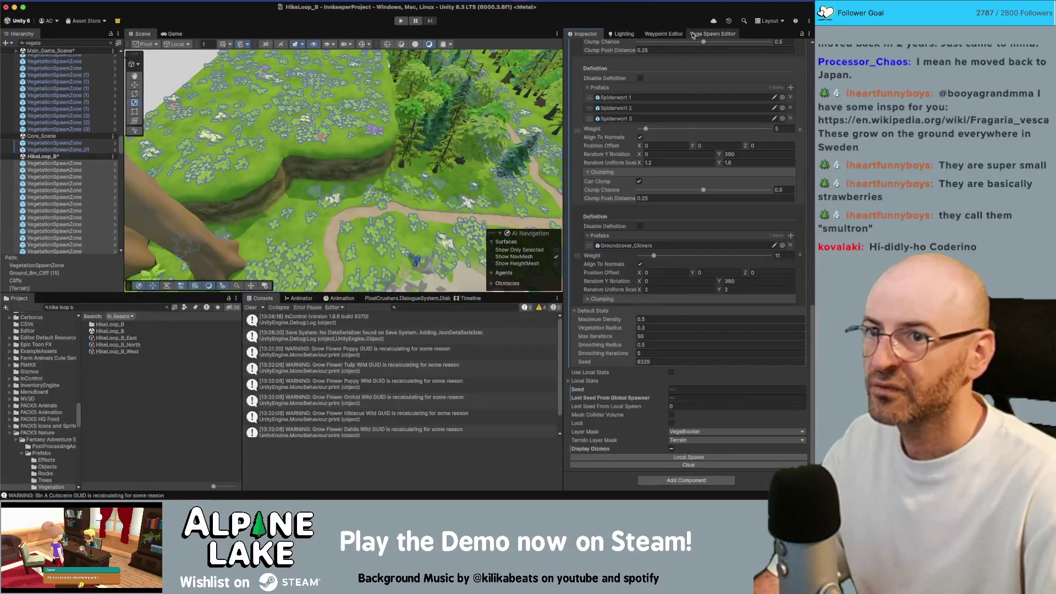
{"action": "left_click", "coordinate": [693, 35]}
{"action": "left_click", "coordinate": [111, 44]}
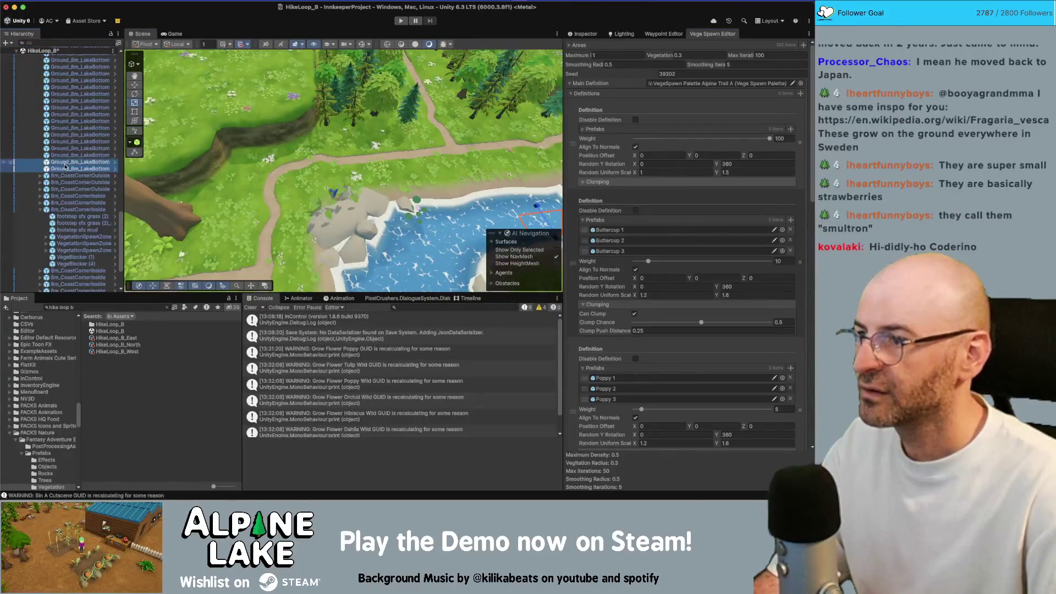
Repopulate all spawn areas with vegetation.
{"action": "scroll", "coordinate": [685, 282], "scroll_direction": "down", "scroll_amount": 5}
{"action": "scroll", "coordinate": [685, 283], "scroll_direction": "down", "scroll_amount": 5}
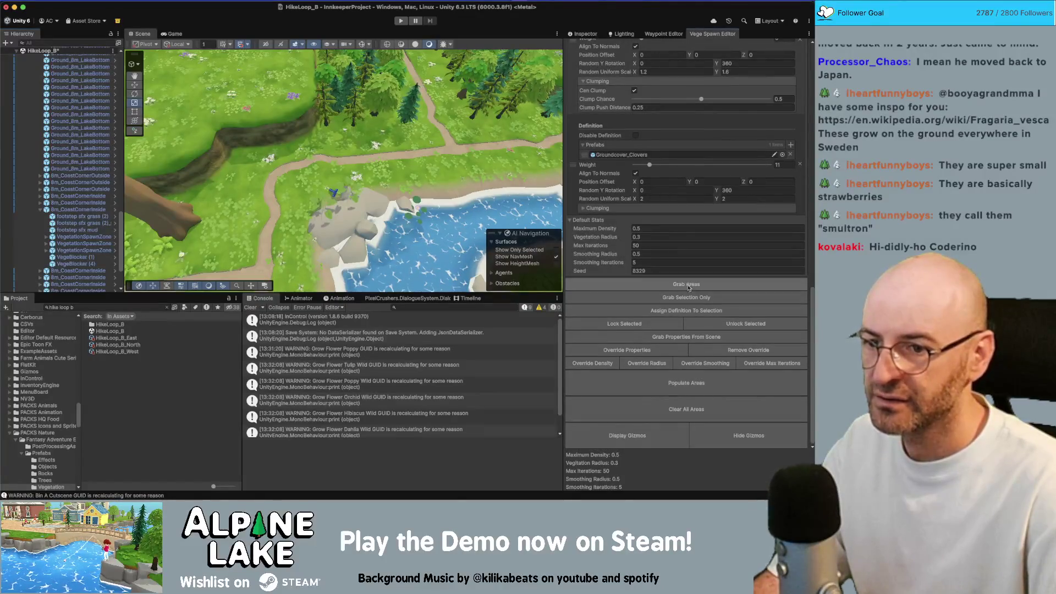
{"action": "left_click", "coordinate": [686, 382]}
Inspect the pond-edge plants and nudge one shore plant slightly down-right.
{"action": "left_click_drag", "start_coordinate": [515, 260], "coordinate": [269, 138]}
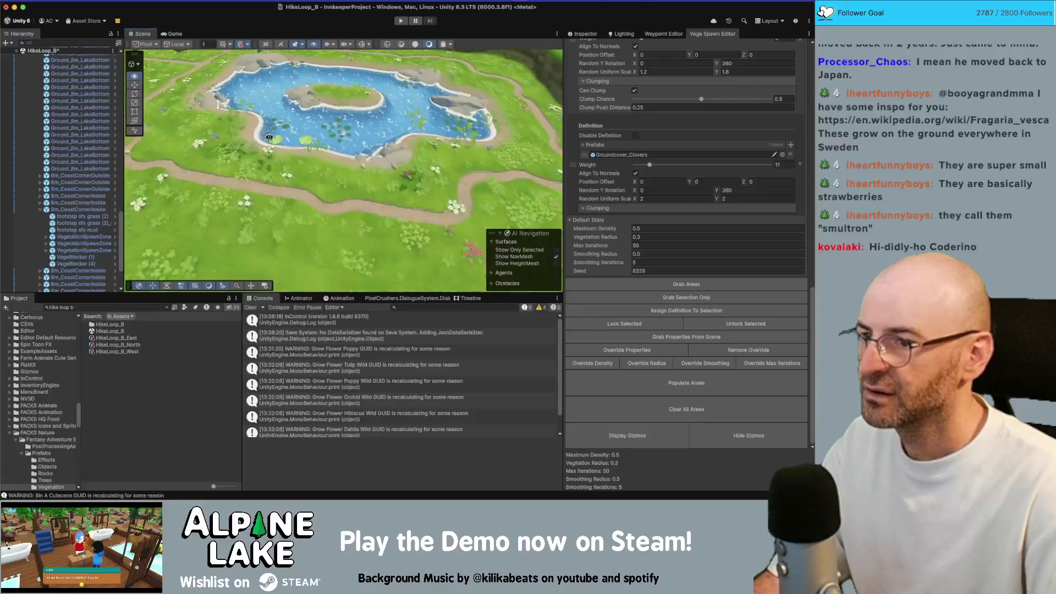
{"action": "scroll", "coordinate": [330, 154], "scroll_direction": "up", "scroll_amount": 5}
{"action": "left_click", "coordinate": [389, 161]}
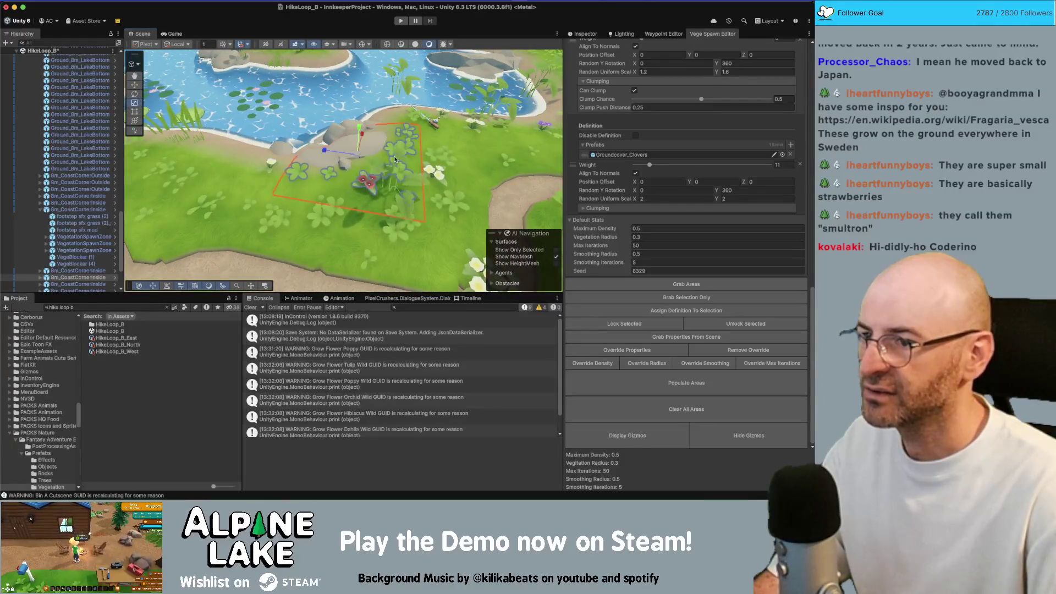
{"action": "left_click", "coordinate": [399, 174]}
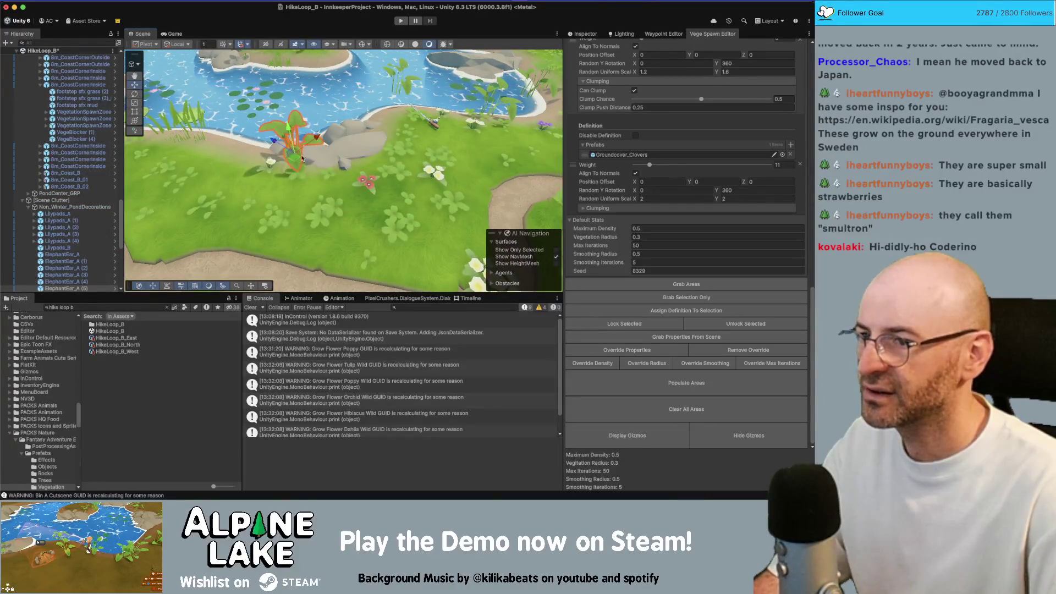
{"action": "left_click", "coordinate": [403, 84]}
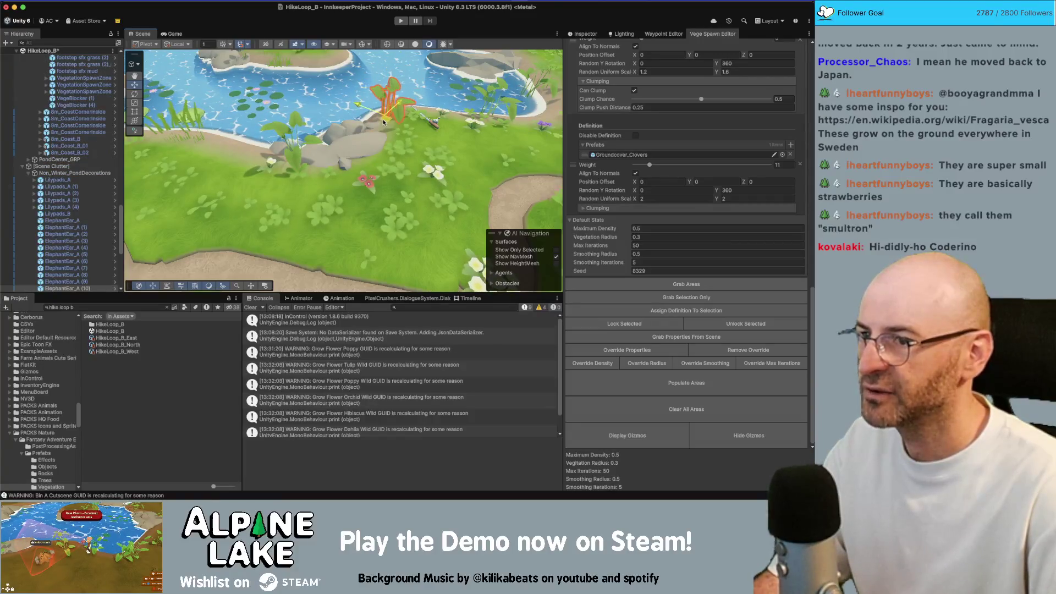
{"action": "key", "text": "f"}
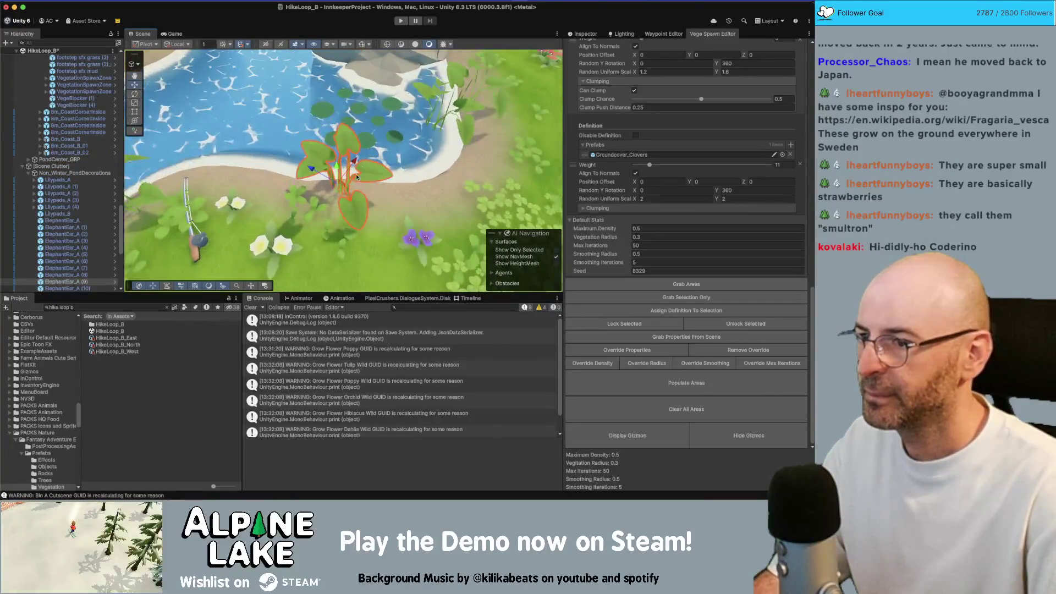
{"action": "left_click", "coordinate": [458, 116]}
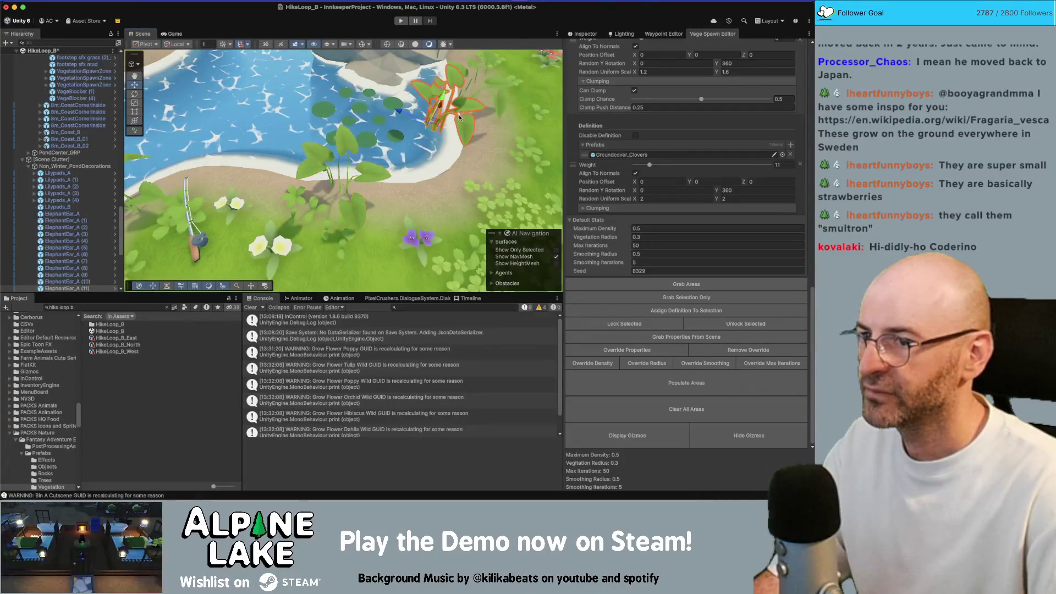
{"action": "mouse_move", "coordinate": [421, 128]}
{"action": "left_mouse_down"}
{"action": "mouse_move", "coordinate": [452, 160]}
{"action": "mouse_move", "coordinate": [415, 138]}
{"action": "mouse_move", "coordinate": [288, 133]}
{"action": "mouse_move", "coordinate": [341, 108]}
{"action": "left_mouse_up"}
{"action": "scroll", "coordinate": [352, 104], "scroll_direction": "up", "scroll_amount": 5}
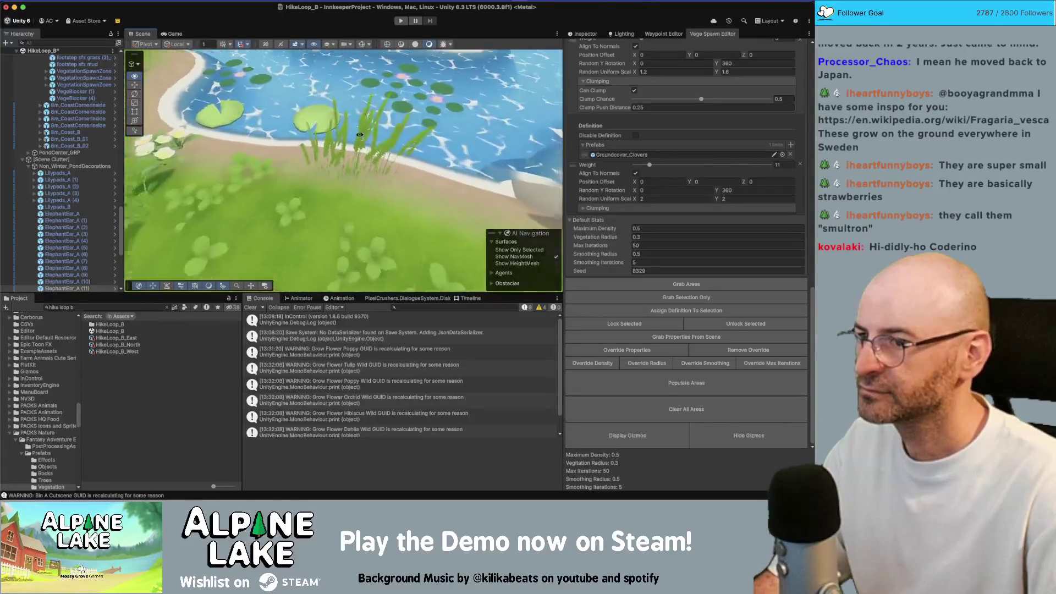
{"action": "left_click", "coordinate": [359, 99]}
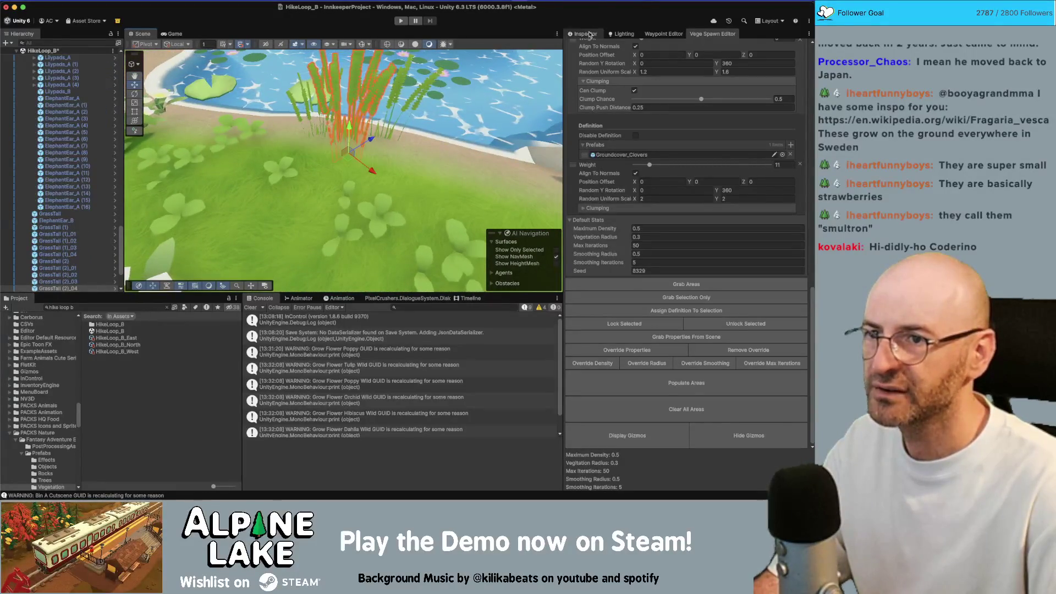
Inspect the reed clump and the ElephantEar_A and ElephantEar_A (16) plants.
{"action": "left_click", "coordinate": [586, 34]}
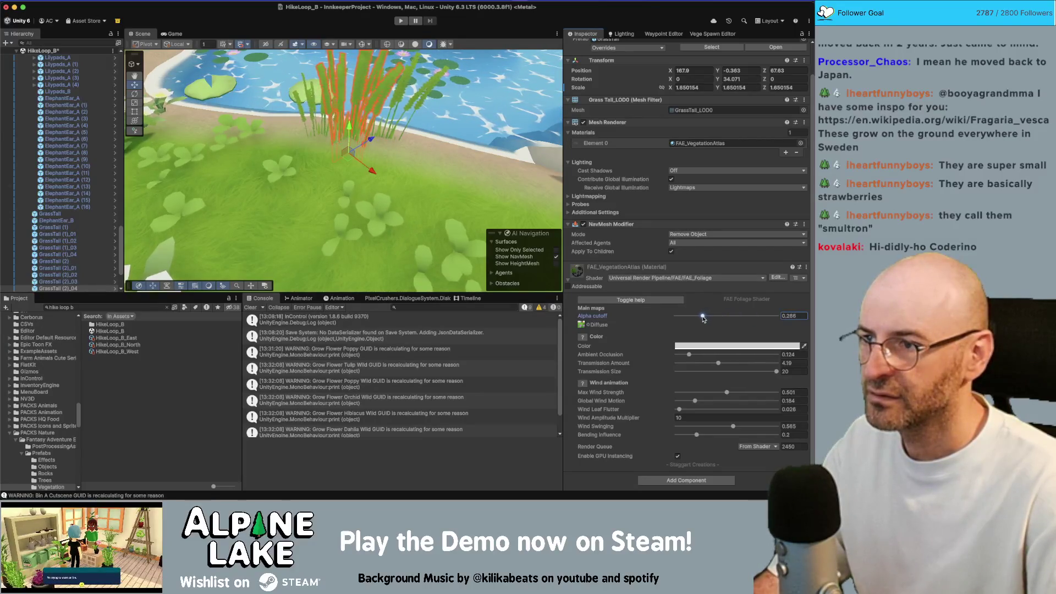
{"action": "mouse_move", "coordinate": [385, 165]}
{"action": "left_mouse_down"}
{"action": "mouse_move", "coordinate": [397, 145]}
{"action": "mouse_move", "coordinate": [419, 178]}
{"action": "mouse_move", "coordinate": [264, 131]}
{"action": "left_mouse_up"}
{"action": "left_click", "coordinate": [264, 131]}
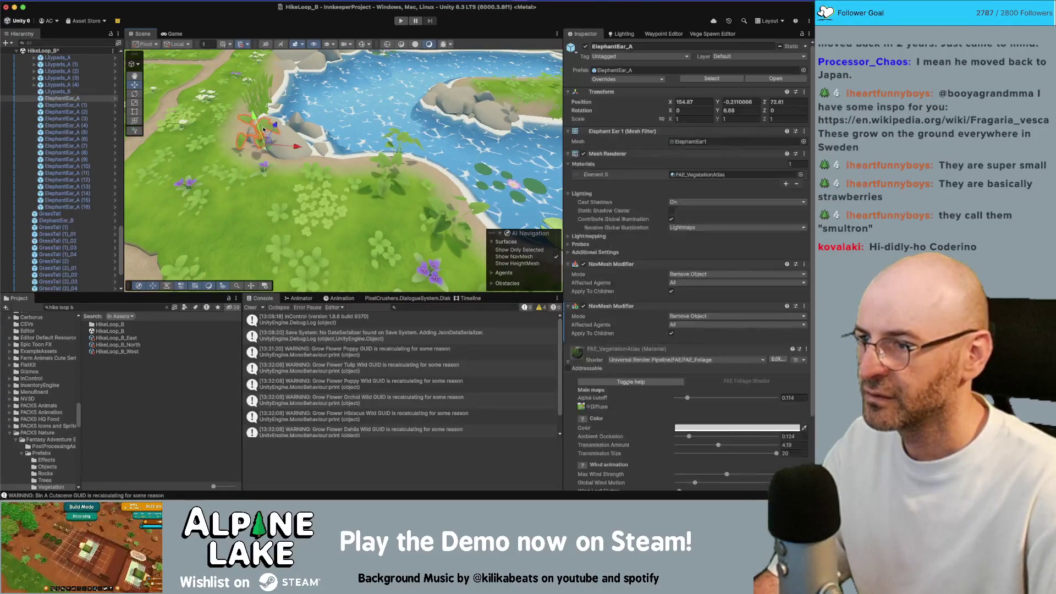
{"action": "key", "text": "f"}
{"action": "left_click_drag", "start_coordinate": [393, 131], "coordinate": [394, 192]}
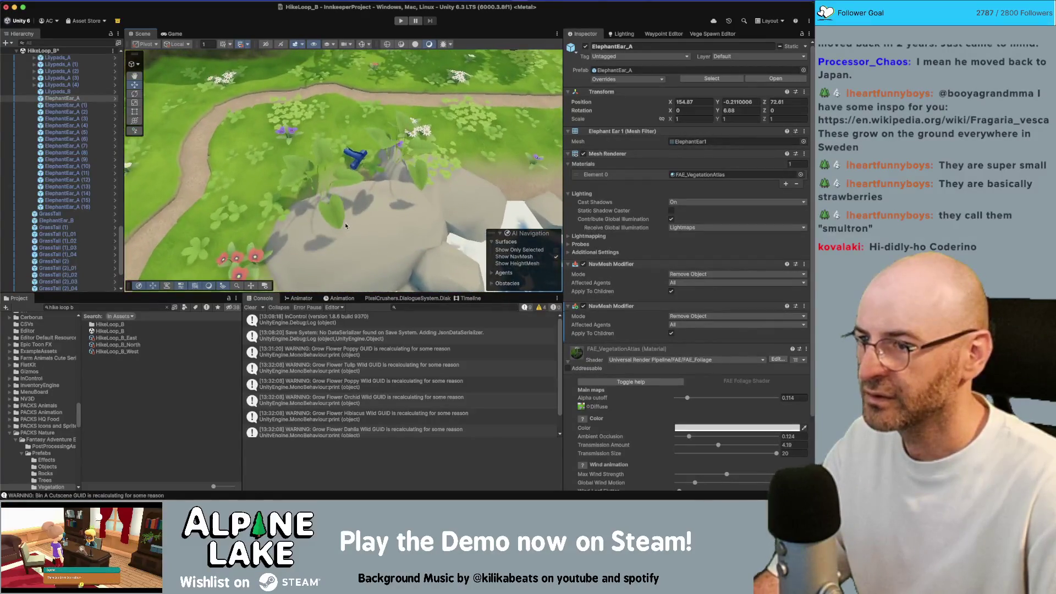
{"action": "left_click", "coordinate": [340, 201]}
Select the GrassTall (2)_02 reeds and orbit the pond around them.
{"action": "mouse_move", "coordinate": [264, 241]}
{"action": "left_mouse_down"}
{"action": "mouse_move", "coordinate": [314, 153]}
{"action": "mouse_move", "coordinate": [299, 167]}
{"action": "left_mouse_up"}
{"action": "left_click", "coordinate": [326, 129]}
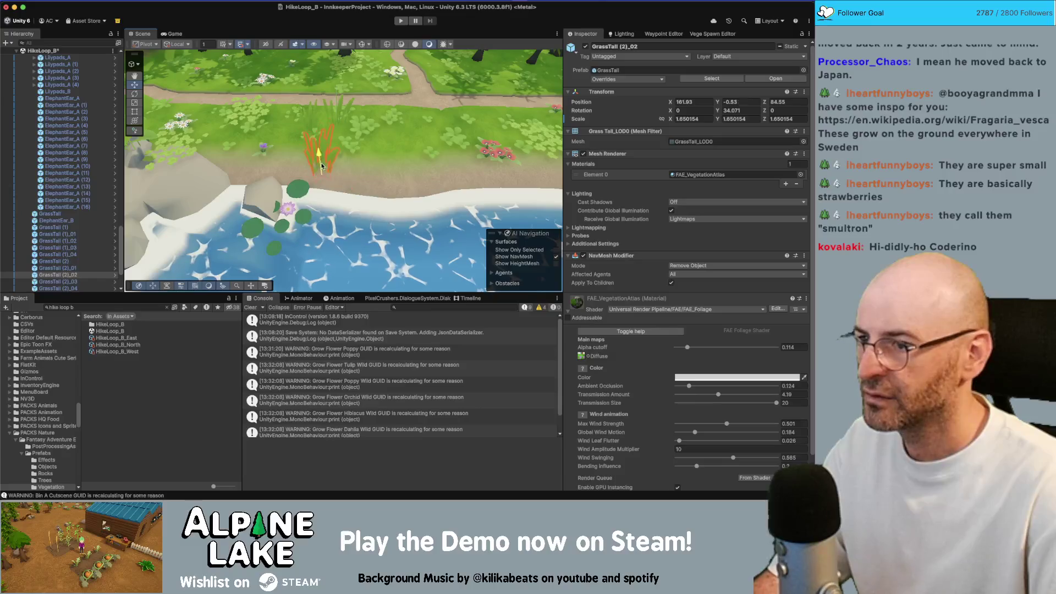
{"action": "scroll", "coordinate": [384, 165], "scroll_direction": "down", "scroll_amount": 10}
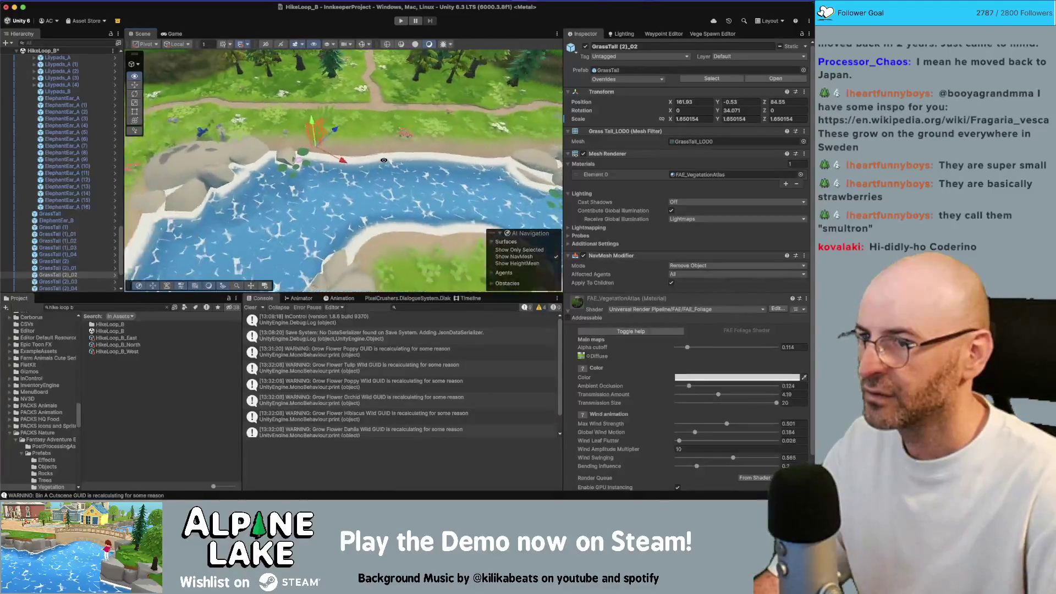
{"action": "left_click_drag", "start_coordinate": [384, 163], "coordinate": [180, 146]}
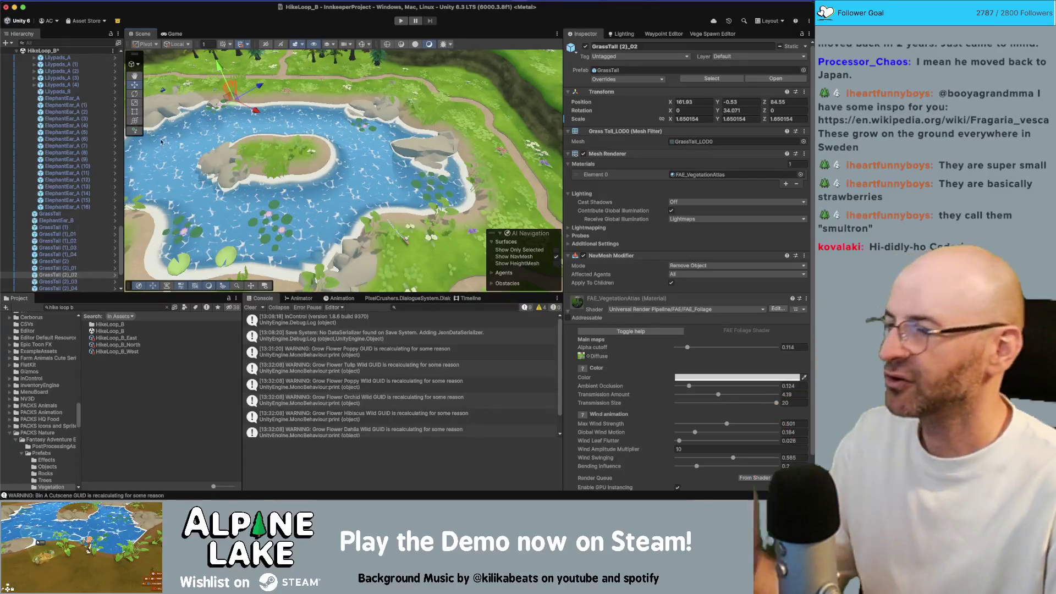
{"action": "mouse_move", "coordinate": [275, 152]}
{"action": "left_mouse_down"}
{"action": "mouse_move", "coordinate": [276, 162]}
{"action": "mouse_move", "coordinate": [215, 137]}
{"action": "left_mouse_up"}
{"action": "scroll", "coordinate": [215, 137], "scroll_direction": "up", "scroll_amount": 5}
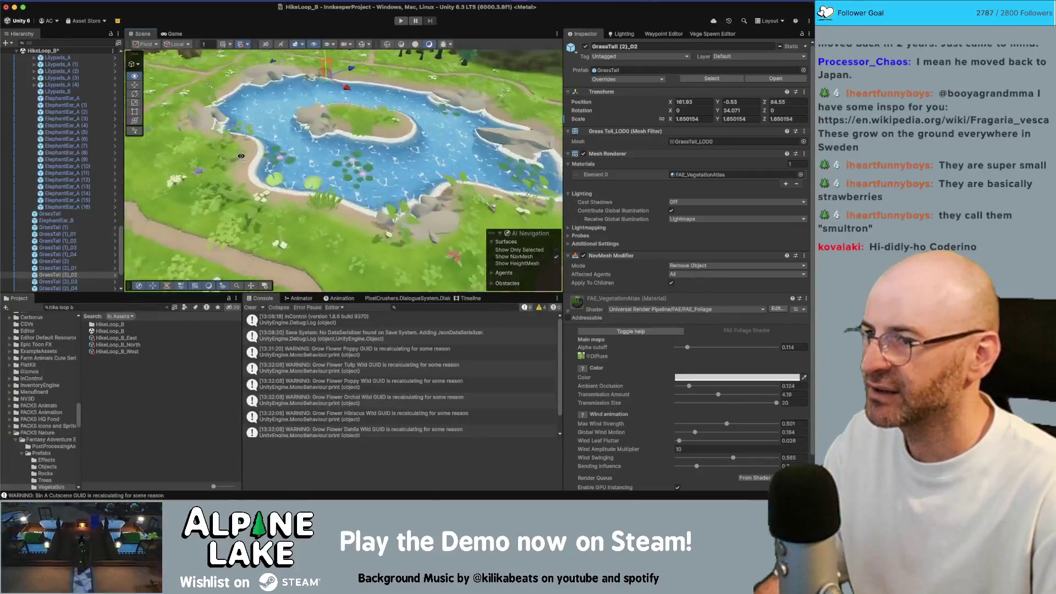
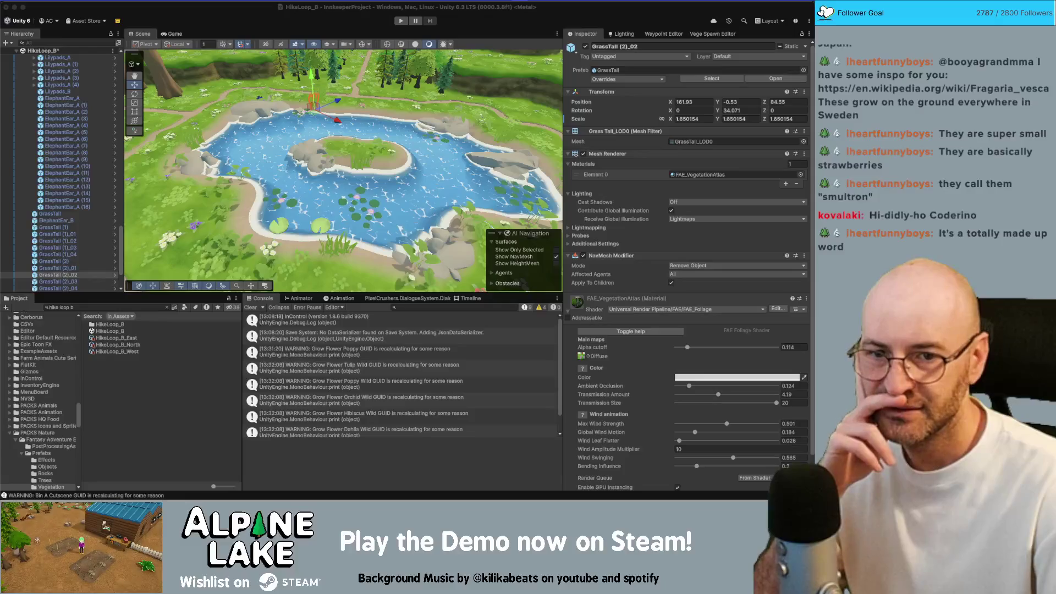
Frame the curved rock pile by the pond and inspect its material's specular colour.
{"action": "left_click_drag", "start_coordinate": [330, 116], "coordinate": [263, 112]}
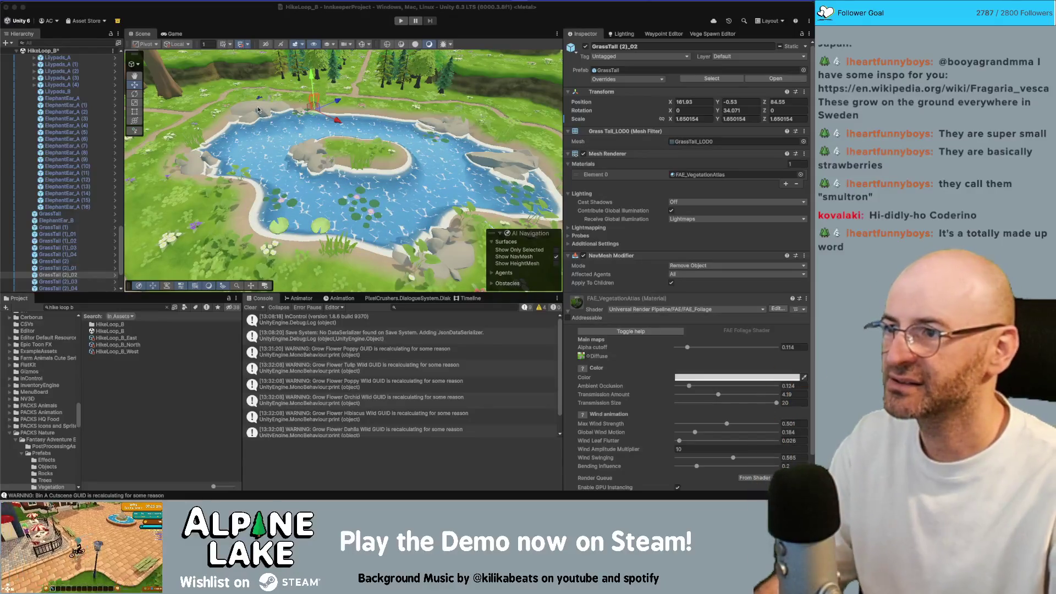
{"action": "left_click", "coordinate": [262, 111]}
{"action": "key", "text": "f"}
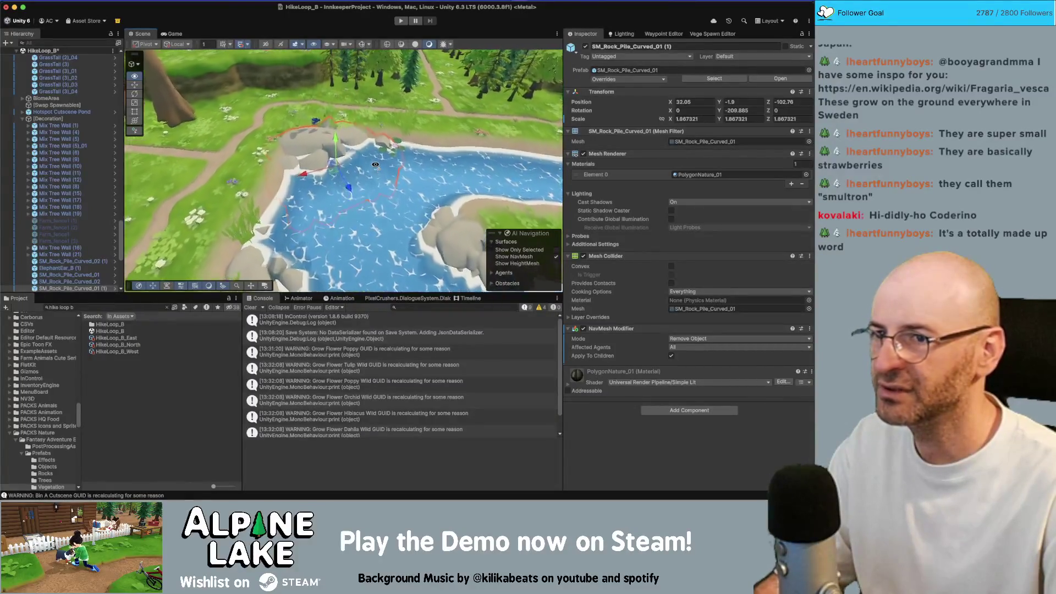
{"action": "left_click", "coordinate": [587, 388]}
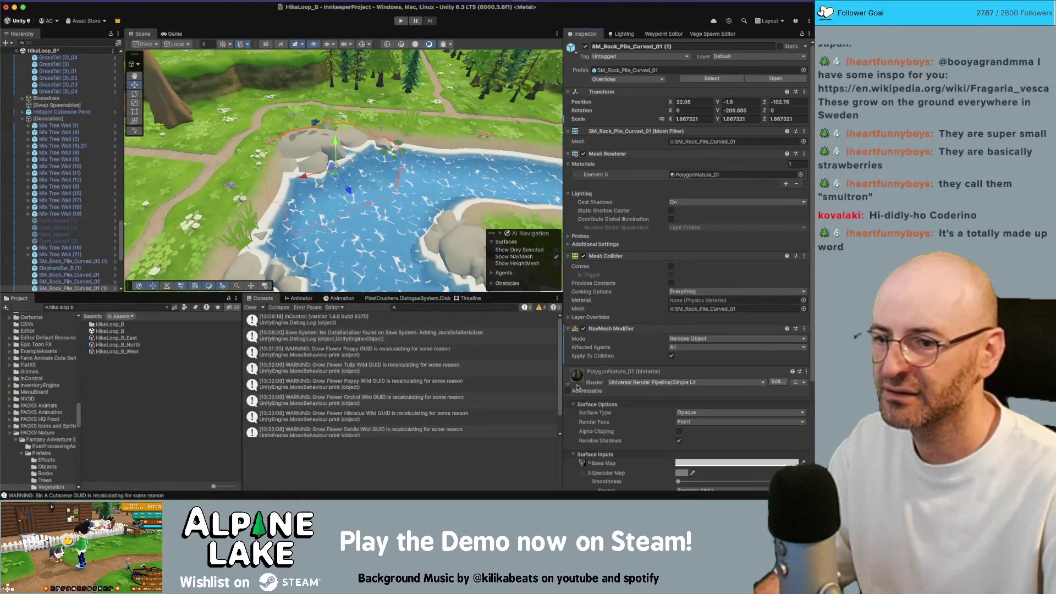
{"action": "scroll", "coordinate": [634, 384], "scroll_direction": "down", "scroll_amount": 1}
{"action": "scroll", "coordinate": [642, 379], "scroll_direction": "down", "scroll_amount": 1}
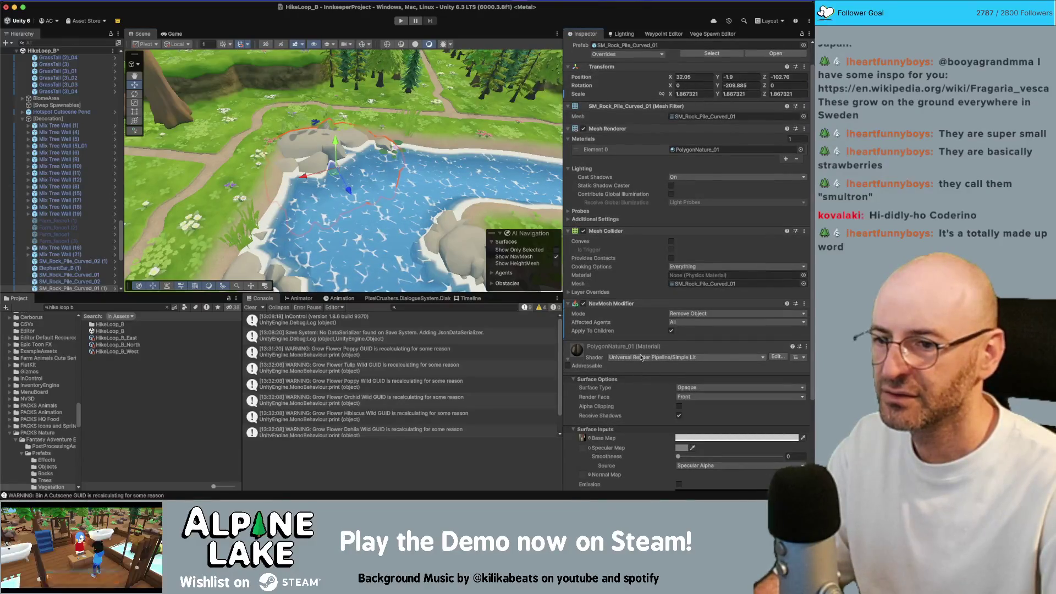
{"action": "scroll", "coordinate": [648, 358], "scroll_direction": "down", "scroll_amount": 1}
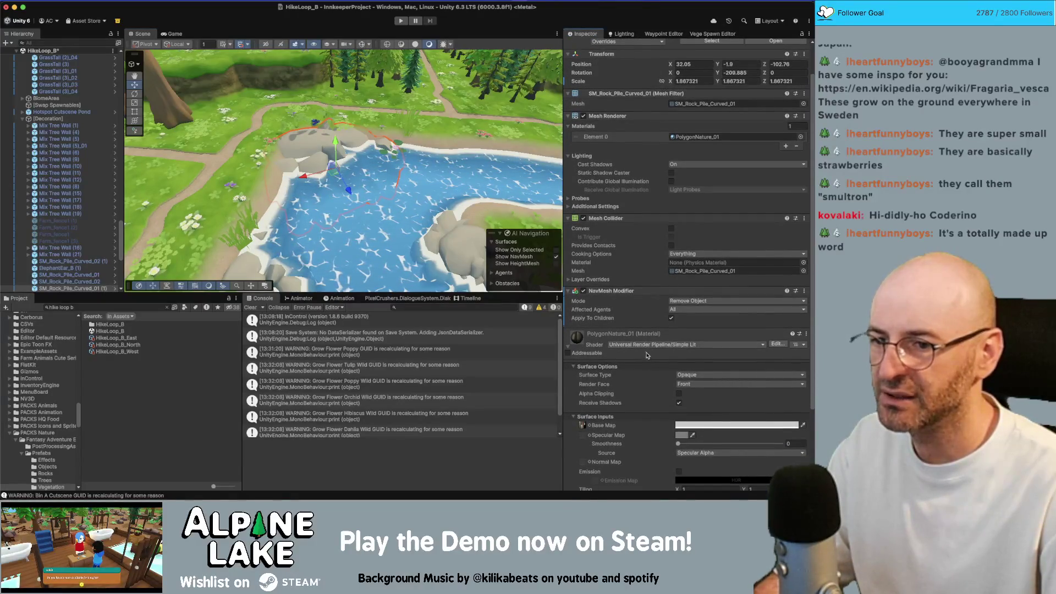
{"action": "scroll", "coordinate": [647, 355], "scroll_direction": "down", "scroll_amount": 2}
{"action": "left_click", "coordinate": [680, 416]}
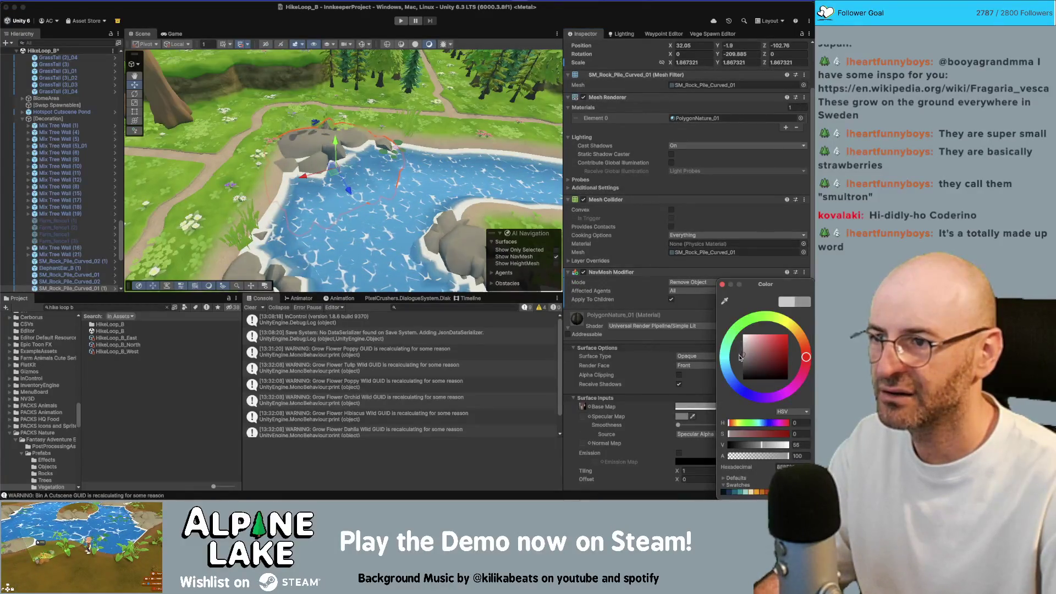
{"action": "left_click_drag", "start_coordinate": [380, 215], "coordinate": [368, 204]}
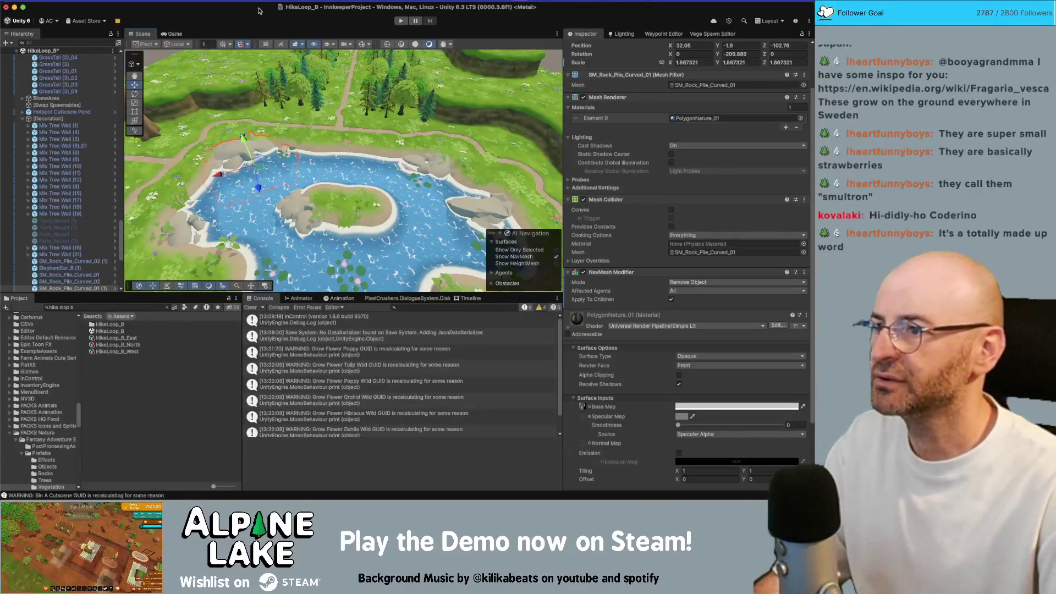
Save HikeLoop_B, remove it from the Hierarchy, and search the Project for 'hop c'.
{"action": "left_click_drag", "start_coordinate": [308, 144], "coordinate": [306, 134]}
{"action": "scroll", "coordinate": [306, 134], "scroll_direction": "down", "scroll_amount": 10}
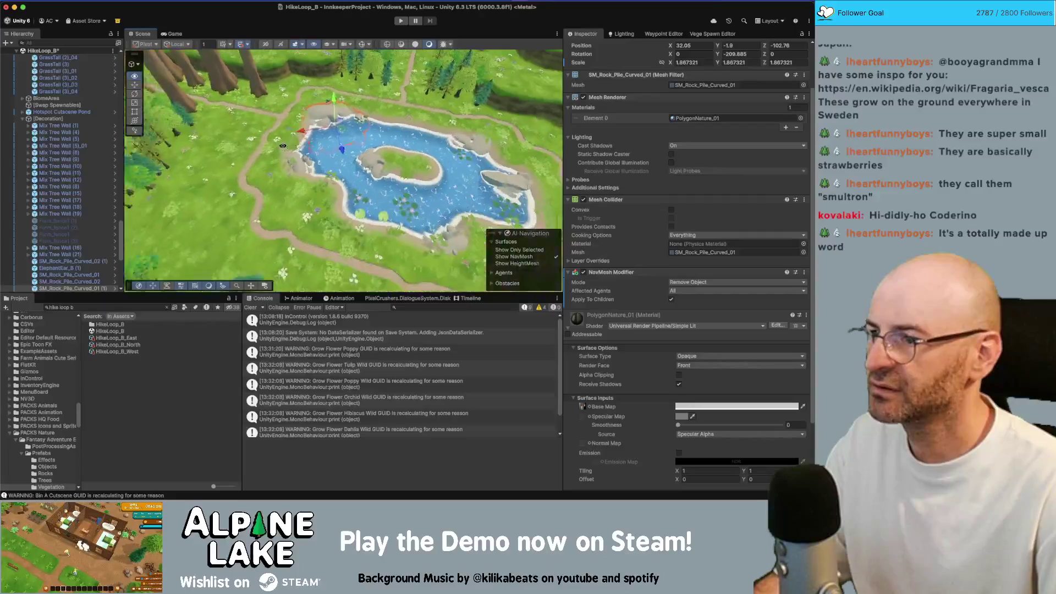
{"action": "scroll", "coordinate": [307, 155], "scroll_direction": "up", "scroll_amount": 6}
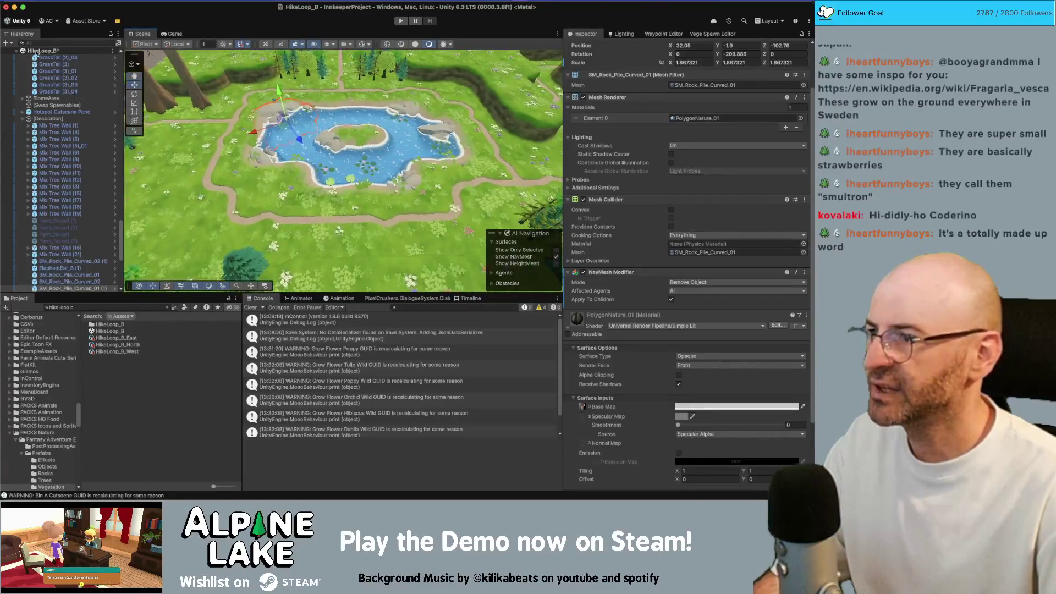
{"action": "key", "text": "super+s"}
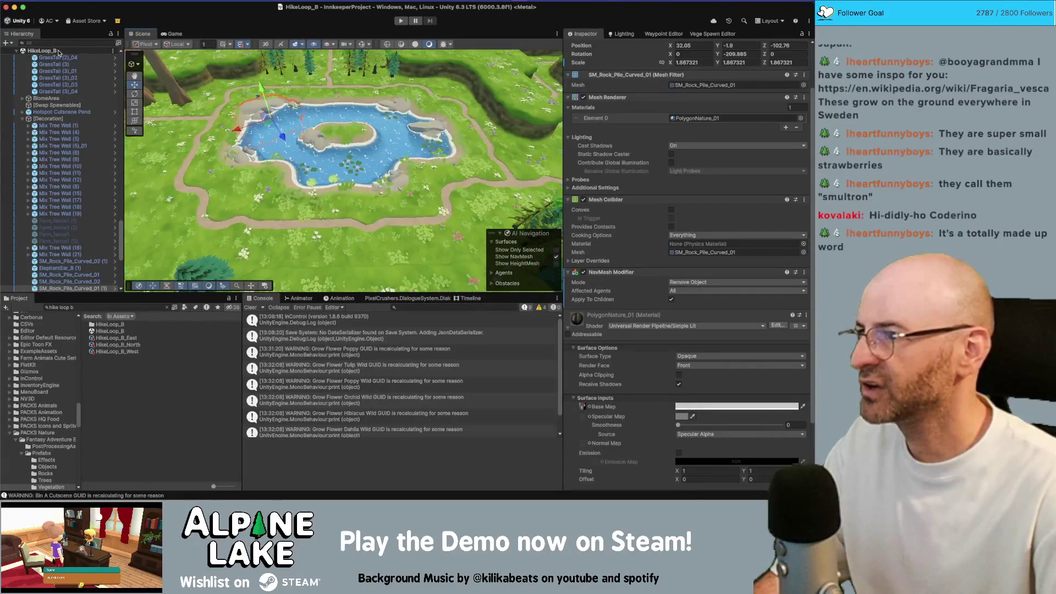
{"action": "right_click", "coordinate": [61, 52]}
{"action": "left_click", "coordinate": [88, 119]}
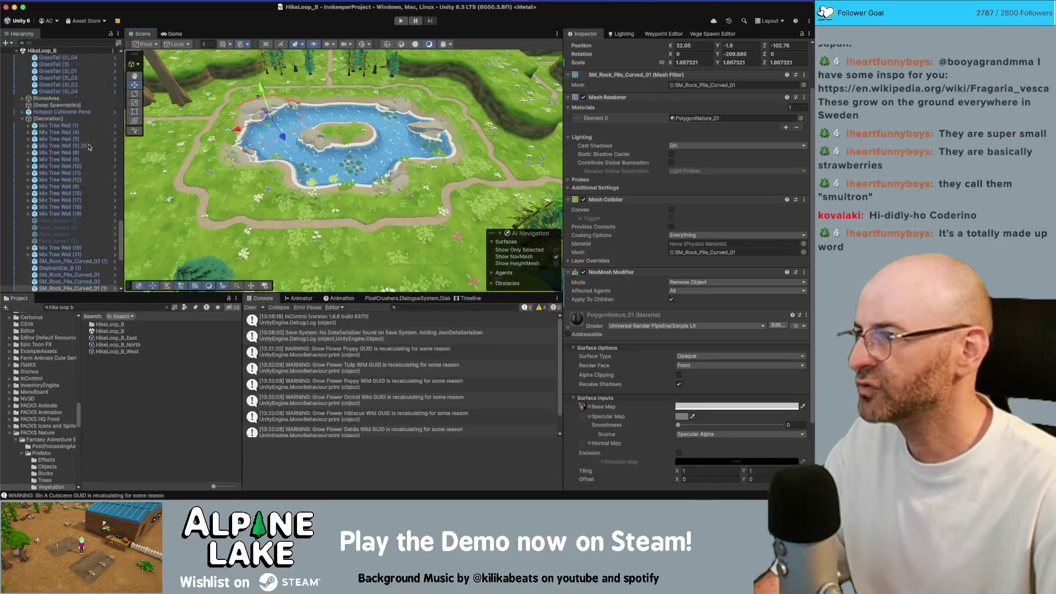
{"action": "left_click", "coordinate": [84, 306]}
{"action": "type", "text": "h"}
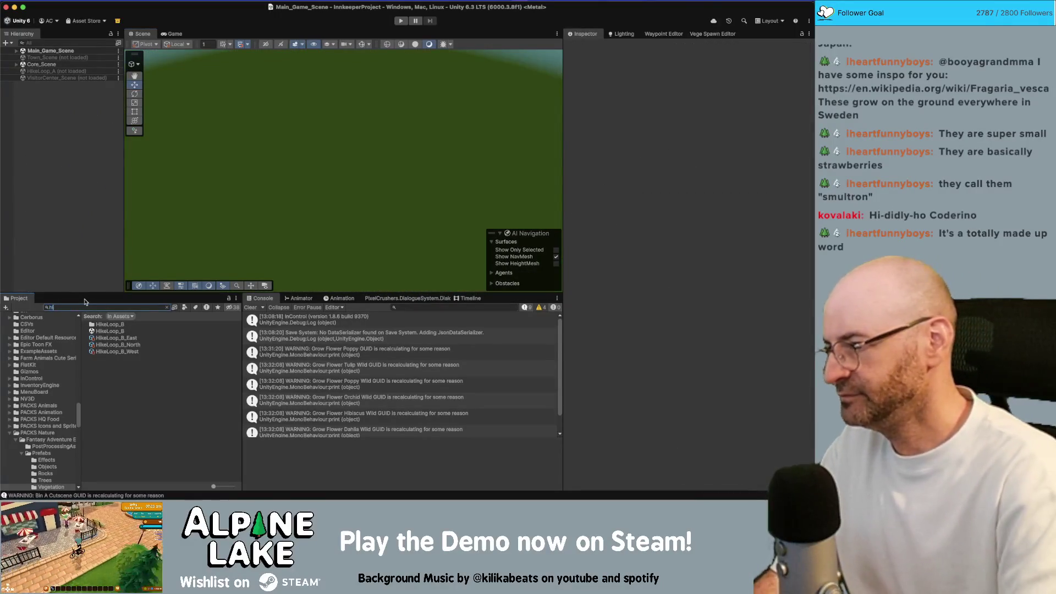
{"action": "type", "text": "op c"}
Drag HikeLoop_C into the Hierarchy and set it as the active scene.
{"action": "key", "text": "Down"}
{"action": "key", "text": "Down"}
{"action": "key", "text": "Down"}
{"action": "left_click_drag", "start_coordinate": [110, 337], "coordinate": [50, 95]}
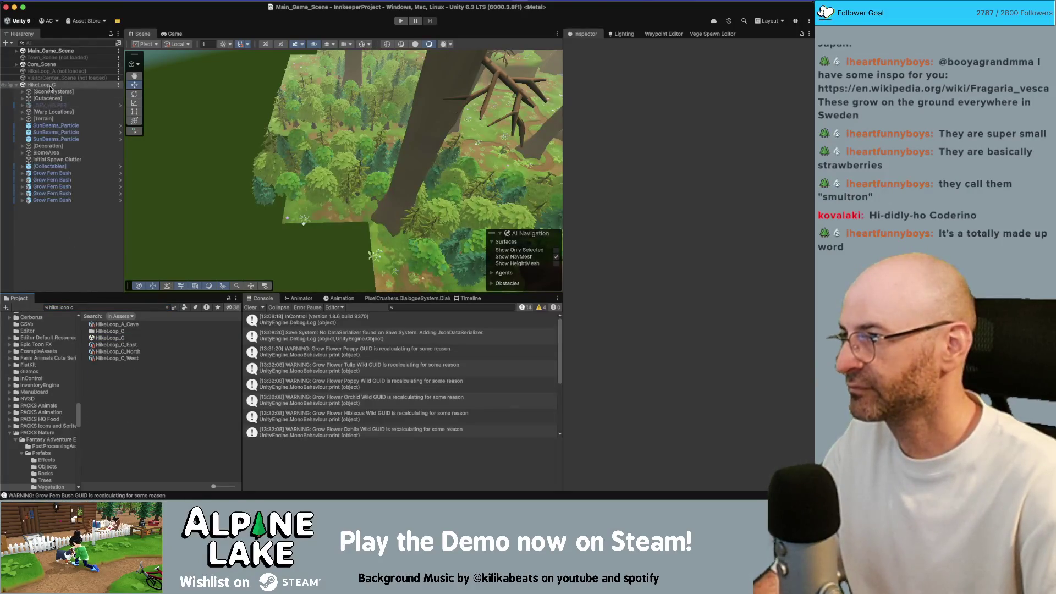
{"action": "right_click", "coordinate": [50, 88]}
{"action": "left_click", "coordinate": [77, 95]}
{"action": "mouse_move", "coordinate": [450, 165]}
{"action": "left_mouse_down"}
{"action": "mouse_move", "coordinate": [504, 176]}
{"action": "mouse_move", "coordinate": [385, 169]}
{"action": "left_mouse_up"}
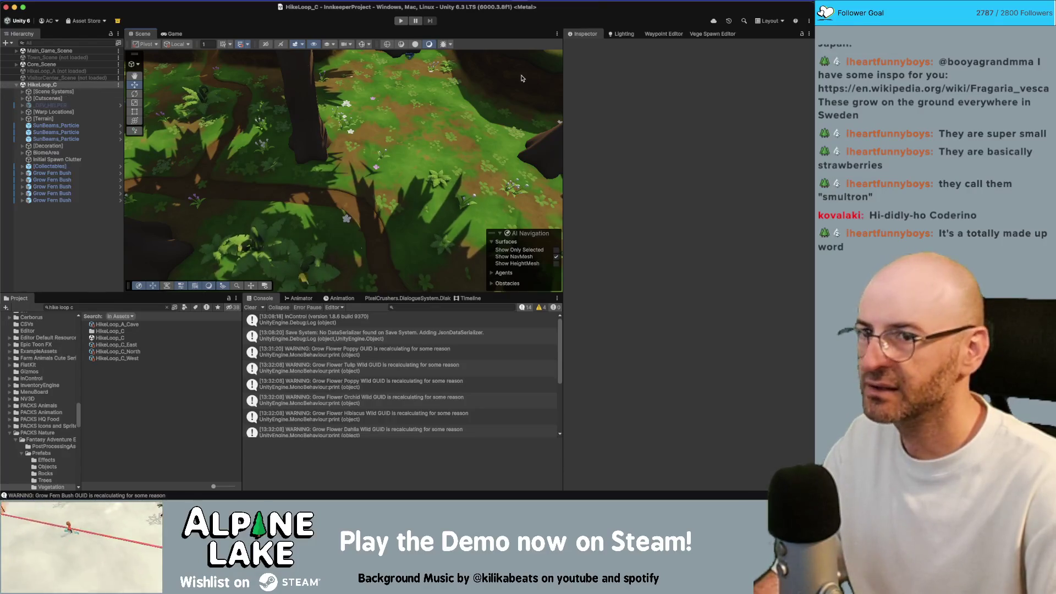
{"action": "left_click", "coordinate": [688, 34]}
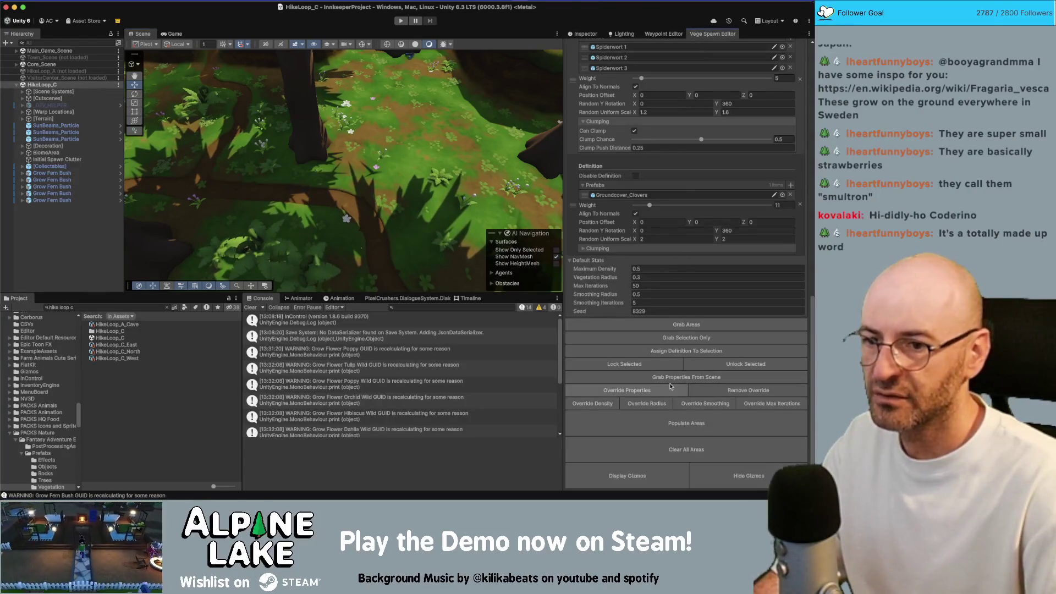
Grab HikeLoop_C's vegetation areas into the Vege Spawn Editor and ping the Flowers_Lavender_1 prefab.
{"action": "left_click", "coordinate": [687, 326]}
{"action": "scroll", "coordinate": [621, 228], "scroll_direction": "up", "scroll_amount": 3}
{"action": "scroll", "coordinate": [621, 227], "scroll_direction": "up", "scroll_amount": 2}
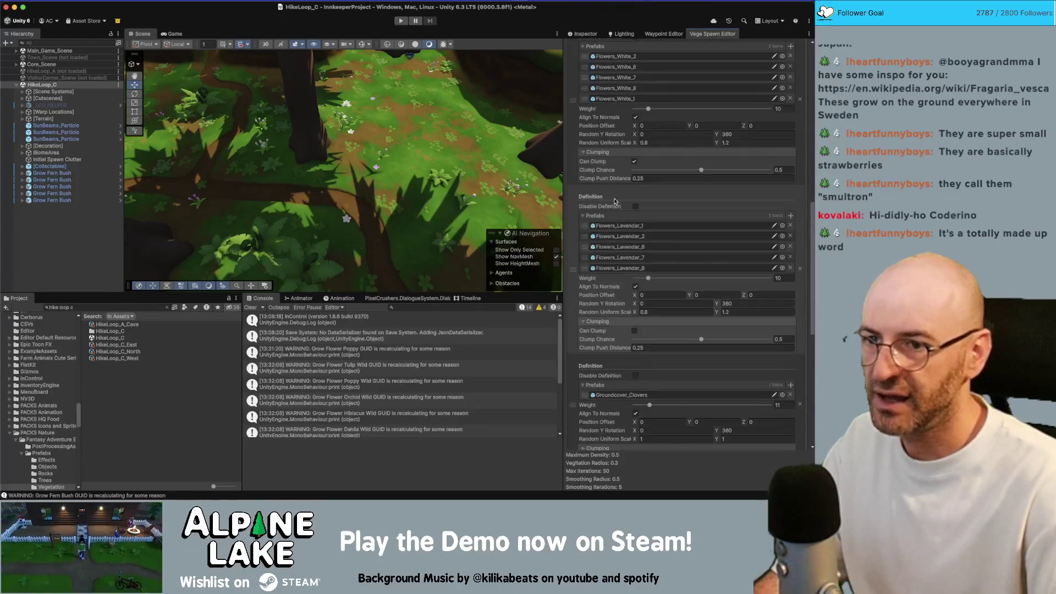
{"action": "left_click", "coordinate": [614, 229]}
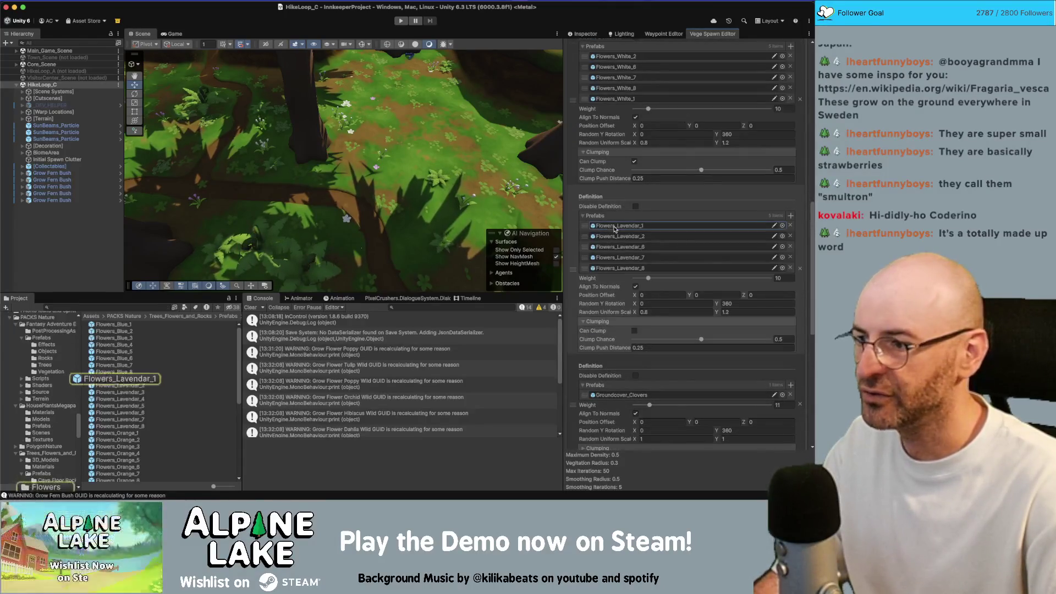
{"action": "left_click", "coordinate": [154, 373]}
{"action": "left_click", "coordinate": [154, 377]}
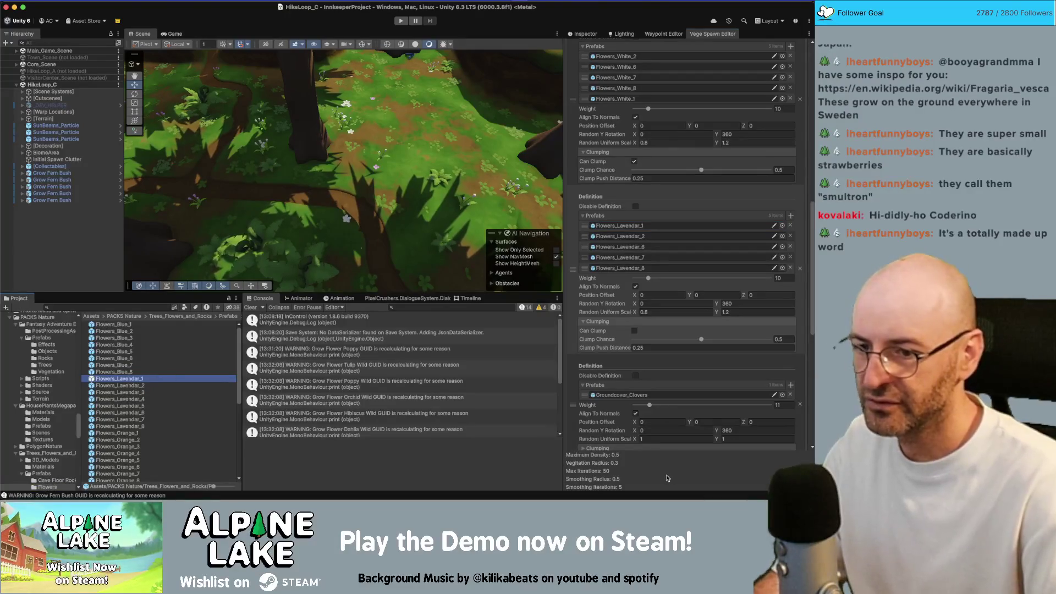
{"action": "left_click", "coordinate": [585, 34]}
Compare the Flowers_Lavender_1, _2 and _3 prefab previews from a top view.
{"action": "left_click", "coordinate": [165, 386]}
{"action": "left_click_drag", "start_coordinate": [585, 434], "coordinate": [632, 465]}
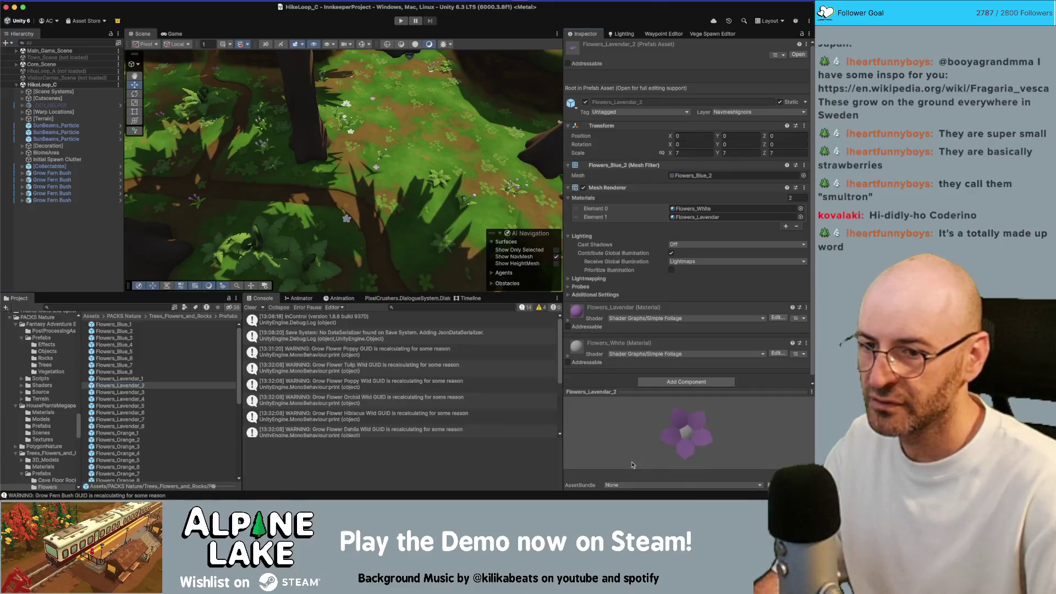
{"action": "left_click", "coordinate": [182, 380]}
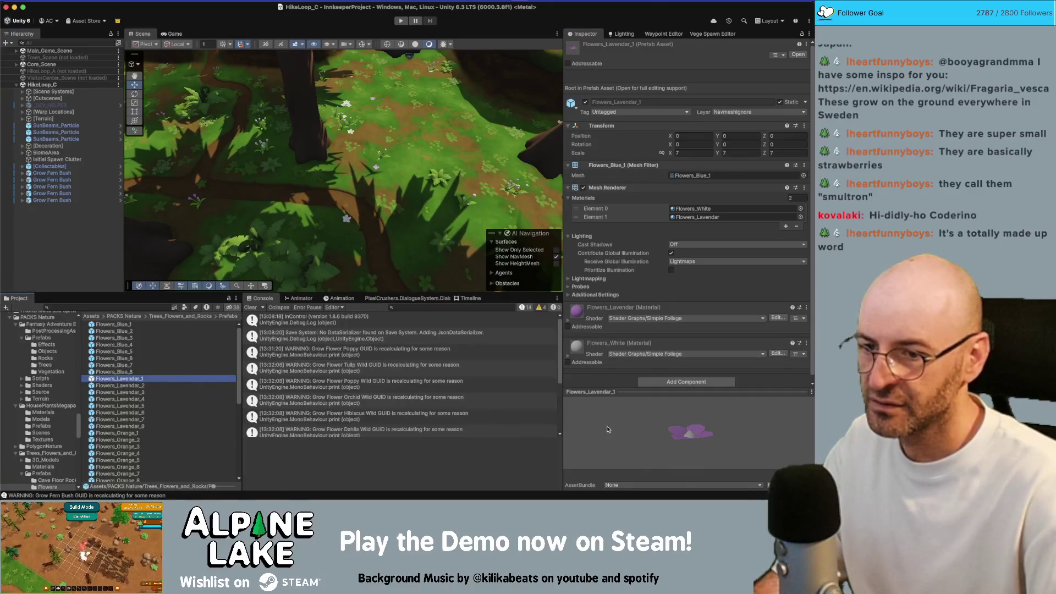
{"action": "left_click_drag", "start_coordinate": [608, 428], "coordinate": [644, 449]}
{"action": "left_click", "coordinate": [172, 386]}
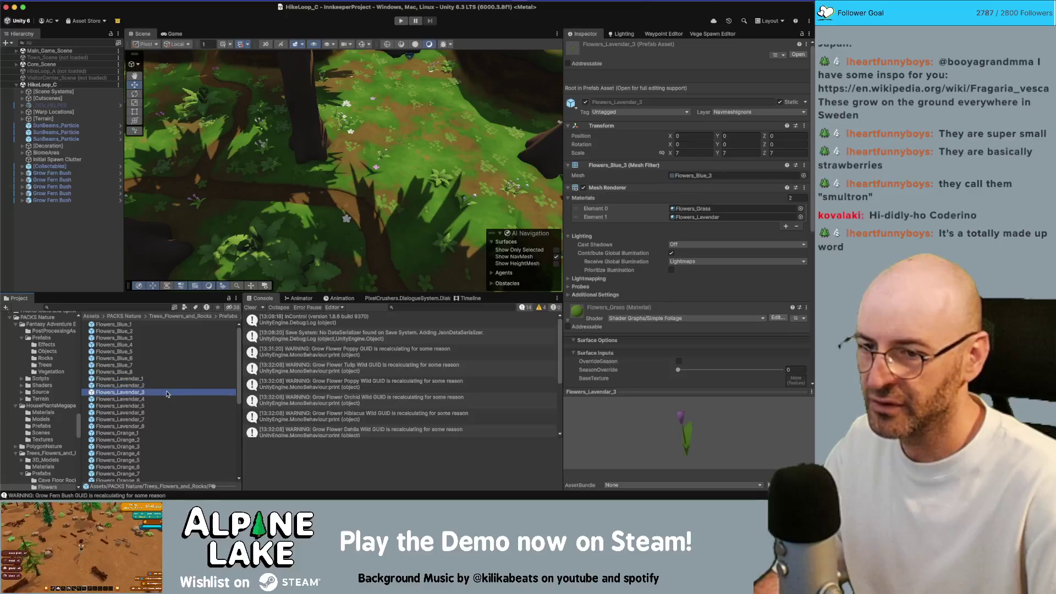
{"action": "left_click", "coordinate": [168, 380]}
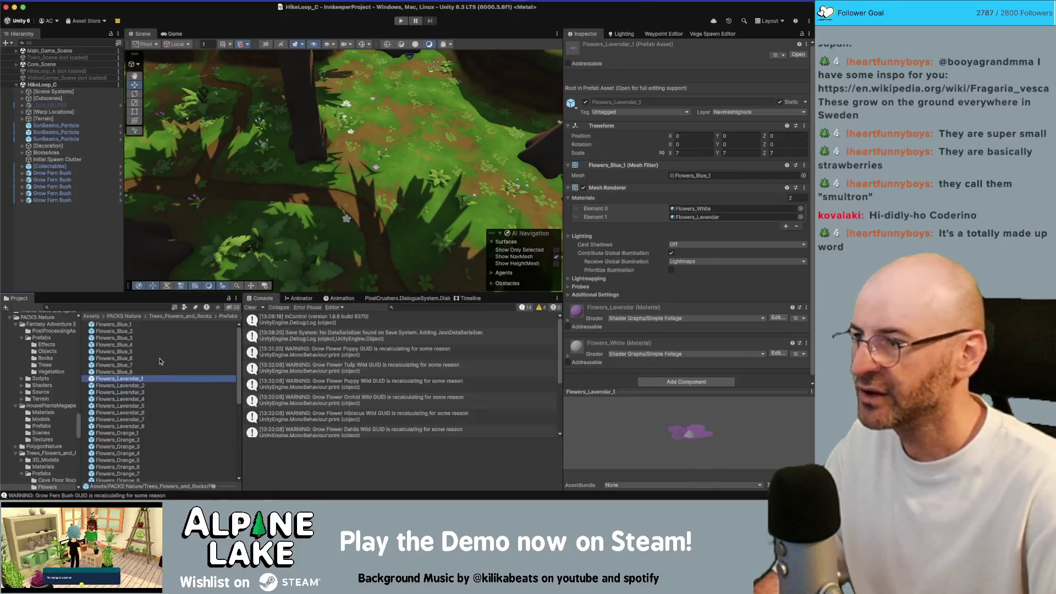
{"action": "left_click", "coordinate": [169, 379], "text": "super"}
Browse the scene's Hierarchy objects, then pick a replacement for the third lavender prefab.
{"action": "left_click", "coordinate": [79, 92]}
{"action": "key", "text": "Down"}
{"action": "key", "text": "Down"}
{"action": "key", "text": "Down"}
{"action": "key", "text": "Up"}
{"action": "key", "text": "Up"}
{"action": "key", "text": "Up"}
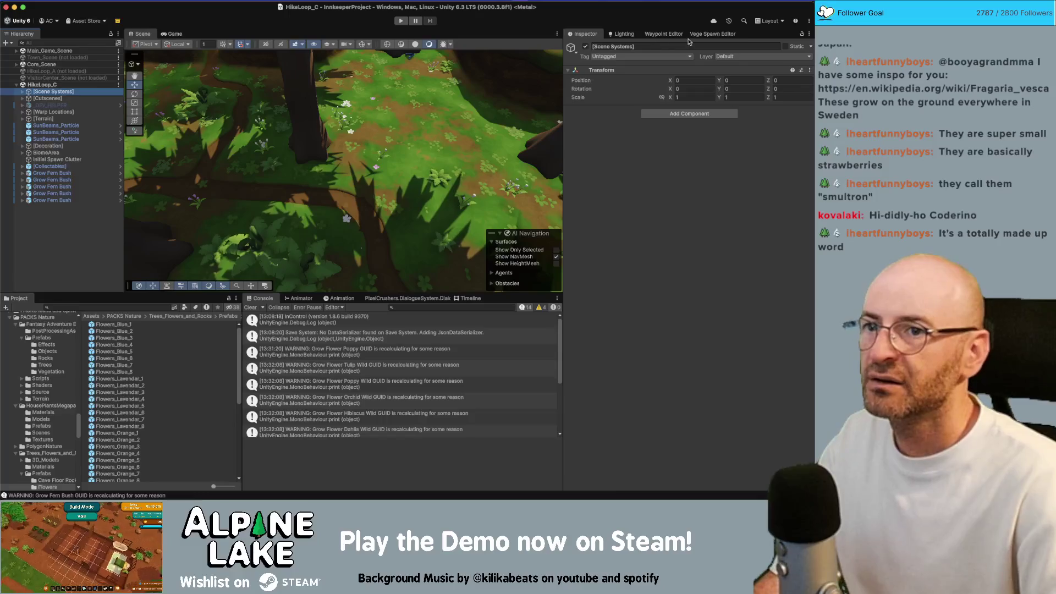
{"action": "left_click", "coordinate": [712, 34]}
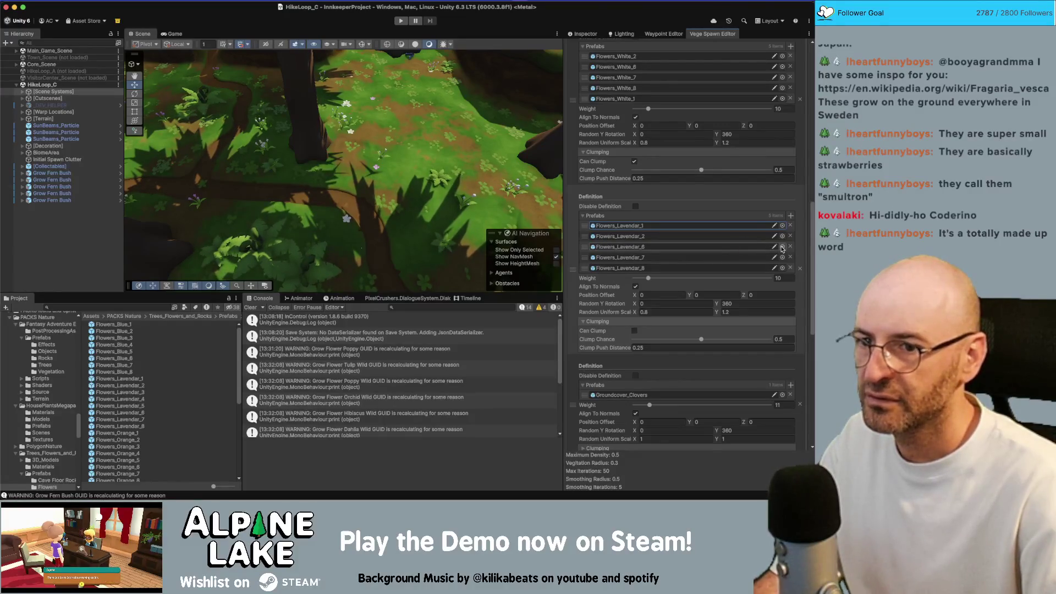
{"action": "left_click", "coordinate": [782, 247]}
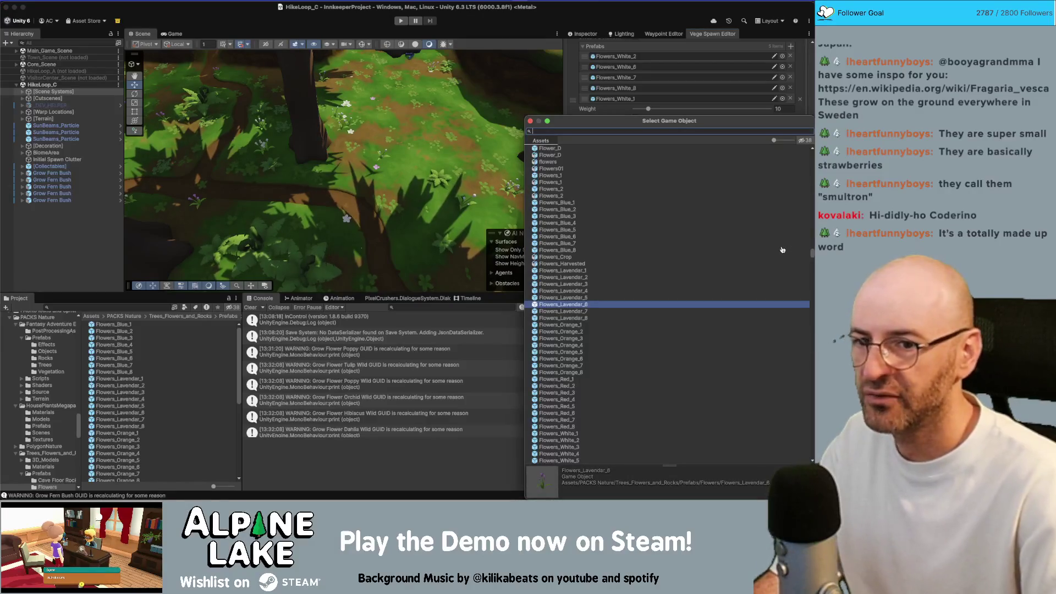
Replace the third, fourth and fifth lavender prefabs with Spiderwort 1, 2 and 3.
{"action": "key", "text": "super+Tab"}
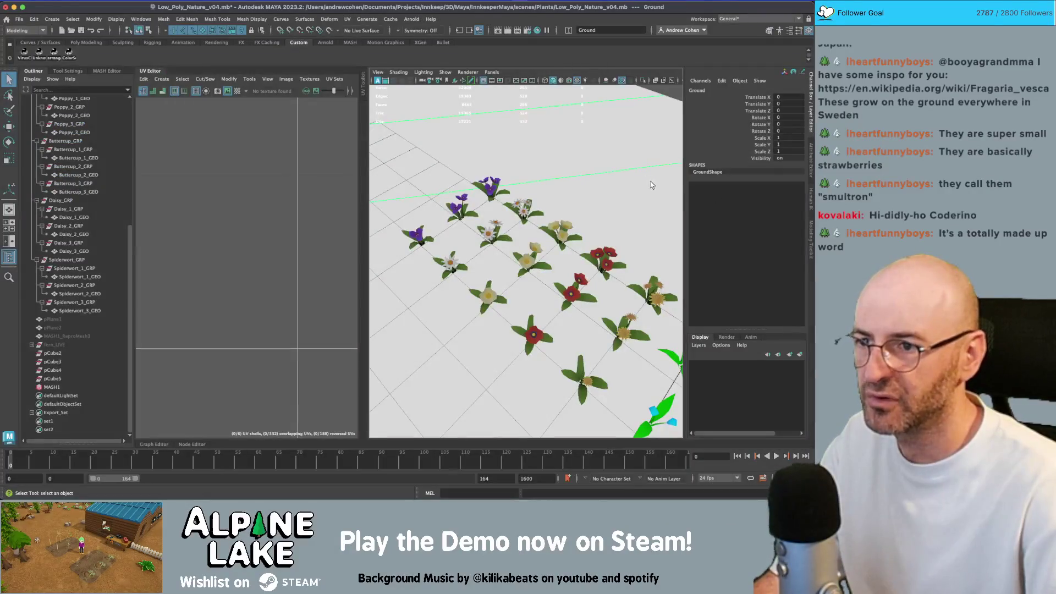
{"action": "key", "text": "super+Tab"}
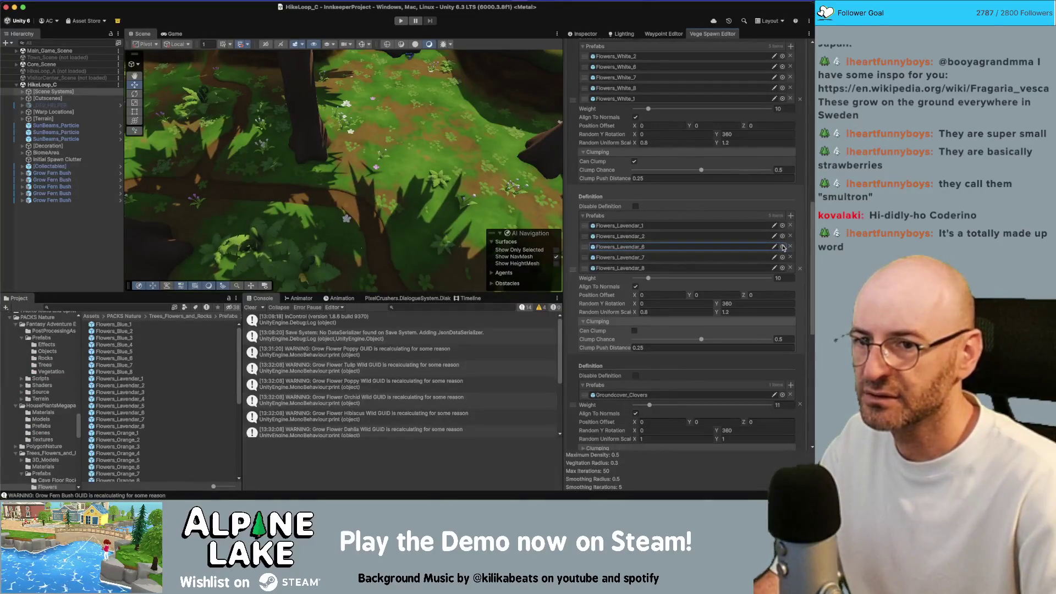
{"action": "left_click", "coordinate": [782, 247]}
{"action": "type", "text": "w"}
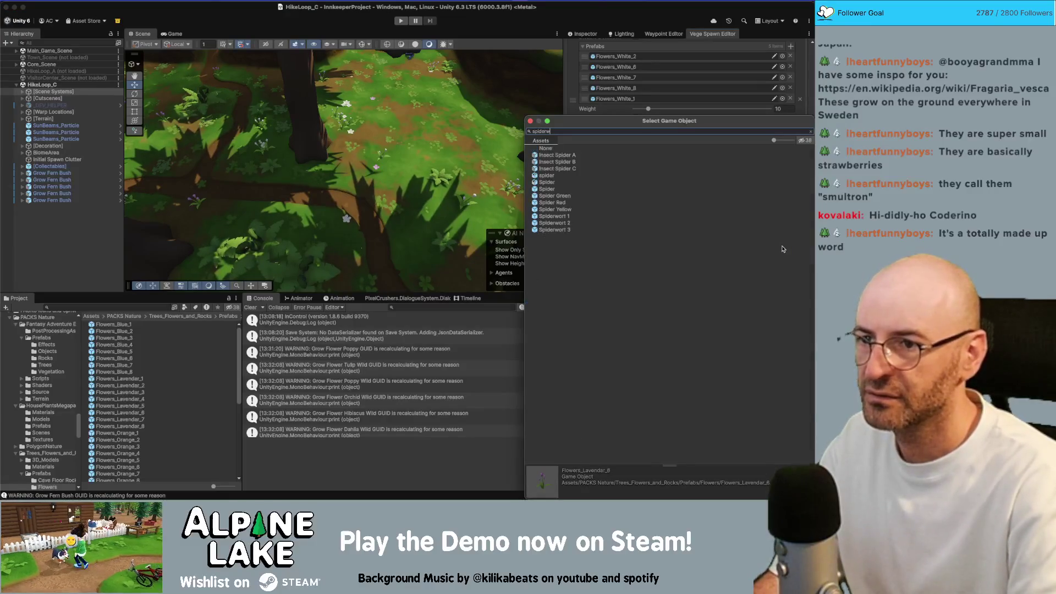
{"action": "key", "text": "Return"}
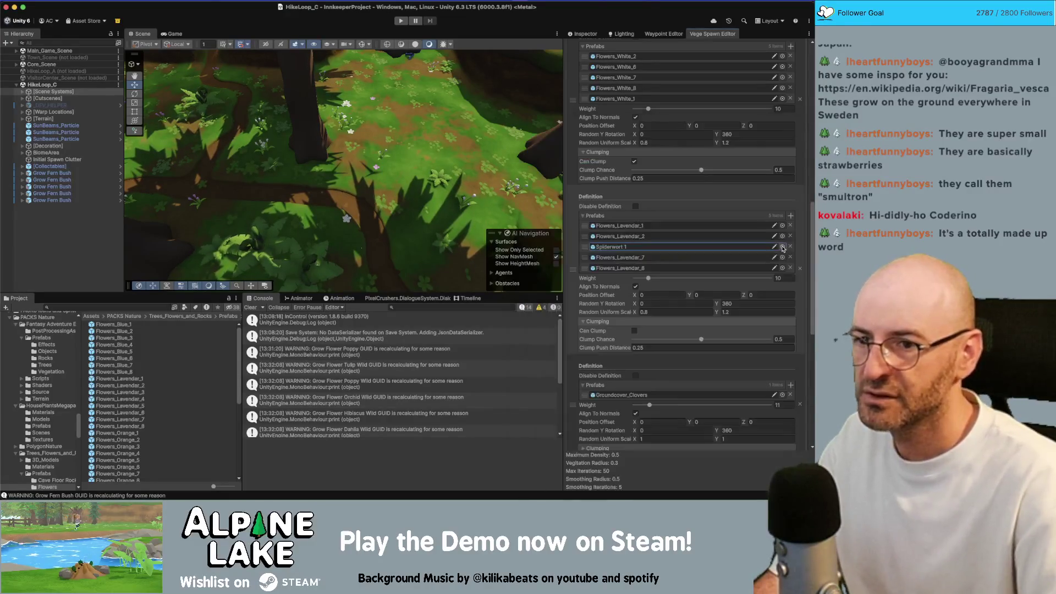
{"action": "left_click", "coordinate": [782, 258]}
{"action": "key", "text": "Down"}
{"action": "key", "text": "Return"}
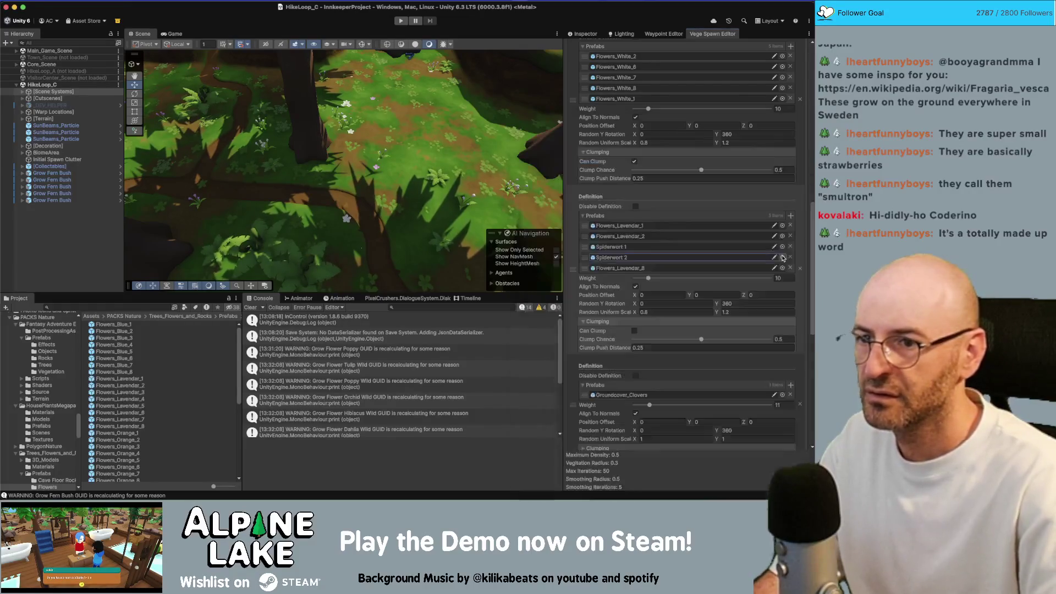
{"action": "left_click", "coordinate": [783, 268]}
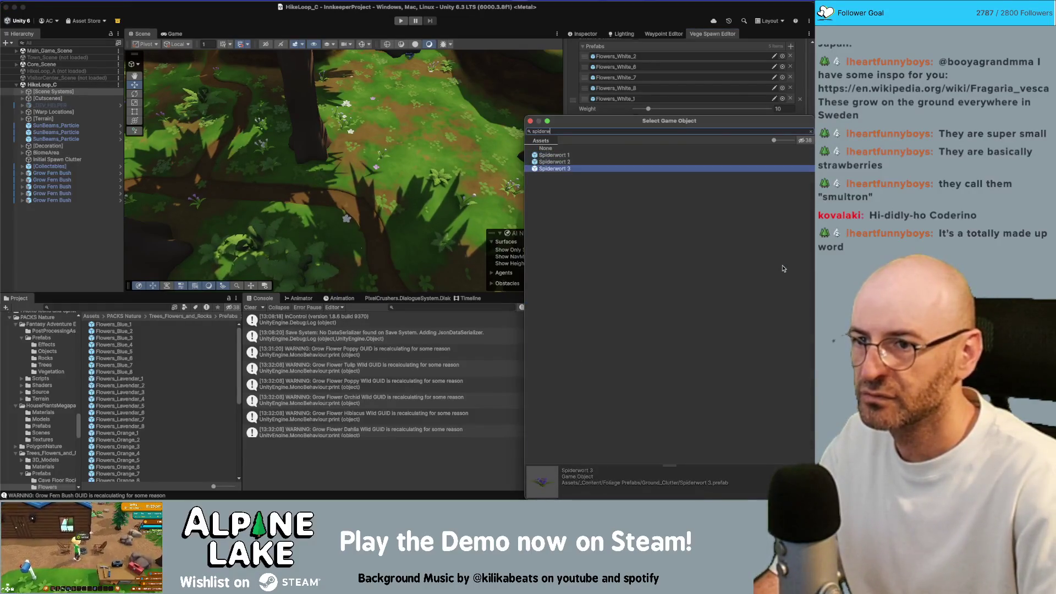
{"action": "key", "text": "Down"}
{"action": "key", "text": "Return"}
Remove Flowers_White_1 and fill the white-flower slots with Daisy 1, 2 and 3.
{"action": "scroll", "coordinate": [726, 229], "scroll_direction": "up", "scroll_amount": 1}
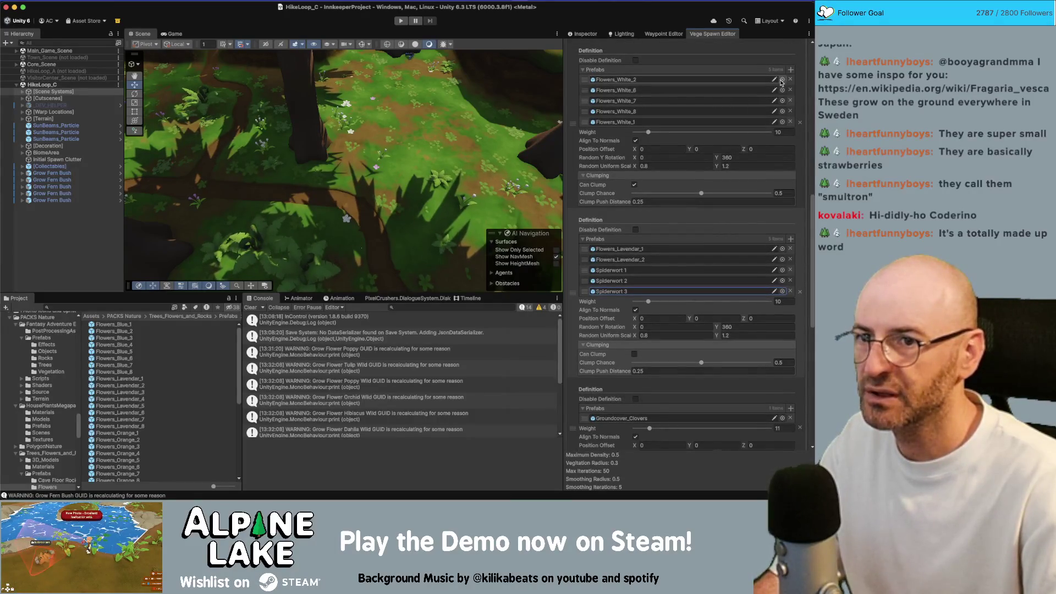
{"action": "left_click", "coordinate": [790, 120]}
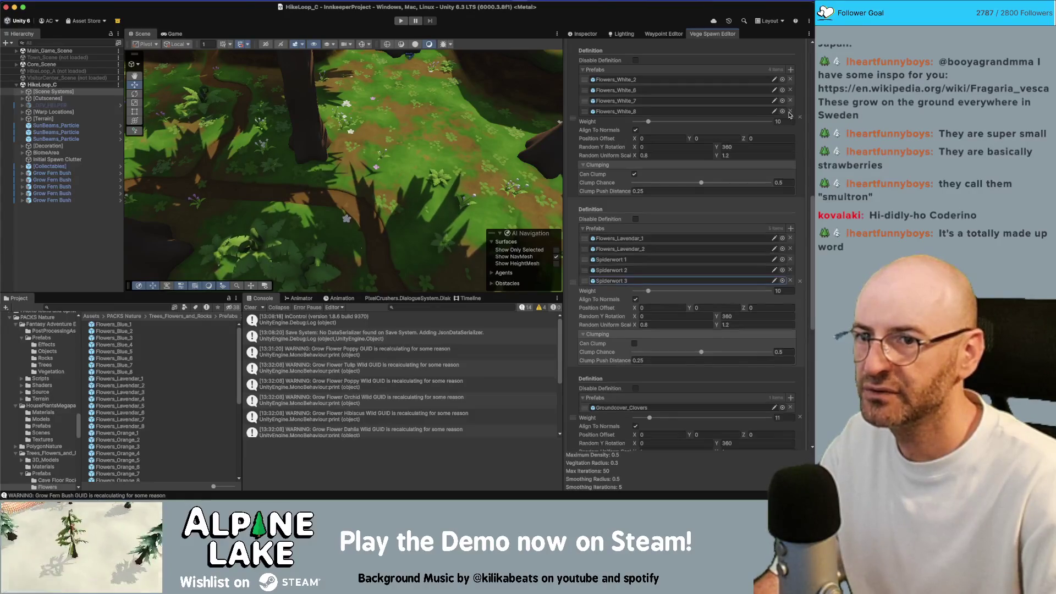
{"action": "left_click", "coordinate": [783, 93]}
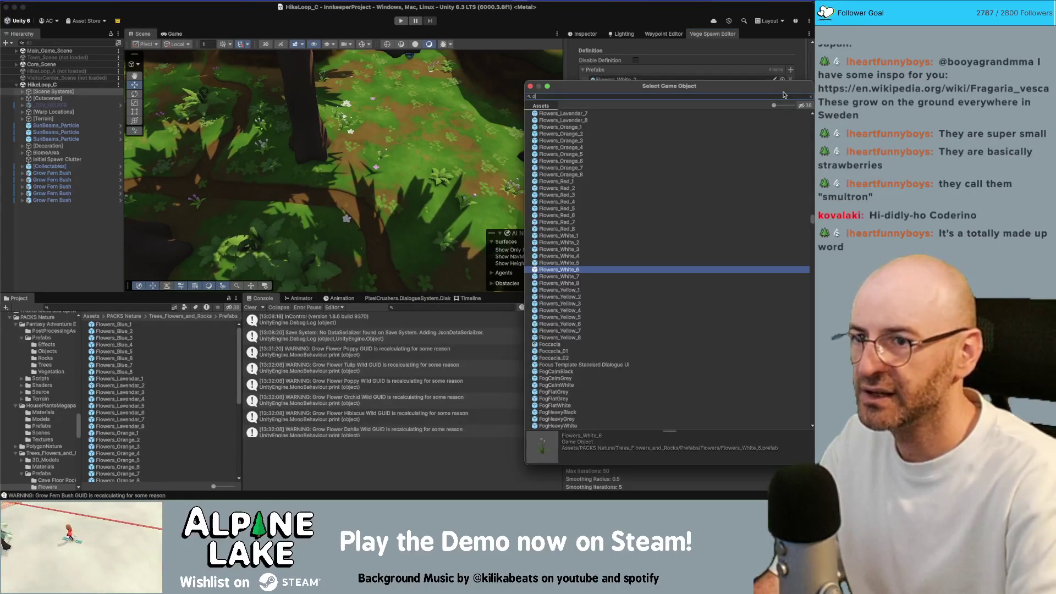
{"action": "type", "text": "daisy"}
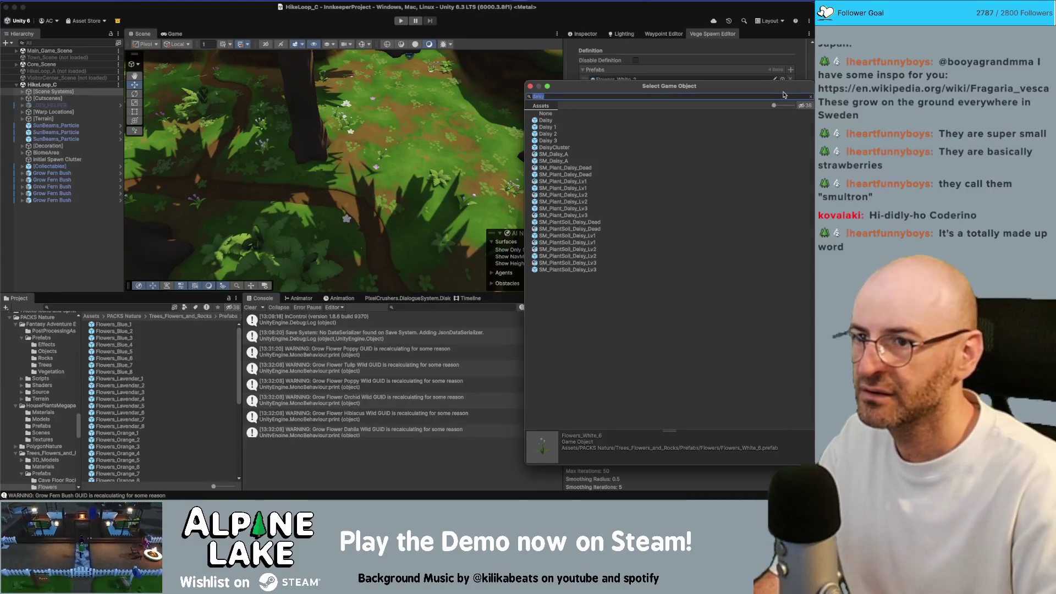
{"action": "key", "text": "Escape"}
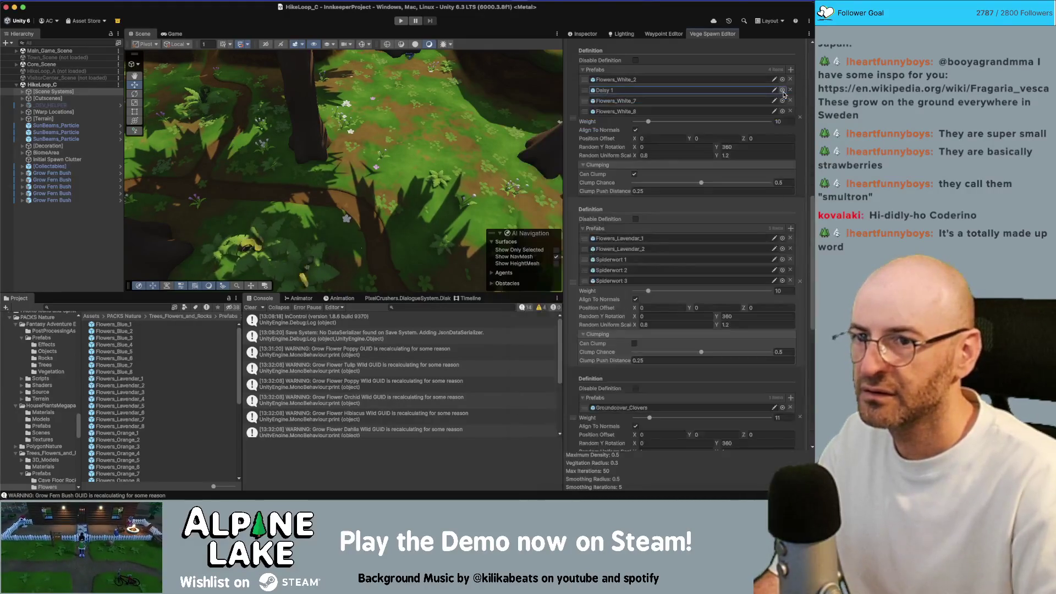
{"action": "left_click", "coordinate": [783, 102]}
{"action": "type", "text": "white_8"}
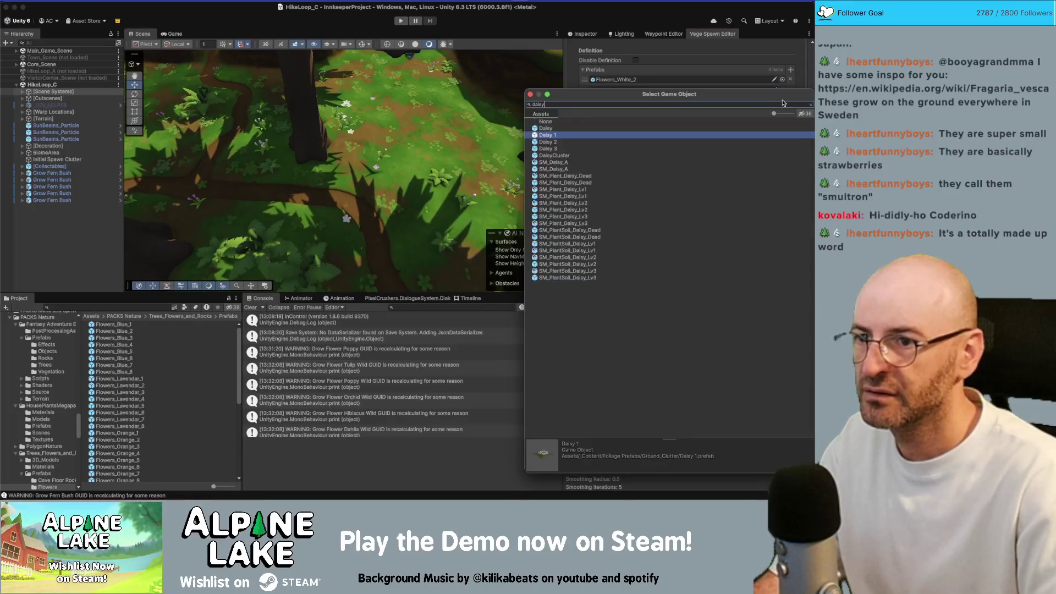
{"action": "key", "text": "Return"}
{"action": "left_click", "coordinate": [782, 111]}
{"action": "type", "text": "daisy"}
{"action": "double_click", "coordinate": [688, 147]}
{"action": "scroll", "coordinate": [688, 147], "scroll_direction": "up", "scroll_amount": 5}
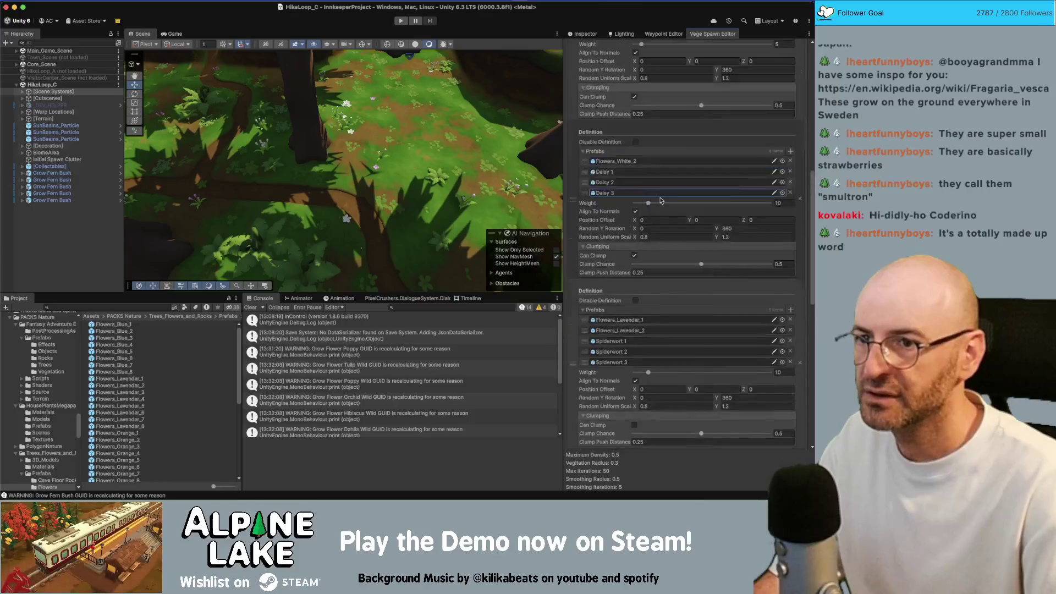
Delete the Flowers_Red definition and repopulate the trail with density 1 and 100 iterations.
{"action": "left_click_drag", "start_coordinate": [340, 165], "coordinate": [364, 189], "text": "alt"}
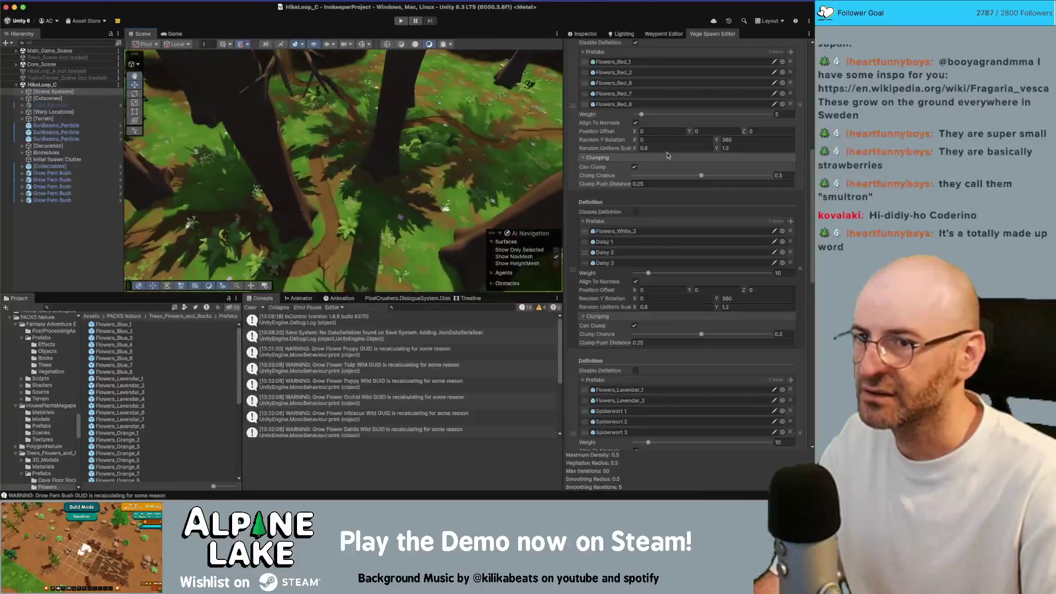
{"action": "scroll", "coordinate": [639, 65], "scroll_direction": "up", "scroll_amount": 2}
{"action": "left_click", "coordinate": [801, 127]}
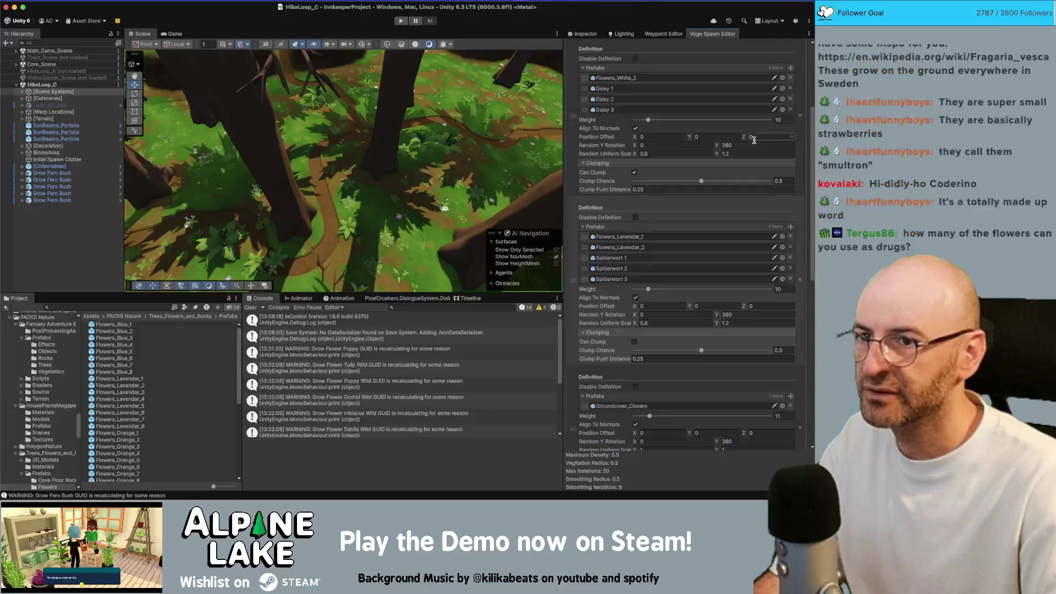
{"action": "scroll", "coordinate": [681, 214], "scroll_direction": "down", "scroll_amount": 10}
{"action": "scroll", "coordinate": [681, 214], "scroll_direction": "down", "scroll_amount": 4}
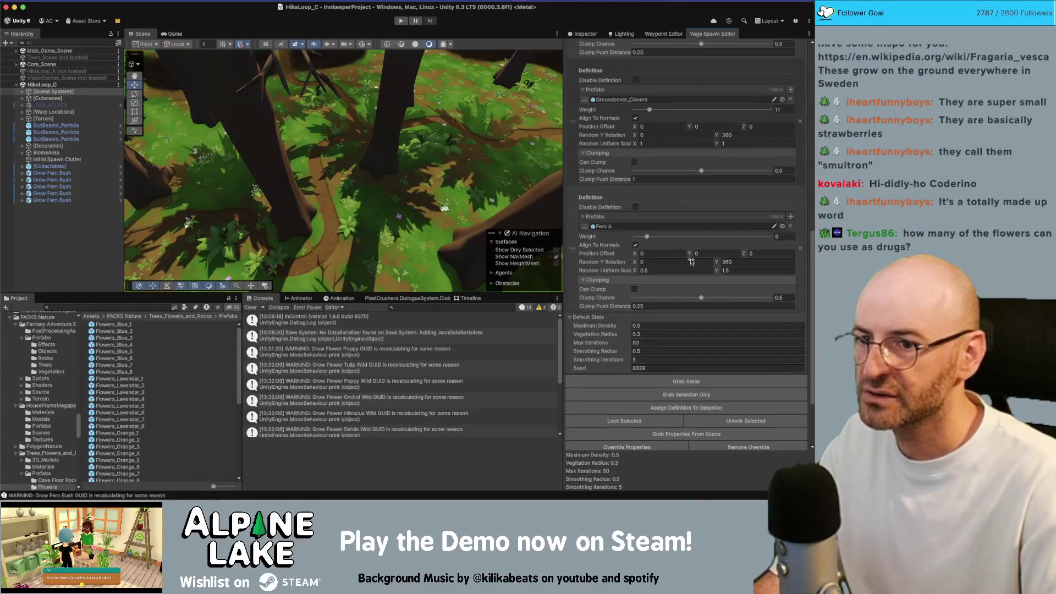
{"action": "scroll", "coordinate": [682, 407], "scroll_direction": "down", "scroll_amount": 2}
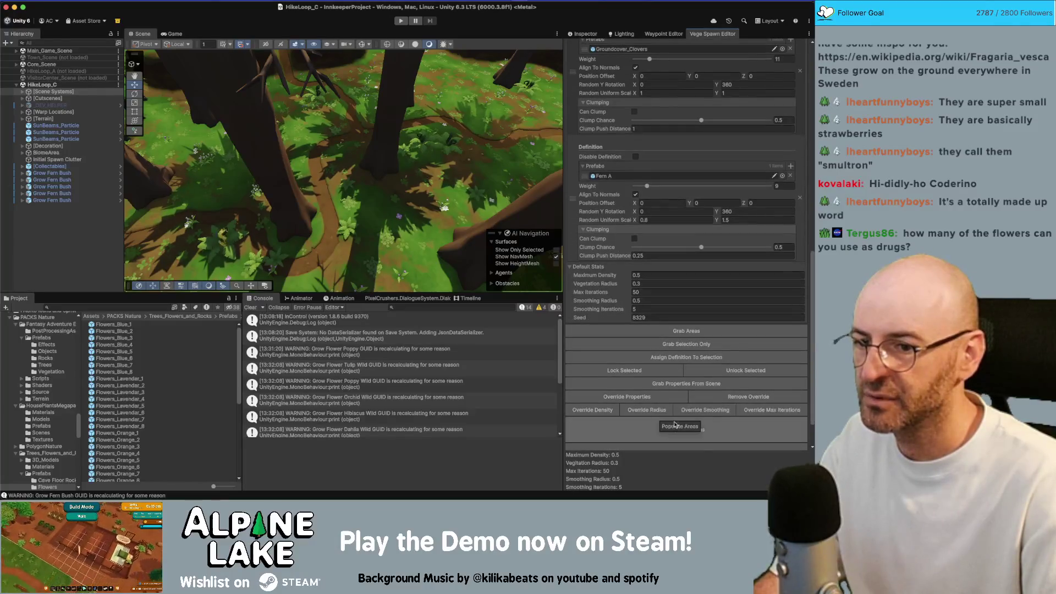
{"action": "left_click_drag", "start_coordinate": [433, 209], "coordinate": [389, 191]}
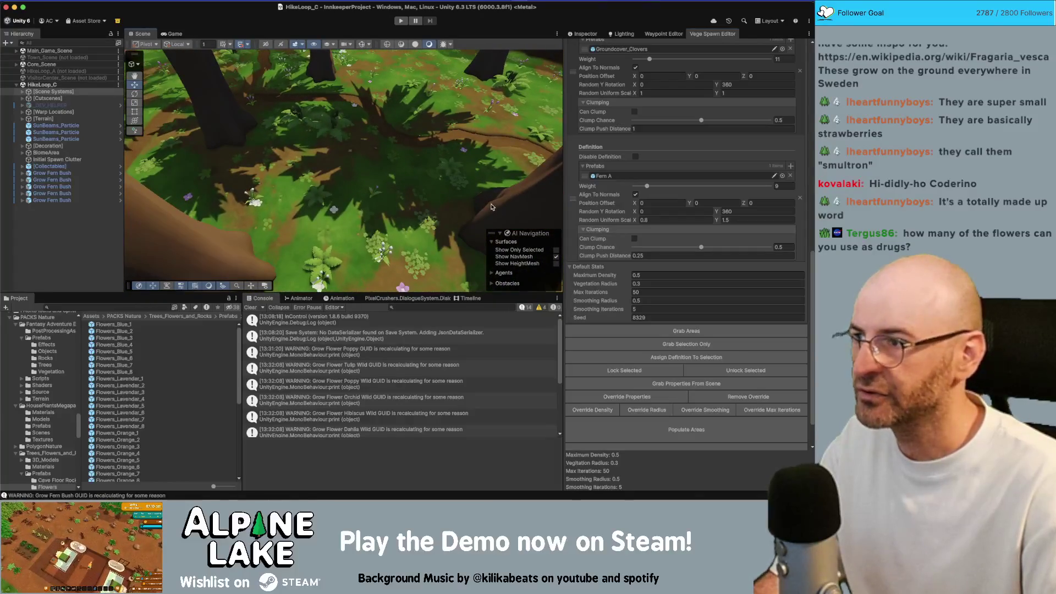
{"action": "left_click", "coordinate": [681, 331]}
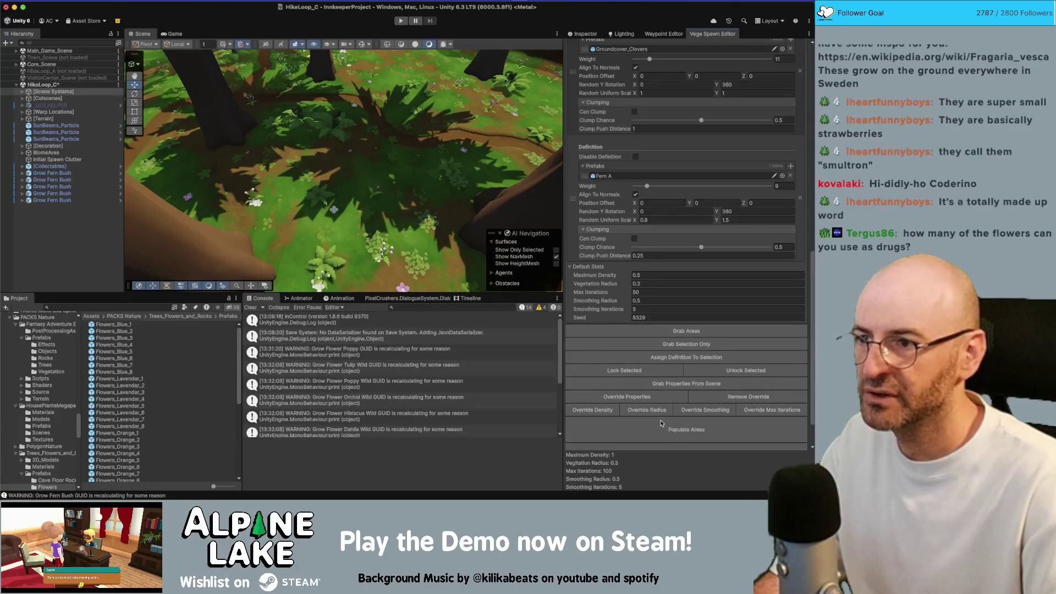
{"action": "left_click_drag", "start_coordinate": [407, 198], "coordinate": [393, 195]}
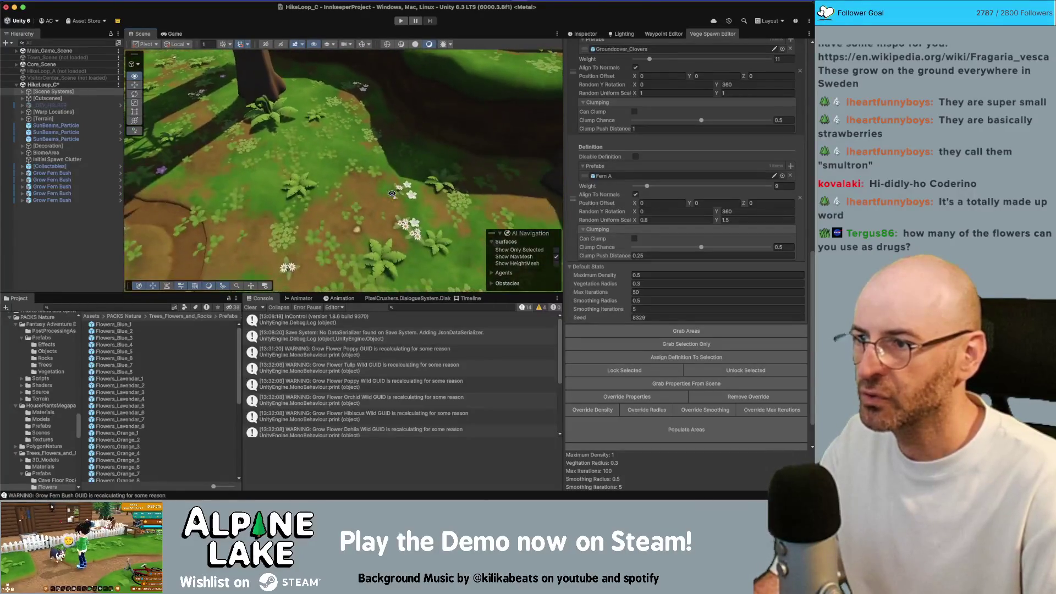
Save HikeLoop_C and make Main_Game_Scene the active scene.
{"action": "left_click_drag", "start_coordinate": [391, 194], "coordinate": [396, 201]}
{"action": "key", "text": "ctrl+s"}
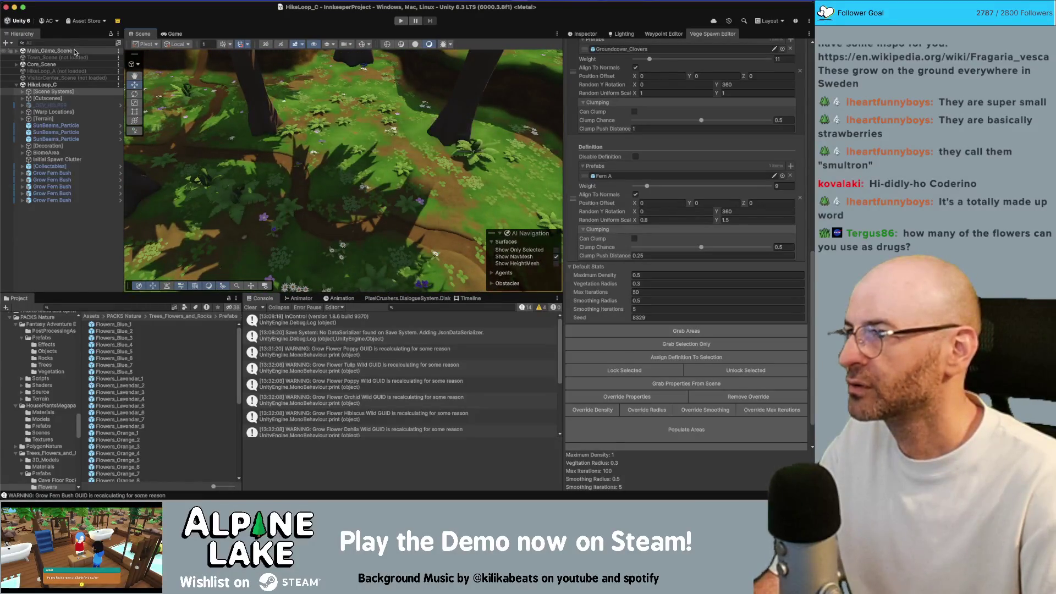
{"action": "left_click", "coordinate": [79, 55]}
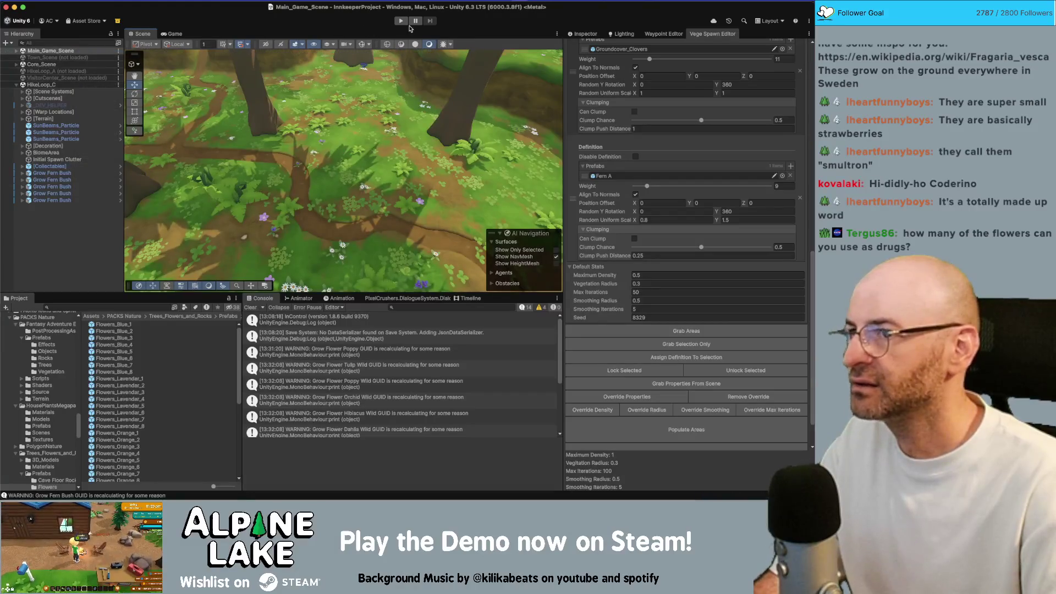
{"action": "left_click_drag", "start_coordinate": [417, 148], "coordinate": [426, 157]}
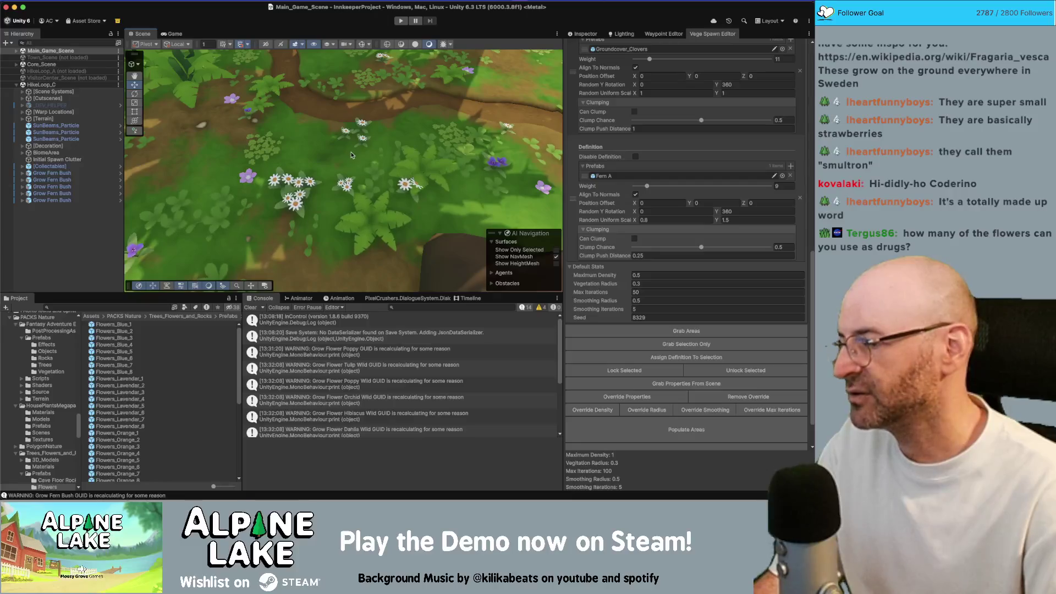
Search the Project for 'shore' and add Lake_Shore_Scene to the open scenes.
{"action": "mouse_move", "coordinate": [351, 154]}
{"action": "left_mouse_down"}
{"action": "mouse_move", "coordinate": [363, 128]}
{"action": "mouse_move", "coordinate": [142, 194]}
{"action": "left_mouse_up"}
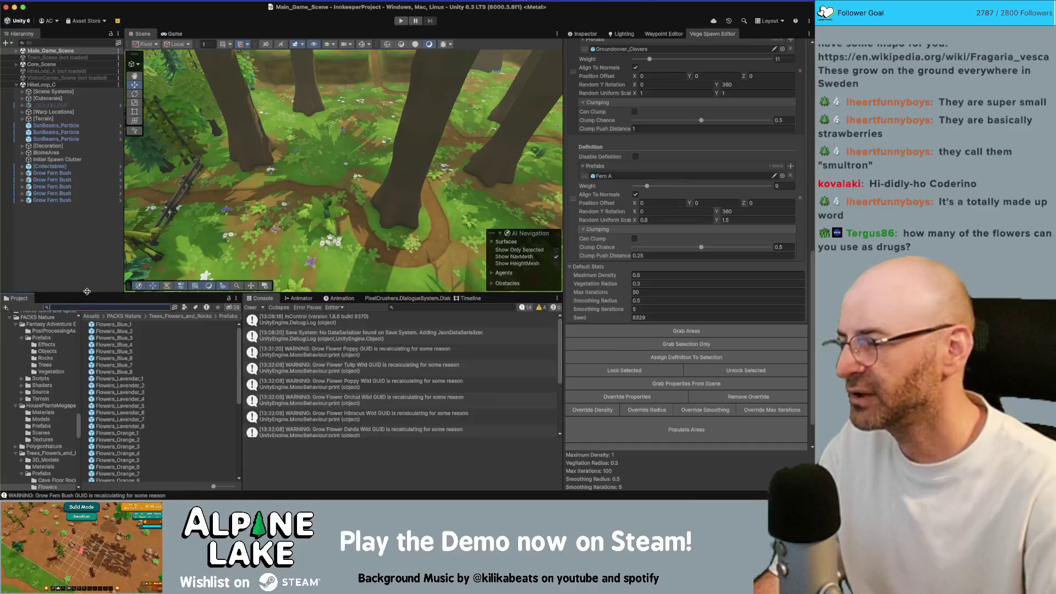
{"action": "type", "text": "shore"}
{"action": "left_click_drag", "start_coordinate": [125, 339], "coordinate": [61, 237]}
Unload HikeLoop_C and frame Lake Shore's 16m_Water_01 and the island pine tree.
{"action": "right_click", "coordinate": [55, 86]}
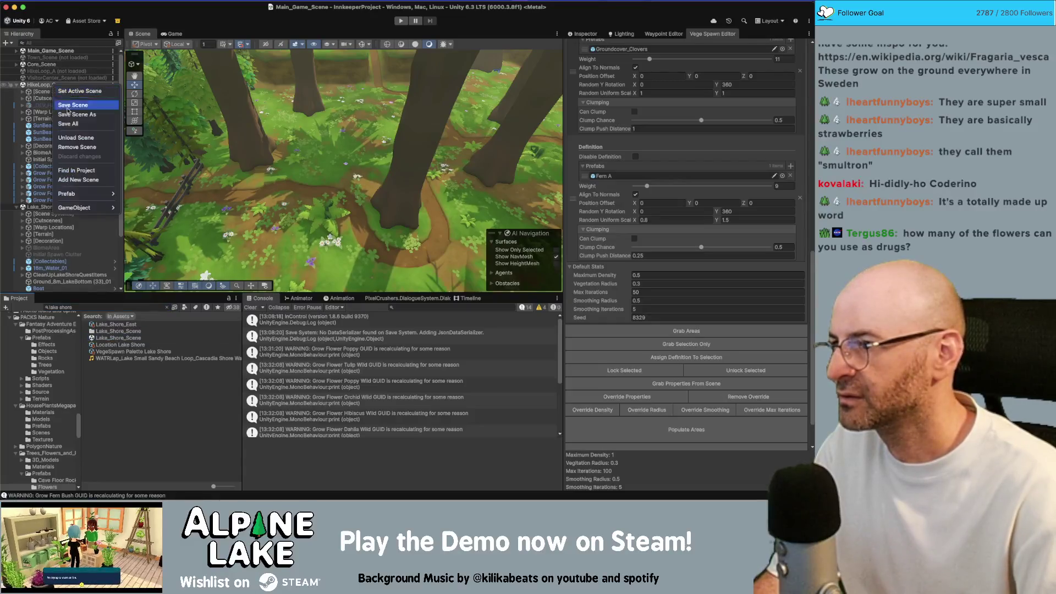
{"action": "left_click", "coordinate": [76, 138]}
{"action": "left_click", "coordinate": [66, 125]}
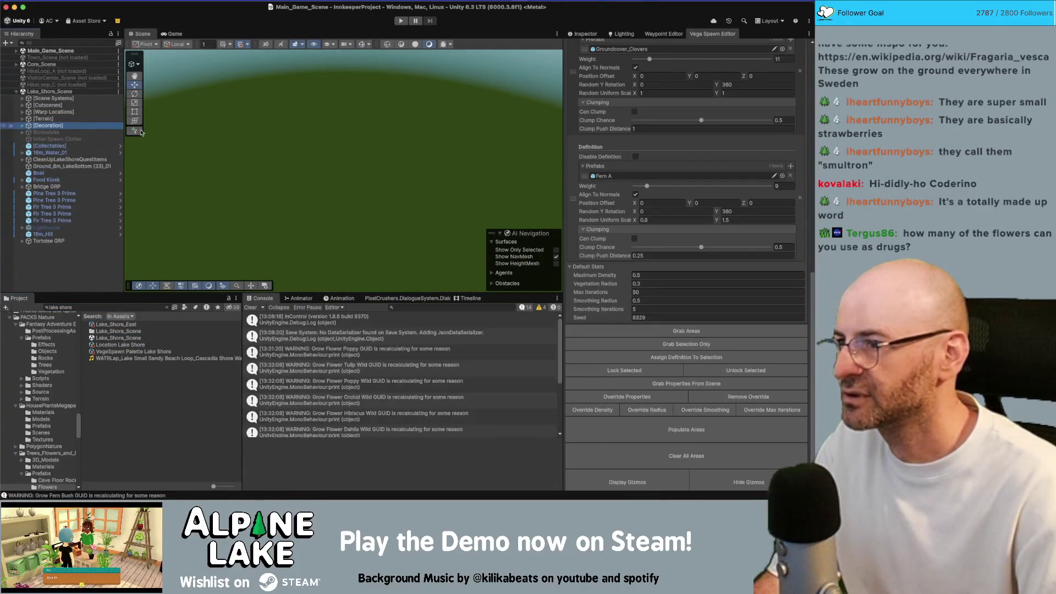
{"action": "key", "text": "f"}
{"action": "key", "text": "Down"}
{"action": "key", "text": "Down"}
{"action": "key", "text": "Down"}
{"action": "key", "text": "f"}
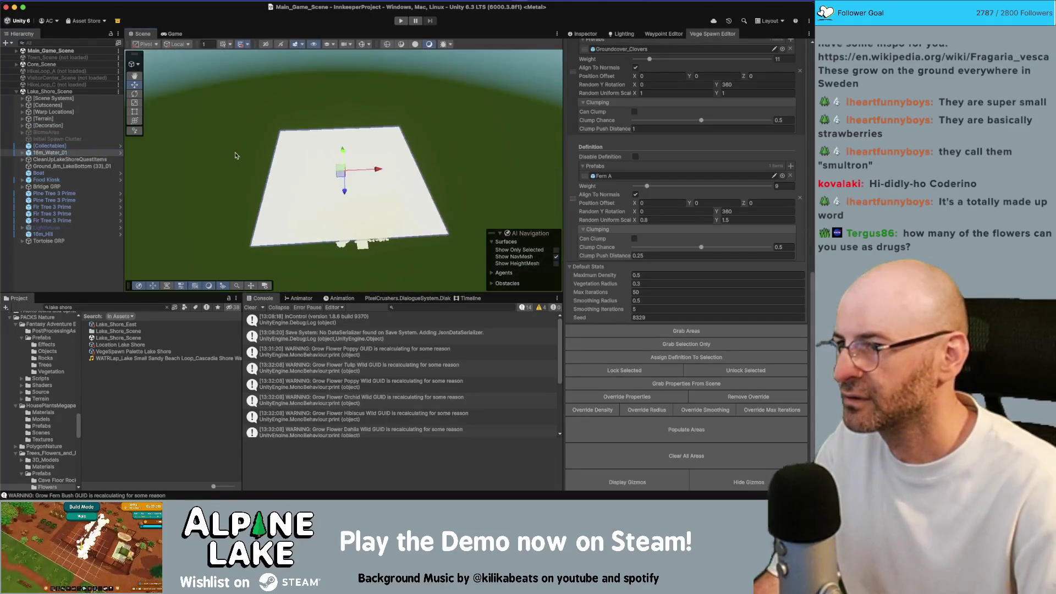
{"action": "key", "text": "Down"}
{"action": "key", "text": "Down"}
{"action": "key", "text": "Down"}
{"action": "key", "text": "f"}
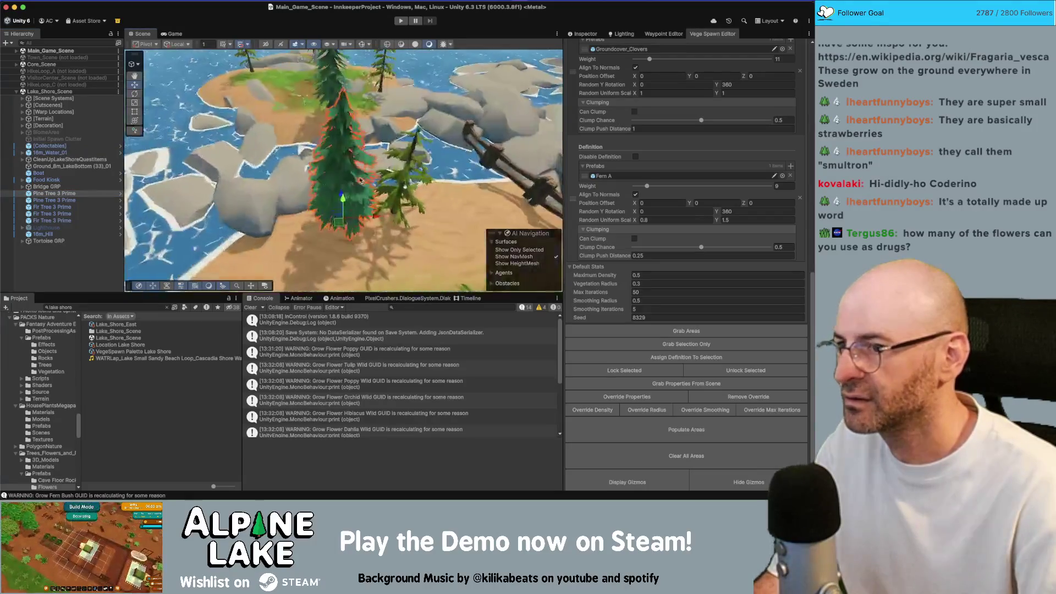
{"action": "left_click_drag", "start_coordinate": [359, 181], "coordinate": [115, 96]}
Make Lake_Shore_Scene the active scene.
{"action": "right_click", "coordinate": [67, 92]}
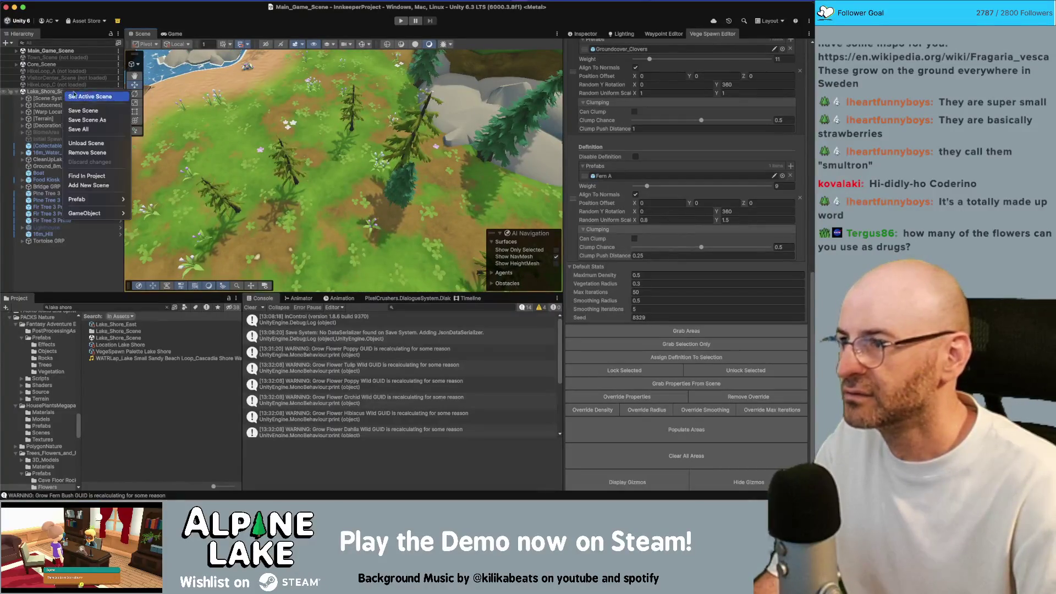
{"action": "left_click", "coordinate": [94, 97]}
{"action": "scroll", "coordinate": [666, 252], "scroll_direction": "up", "scroll_amount": 4}
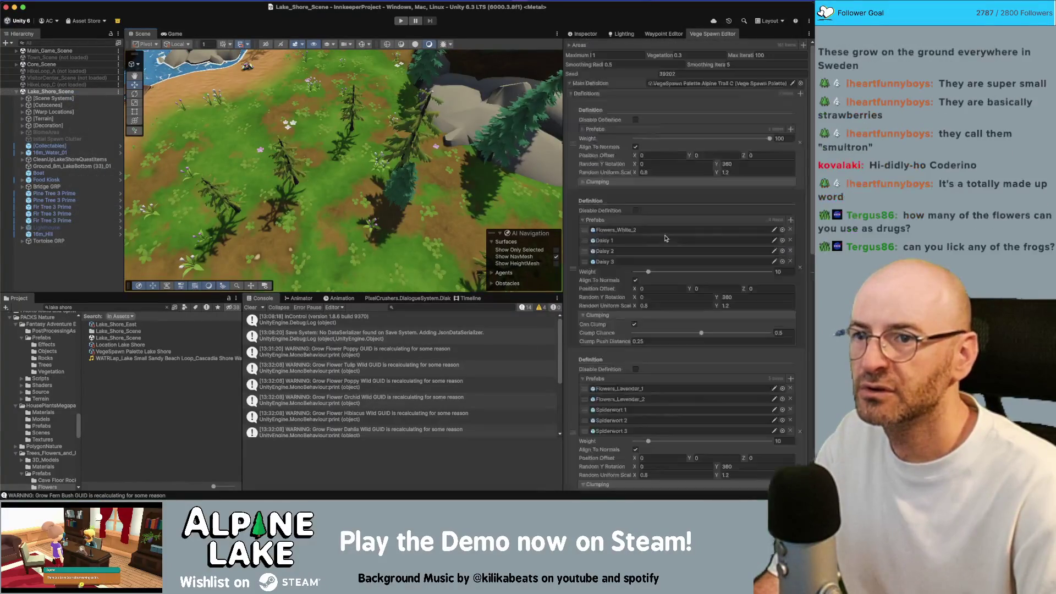
Remove Flowers_White_6 and assign Daisy 2 and Daisy 3 to the white-flower slots.
{"action": "scroll", "coordinate": [666, 252], "scroll_direction": "up", "scroll_amount": 10}
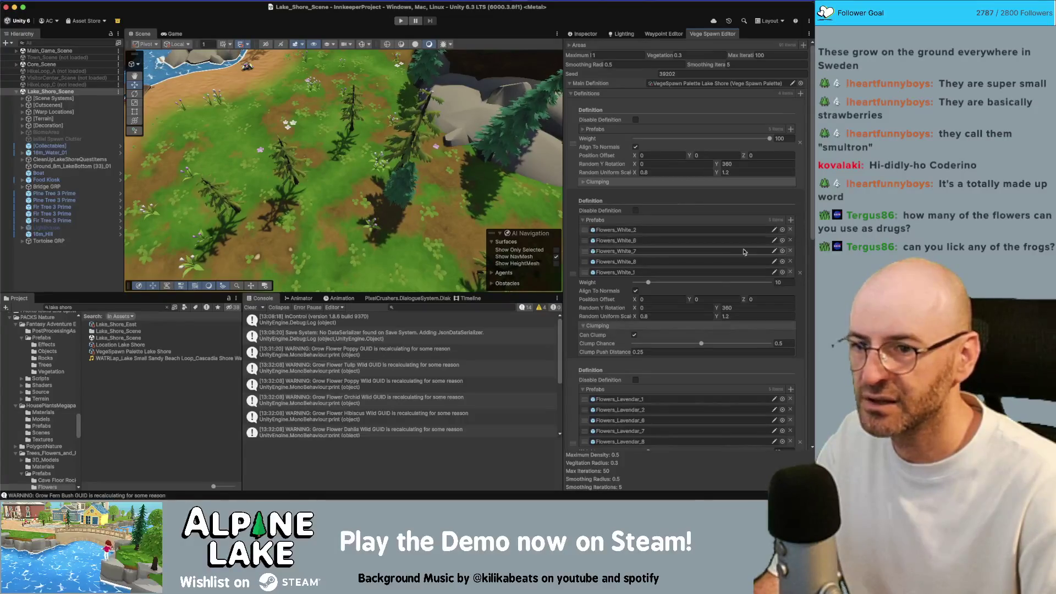
{"action": "left_click", "coordinate": [790, 241]}
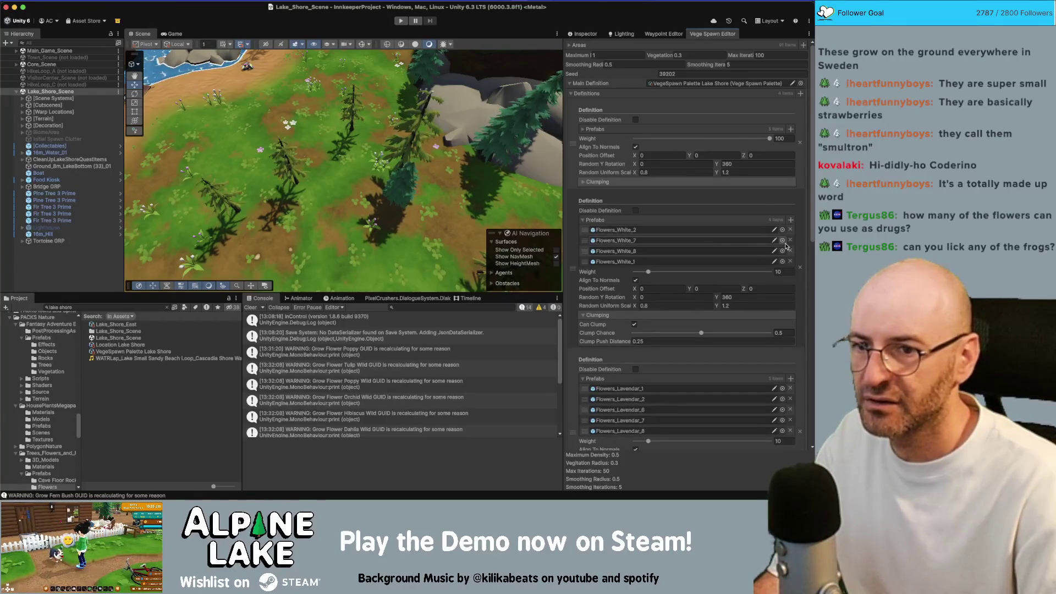
{"action": "left_click", "coordinate": [782, 240]}
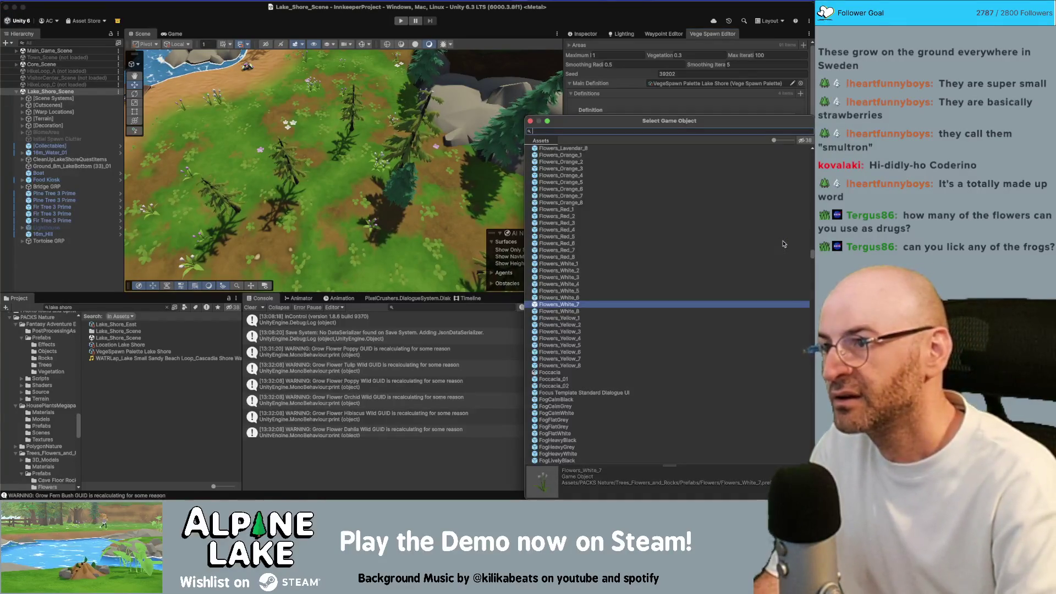
{"action": "type", "text": "daisy"}
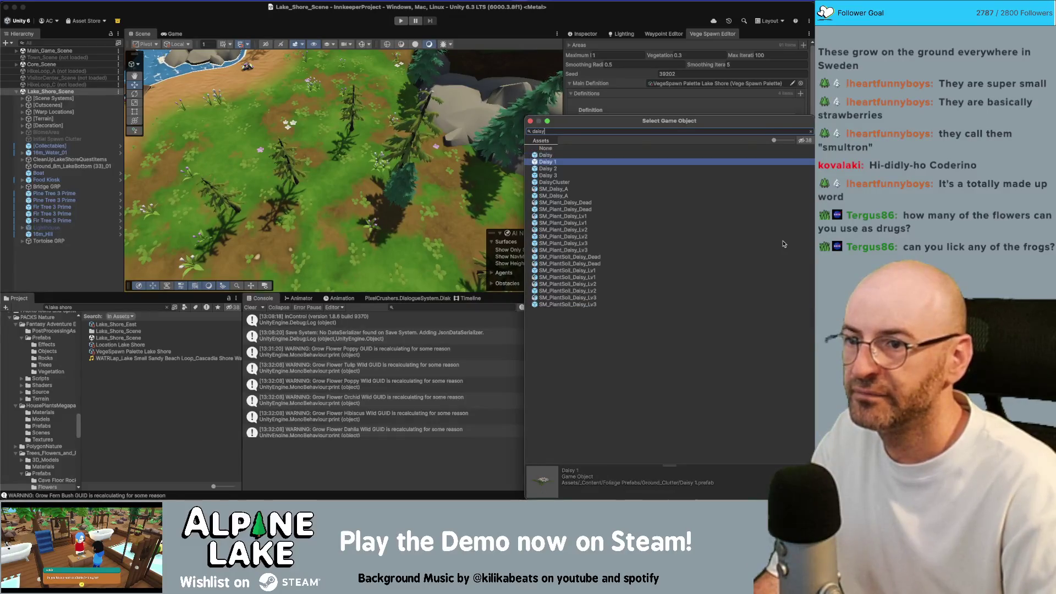
{"action": "key", "text": "BackSpace"}
{"action": "key", "text": "BackSpace"}
{"action": "key", "text": "BackSpace"}
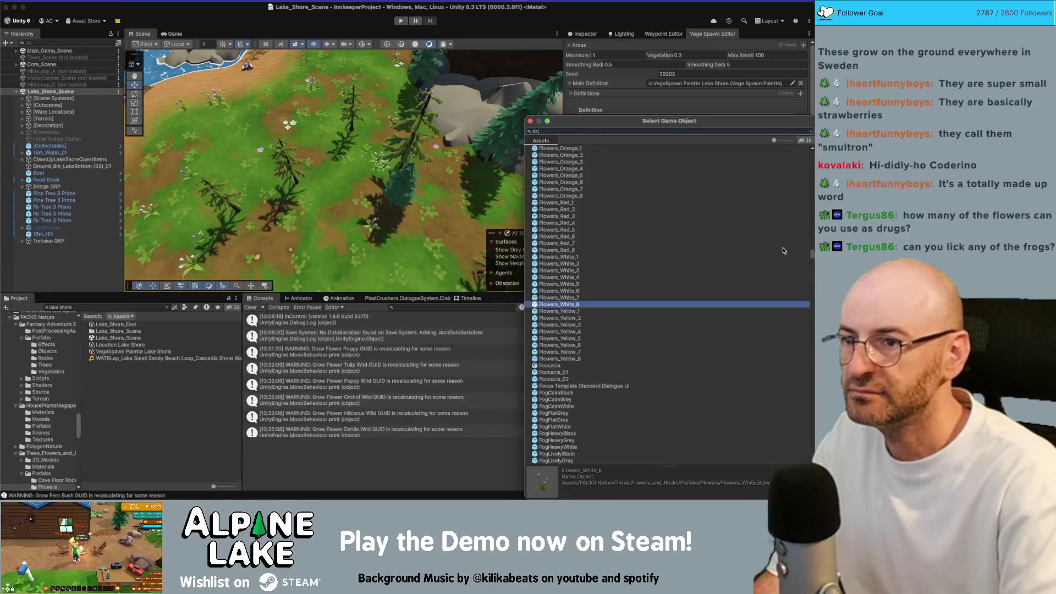
{"action": "type", "text": "daisy 2"}
{"action": "key", "text": "Return"}
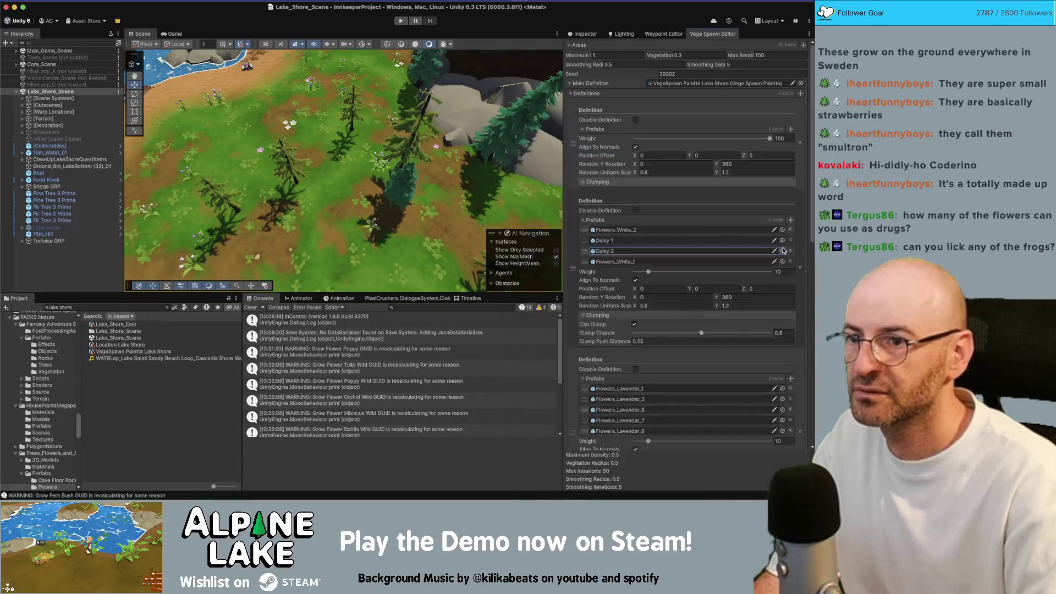
{"action": "left_click", "coordinate": [782, 261]}
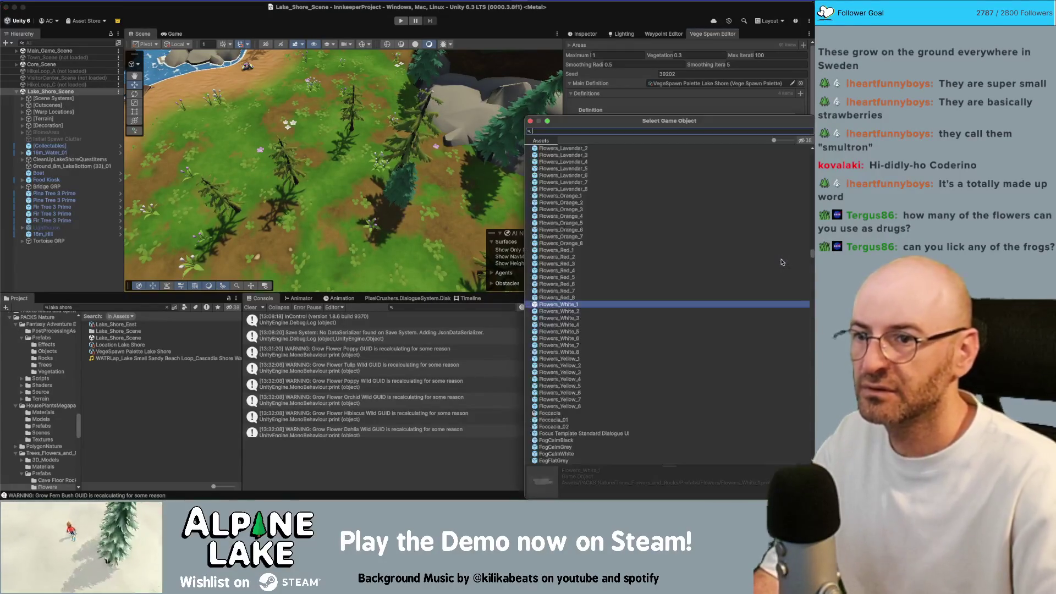
{"action": "type", "text": "daisy 3"}
{"action": "key", "text": "Return"}
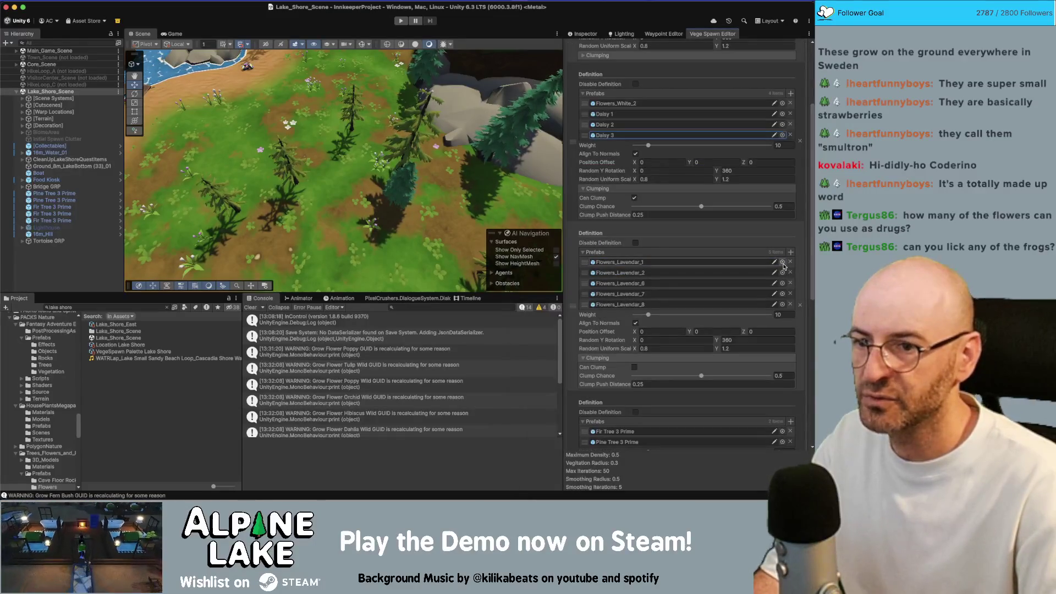
Remove two lavender prefabs, then undo to restore them.
{"action": "left_click", "coordinate": [790, 283]}
{"action": "left_click", "coordinate": [790, 282]}
{"action": "left_click", "coordinate": [782, 262]}
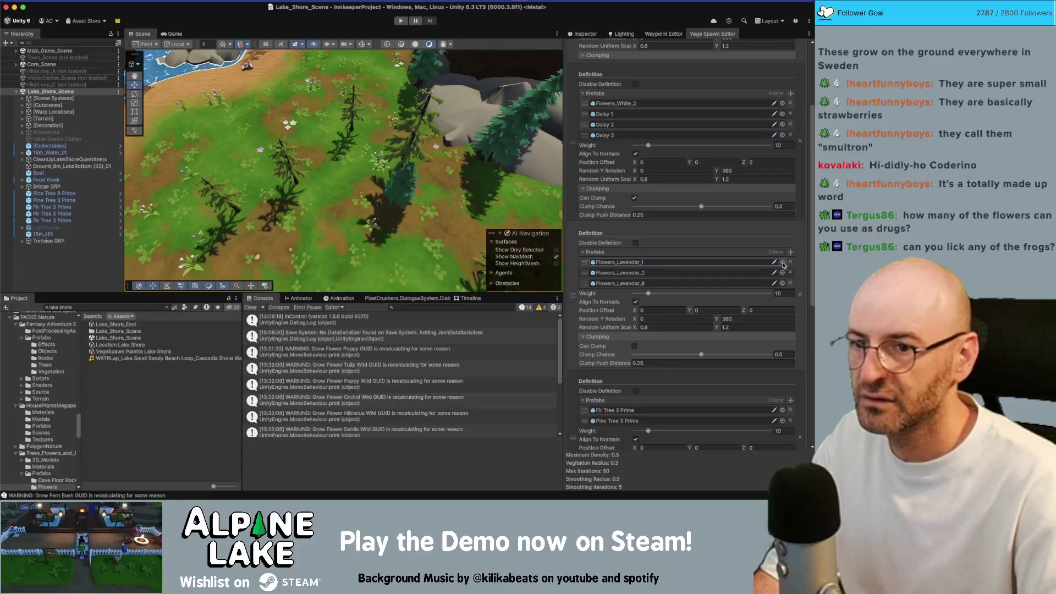
{"action": "key", "text": "Escape"}
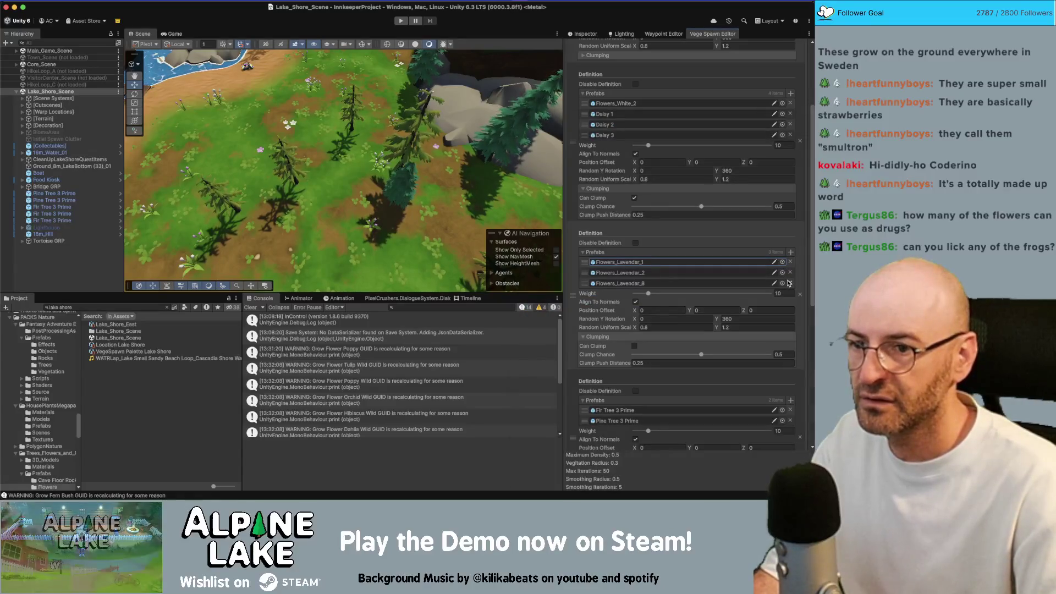
{"action": "key", "text": "ctrl+z"}
Replace the Flowers_Lavender_6, 7 and 8 slots with Spiderwort 1, 2 and 3.
{"action": "left_click", "coordinate": [782, 283]}
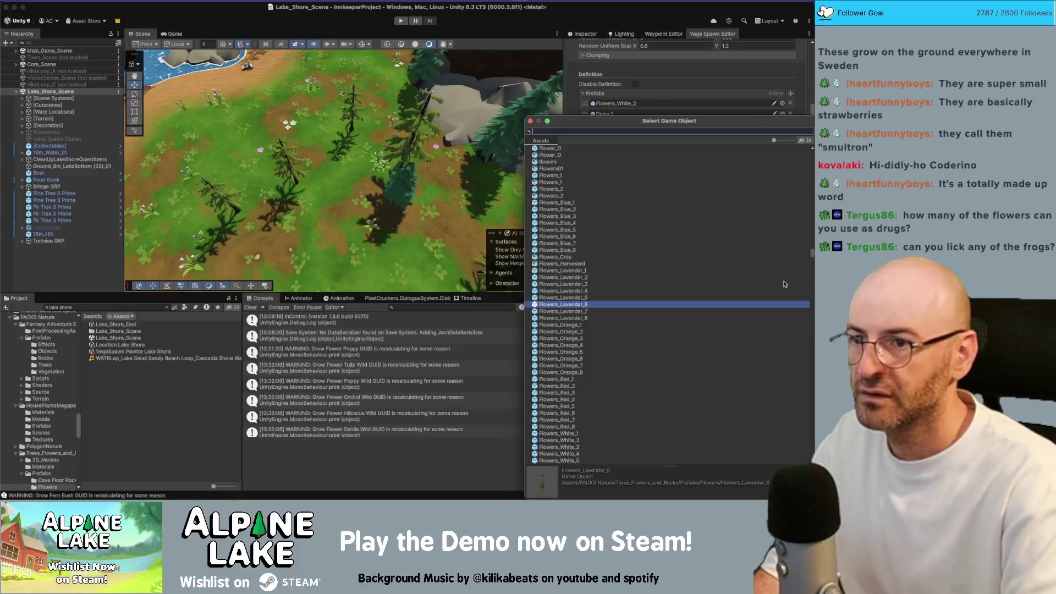
{"action": "type", "text": "wa"}
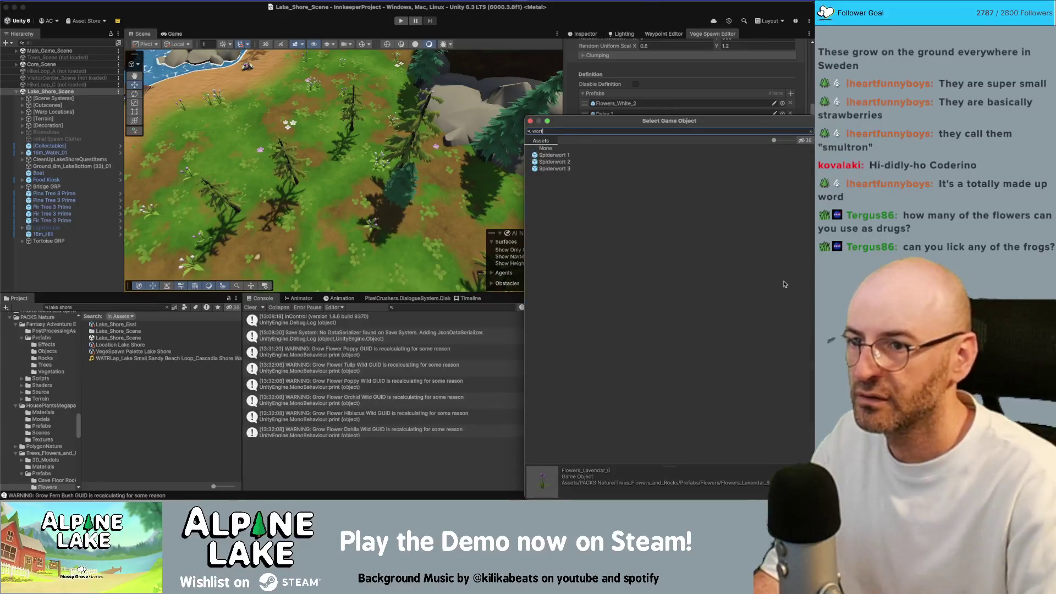
{"action": "key", "text": "Return"}
{"action": "left_click", "coordinate": [782, 293]}
{"action": "type", "text": "spi"}
{"action": "key", "text": "Return"}
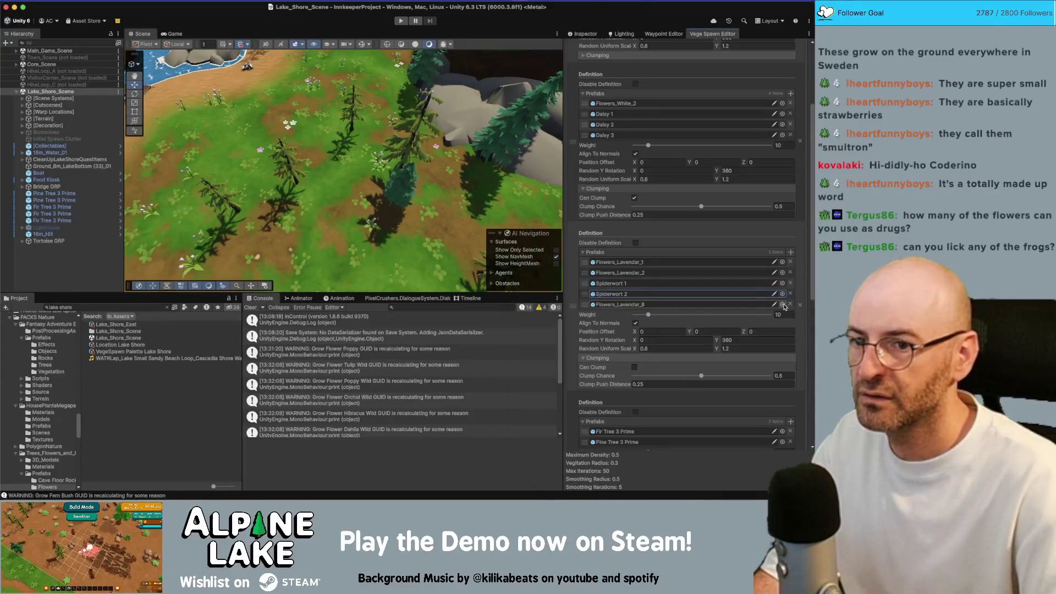
{"action": "left_click", "coordinate": [782, 305]}
{"action": "type", "text": "wort"}
{"action": "key", "text": "Down"}
{"action": "key", "text": "Down"}
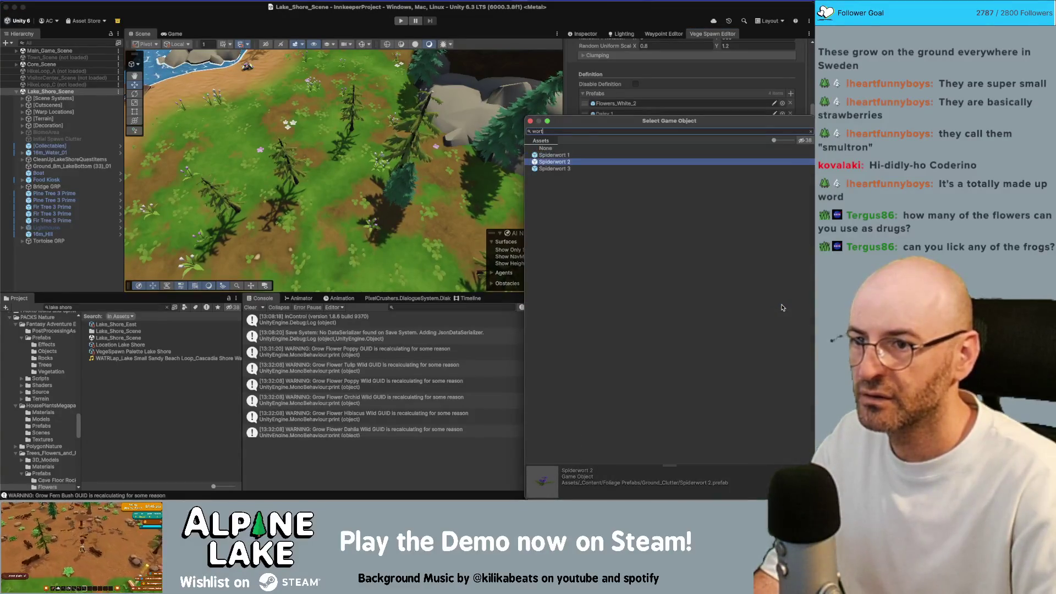
{"action": "key", "text": "Return"}
{"action": "scroll", "coordinate": [698, 281], "scroll_direction": "down", "scroll_amount": 5}
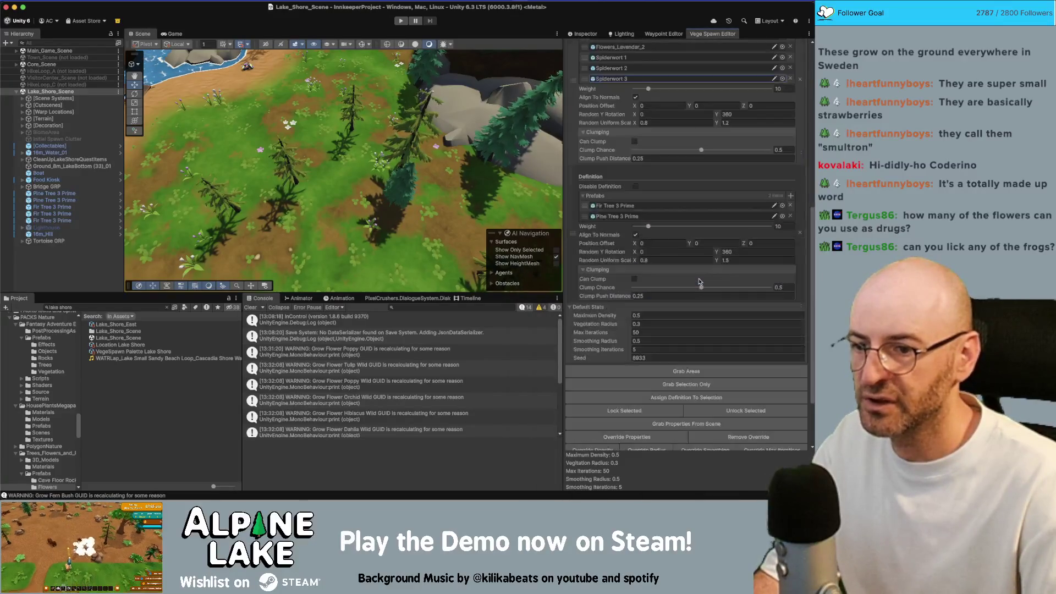
{"action": "scroll", "coordinate": [714, 271], "scroll_direction": "up", "scroll_amount": 10}
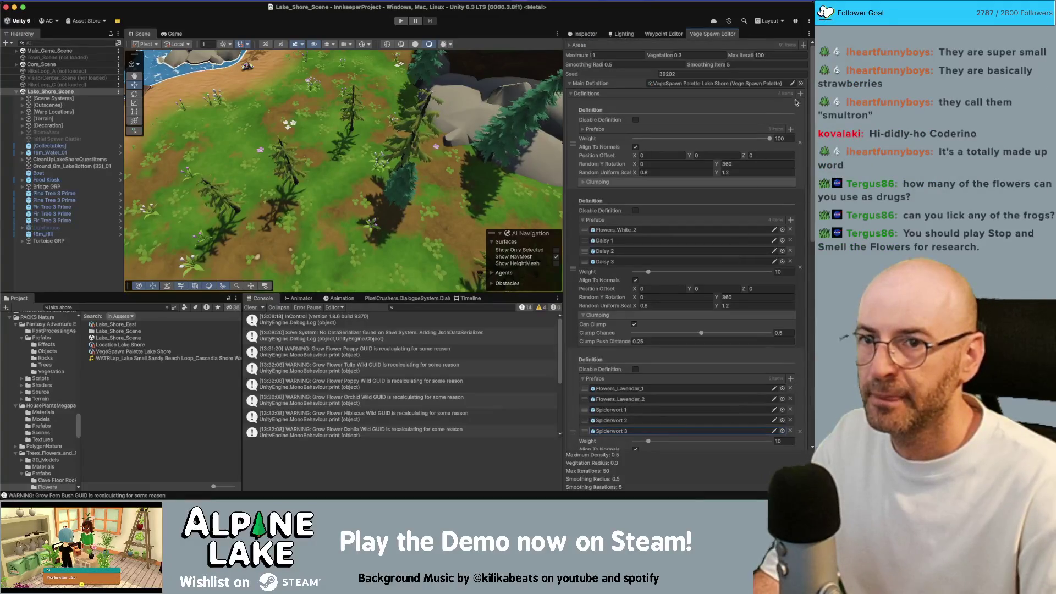
{"action": "scroll", "coordinate": [703, 216], "scroll_direction": "down", "scroll_amount": 10}
{"action": "scroll", "coordinate": [656, 221], "scroll_direction": "up", "scroll_amount": 4}
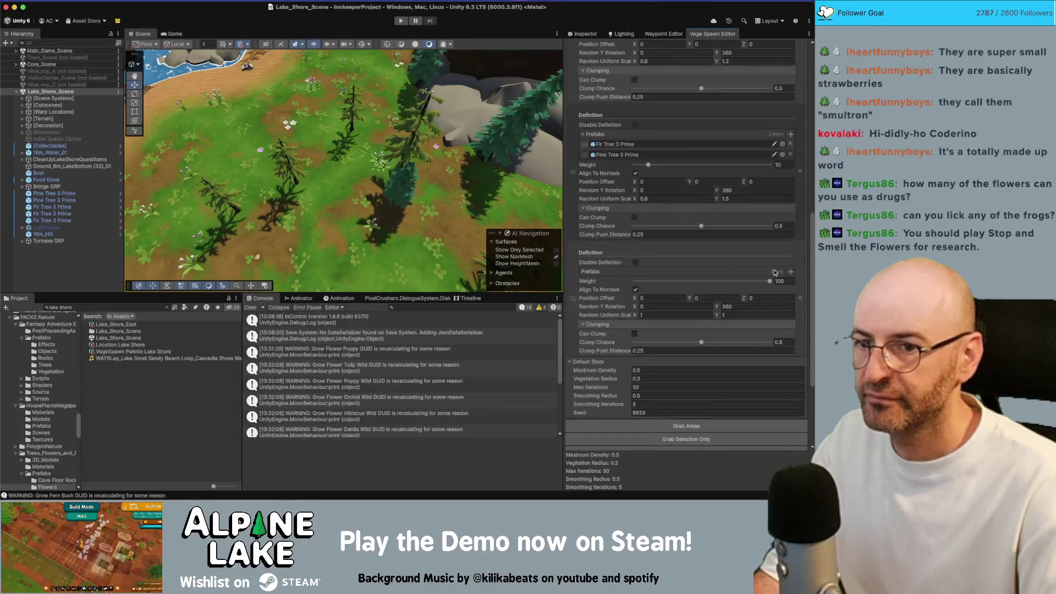
Add Poppy 1, 2 and 3 to the empty definition's prefab list.
{"action": "left_click", "coordinate": [791, 273]}
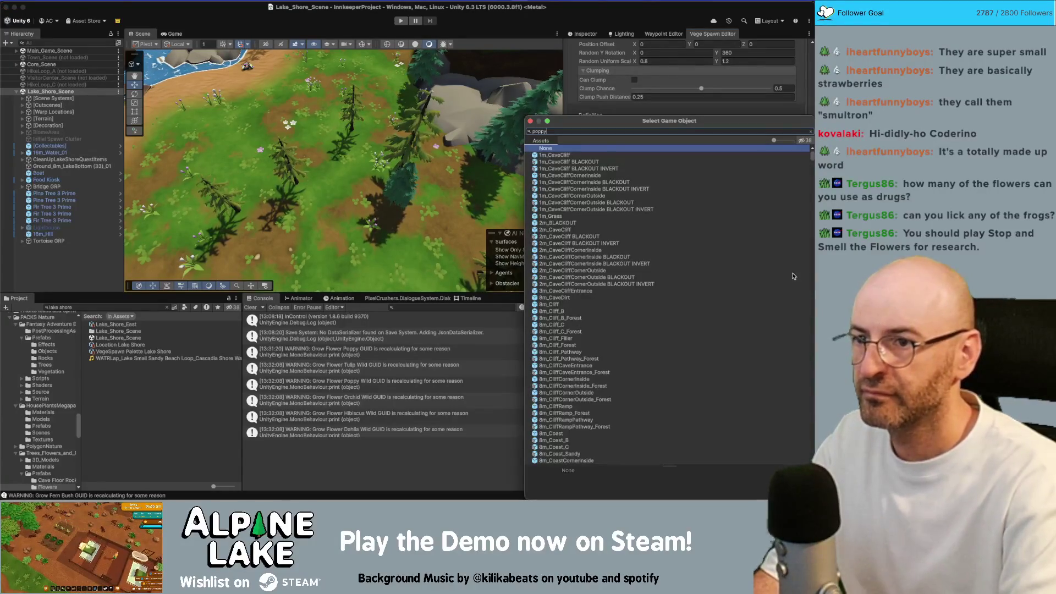
{"action": "key", "text": "Down"}
{"action": "key", "text": "Down"}
{"action": "key", "text": "Down"}
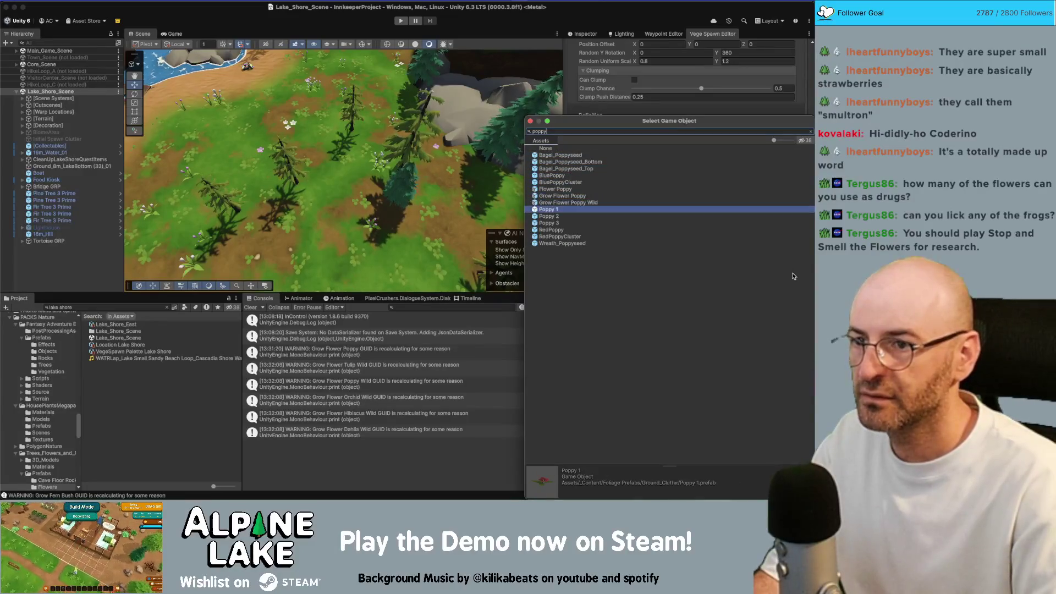
{"action": "key", "text": "Return"}
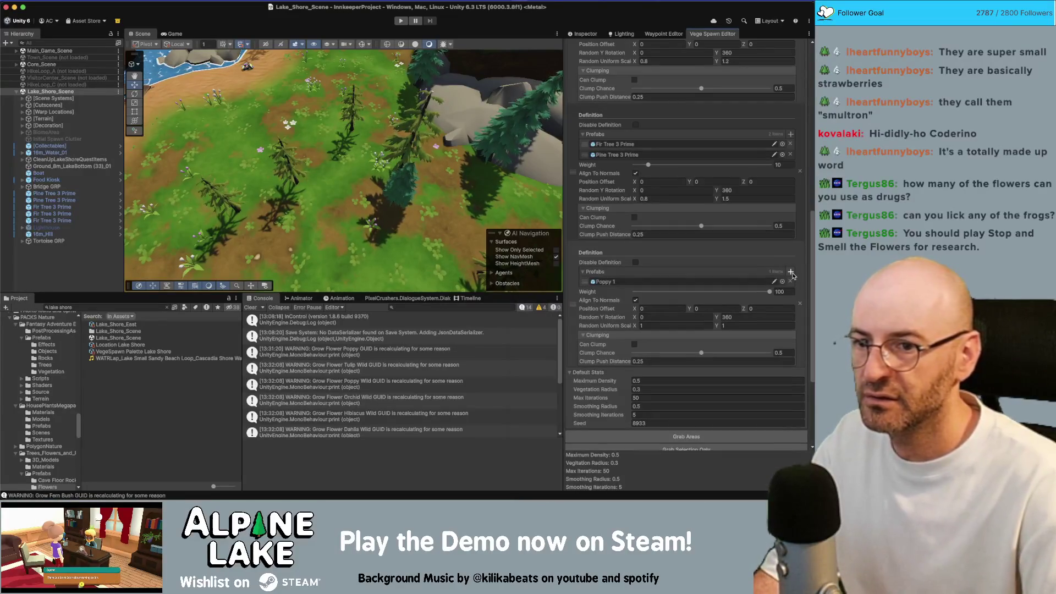
{"action": "left_click", "coordinate": [792, 273]}
{"action": "key", "text": "Down"}
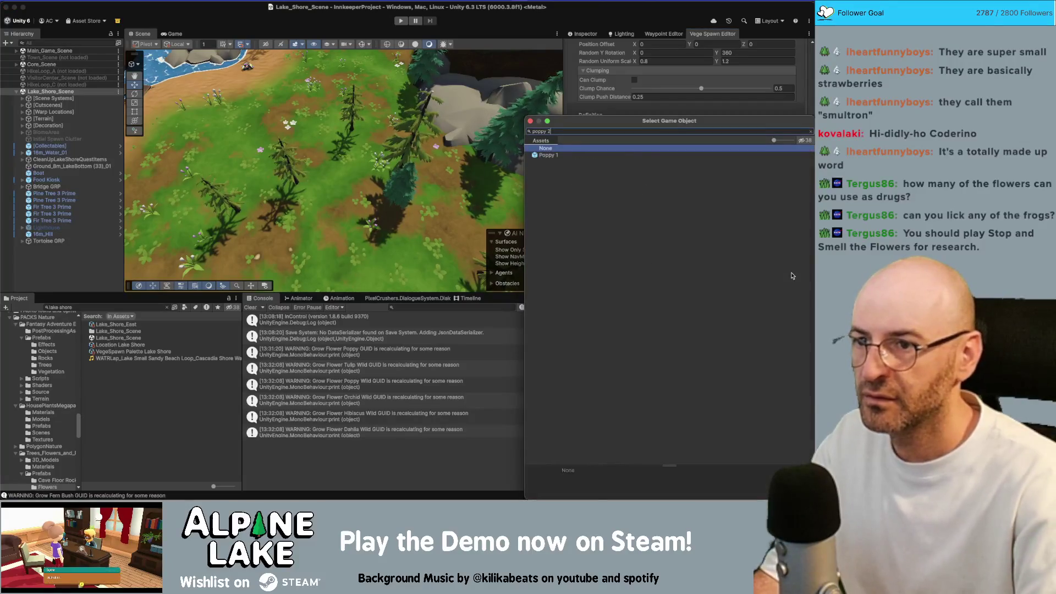
{"action": "key", "text": "Return"}
{"action": "left_click", "coordinate": [791, 273]}
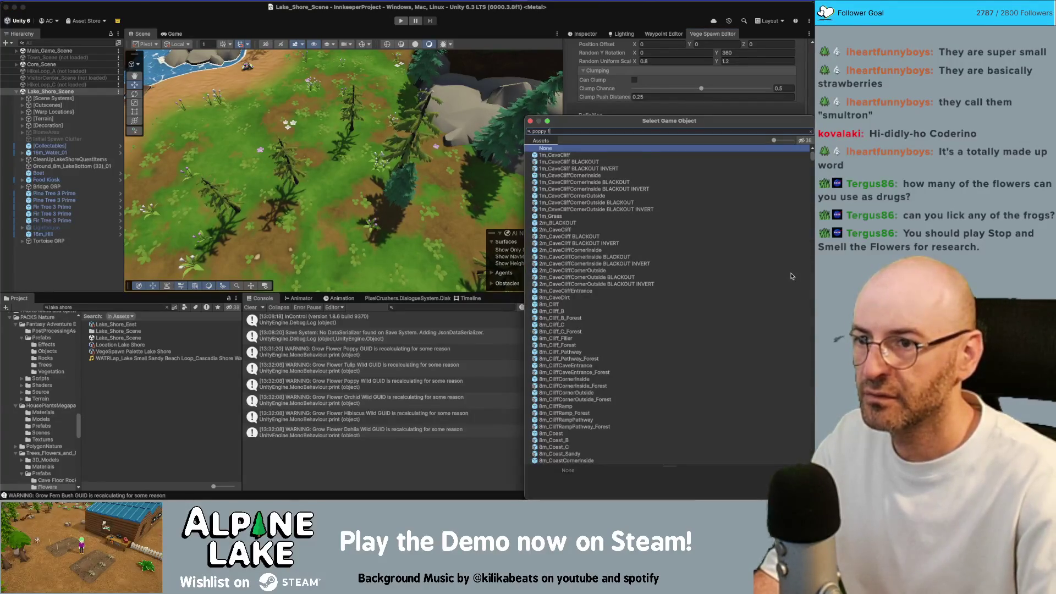
{"action": "key", "text": "Escape"}
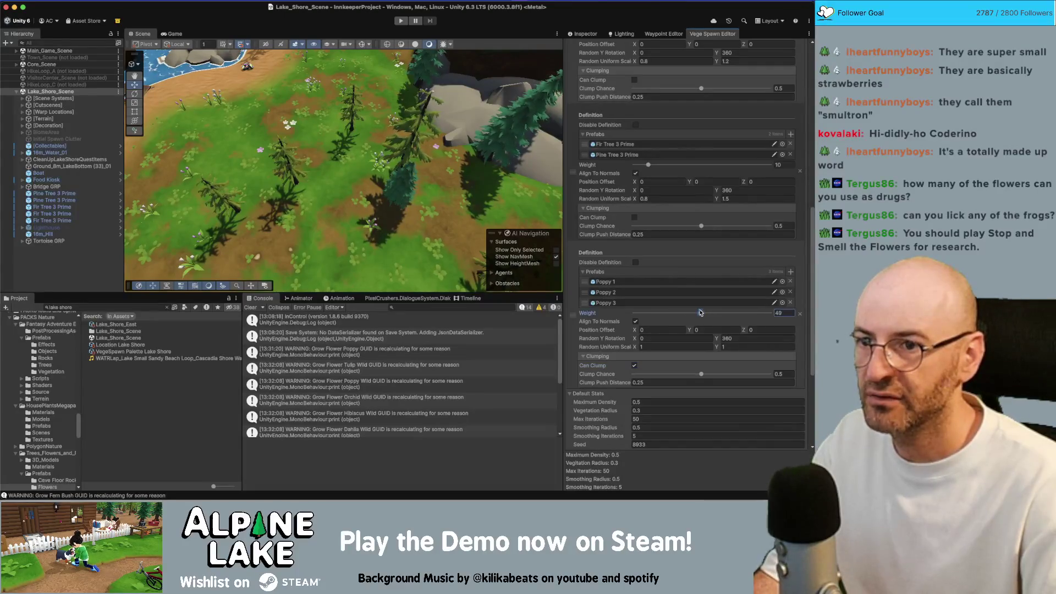
Repopulate the Lake Shore areas and view the new poppies, daisies and spiderwort.
{"action": "scroll", "coordinate": [699, 312], "scroll_direction": "up", "scroll_amount": 4}
{"action": "scroll", "coordinate": [697, 274], "scroll_direction": "down", "scroll_amount": 4}
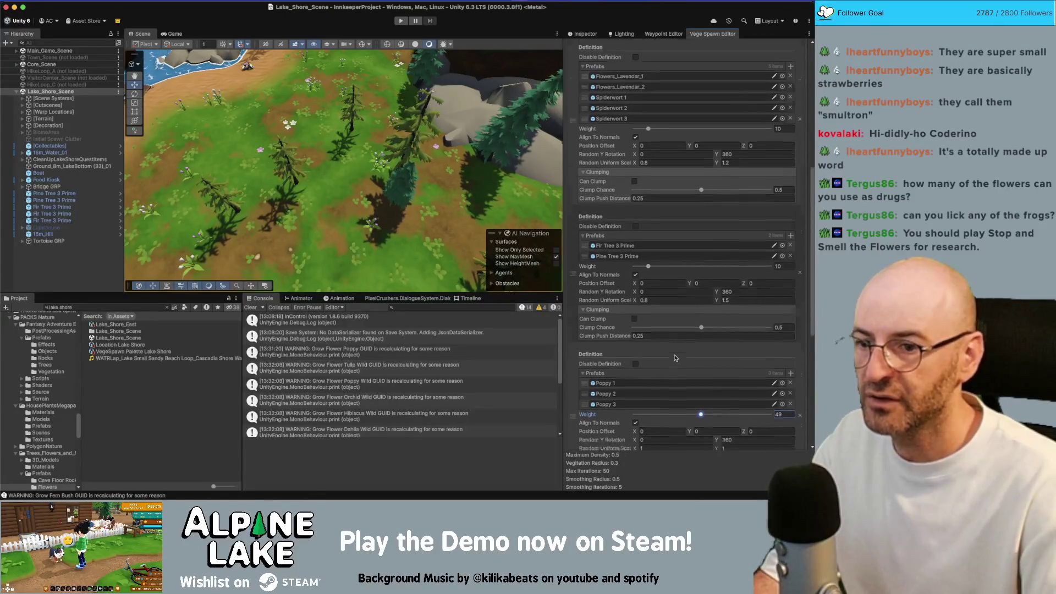
{"action": "scroll", "coordinate": [663, 375], "scroll_direction": "up", "scroll_amount": 4}
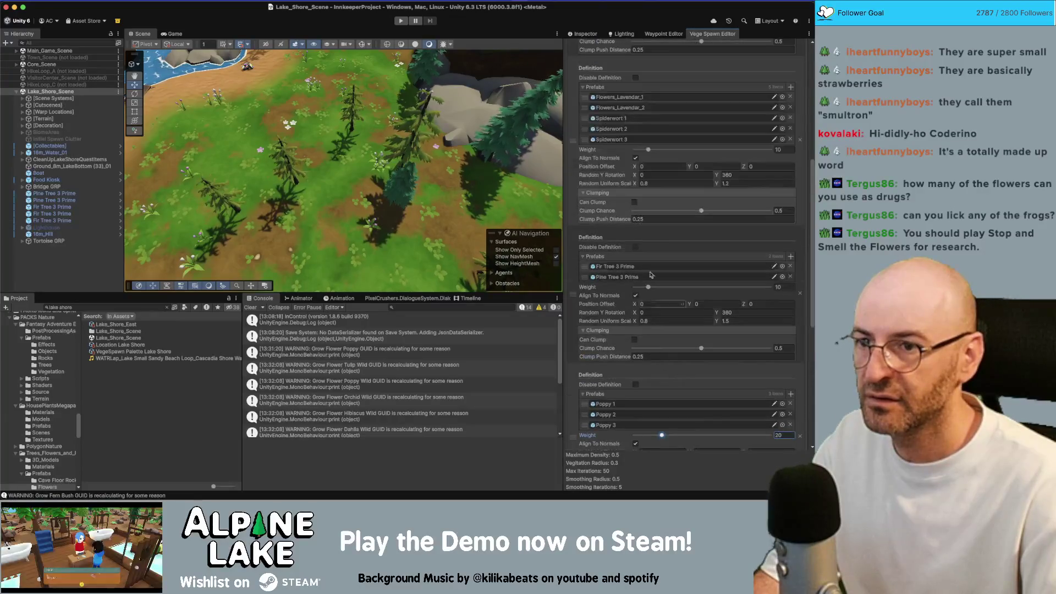
{"action": "scroll", "coordinate": [640, 212], "scroll_direction": "up", "scroll_amount": 4}
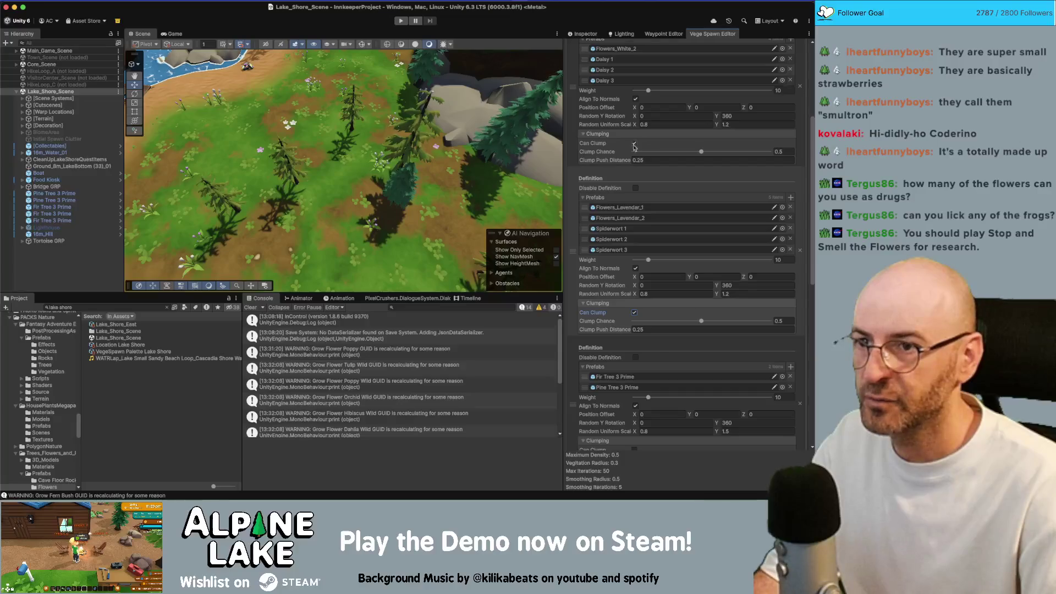
{"action": "scroll", "coordinate": [635, 148], "scroll_direction": "down", "scroll_amount": 15}
{"action": "left_click", "coordinate": [694, 383]}
{"action": "left_click_drag", "start_coordinate": [385, 165], "coordinate": [435, 158]}
{"action": "scroll", "coordinate": [422, 158], "scroll_direction": "down", "scroll_amount": 5}
{"action": "scroll", "coordinate": [664, 173], "scroll_direction": "up", "scroll_amount": 15}
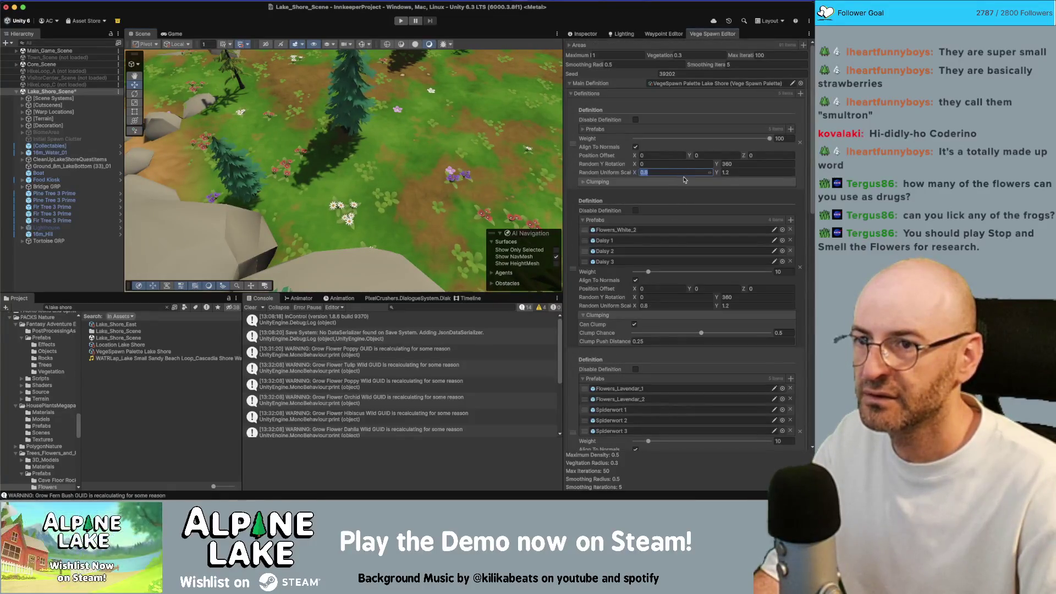
Commit the poppy definition's random scale value, then orbit the Scene view over the repopulated Lake Shore flowers.
{"action": "key", "text": "Return"}
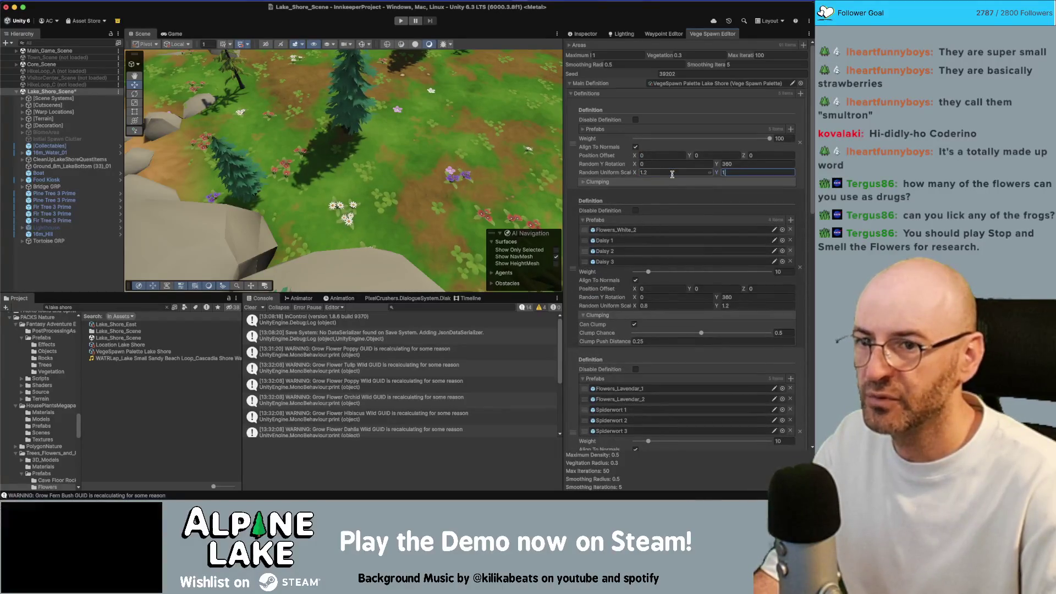
{"action": "type", "text": ".5"}
{"action": "scroll", "coordinate": [672, 174], "scroll_direction": "down", "scroll_amount": 10}
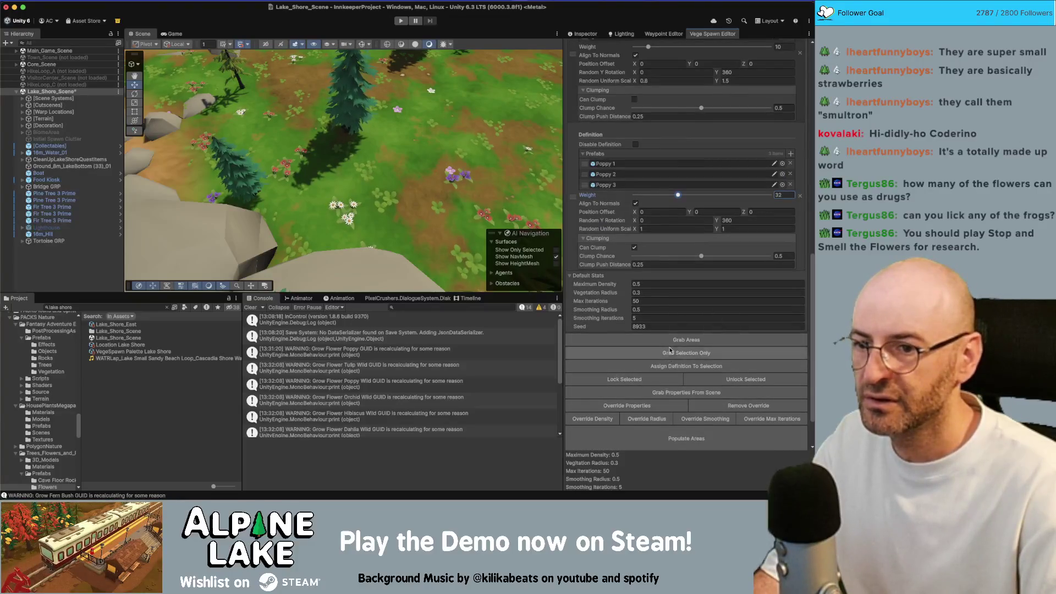
{"action": "mouse_move", "coordinate": [440, 209]}
{"action": "left_mouse_down"}
{"action": "mouse_move", "coordinate": [422, 200]}
{"action": "mouse_move", "coordinate": [417, 158]}
{"action": "mouse_move", "coordinate": [396, 153]}
{"action": "left_mouse_up"}
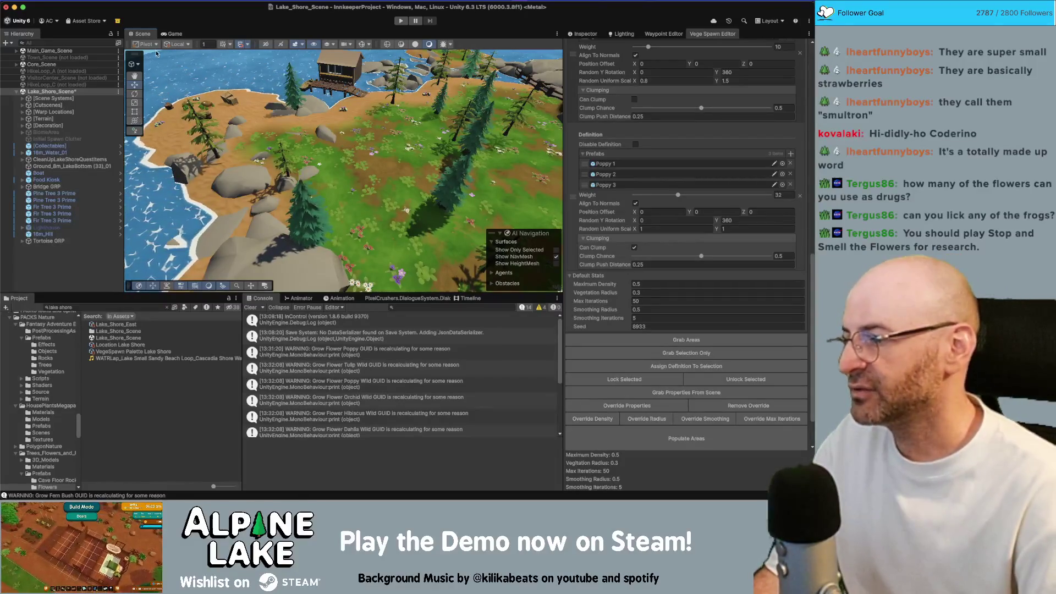
{"action": "left_click_drag", "start_coordinate": [298, 123], "coordinate": [309, 139]}
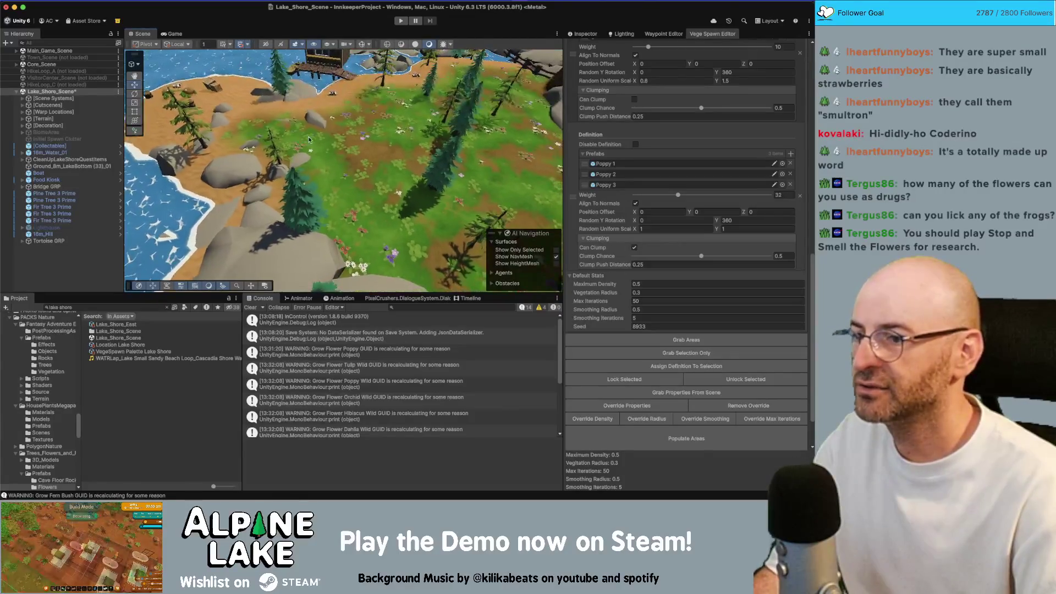
{"action": "left_click_drag", "start_coordinate": [242, 449], "coordinate": [214, 449]}
{"action": "left_click_drag", "start_coordinate": [330, 148], "coordinate": [341, 158]}
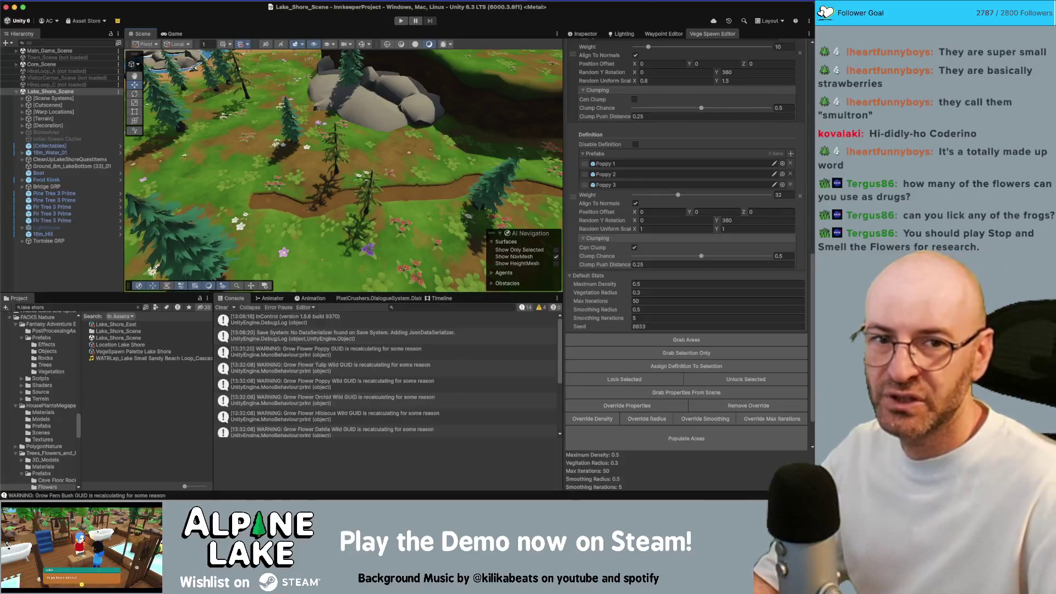
{"action": "left_click", "coordinate": [865, 328]}
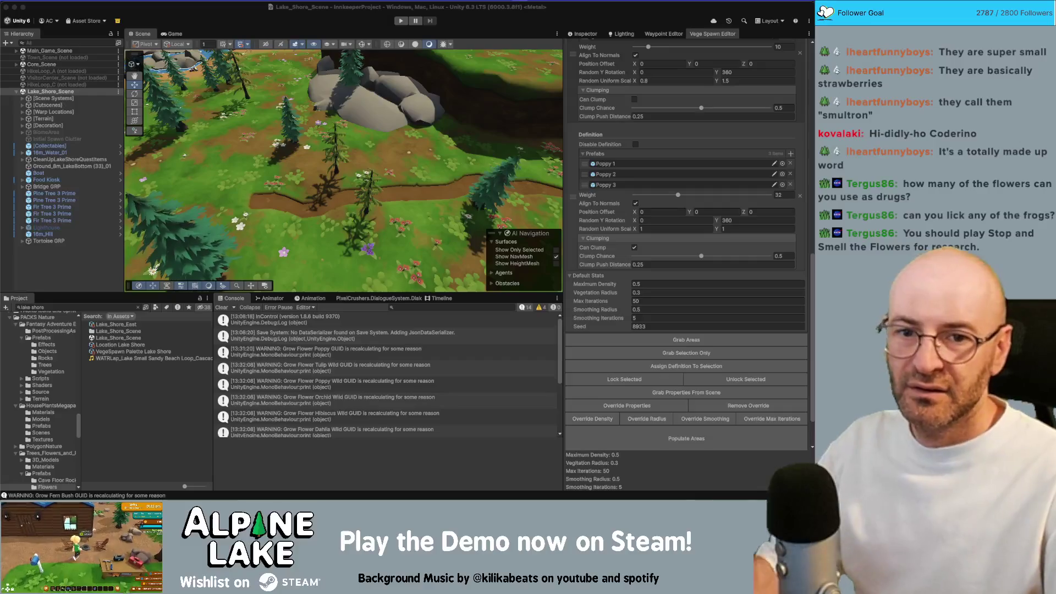